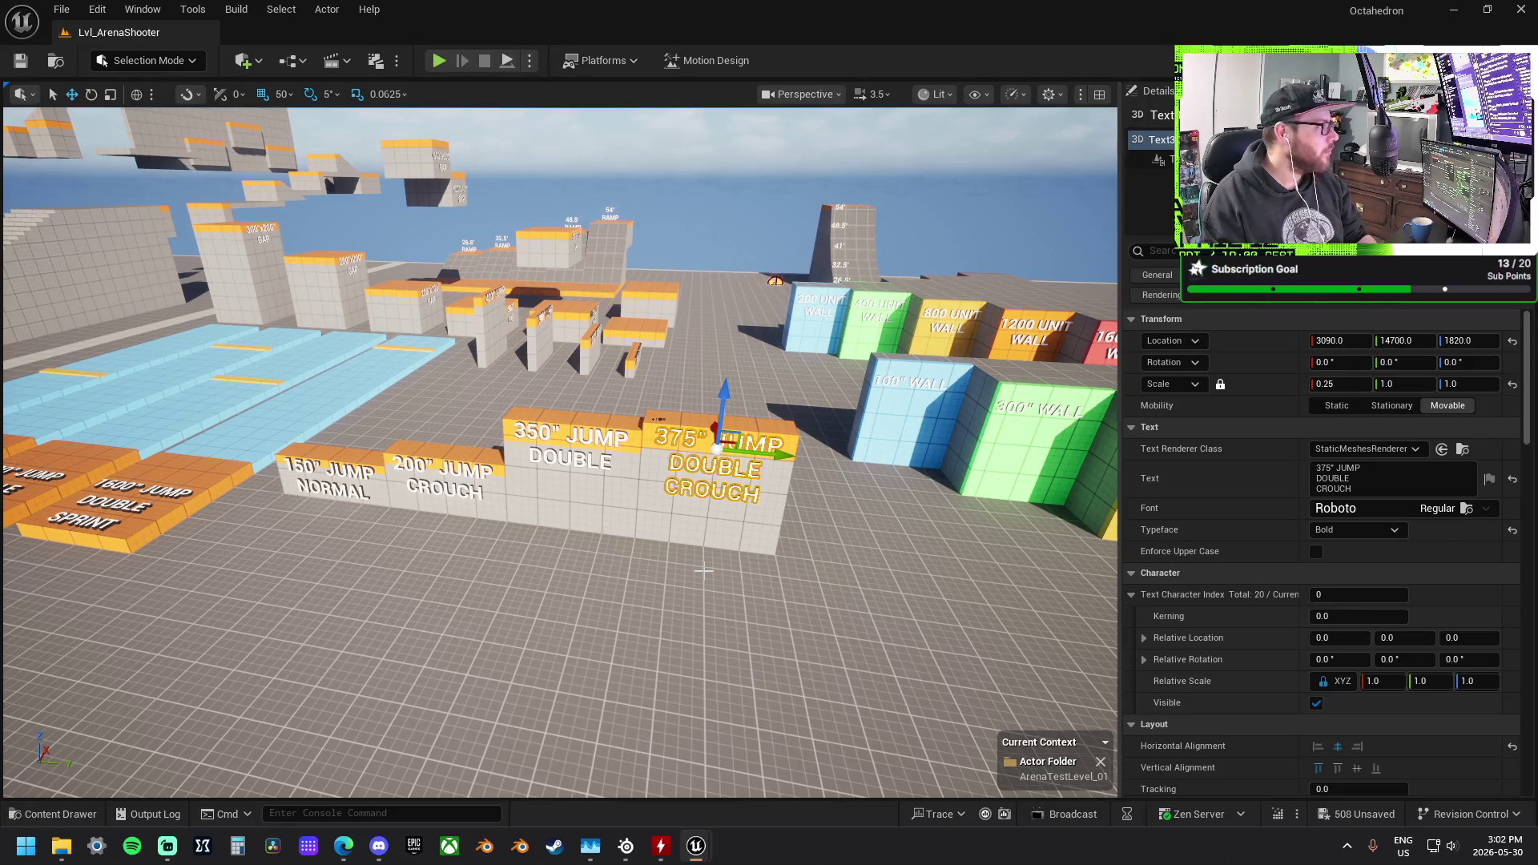
# Step: Fly the editor view across the level to find the PlayerStart above the distant building
pyautogui.moveTo(583, 575)
pyautogui.mouseDown()
pyautogui.moveTo(516, 270)
pyautogui.moveTo(489, 214)
pyautogui.mouseUp()
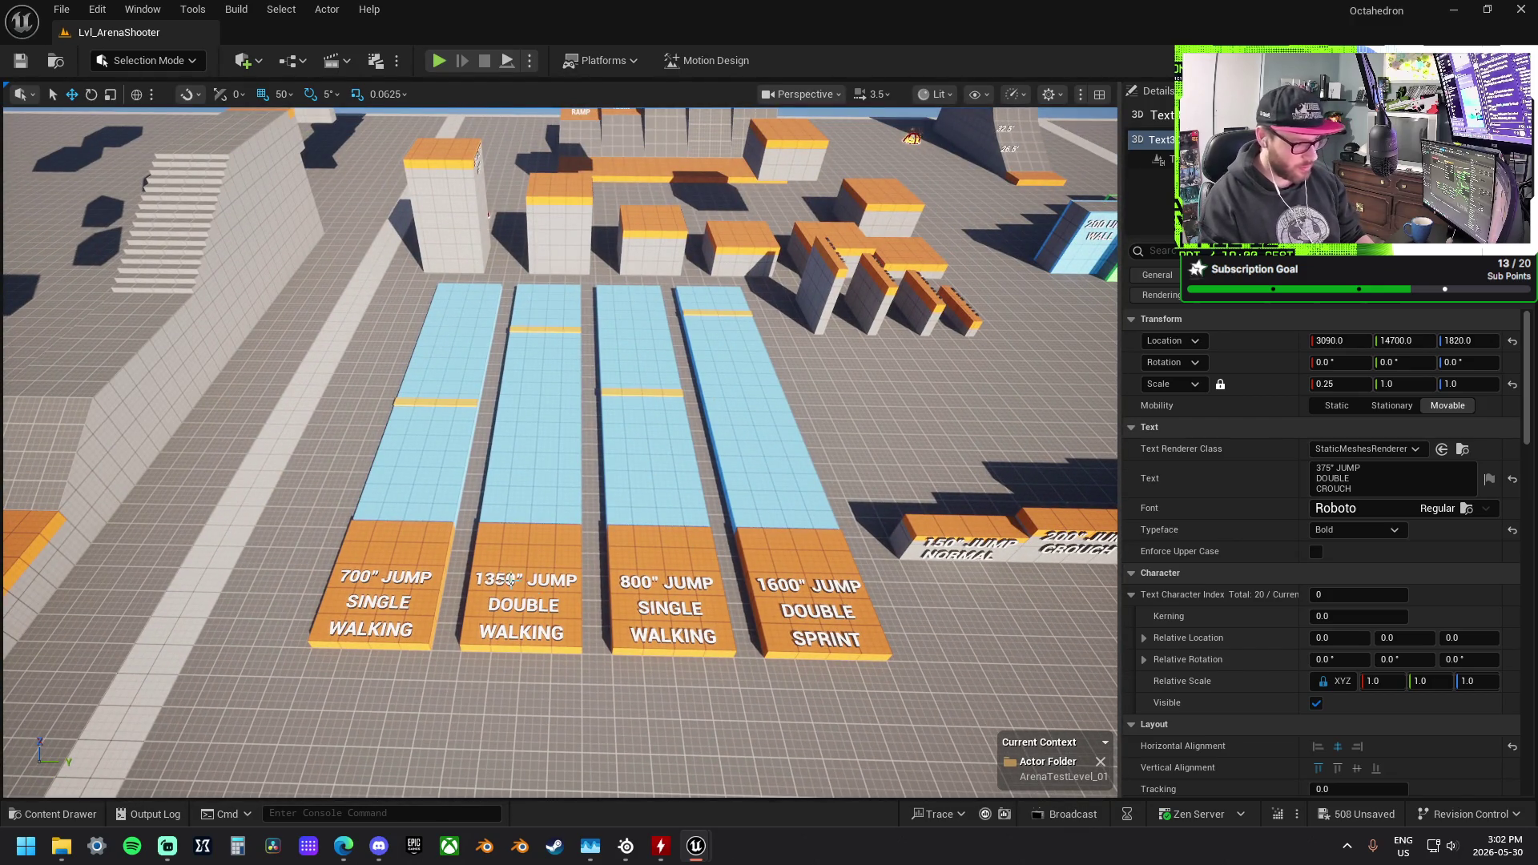
pyautogui.moveTo(766, 446); pyautogui.dragTo(881, 455)
pyautogui.press('d')
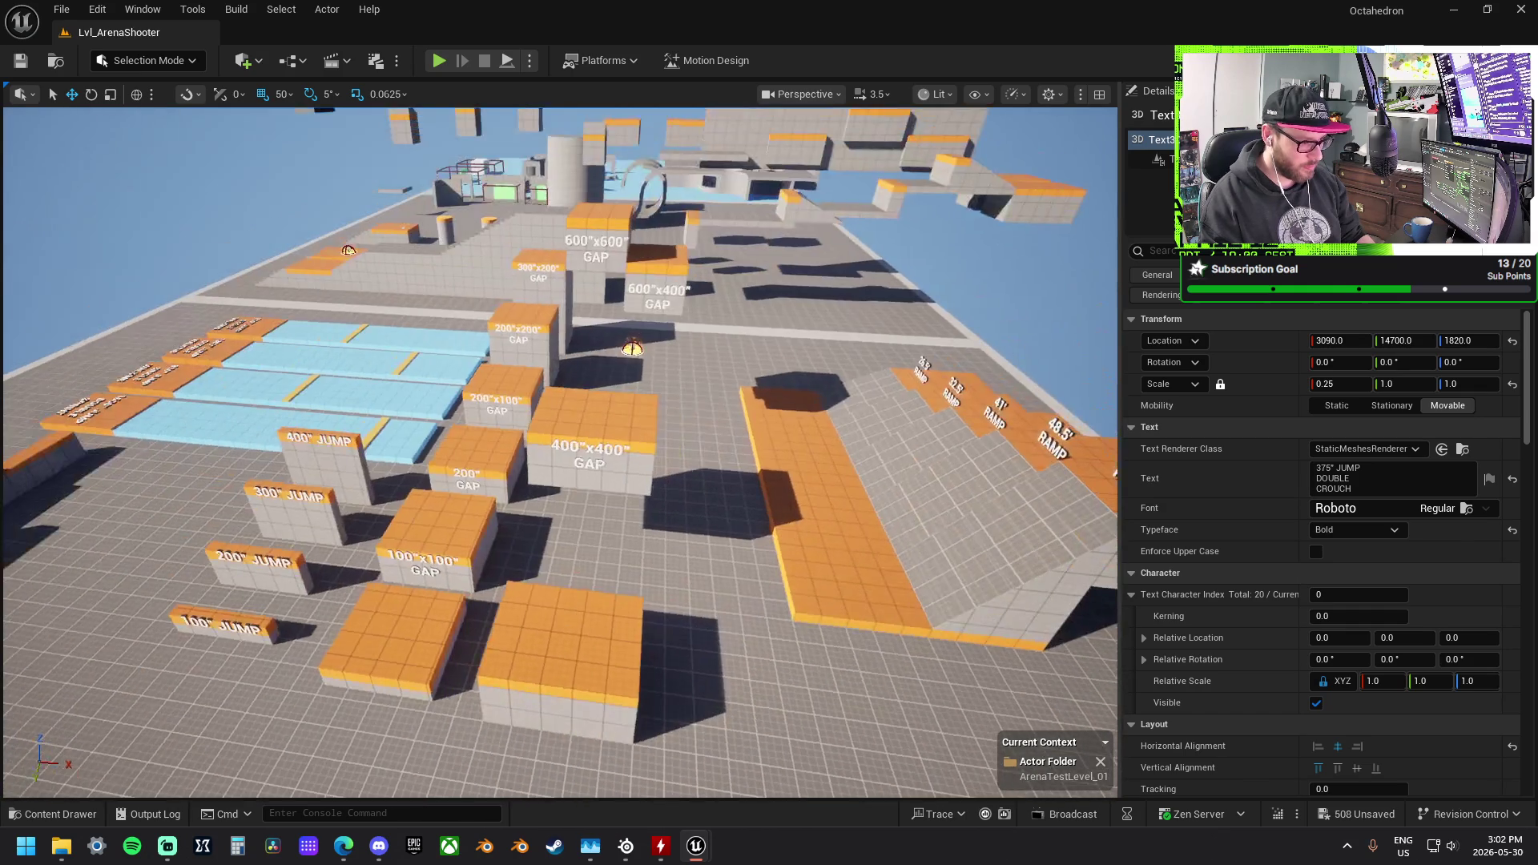
pyautogui.press('s')
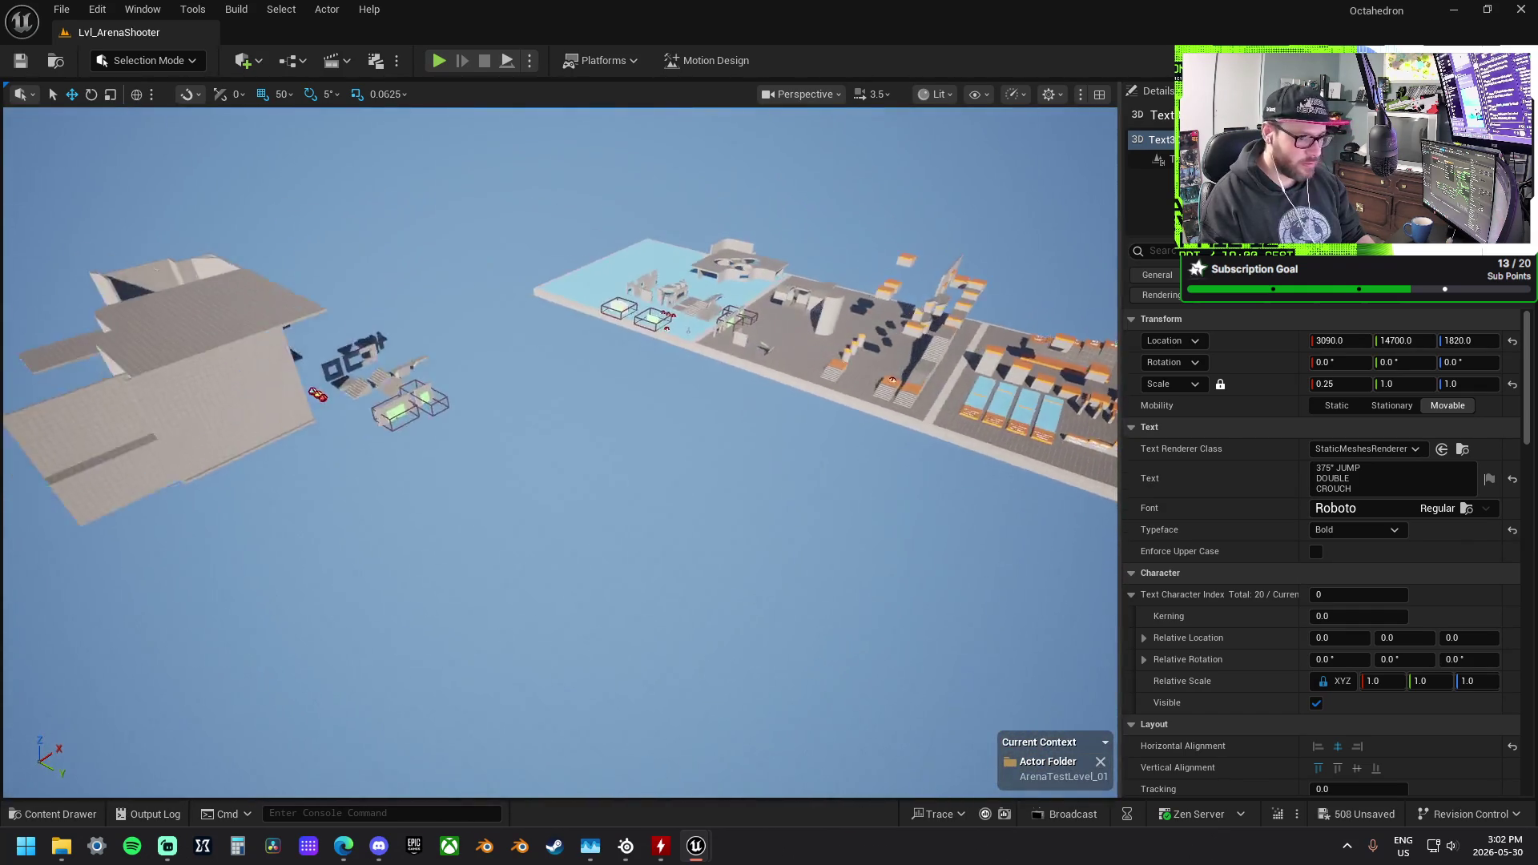
pyautogui.press('w')
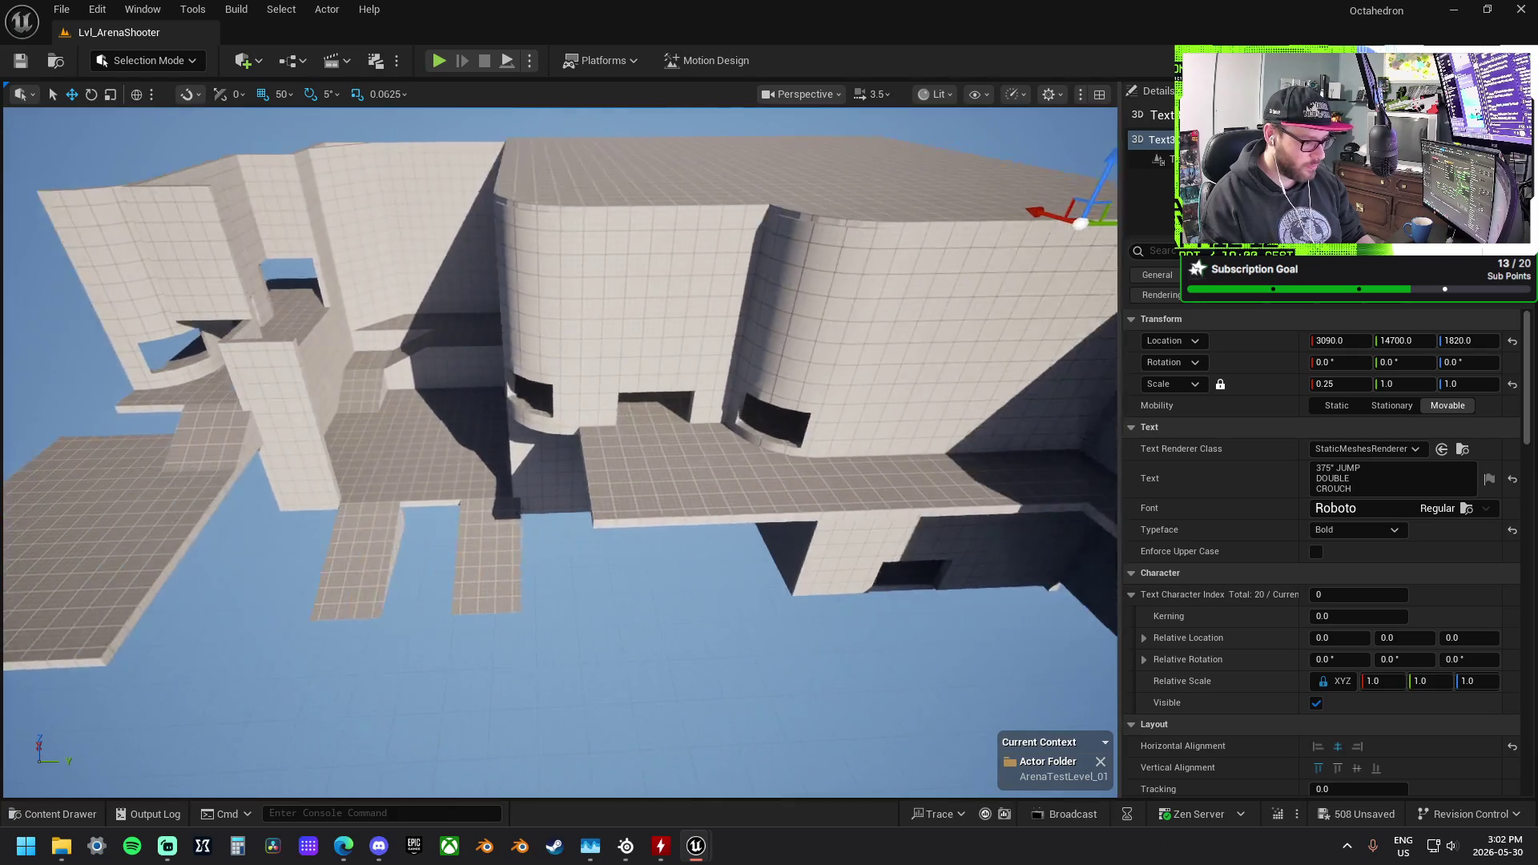
pyautogui.press('e')
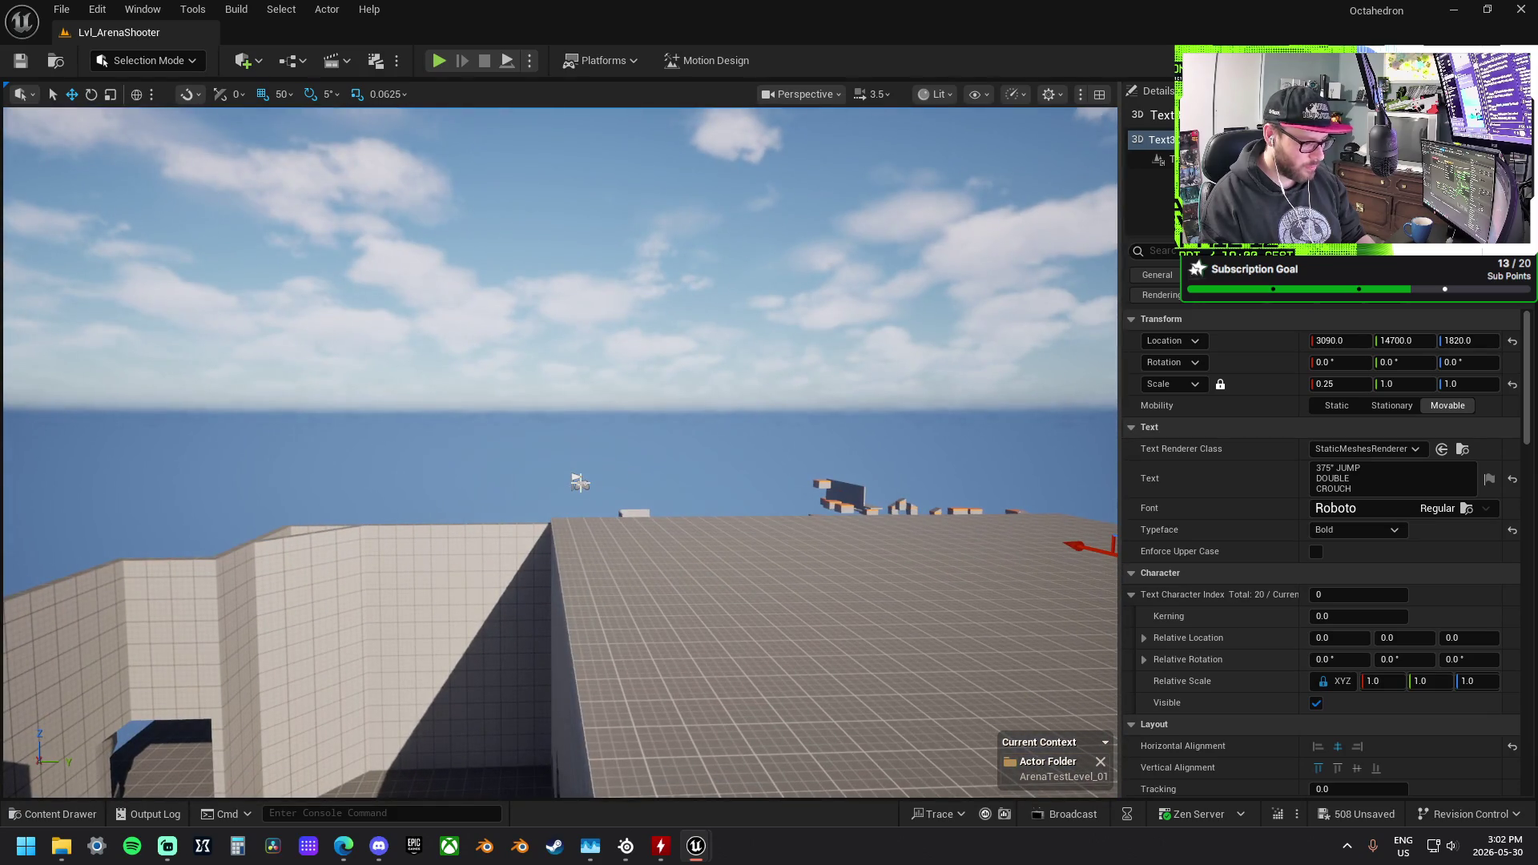
# Step: Move the PlayerStart onto the blue jump lanes, frame it, and start a Play In Editor session
pyautogui.click(579, 482)
pyautogui.press('s')
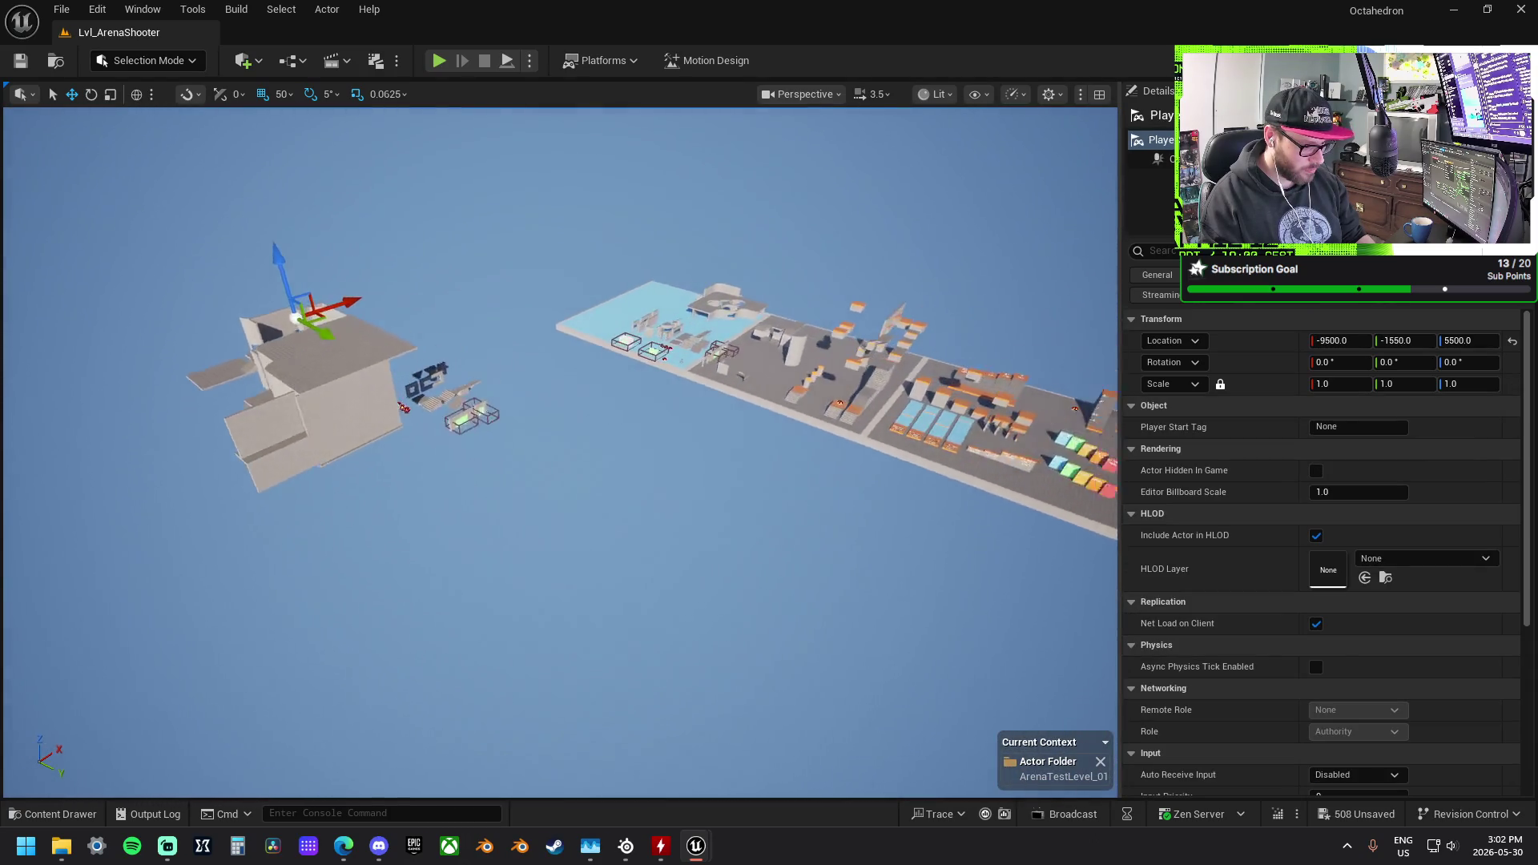
pyautogui.moveTo(194, 305); pyautogui.dragTo(809, 340)
pyautogui.press('f')
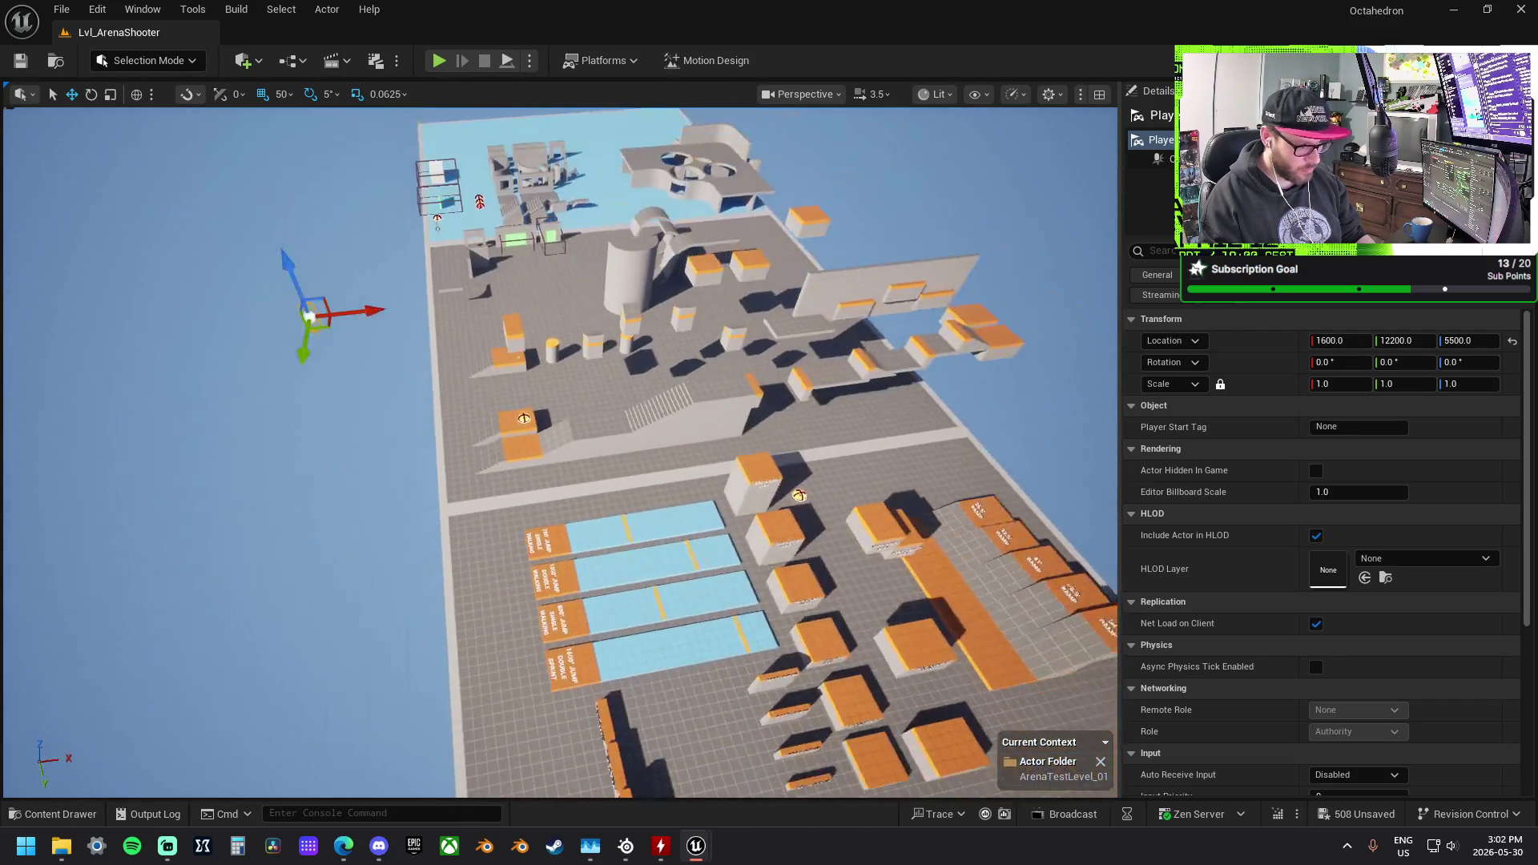
pyautogui.moveTo(343, 313)
pyautogui.mouseDown()
pyautogui.moveTo(709, 512)
pyautogui.moveTo(591, 549)
pyautogui.mouseUp()
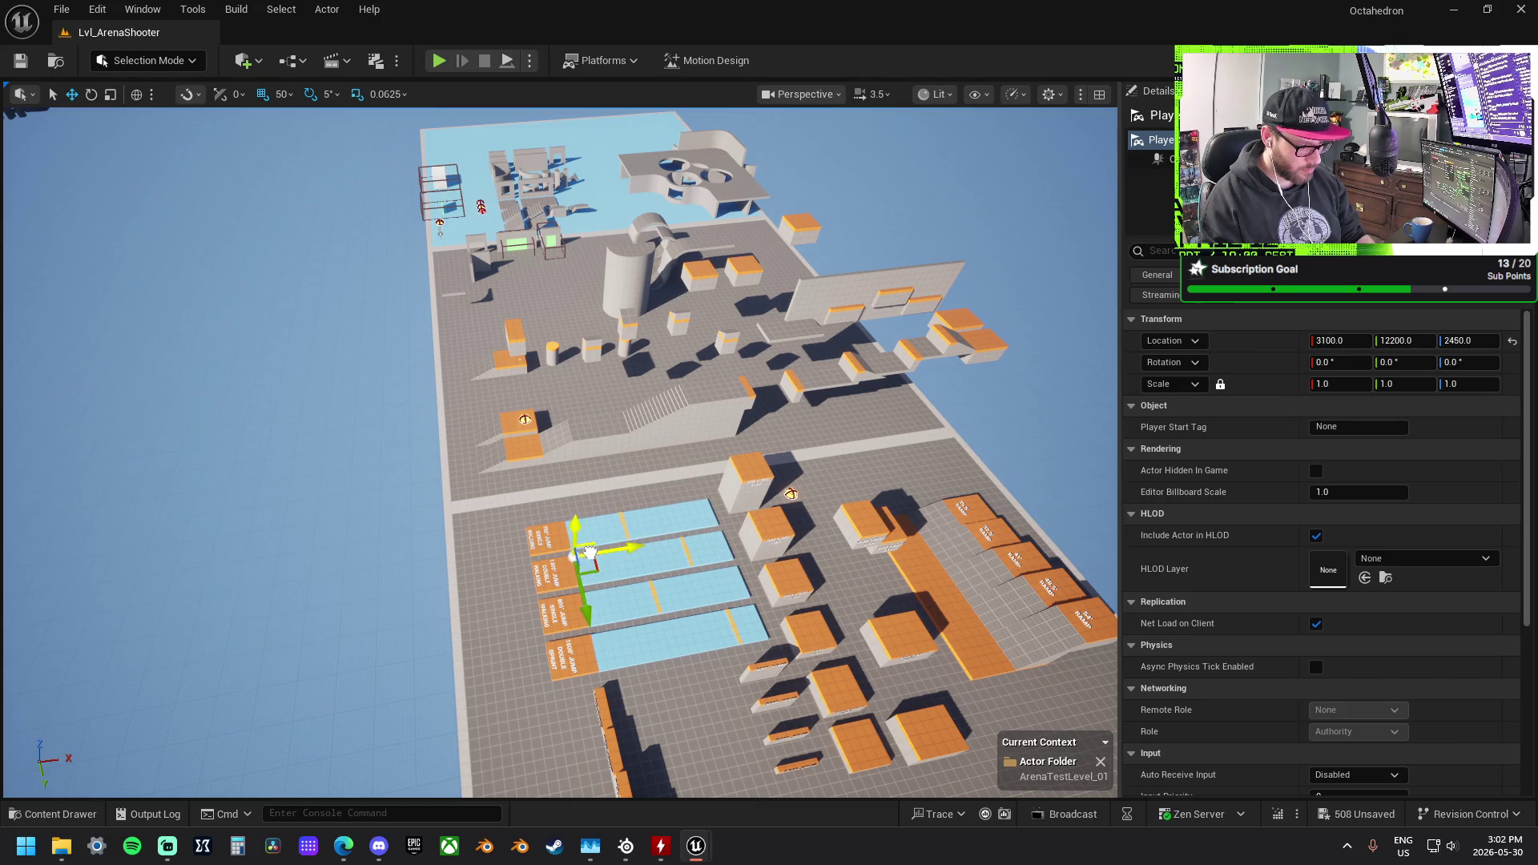
pyautogui.press('f')
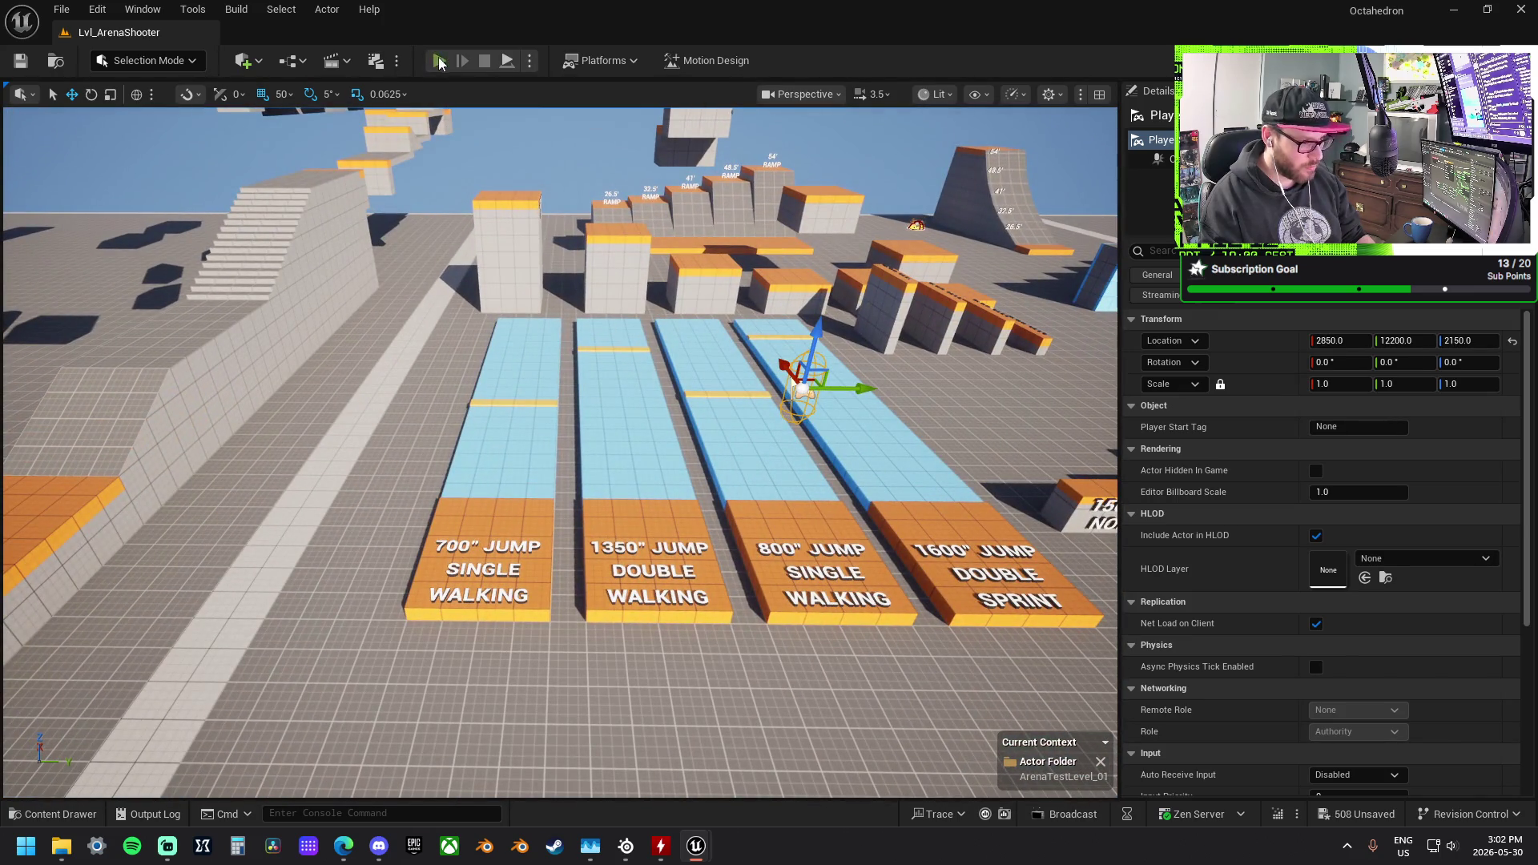
pyautogui.hotkey('alt', 'p')
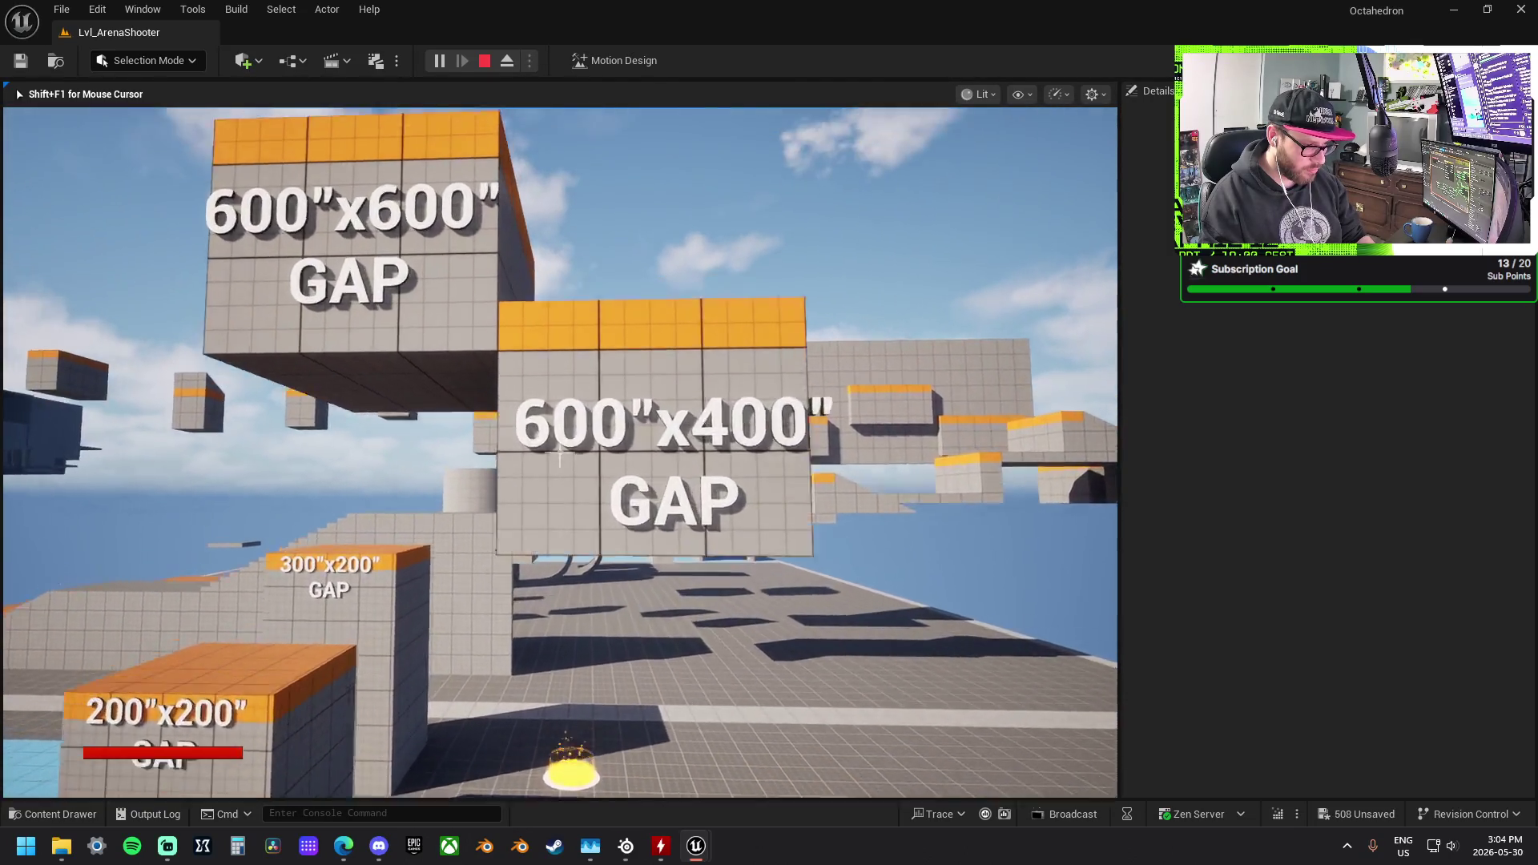
# Step: Run through the gap blocks, jumping onto the orange-topped block and the 400" JUMP wall
pyautogui.press('w')
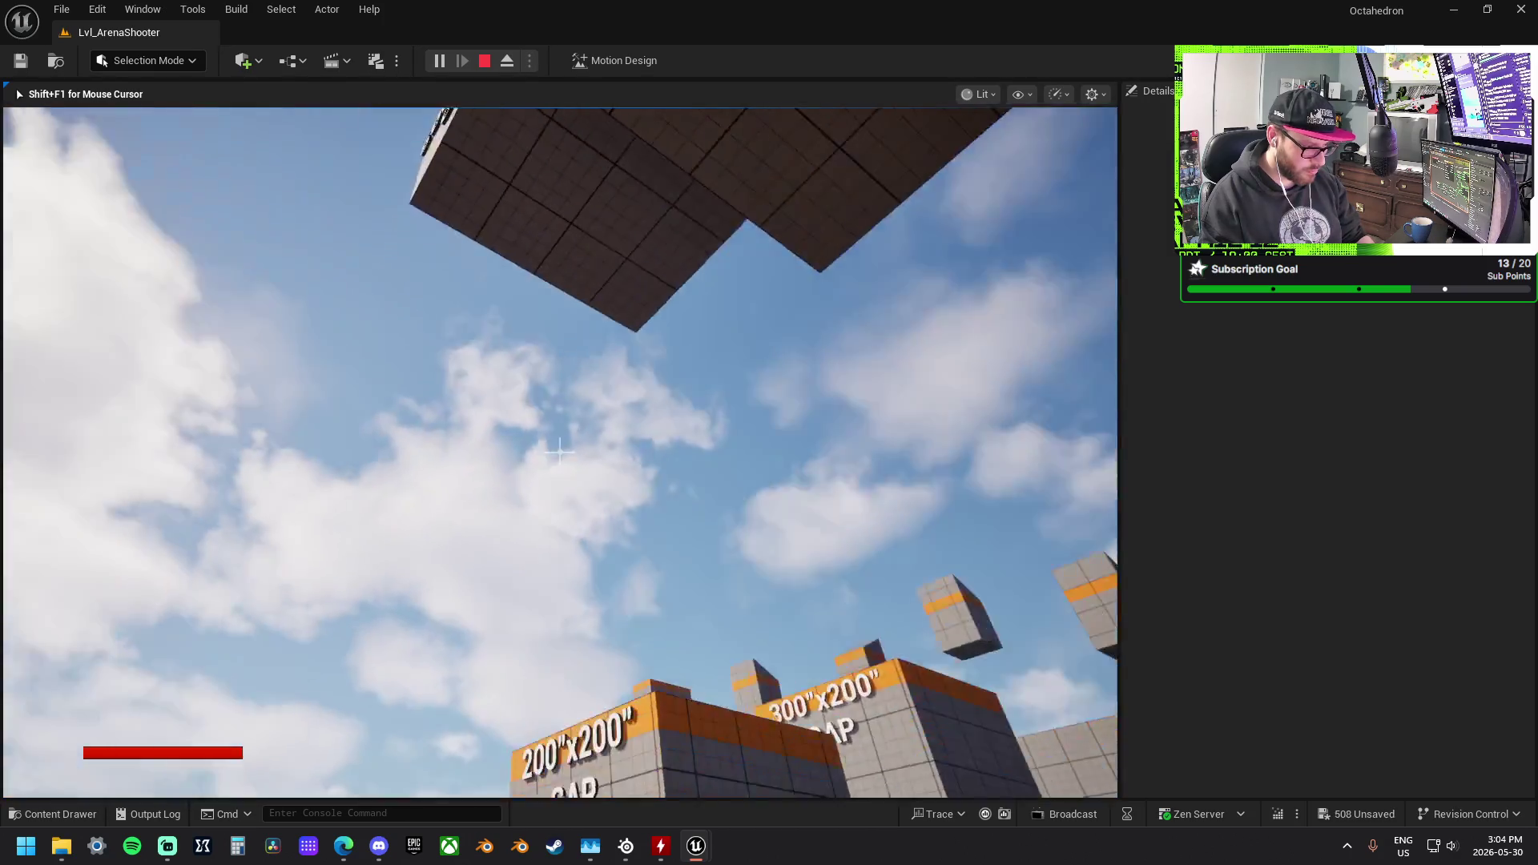
pyautogui.press('w')
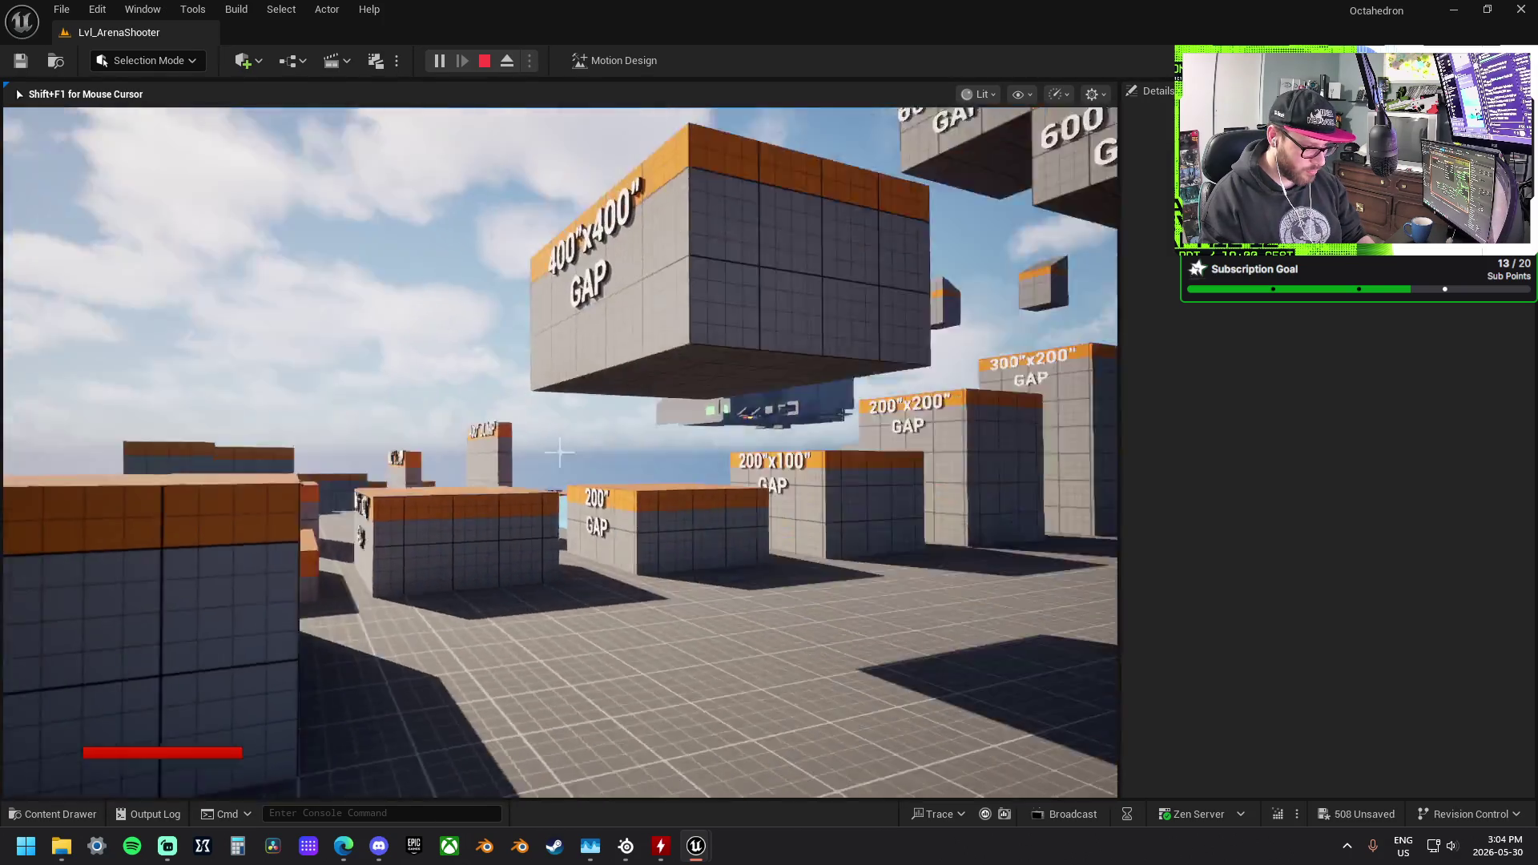
pyautogui.press('w')
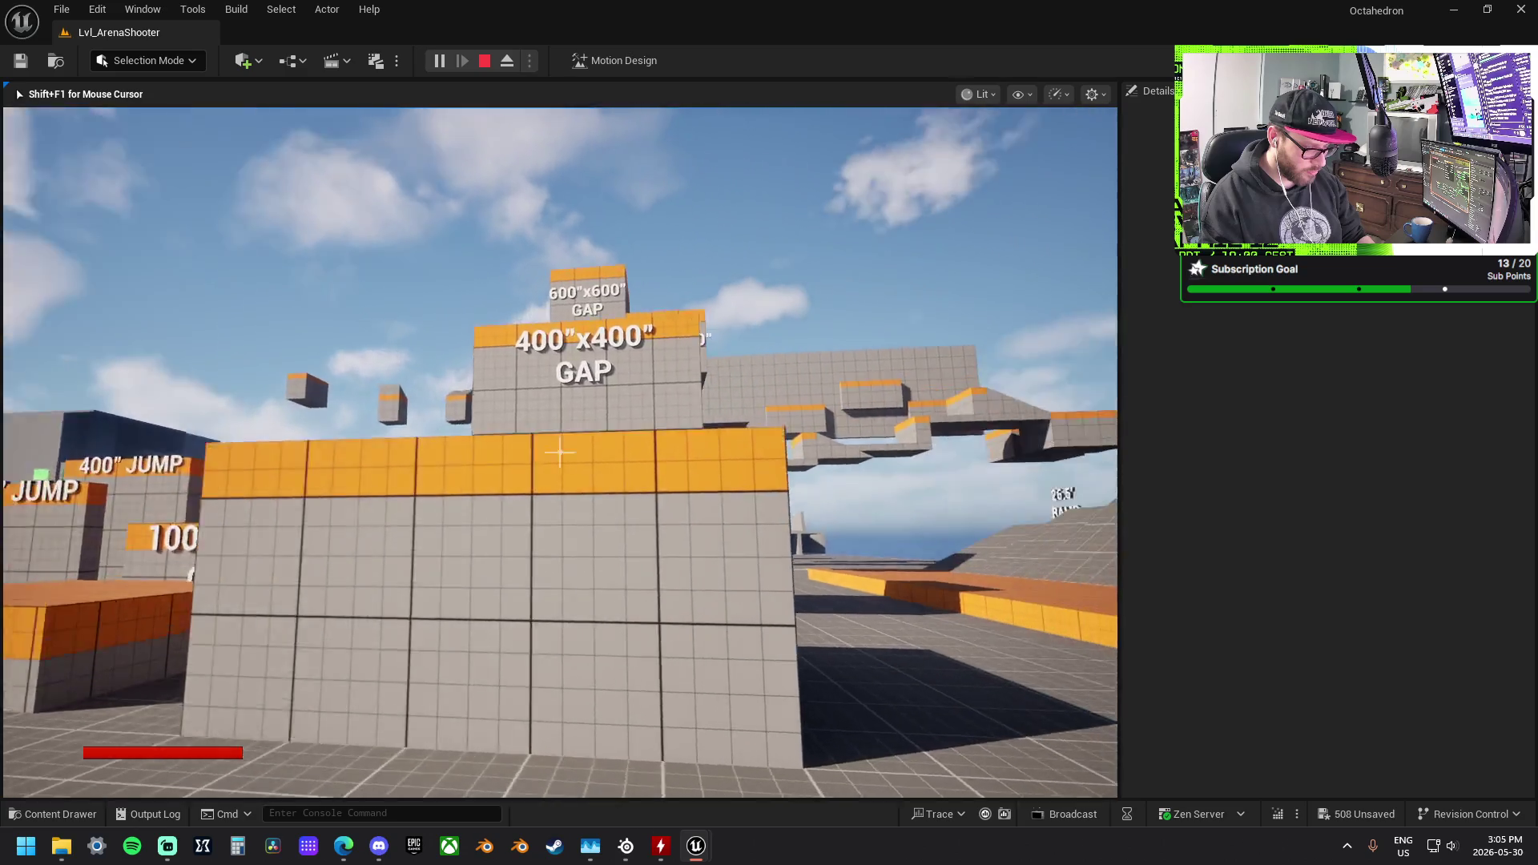
pyautogui.press('w')
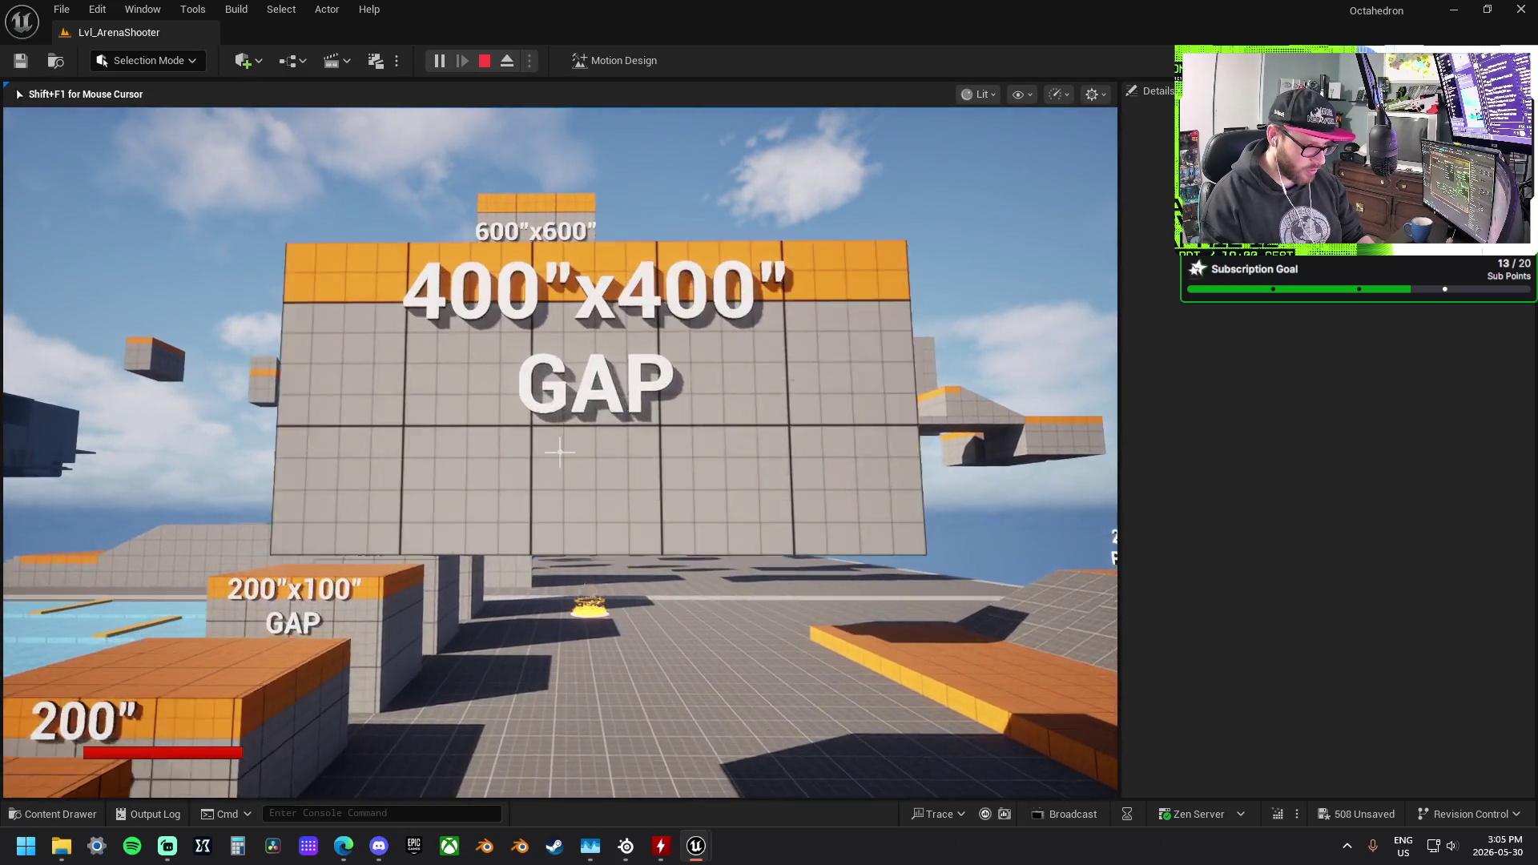
pyautogui.press('space')
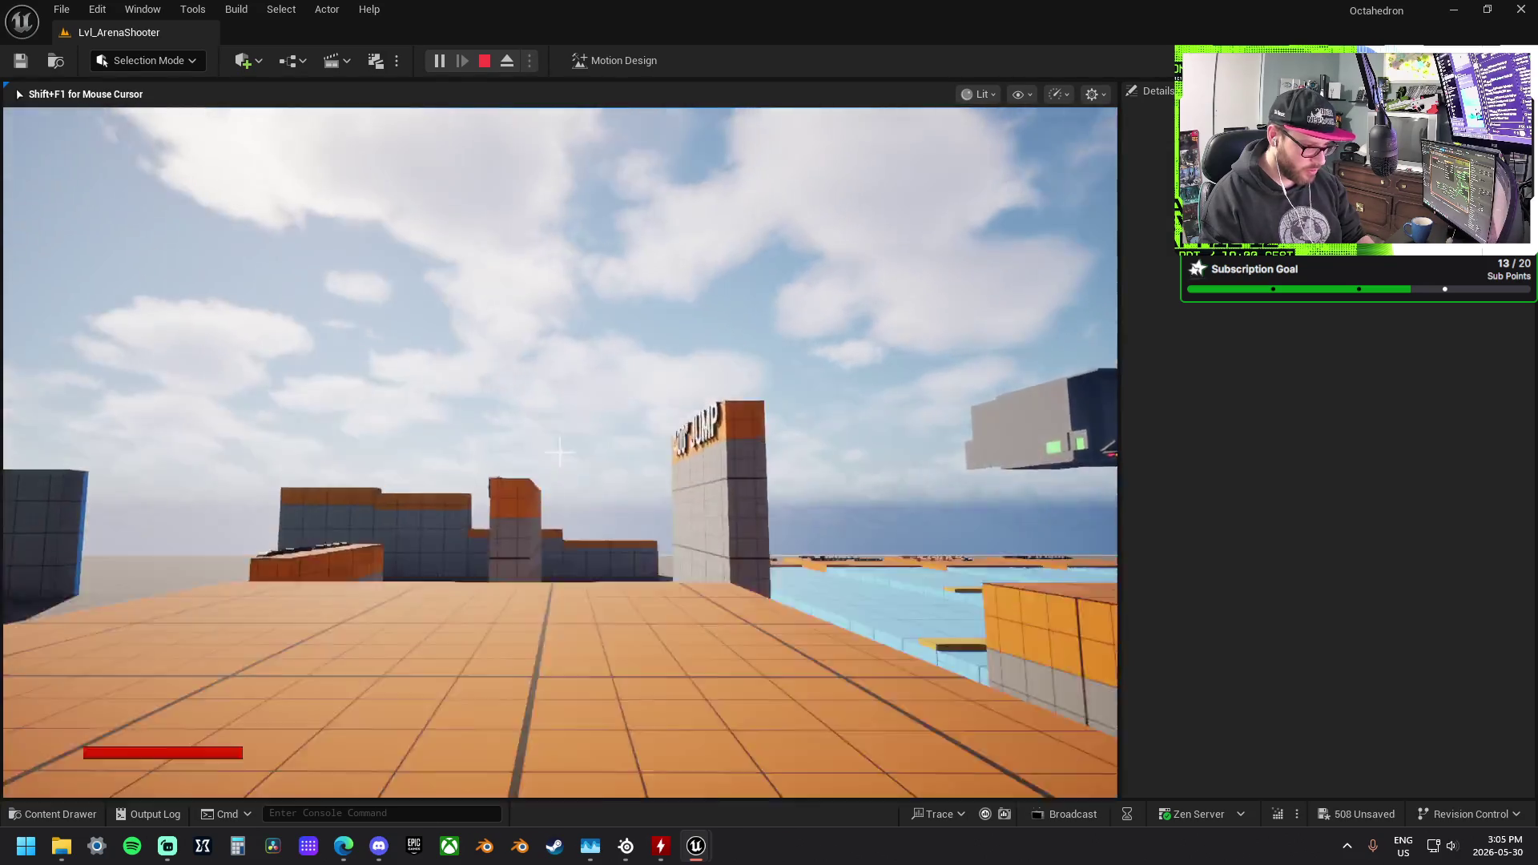
pyautogui.press('w')
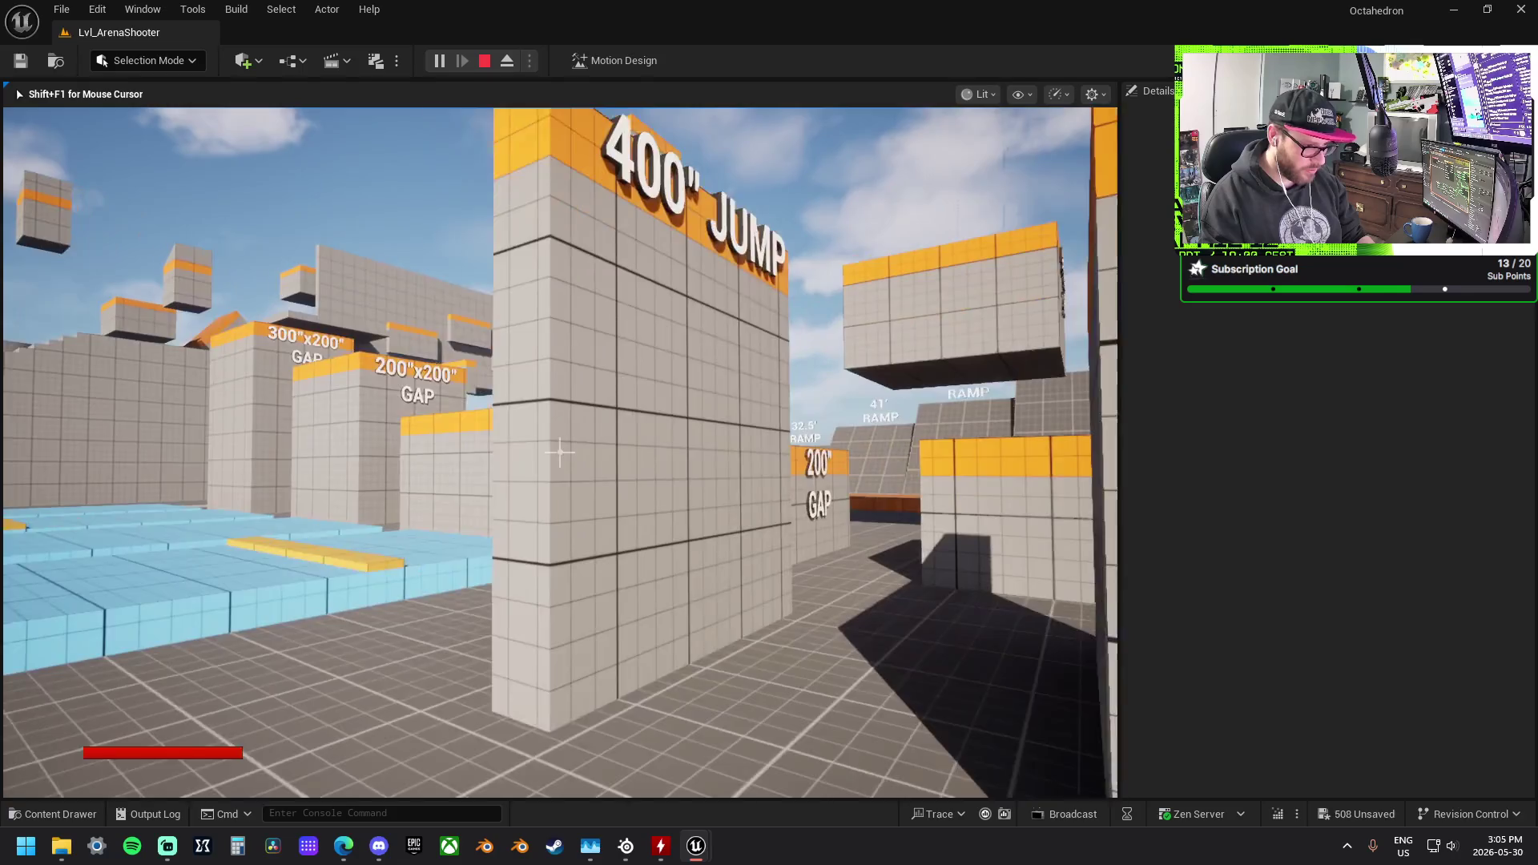
pyautogui.press('space')
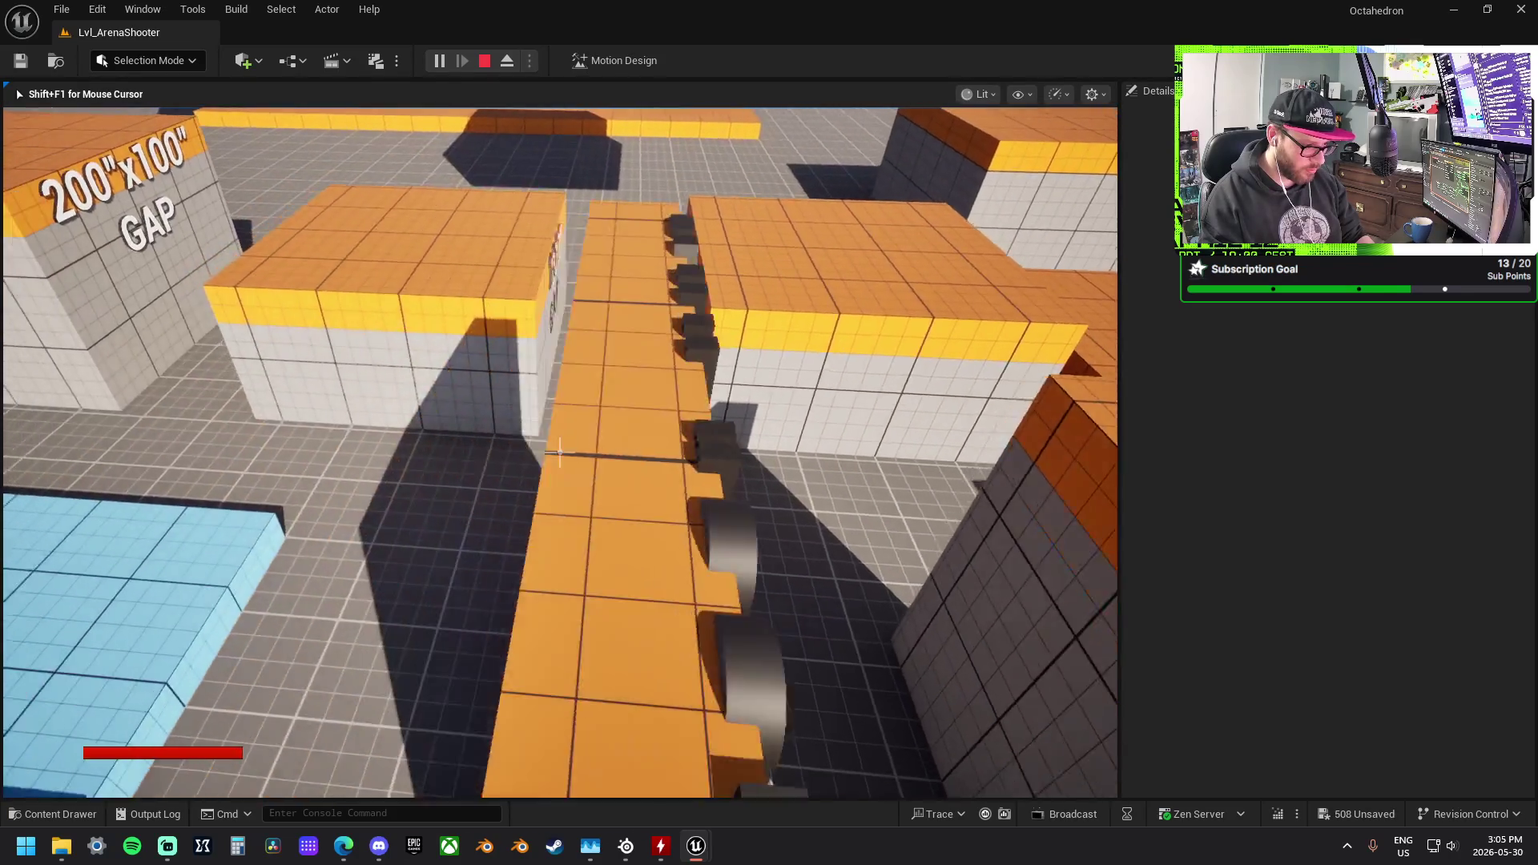
pyautogui.press('space')
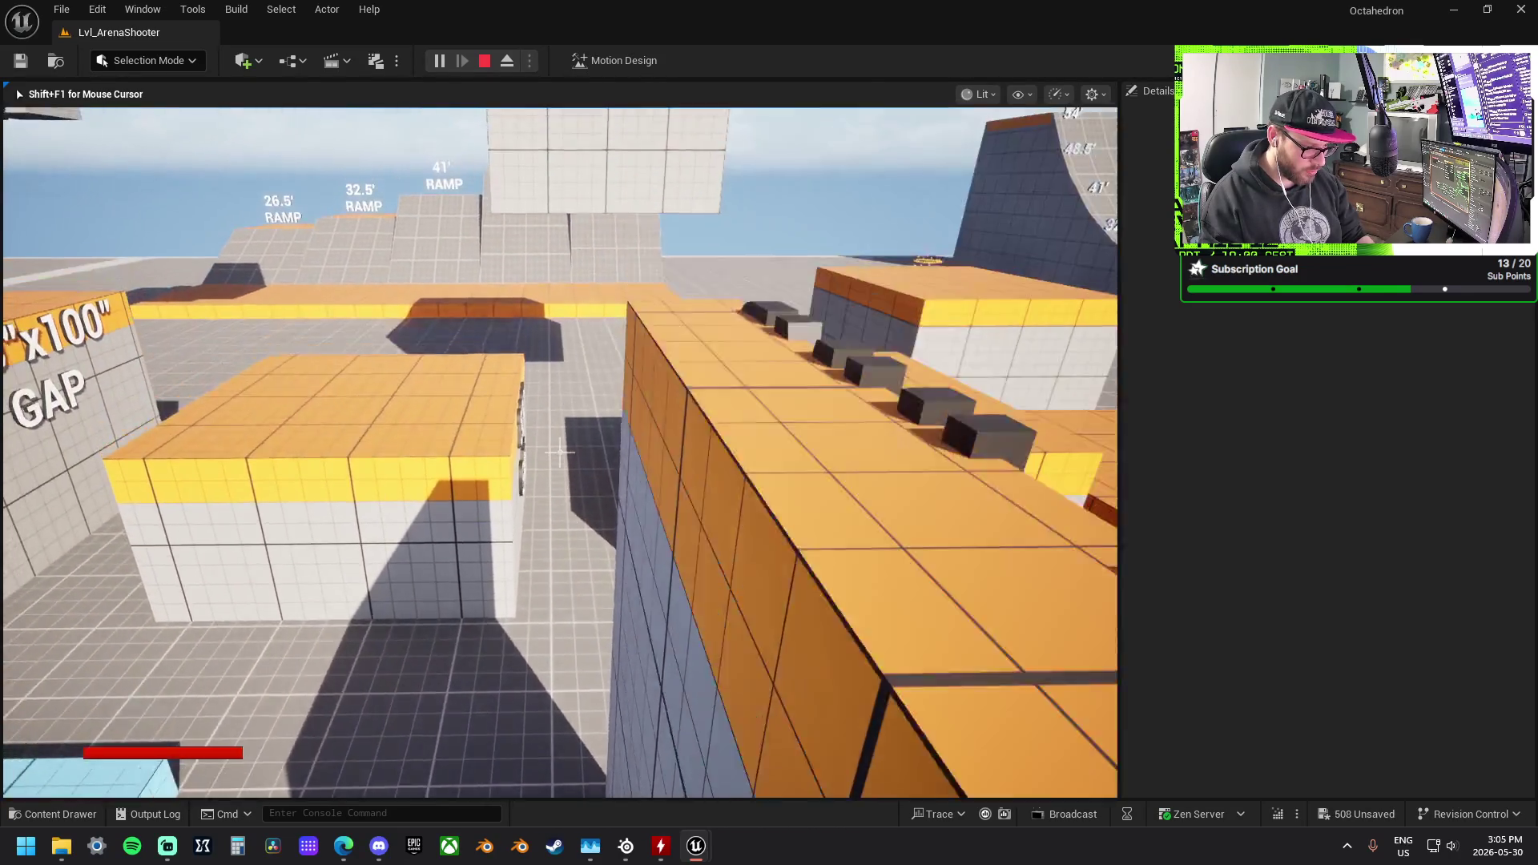
pyautogui.press('space')
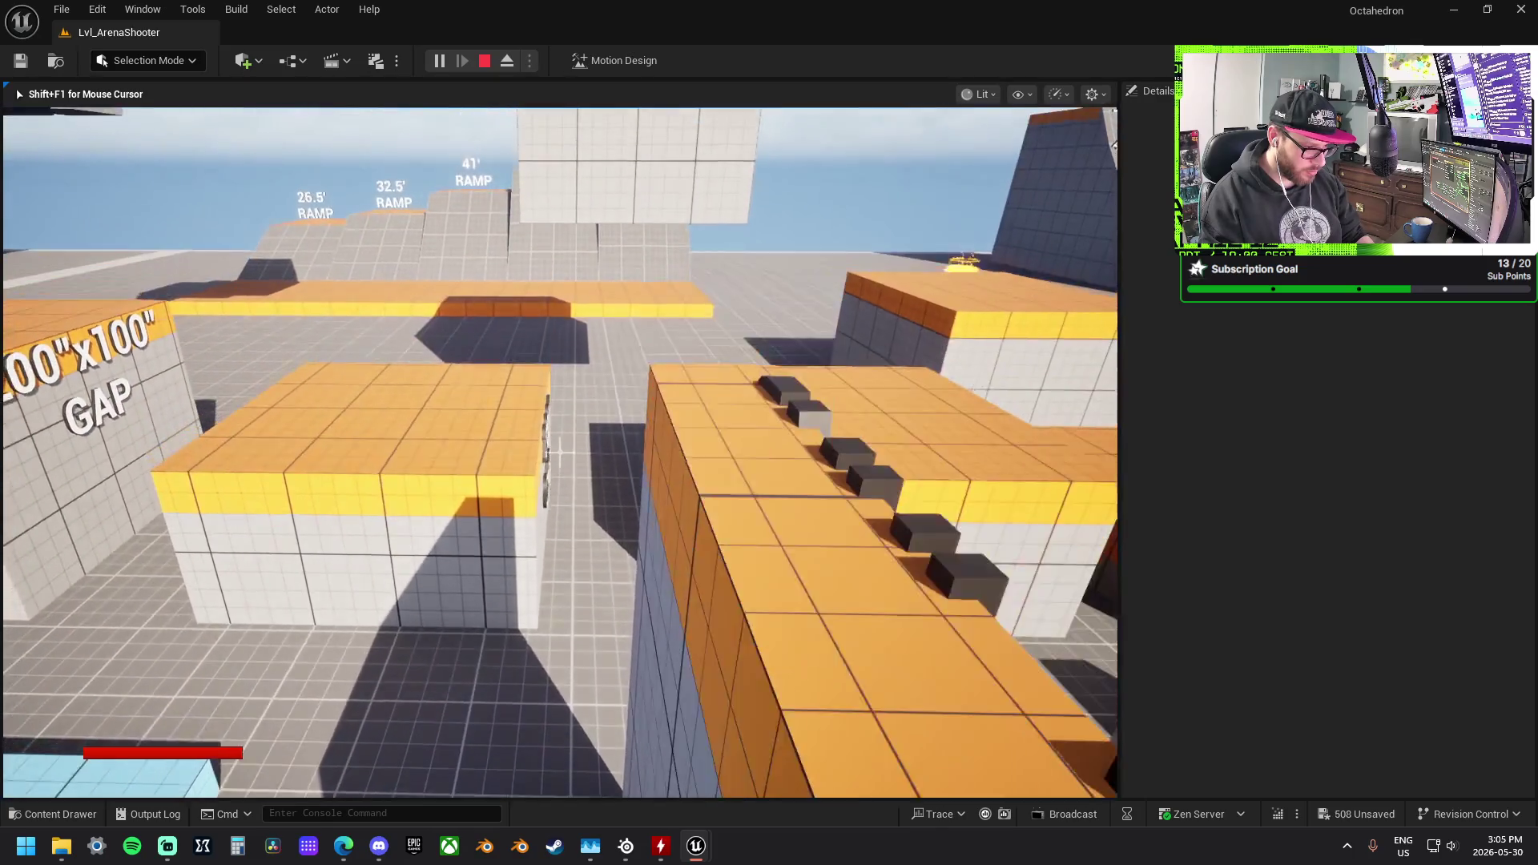
pyautogui.press('w')
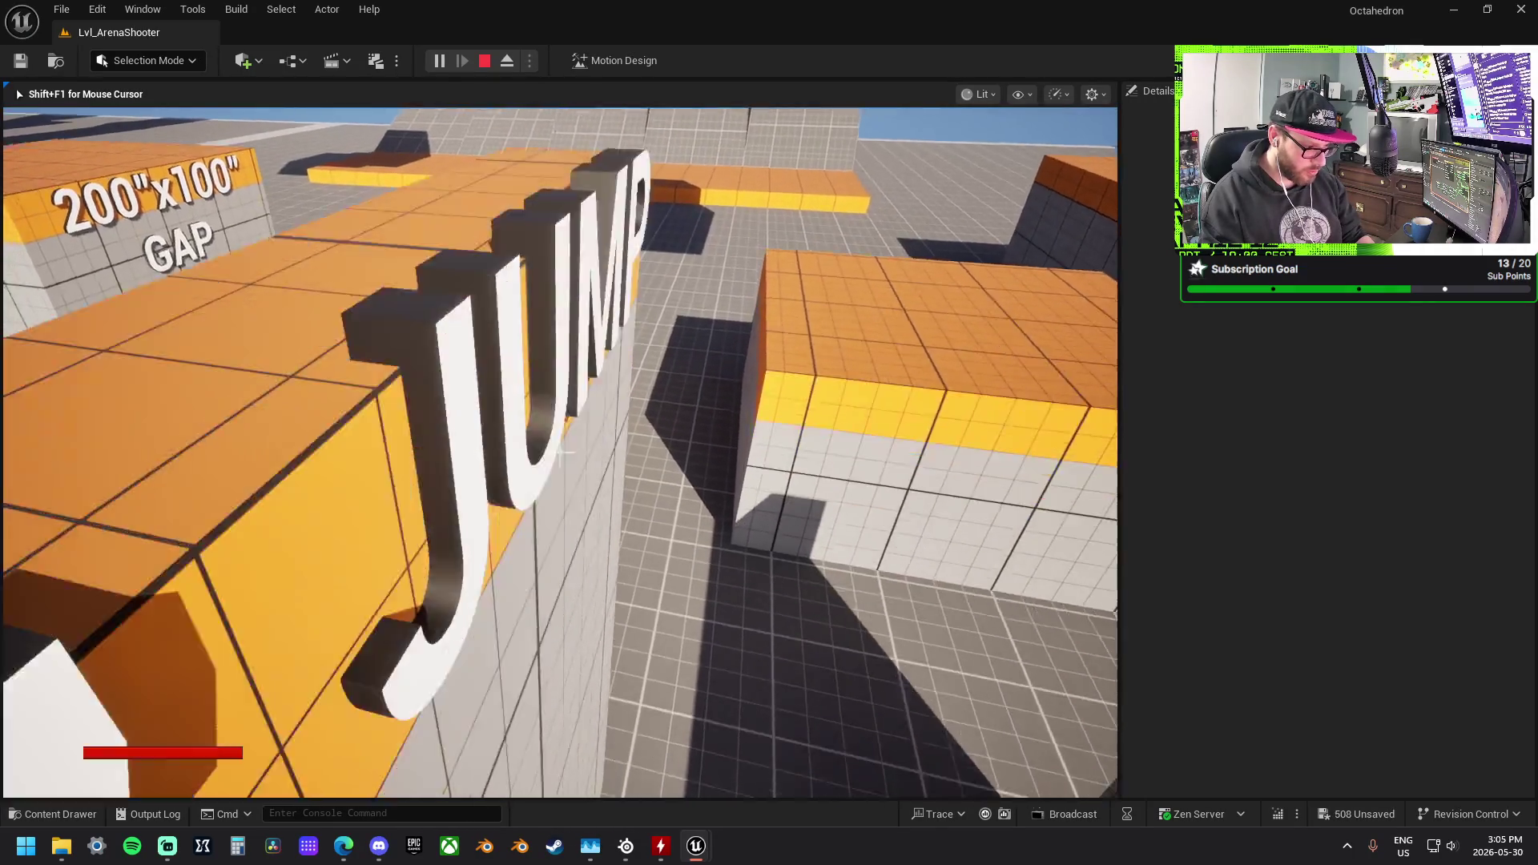
# Step: Continue past the 350" JUMP DOUBLE wall and along the 700" JUMP blue lane
pyautogui.press('w')
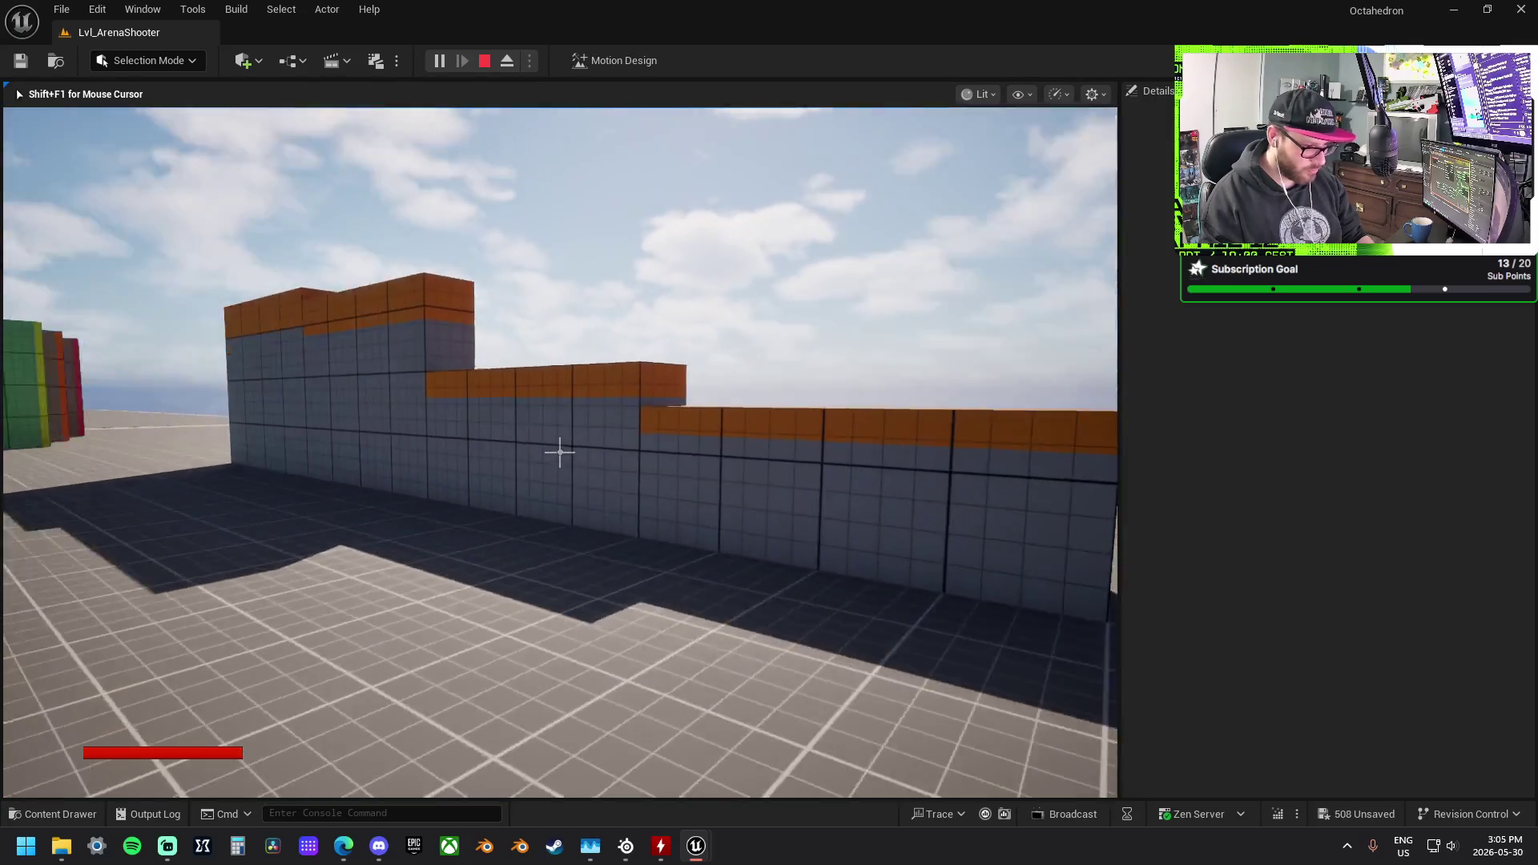
pyautogui.press('w')
pyautogui.press('w')
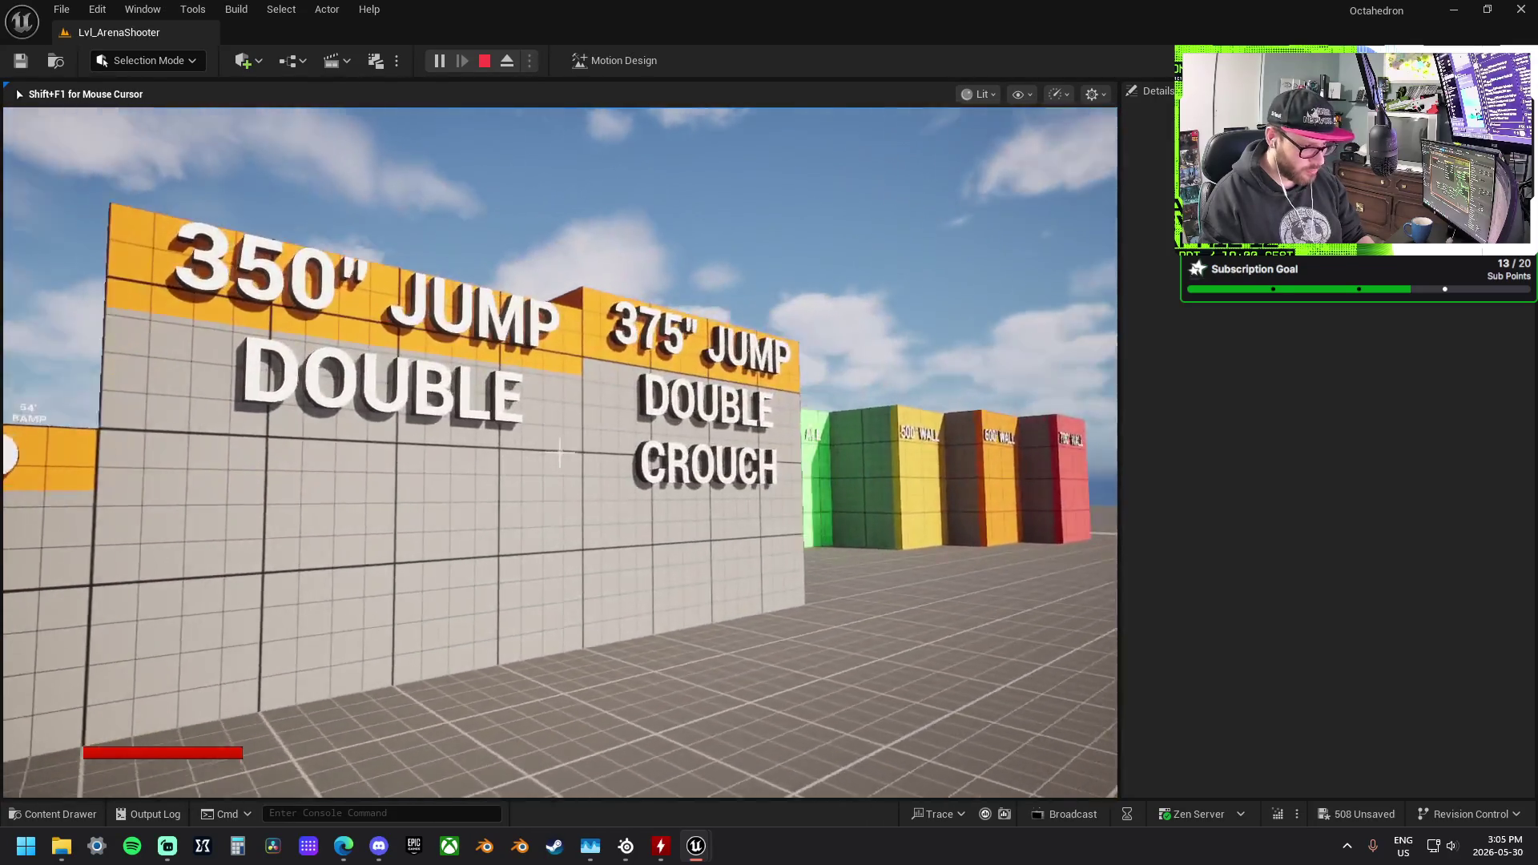
pyautogui.press('w')
pyautogui.press('w')
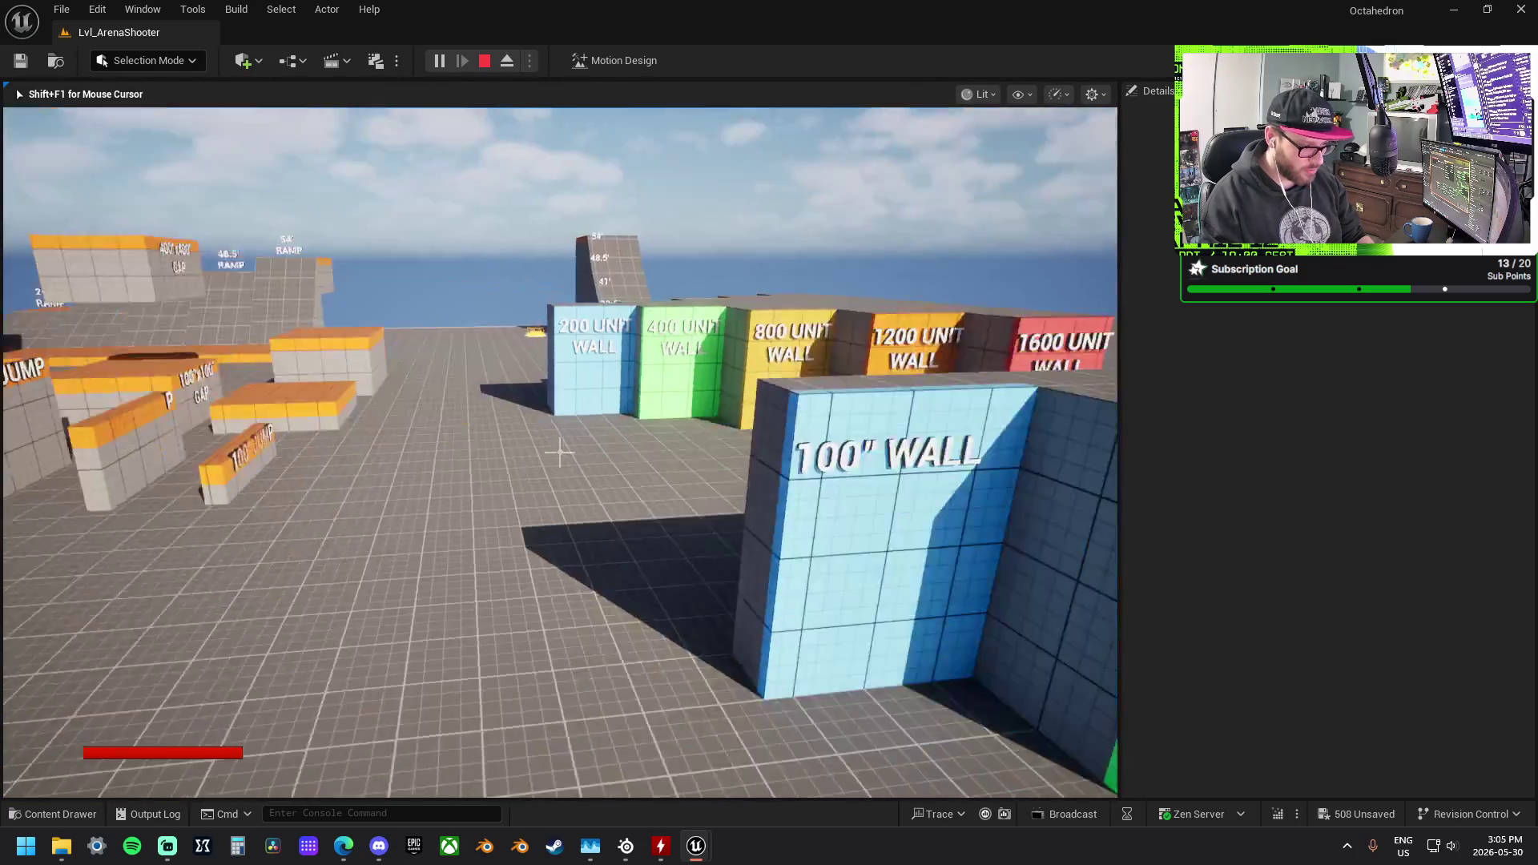
pyautogui.press('w')
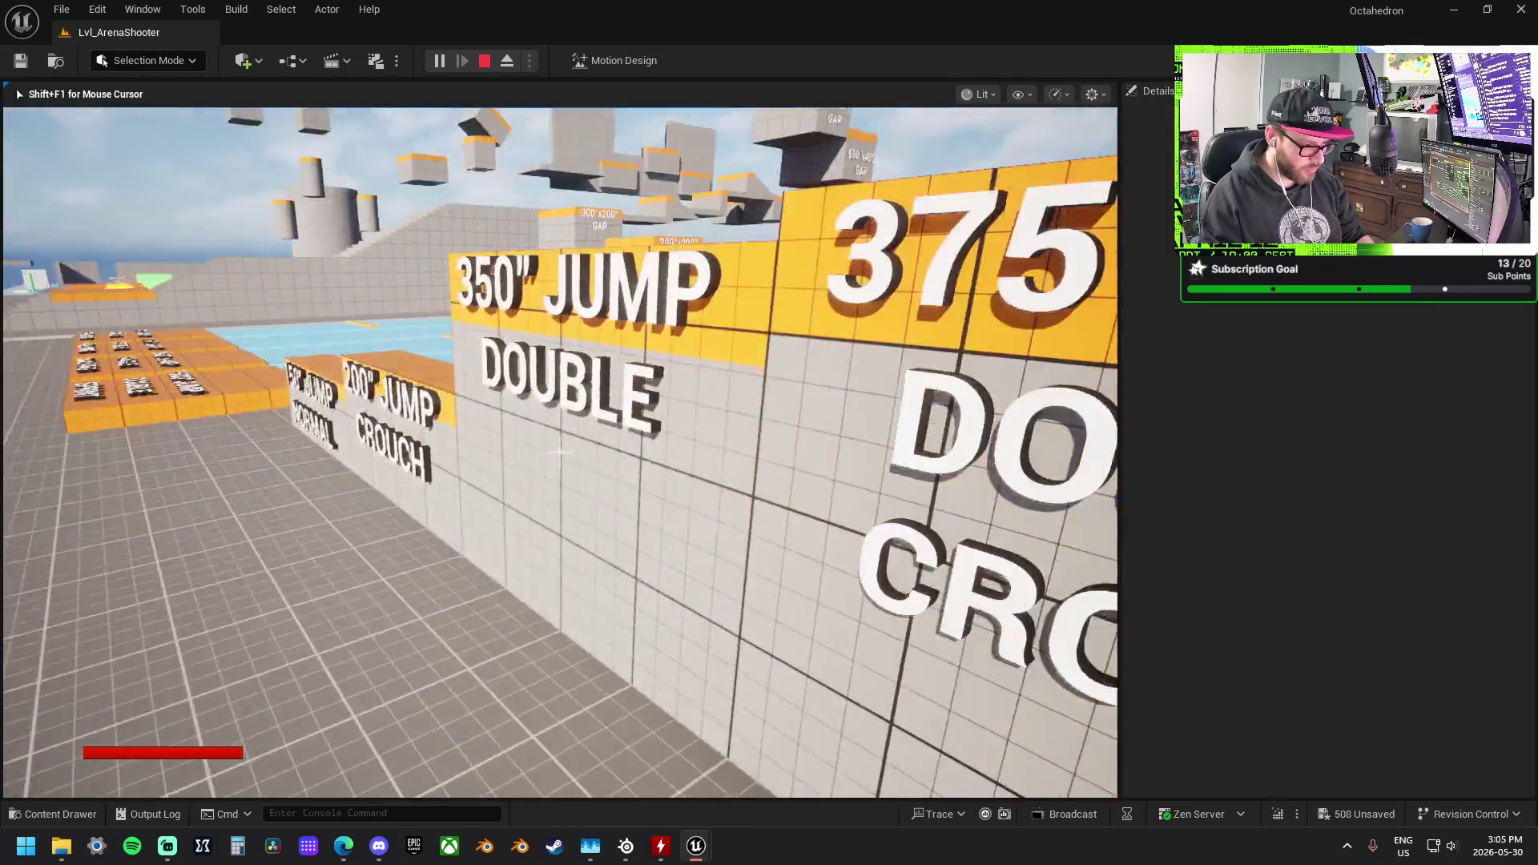
pyautogui.press('w')
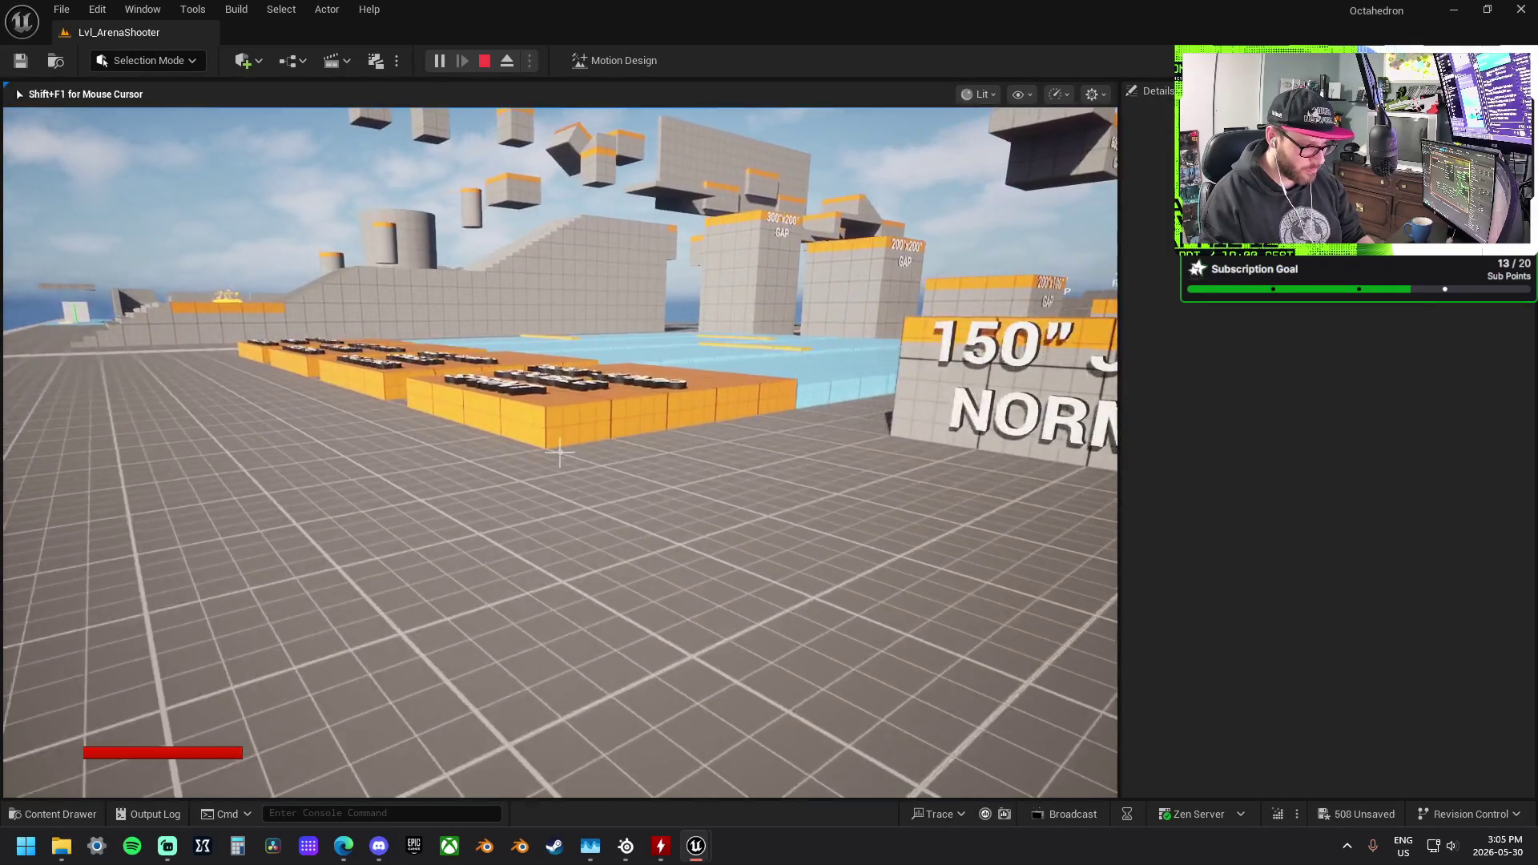
pyautogui.press('w')
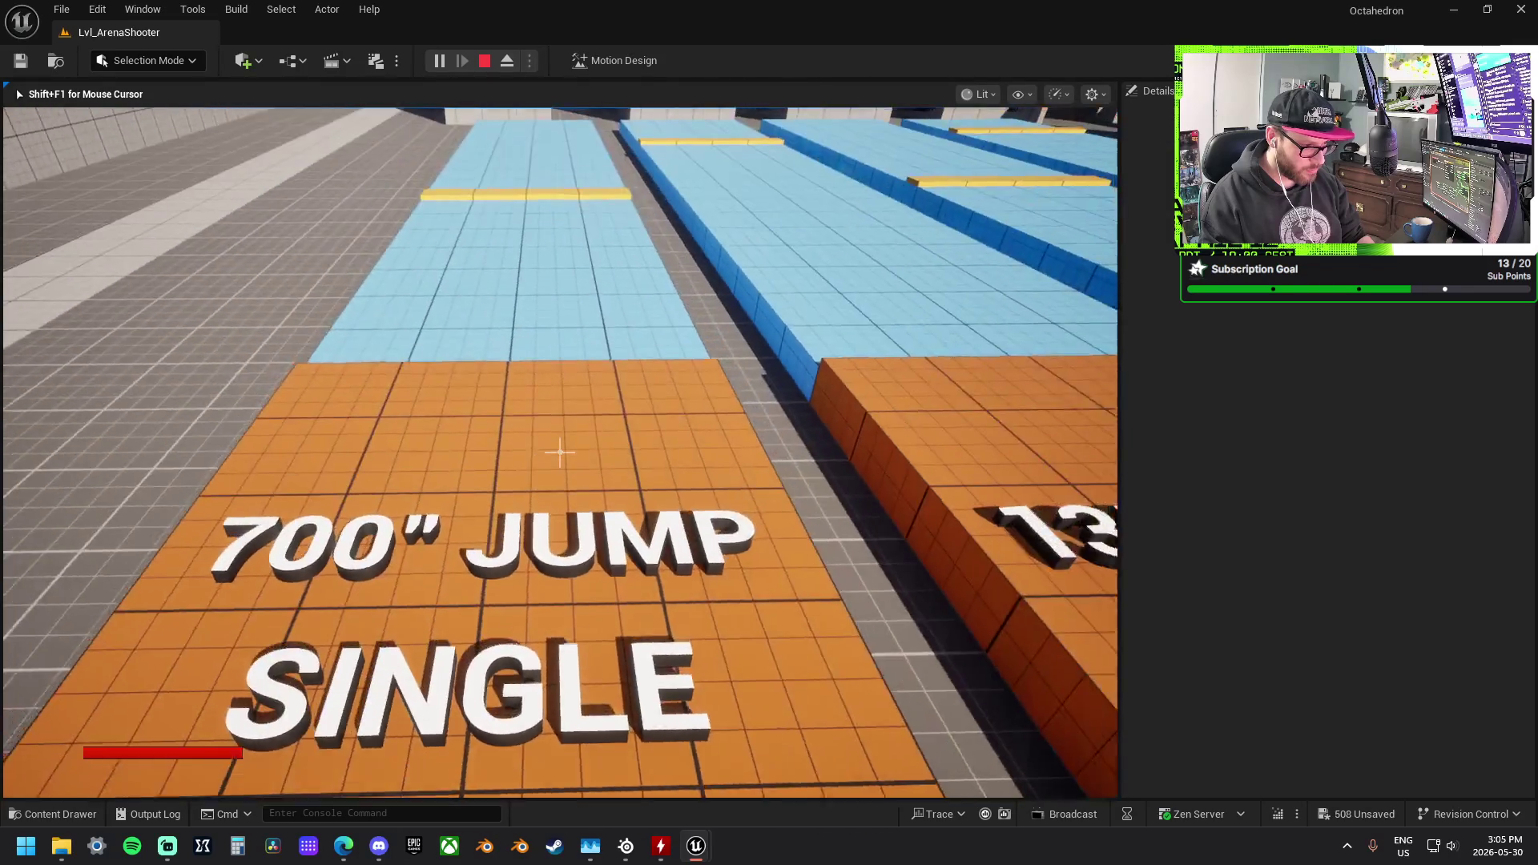
pyautogui.press('w')
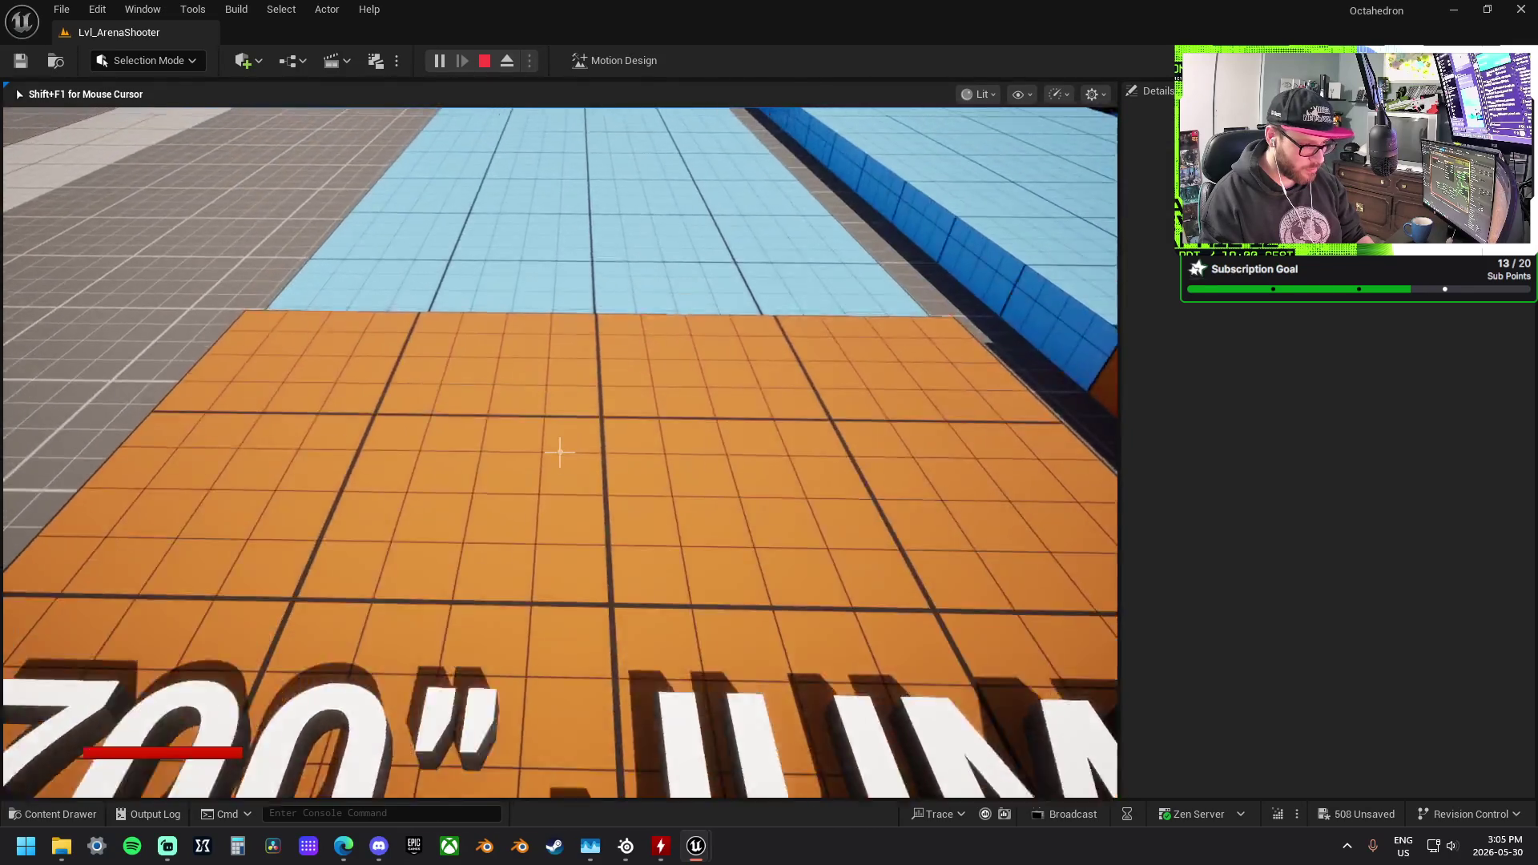
pyautogui.press('w')
pyautogui.press('w')
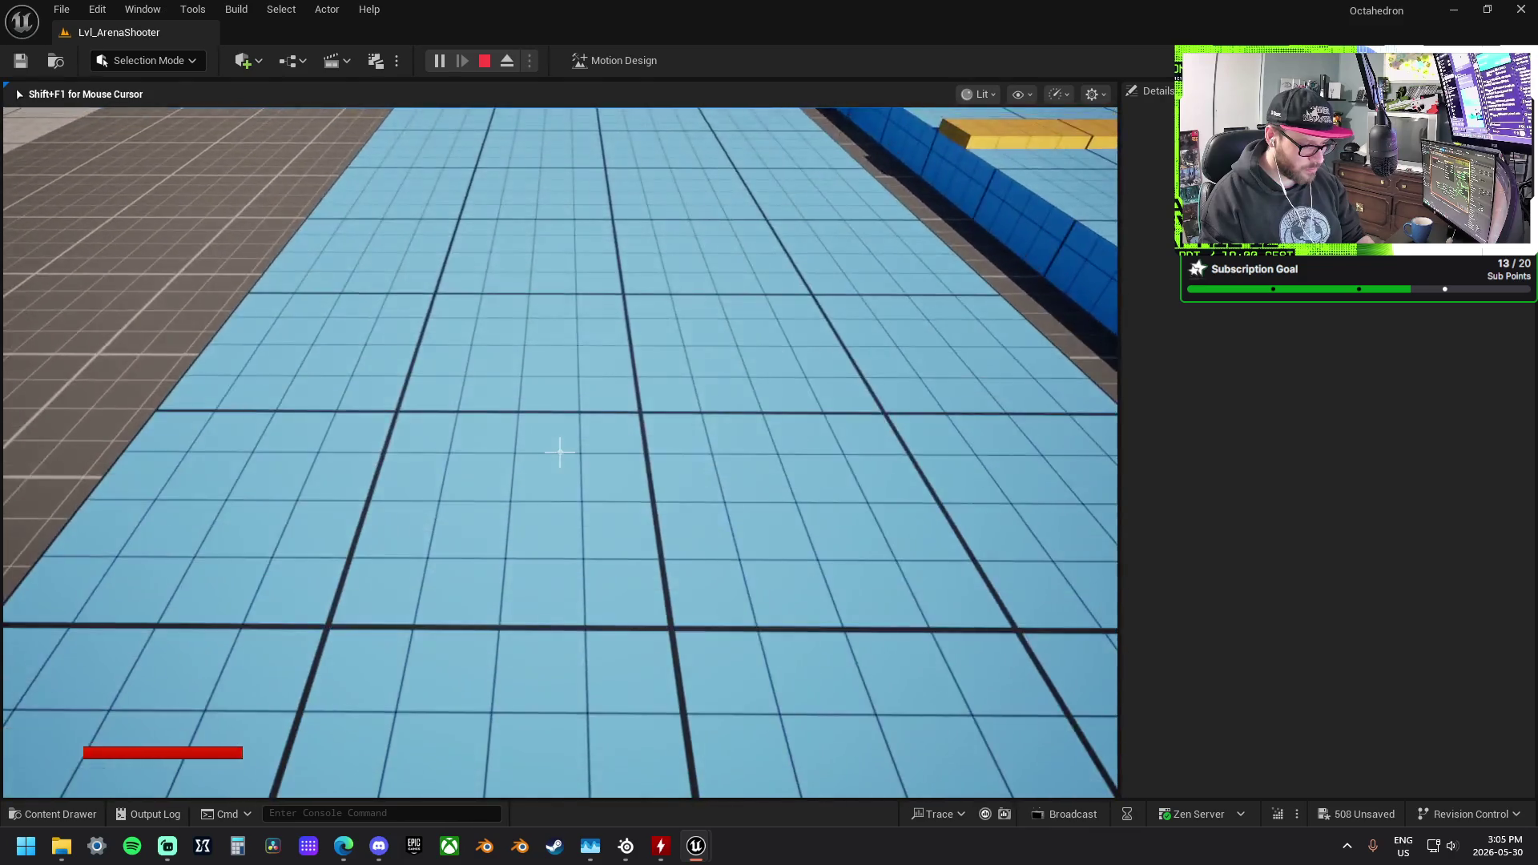
pyautogui.press('w')
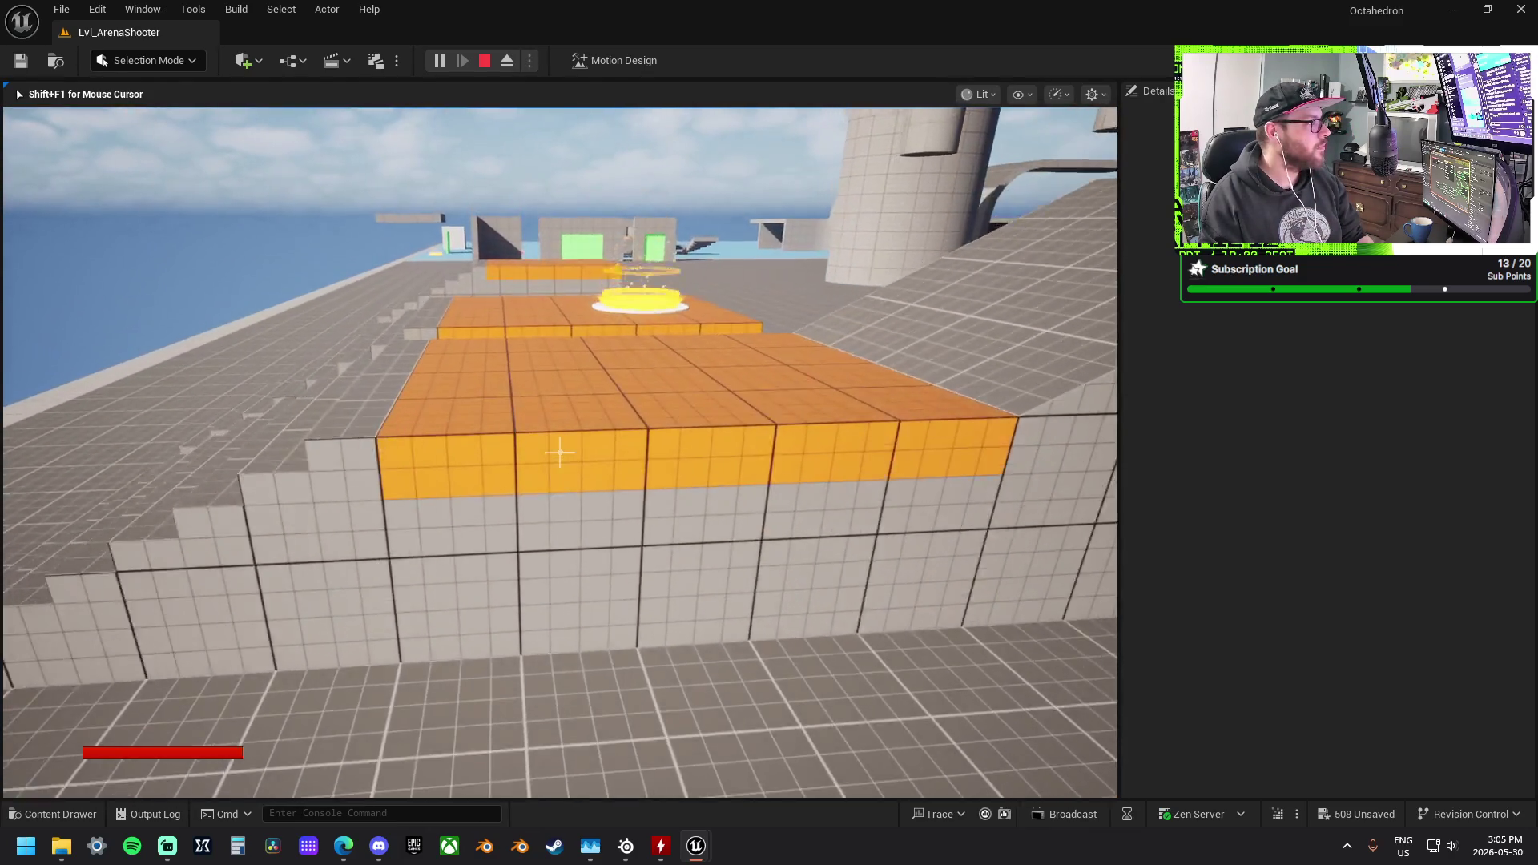
# Step: Climb the orange platform, jump above the cylinder, then walk into and out of it
pyautogui.press('space')
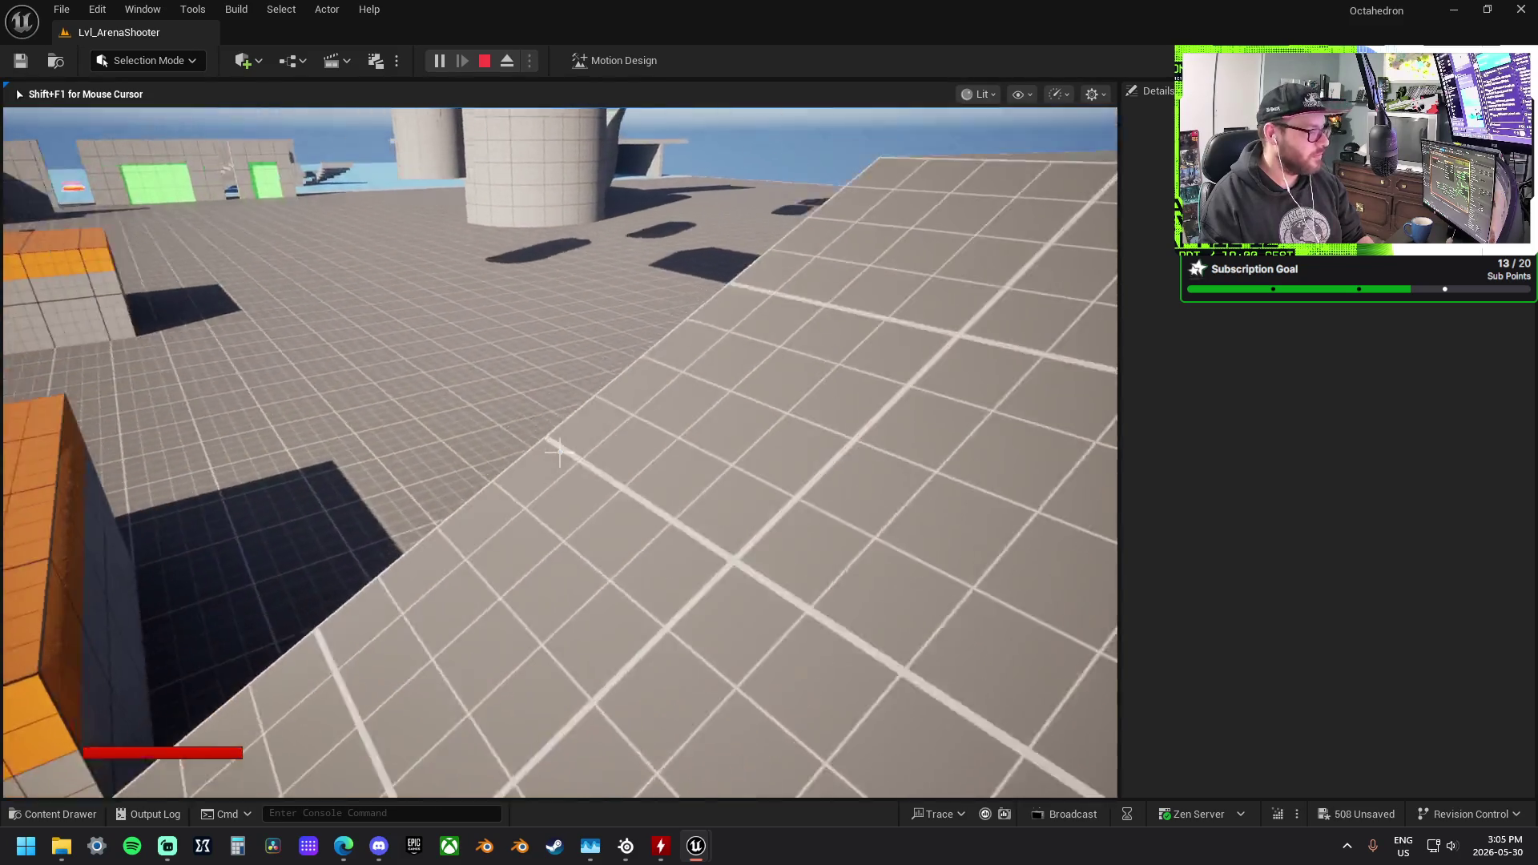
pyautogui.press('w')
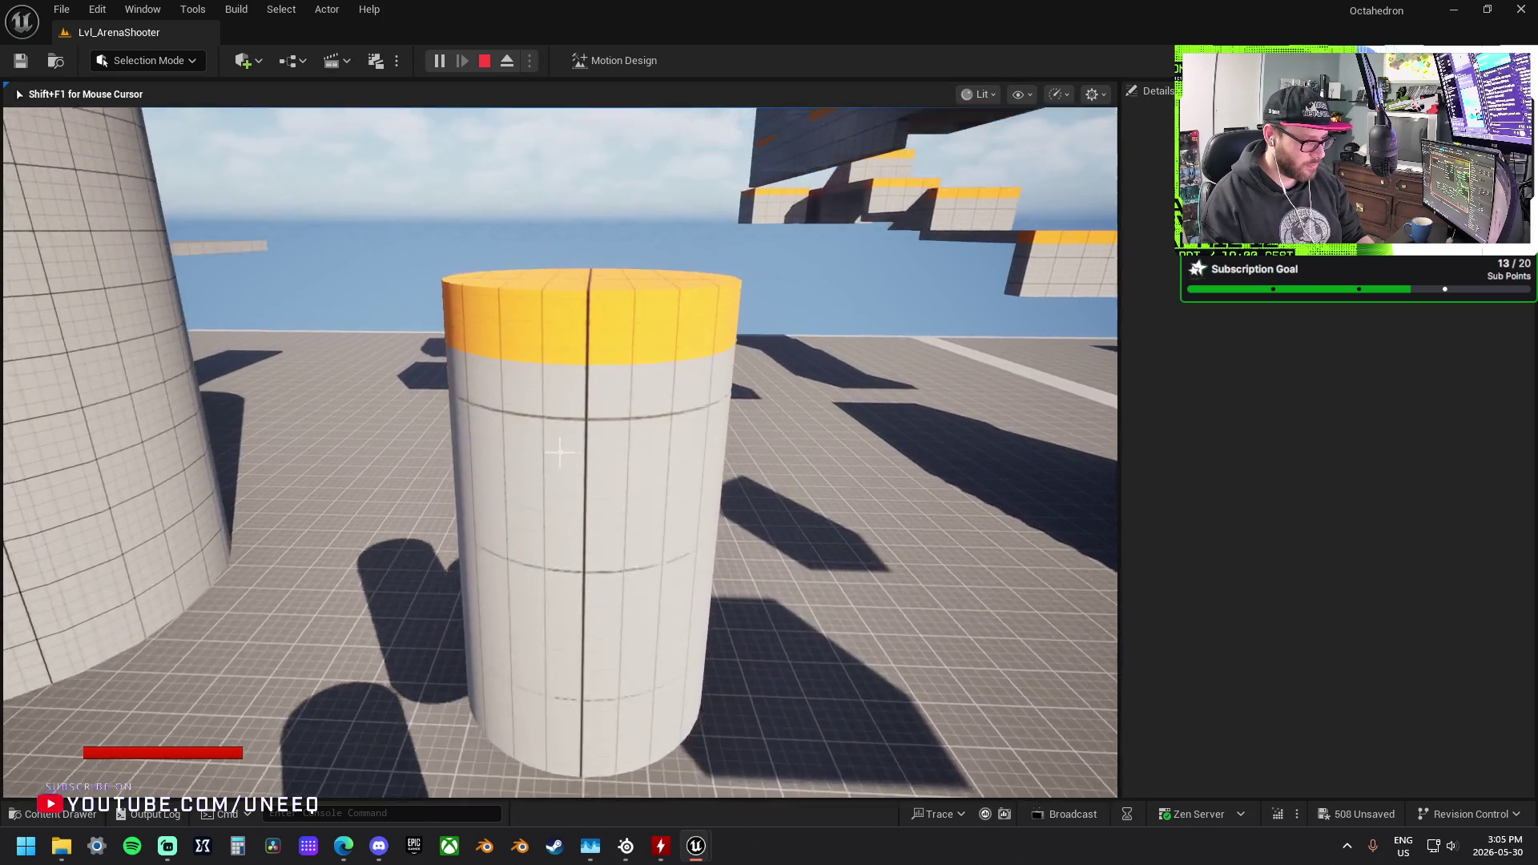
pyautogui.press('space')
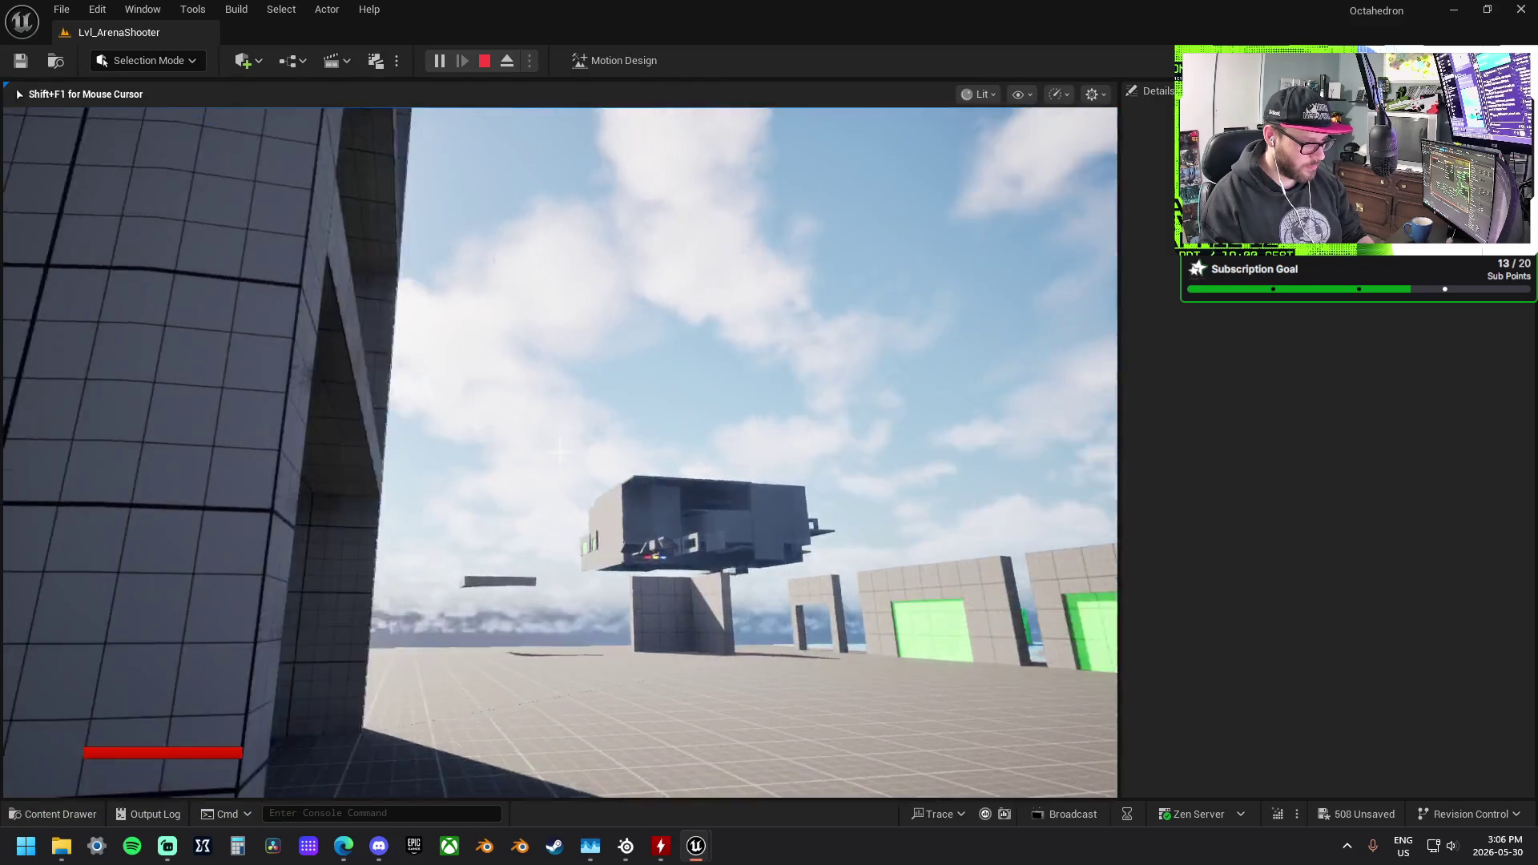
pyautogui.press('w')
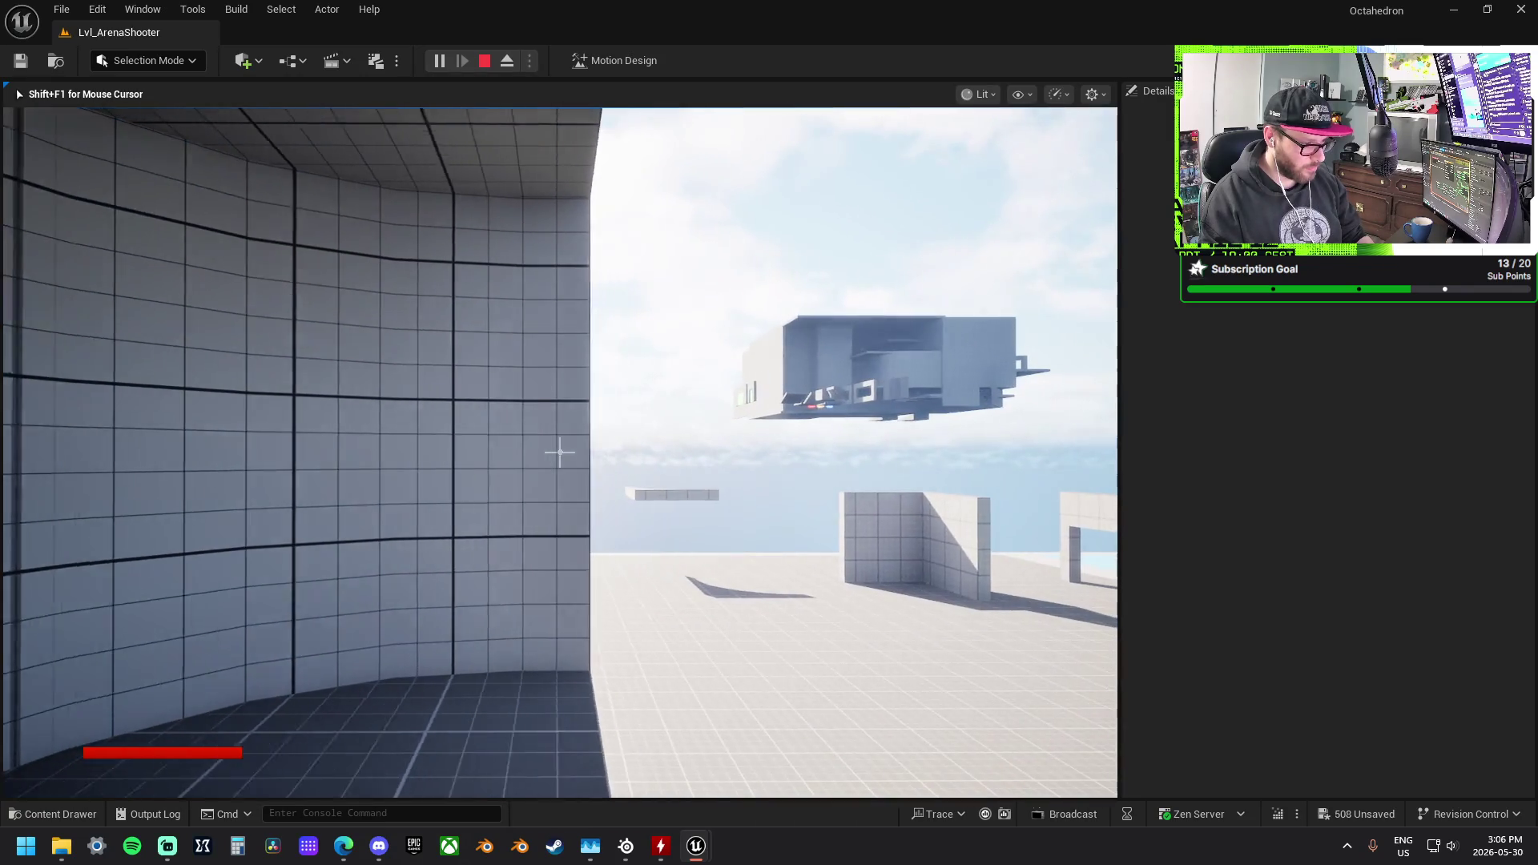
pyautogui.press('w')
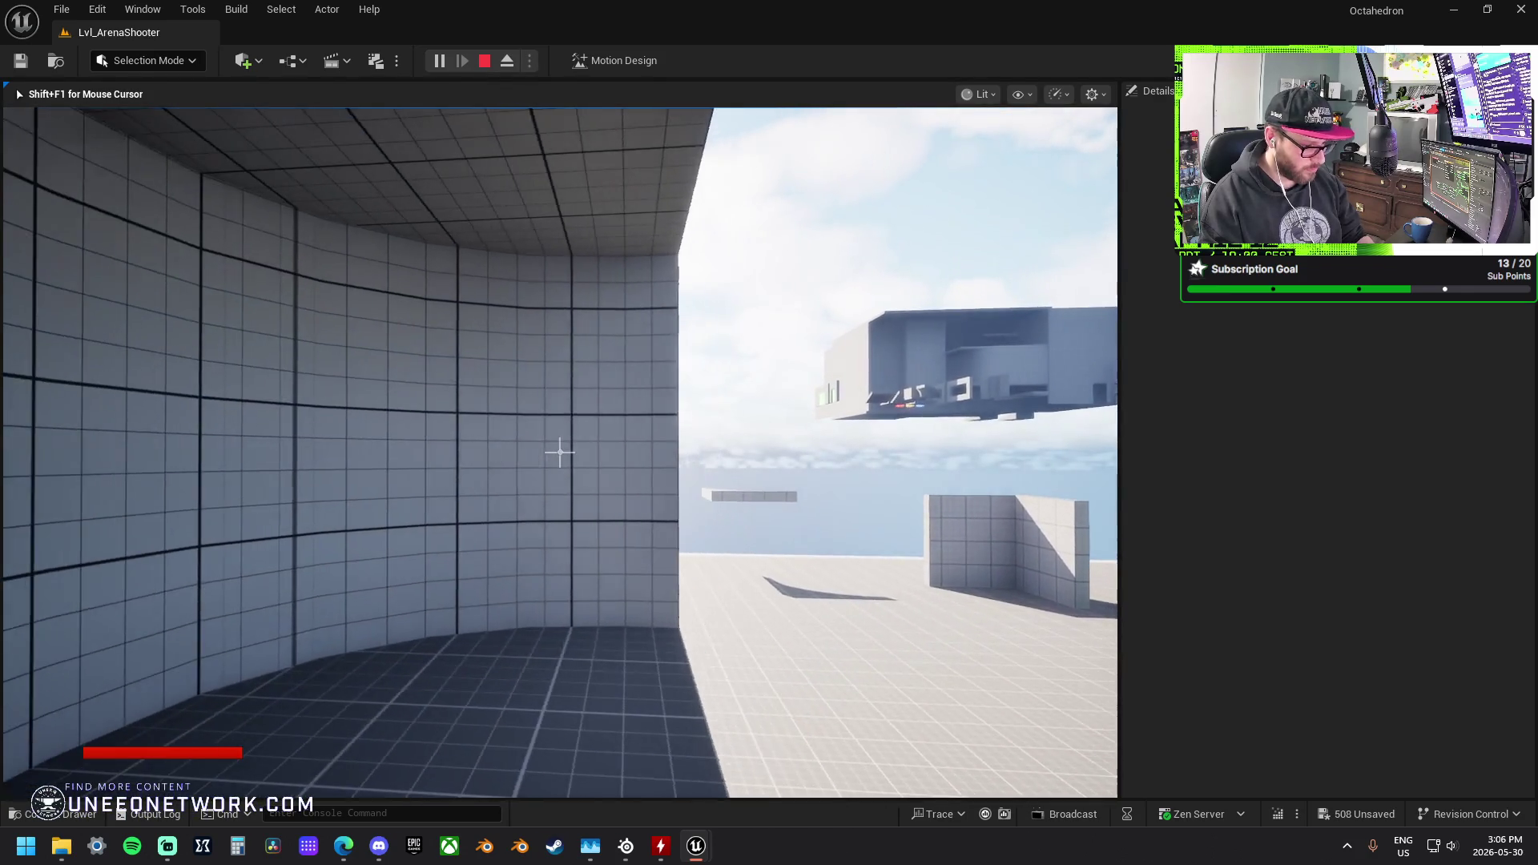
# Step: Strafe around inside the curved room along its wall and opening
pyautogui.press('d')
pyautogui.press('a')
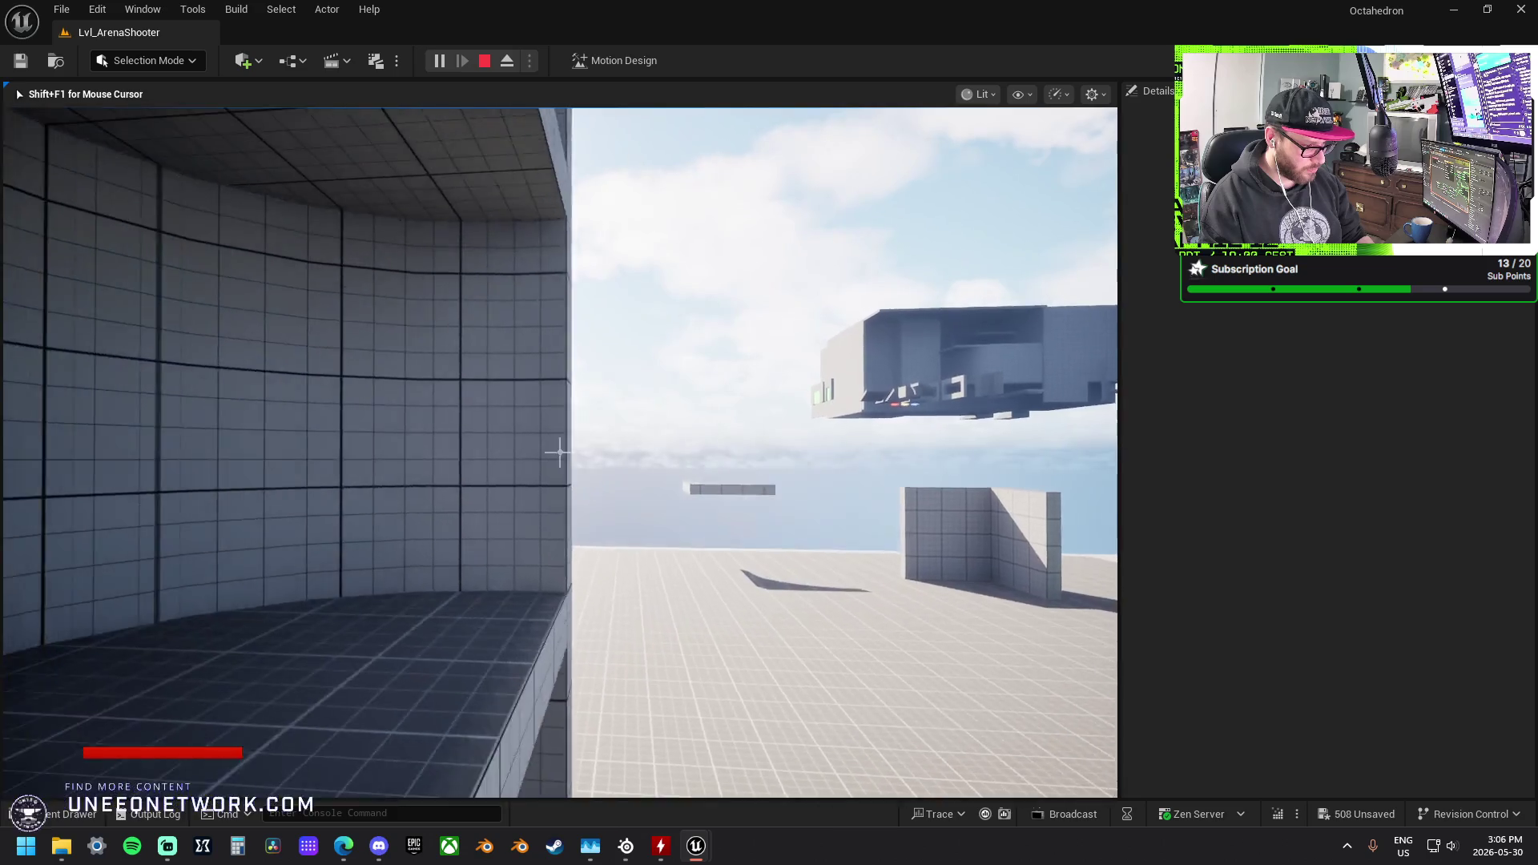
pyautogui.press('w')
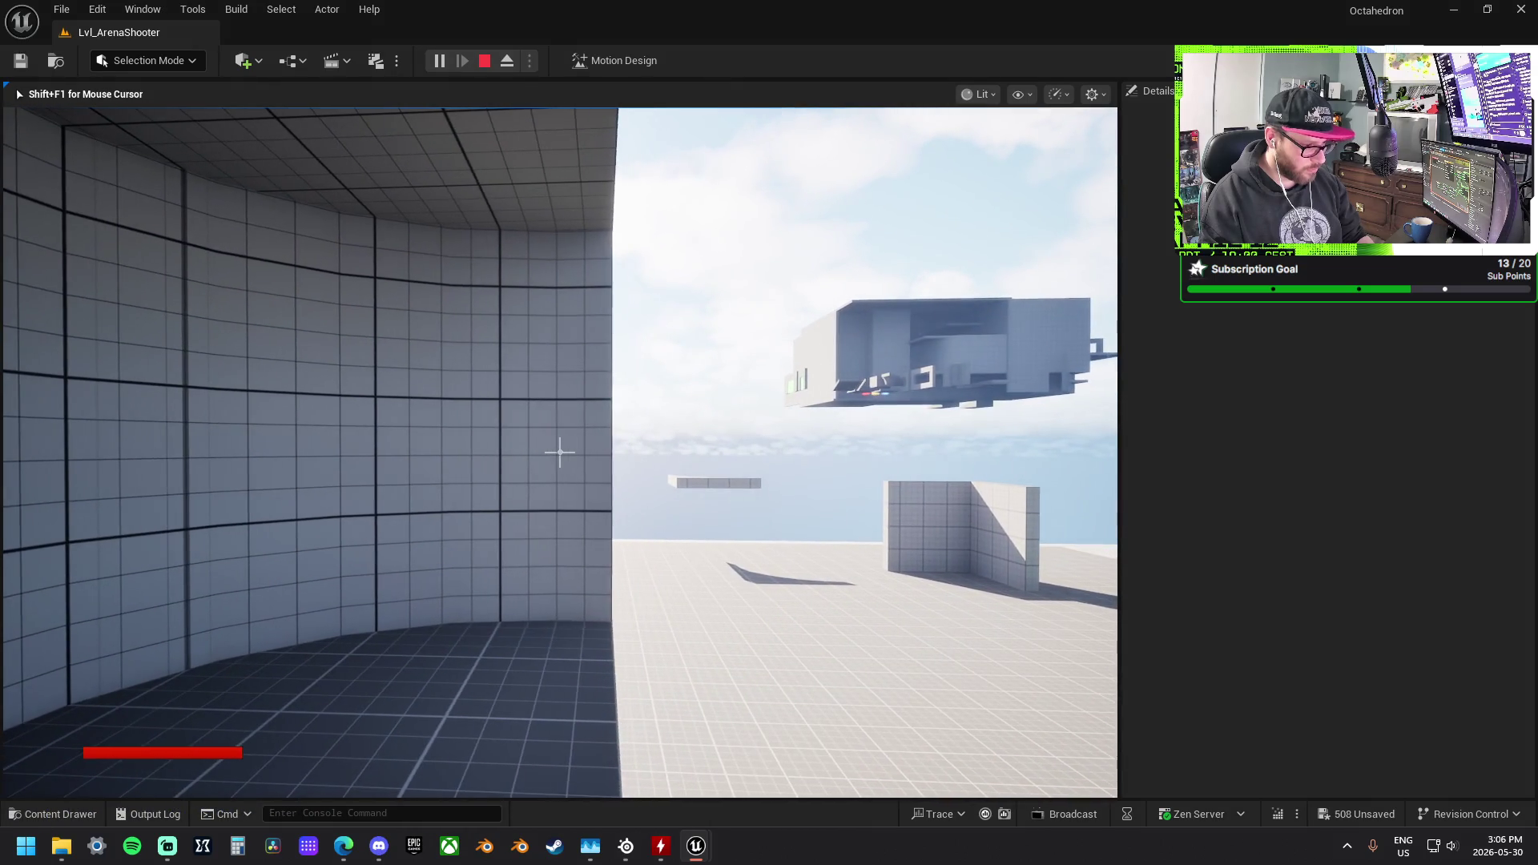
pyautogui.press('w')
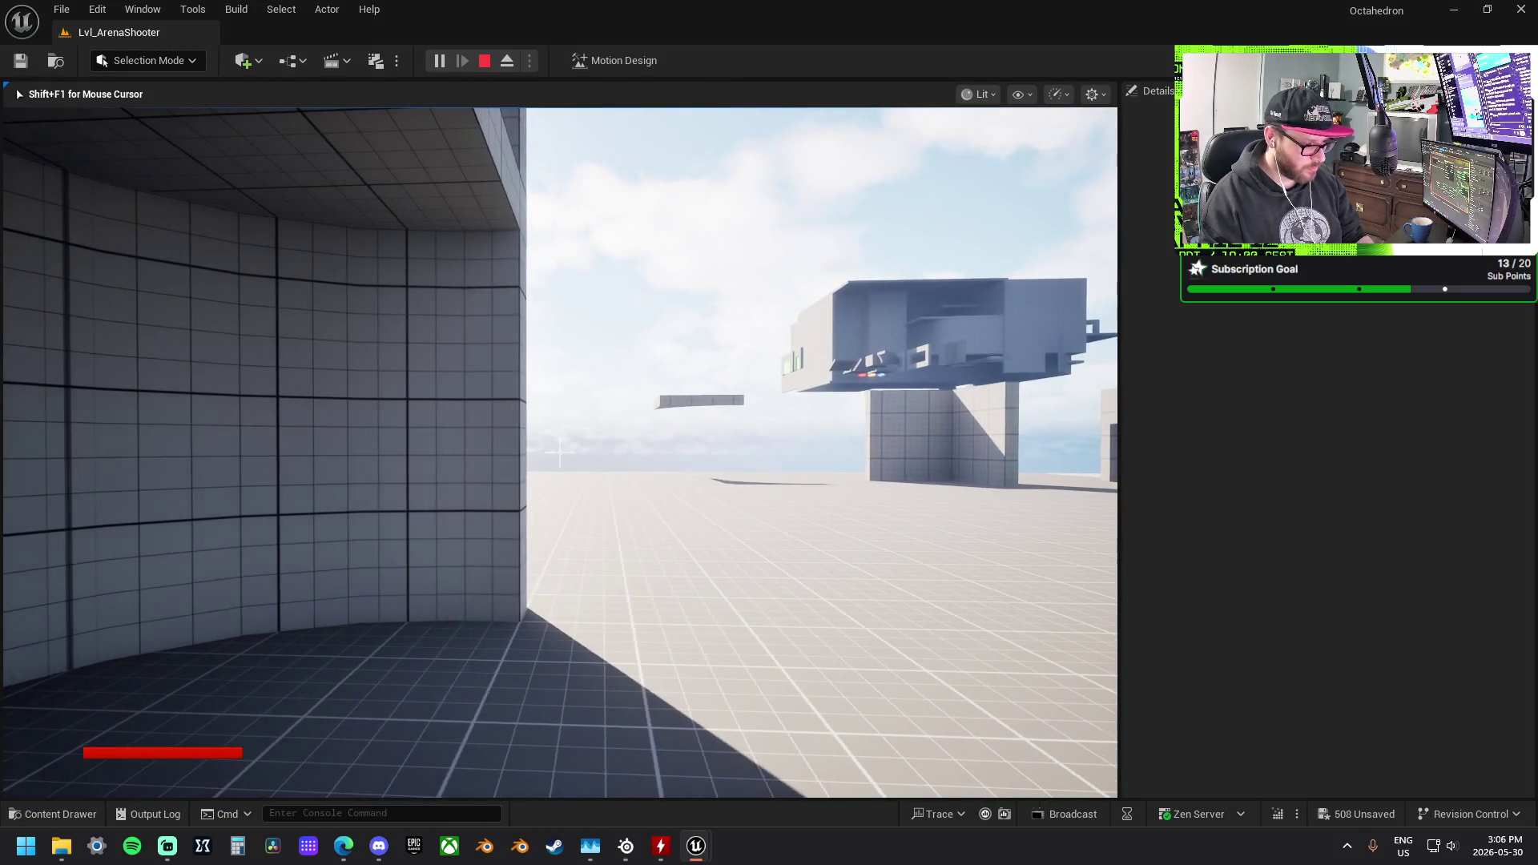
pyautogui.press('a')
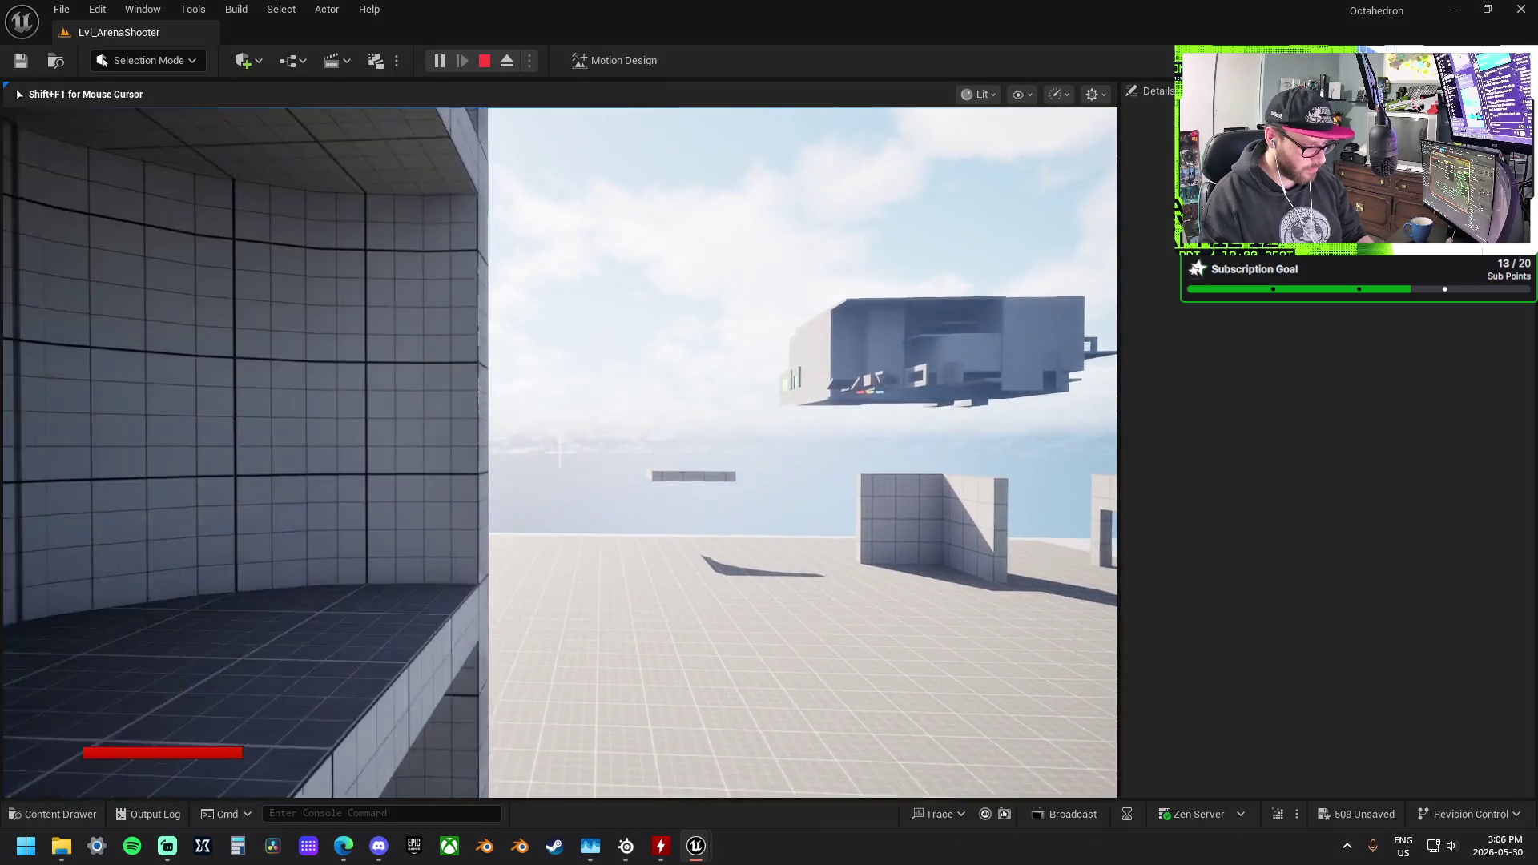
pyautogui.press('w')
pyautogui.press('d')
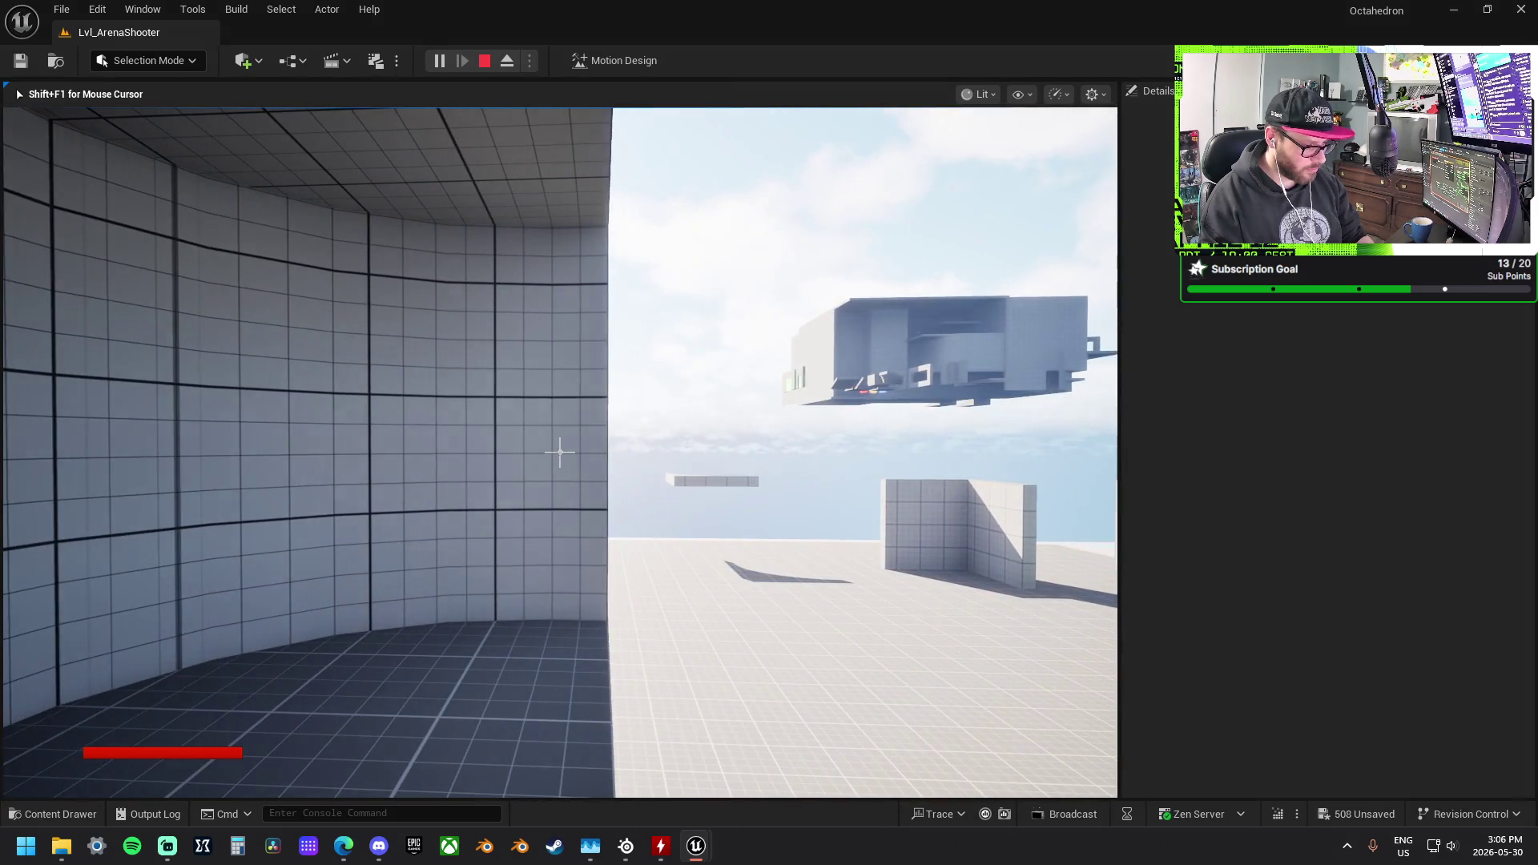
pyautogui.press('w')
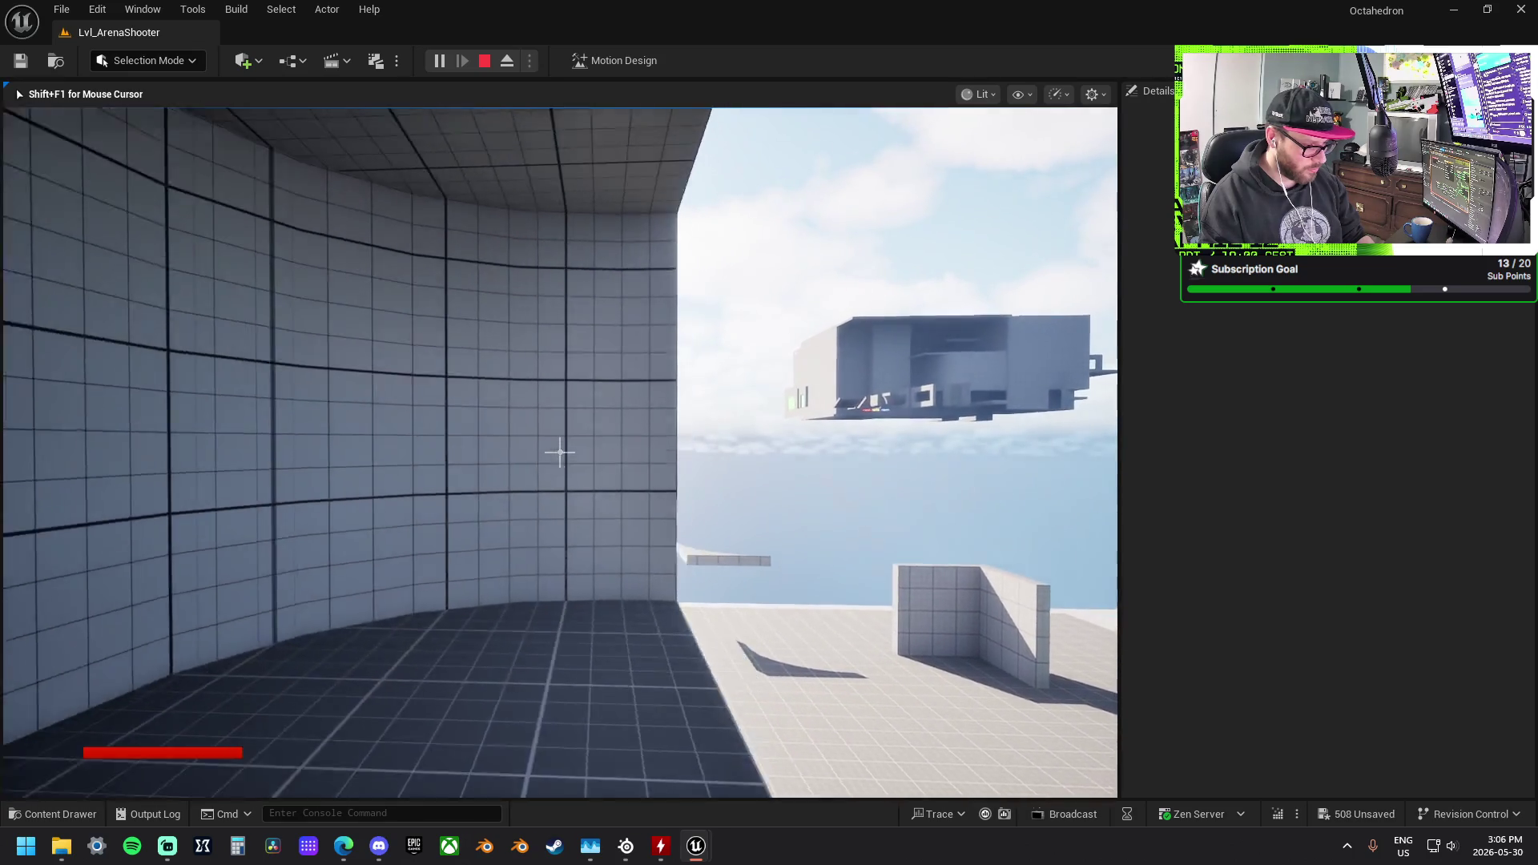
pyautogui.press('w')
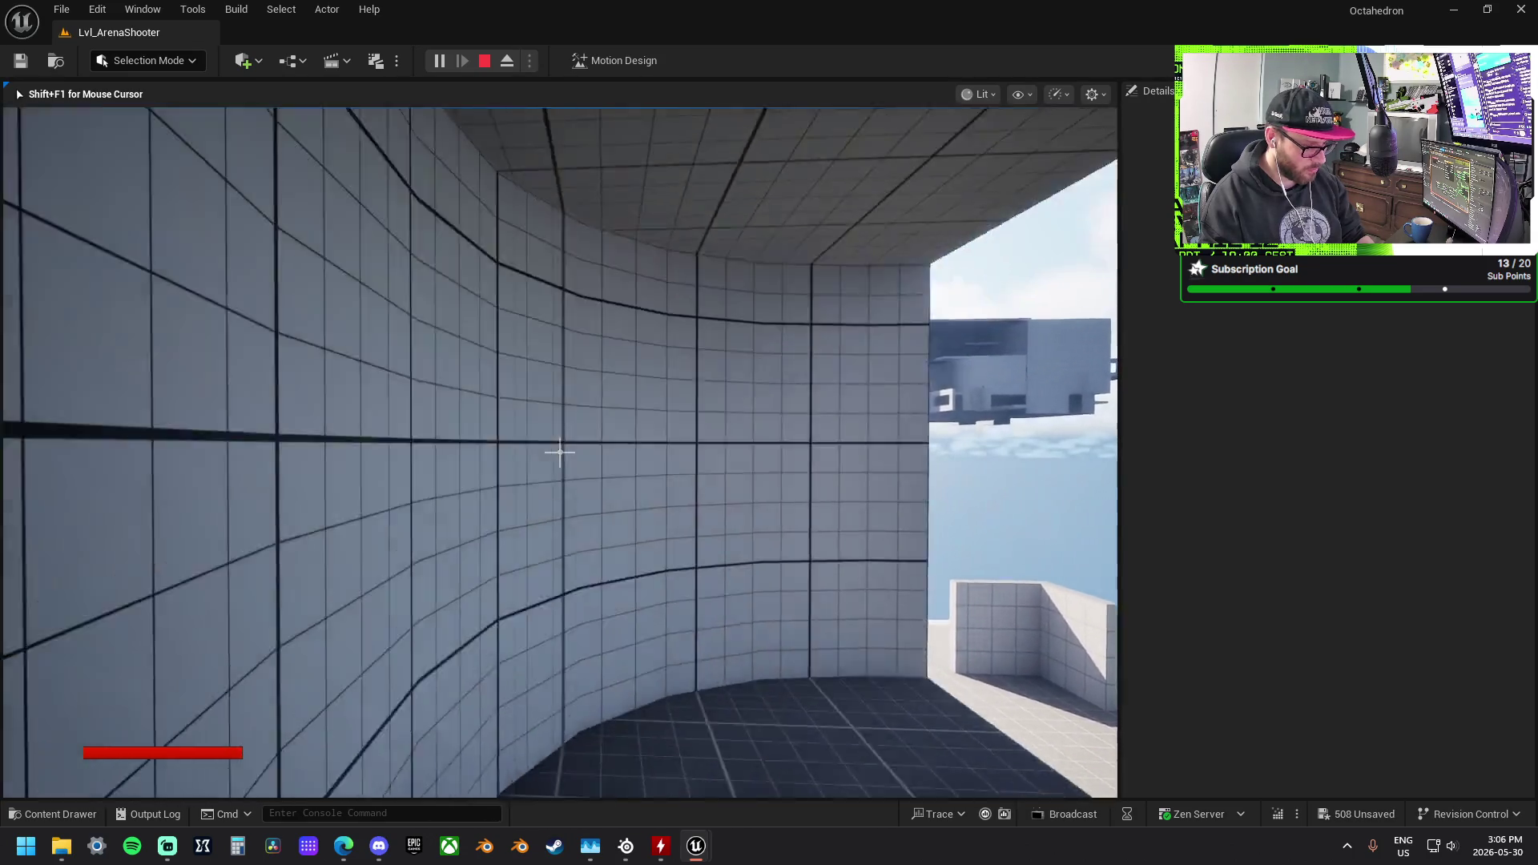
pyautogui.press('w')
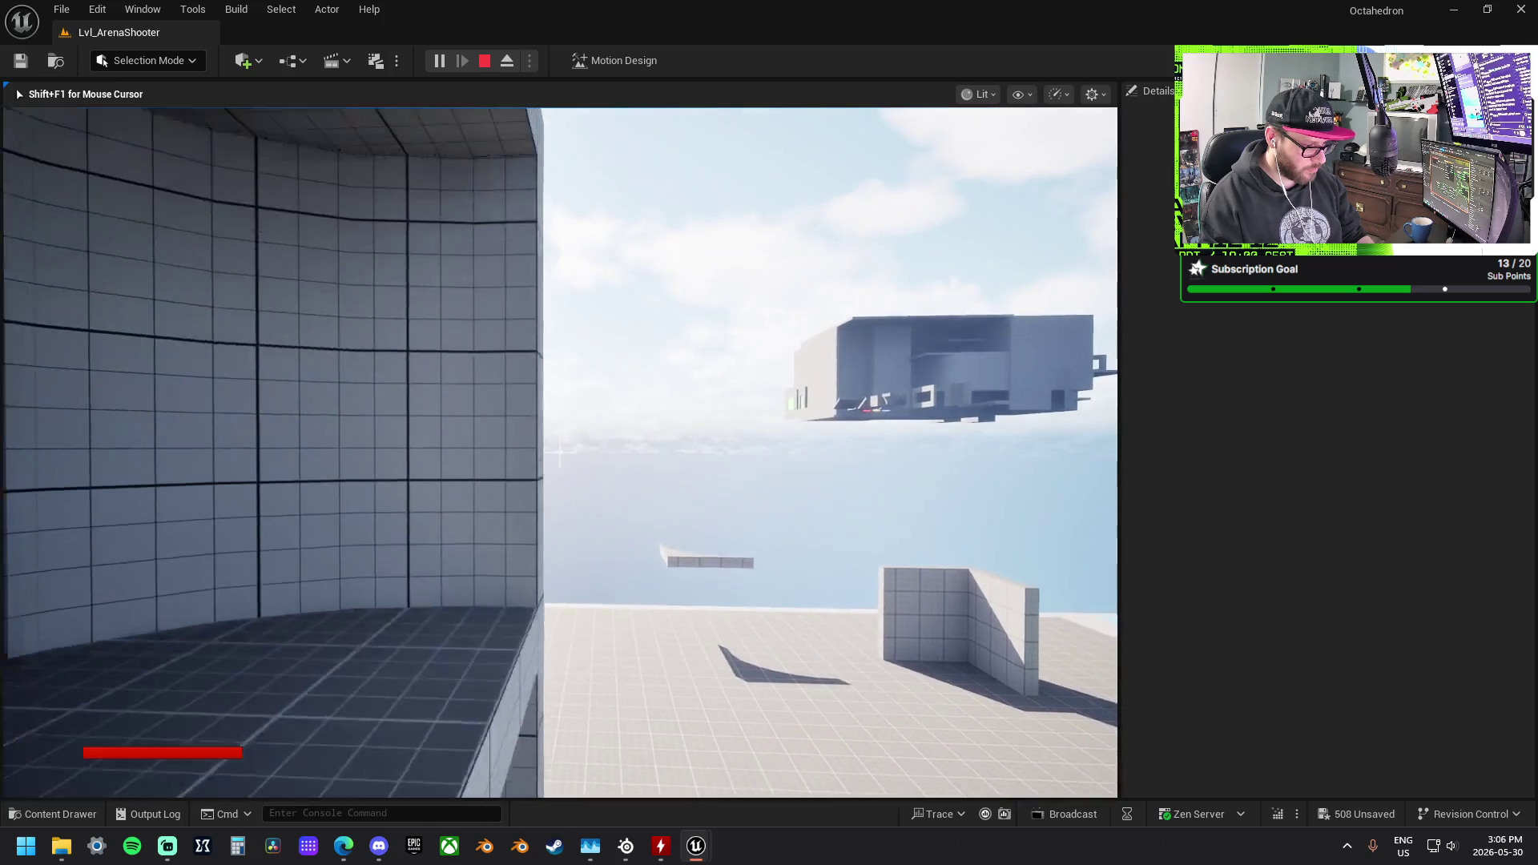
pyautogui.press('w')
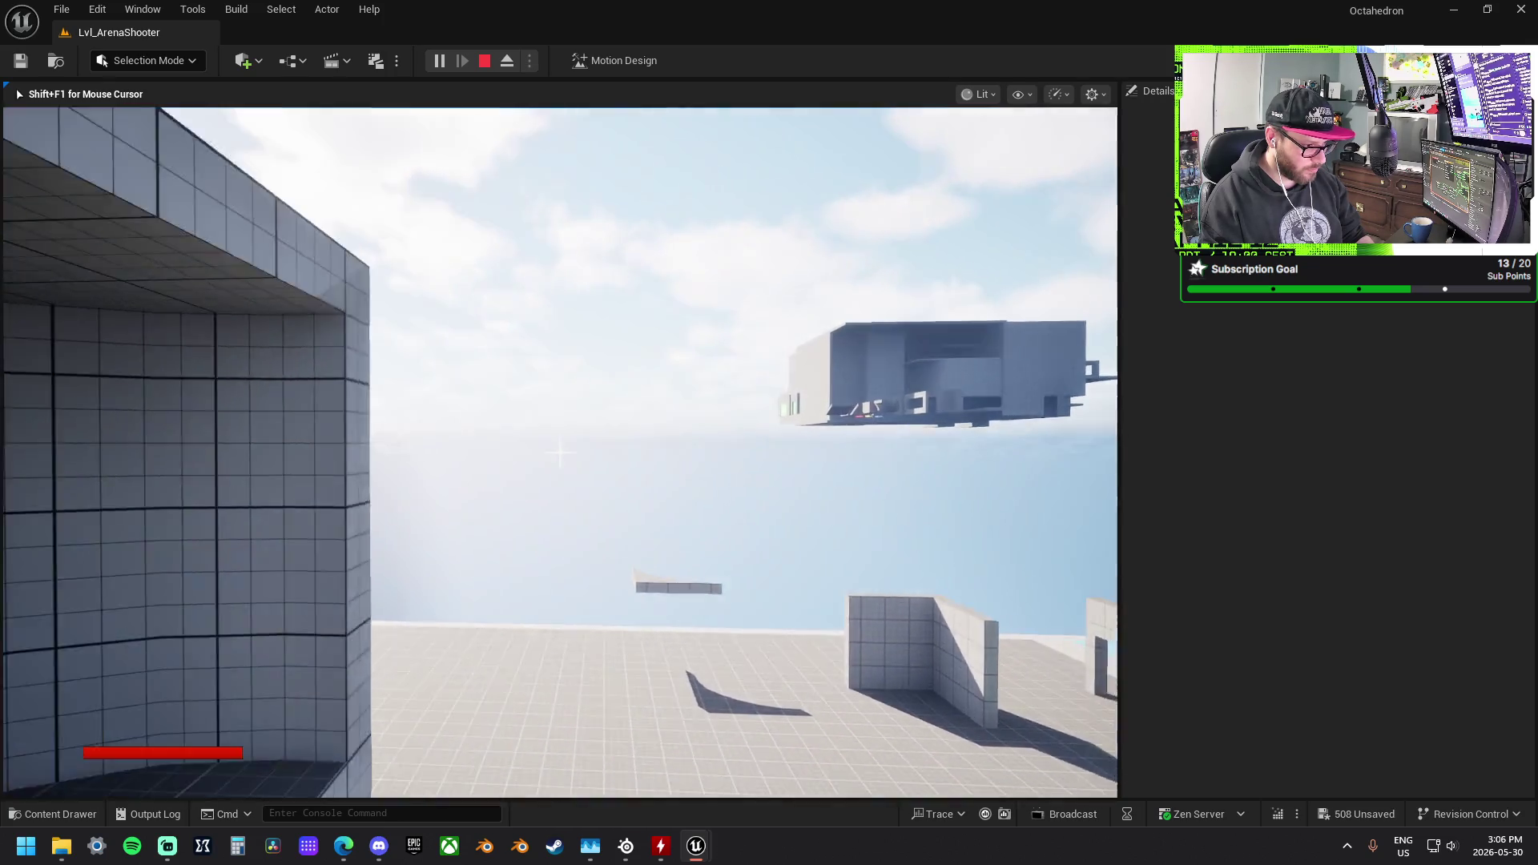
# Step: Leave the curved room, follow its wall, and drop off the ledge to the arena floor
pyautogui.press('w')
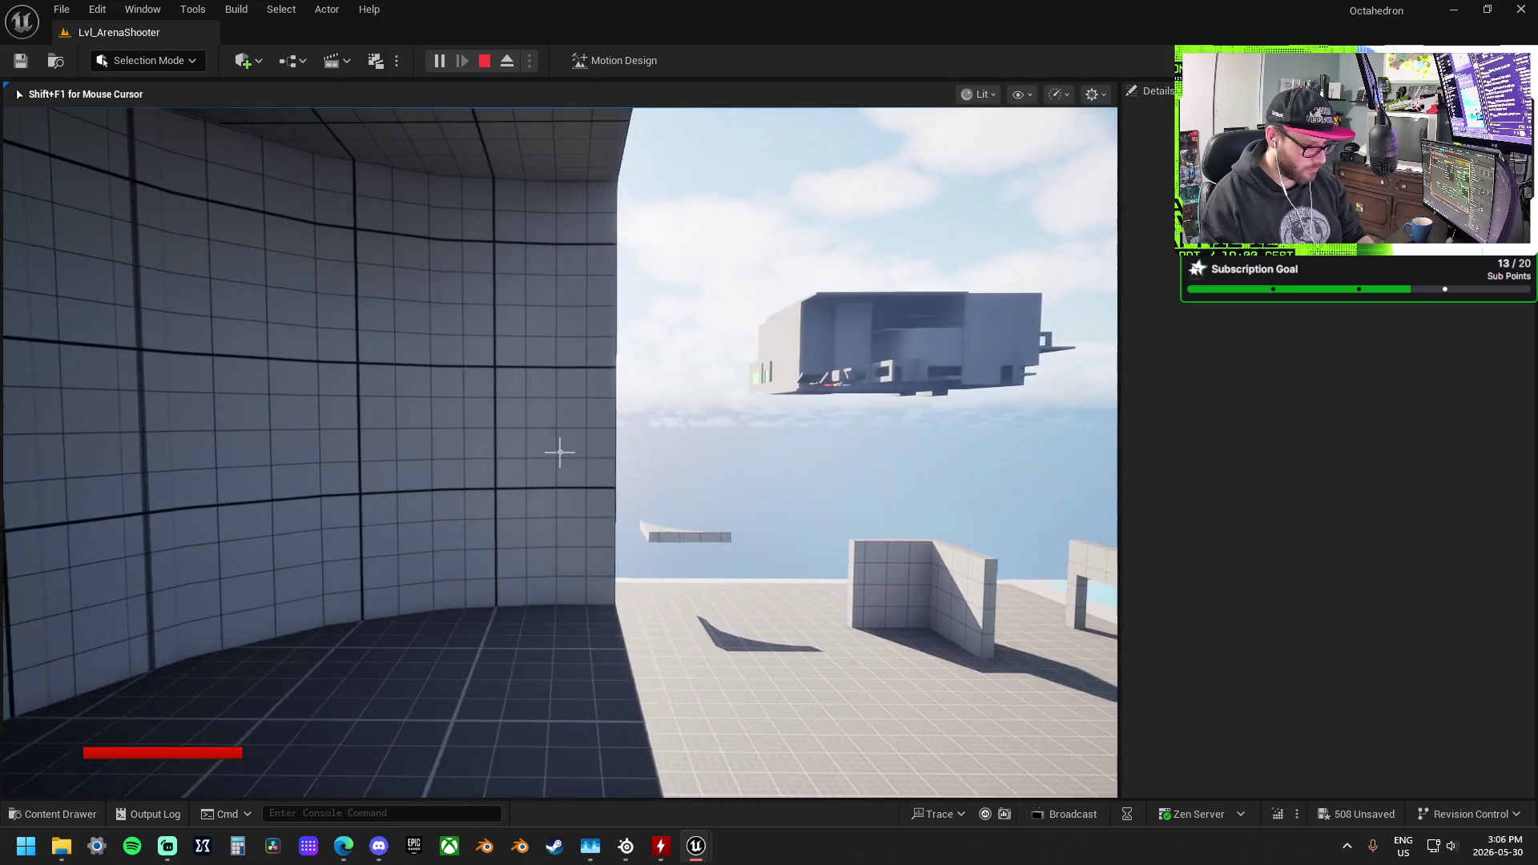
pyautogui.press('w')
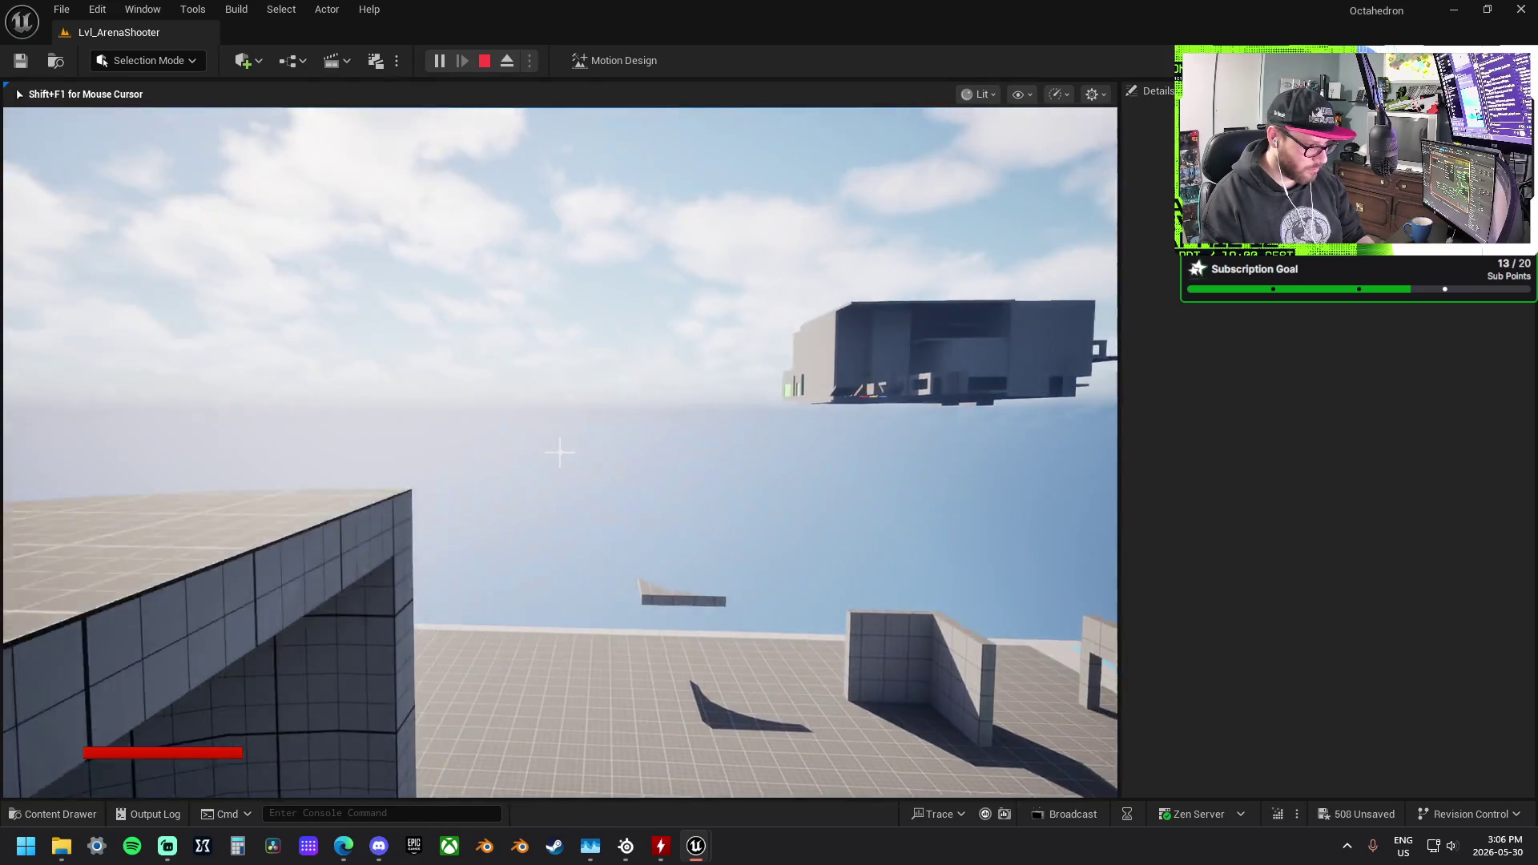
pyautogui.press('w')
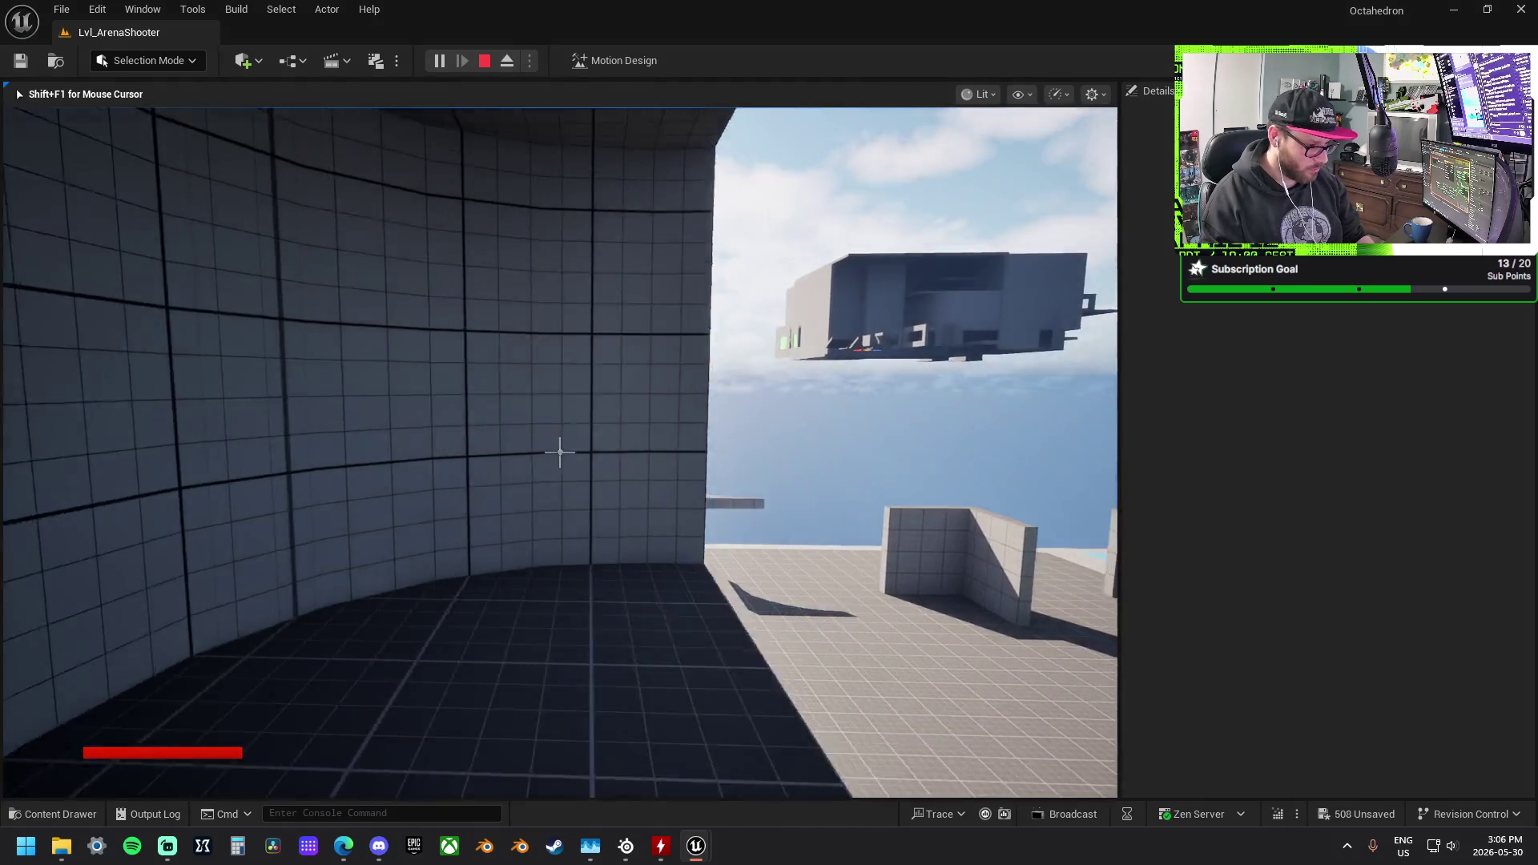
pyautogui.press('d')
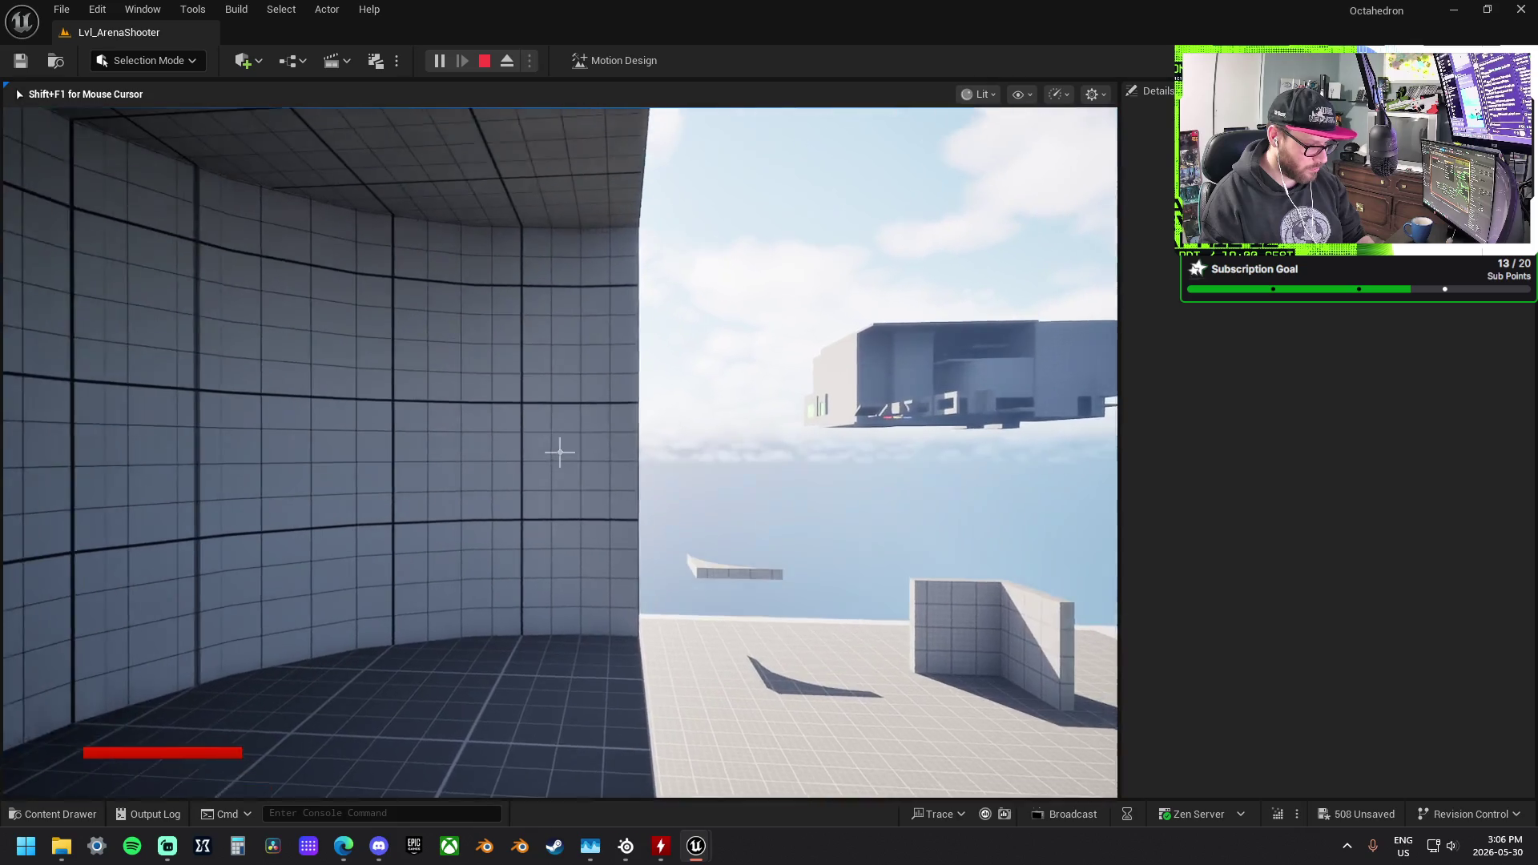
pyautogui.press('w')
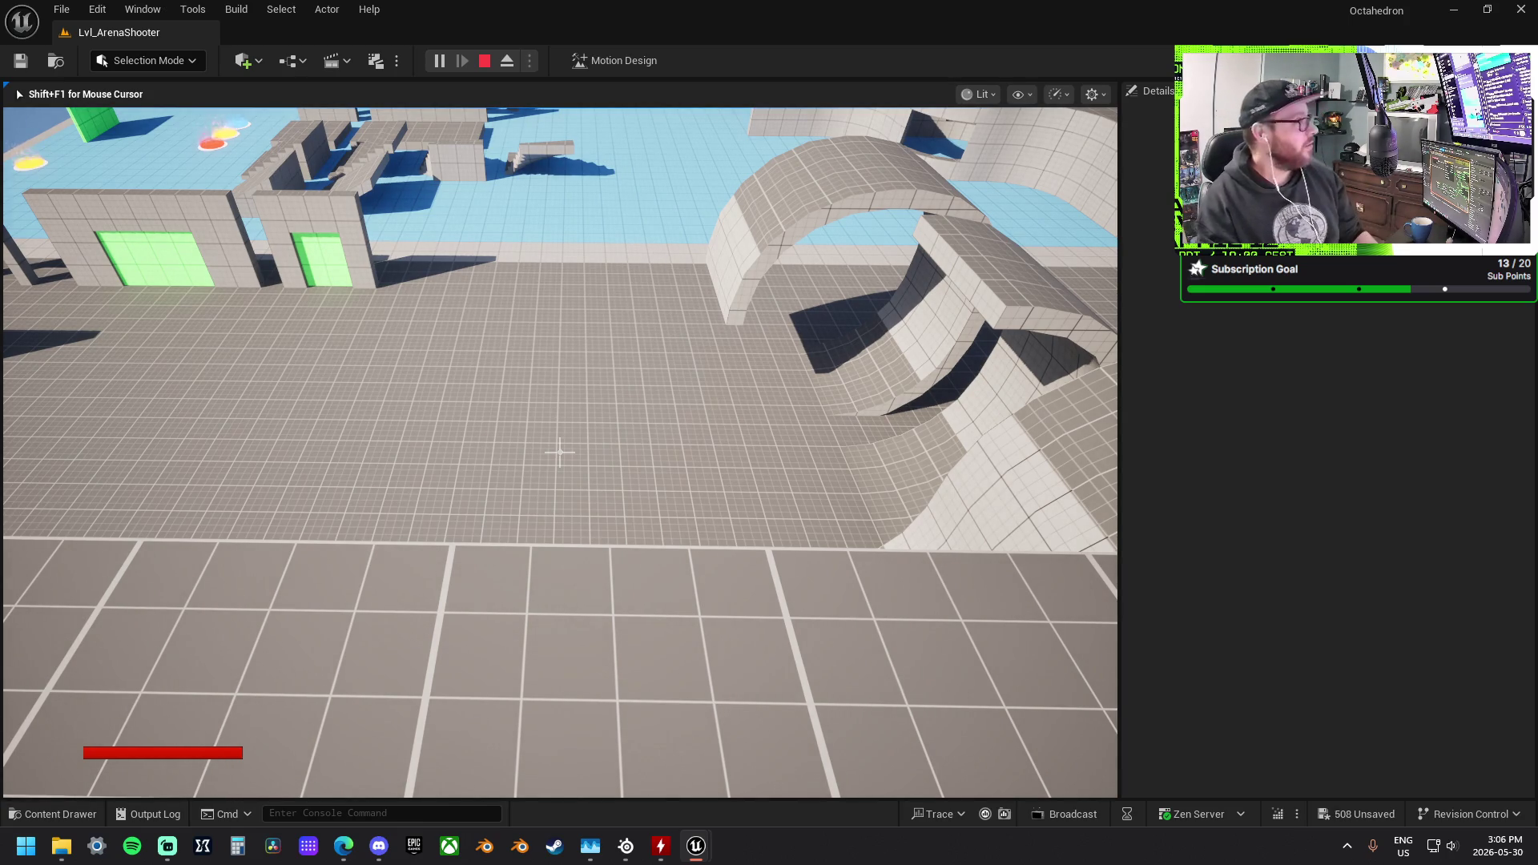
pyautogui.press('w')
pyautogui.press('w')
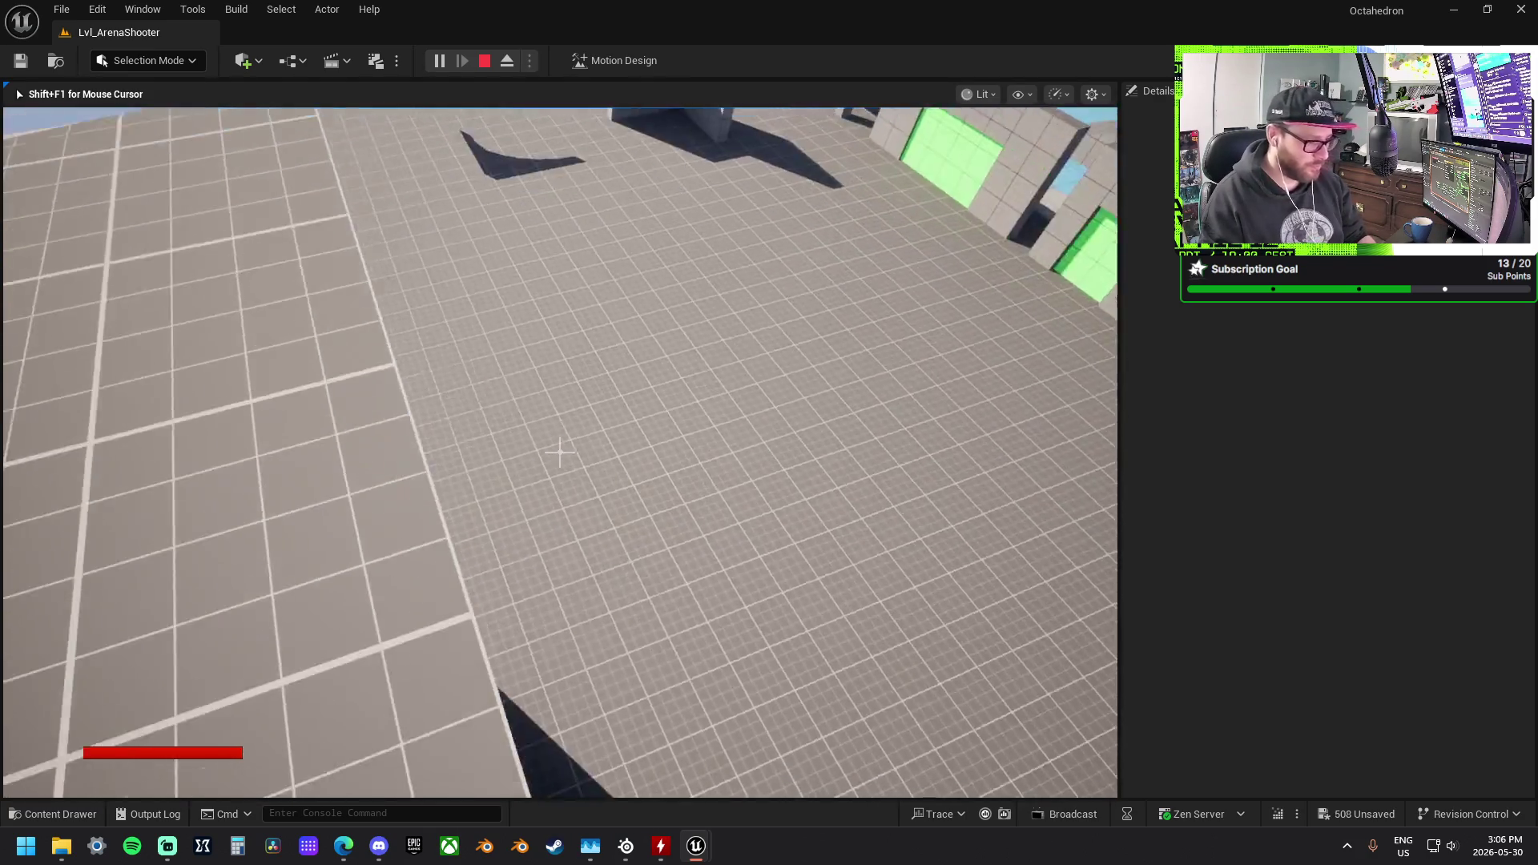
pyautogui.press('w')
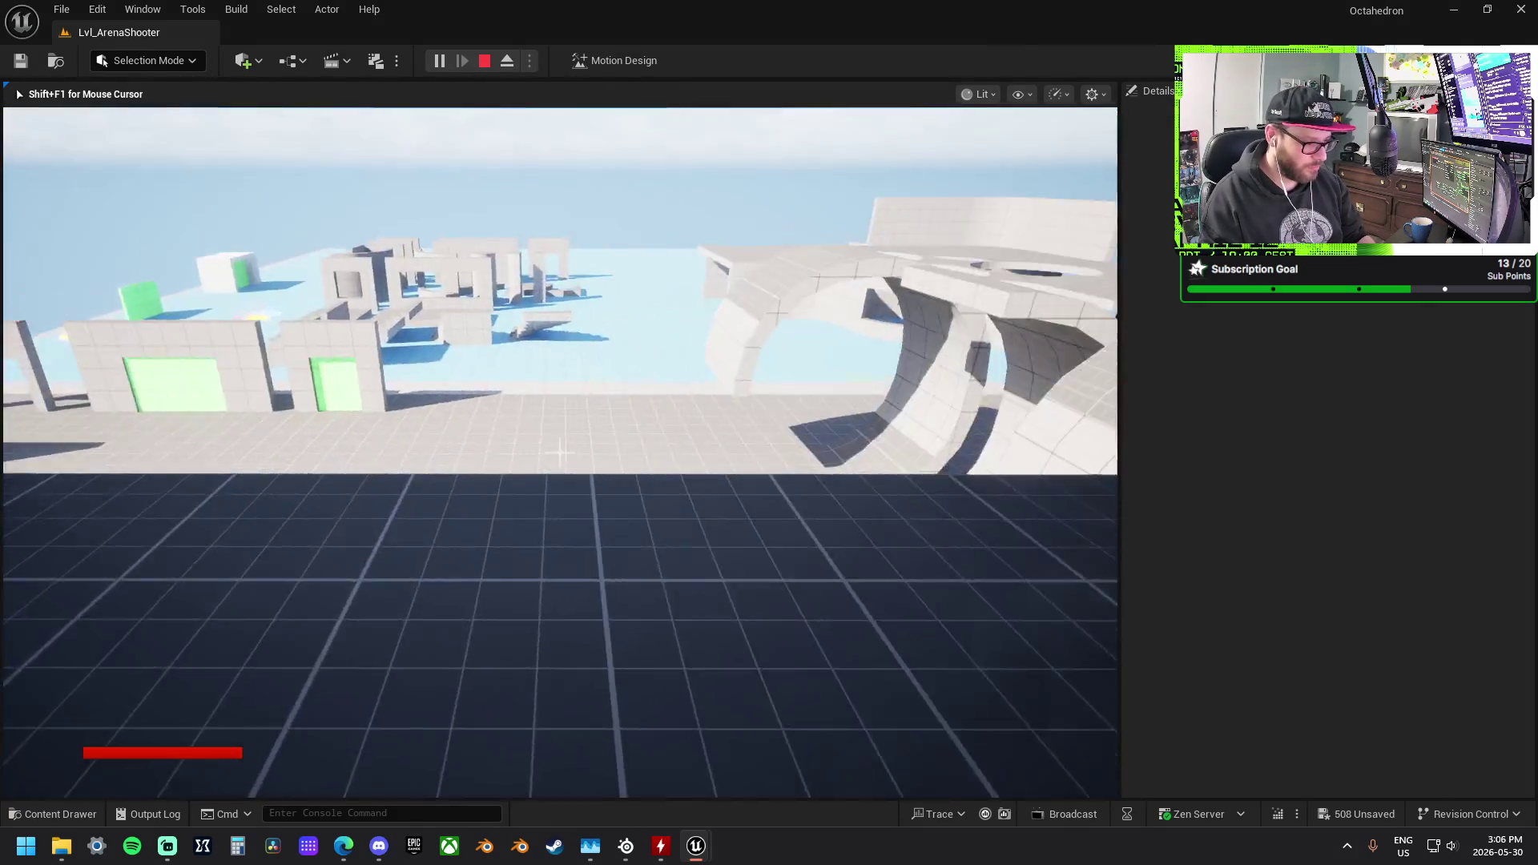
pyautogui.press('w')
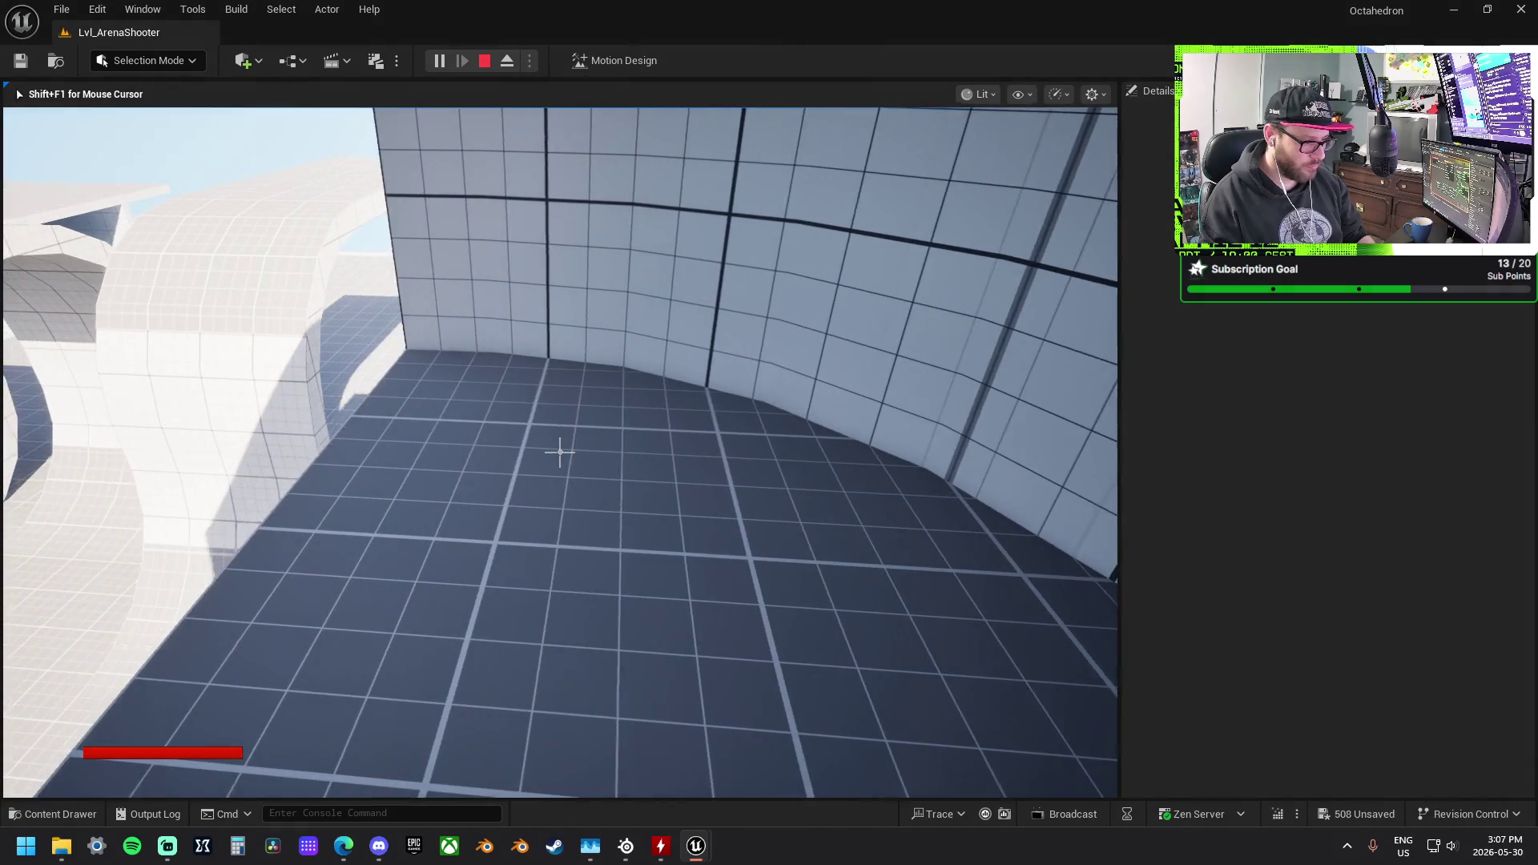
pyautogui.press('w')
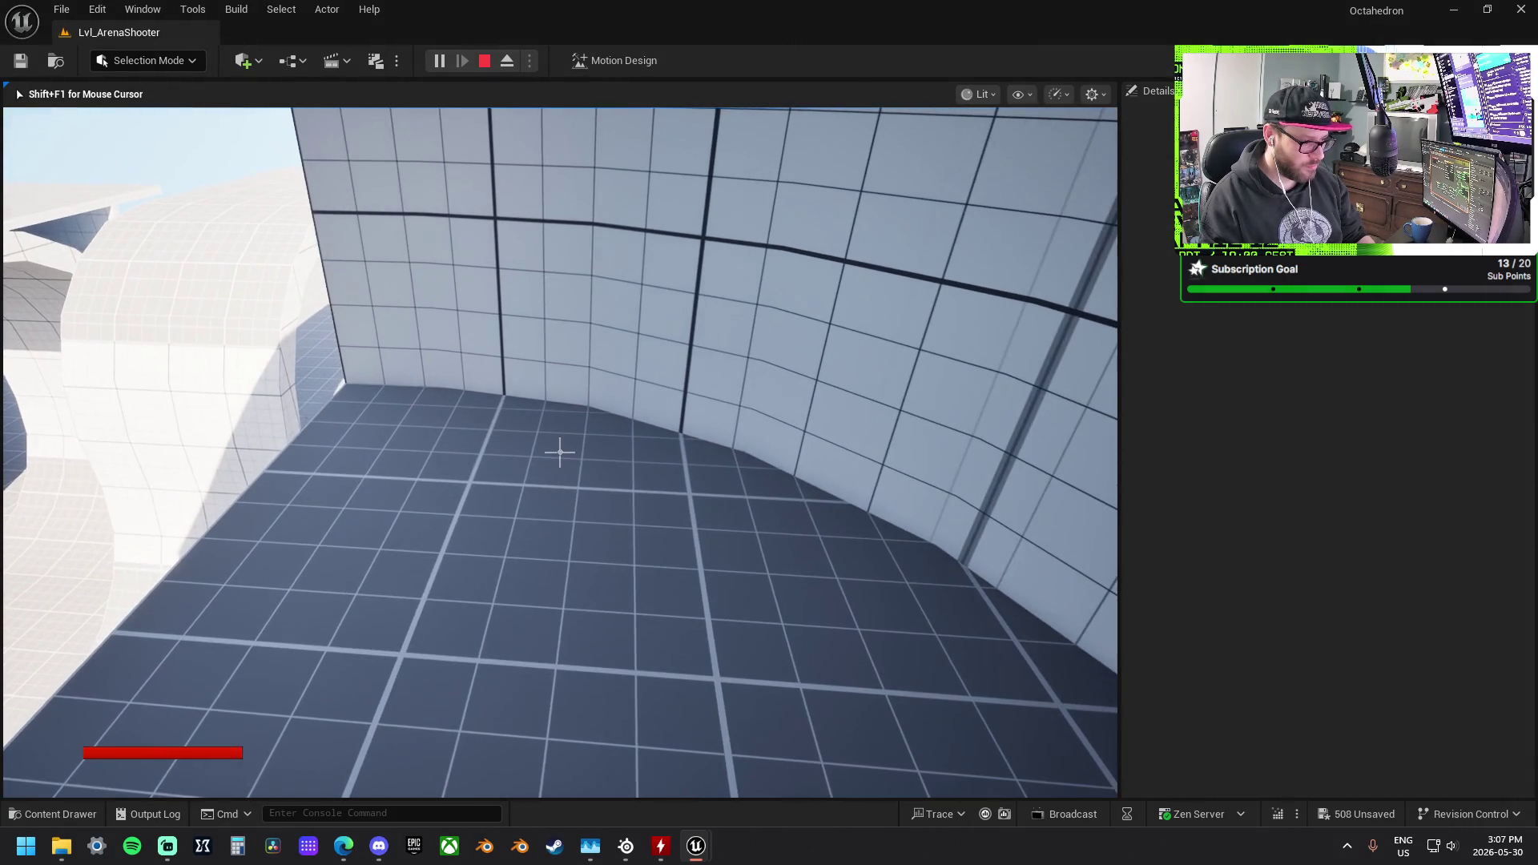
pyautogui.press('w')
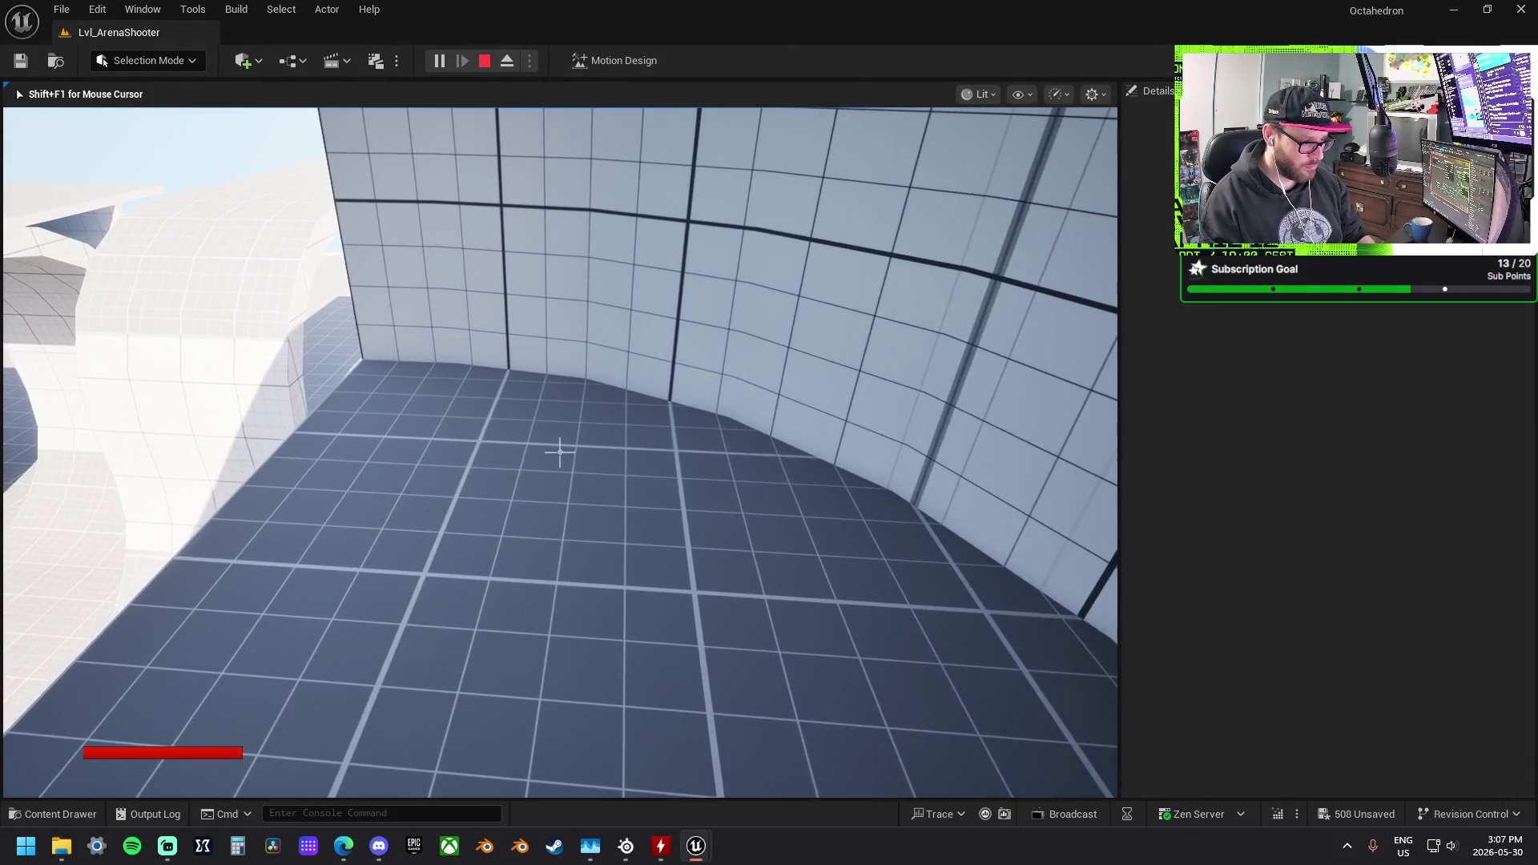
pyautogui.press('d')
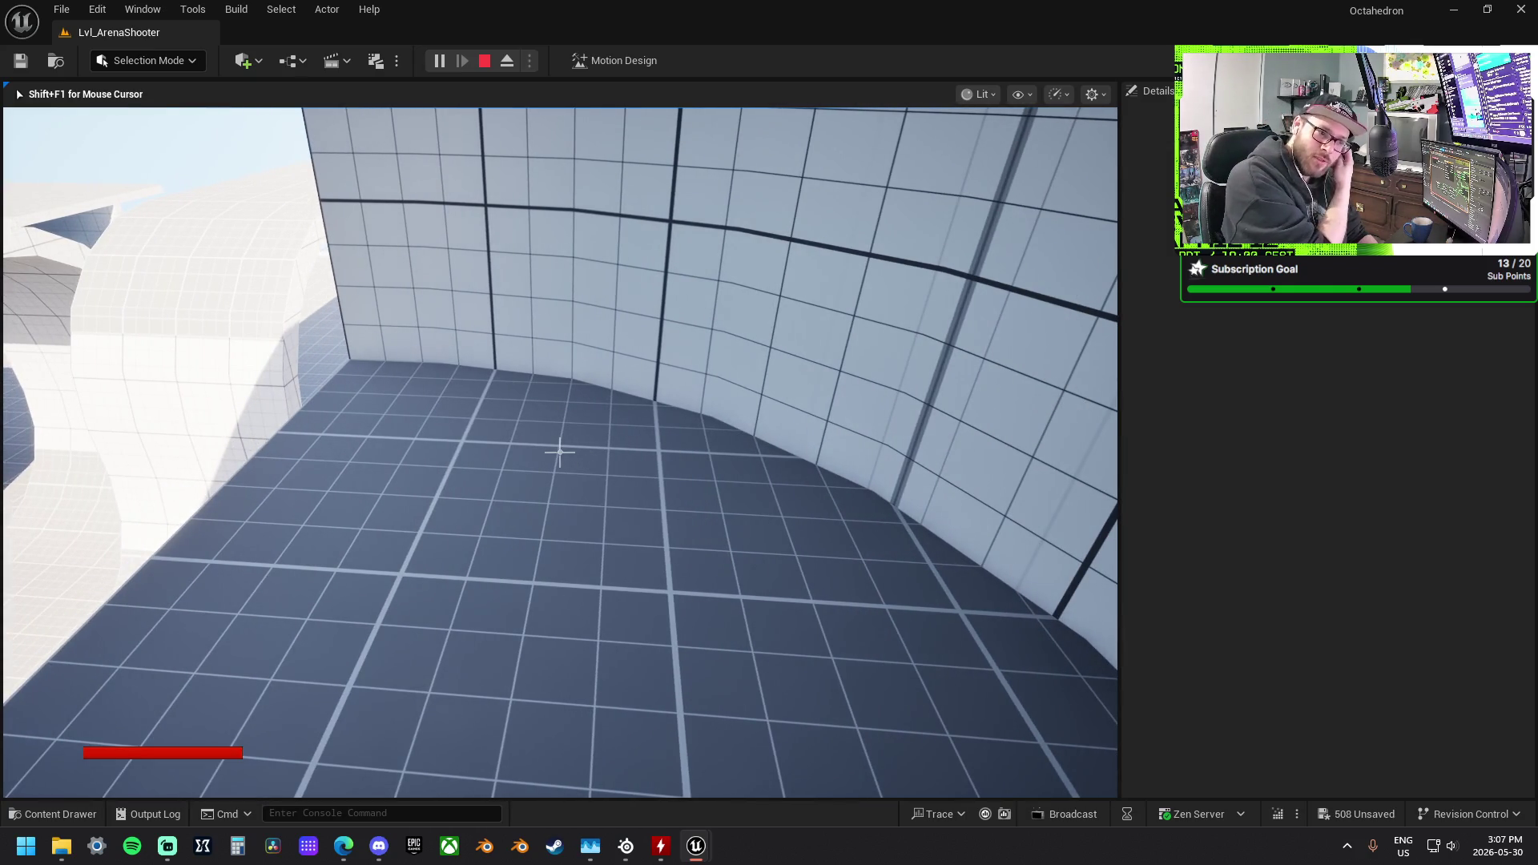
pyautogui.press('w')
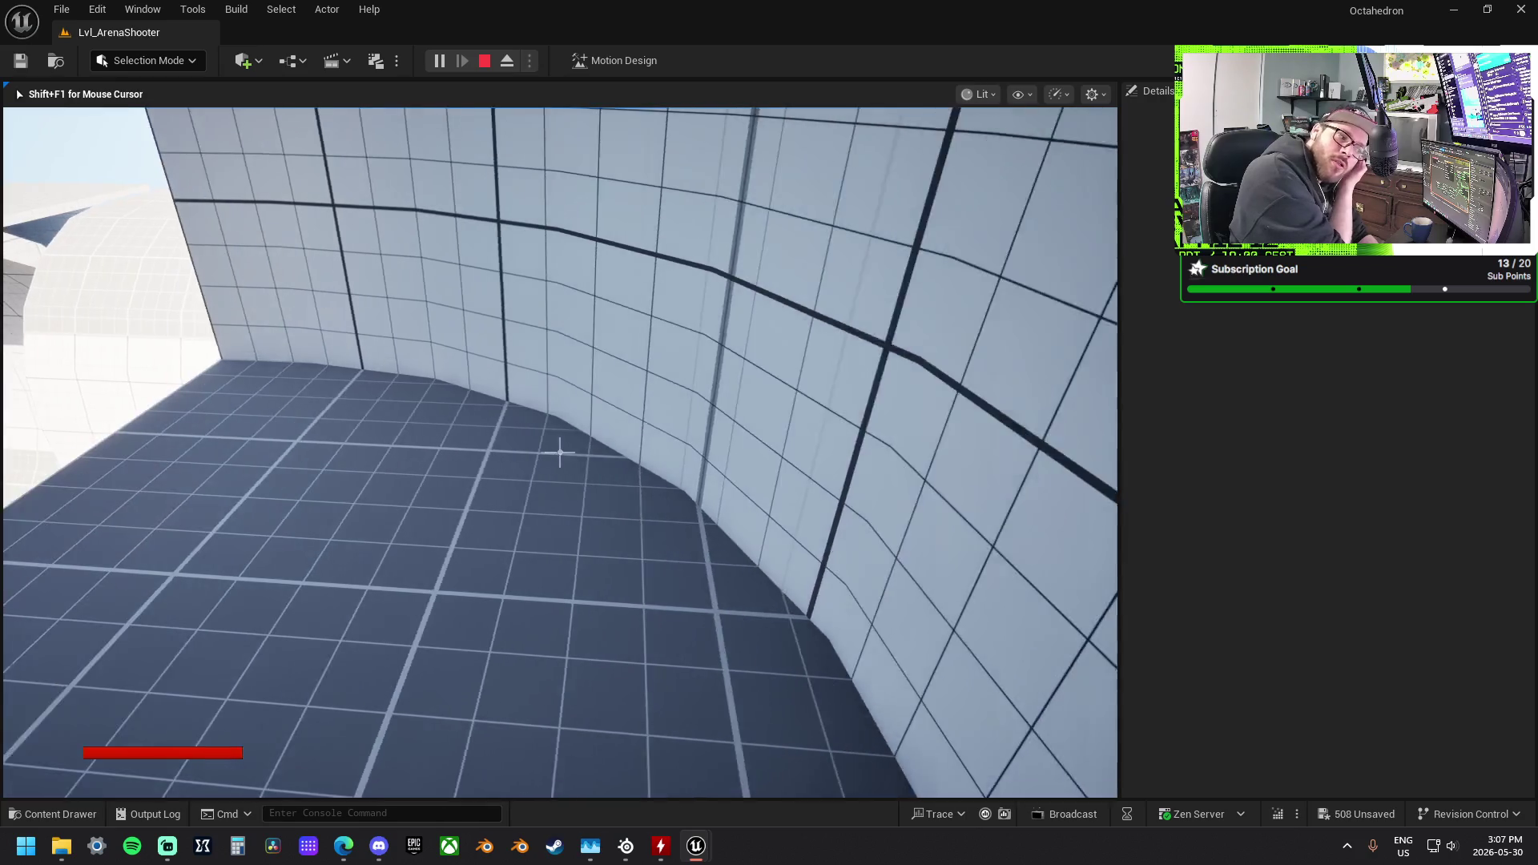
pyautogui.press('a')
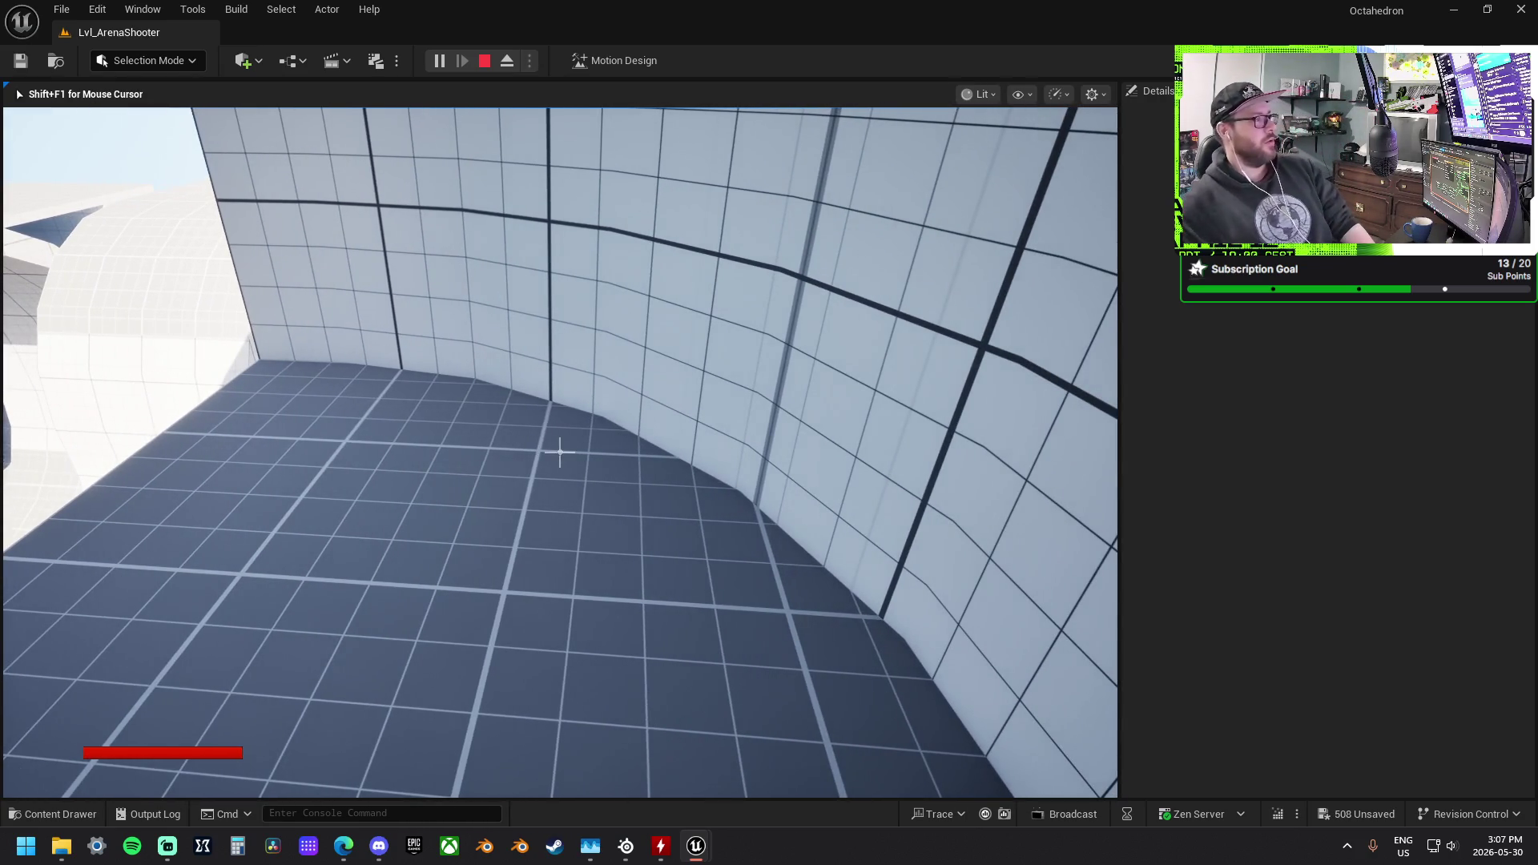
pyautogui.press('d')
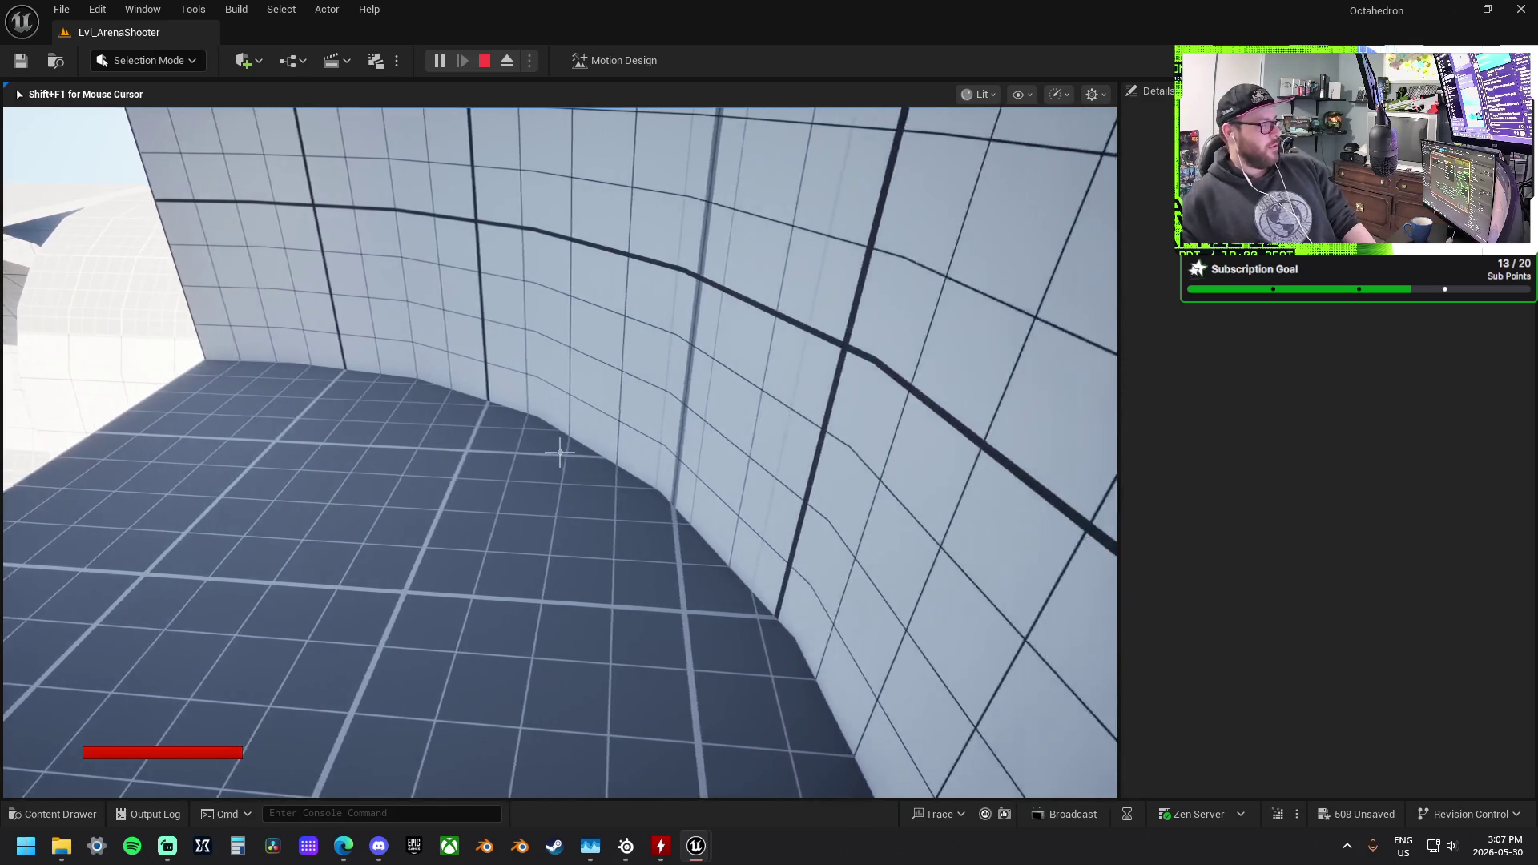
pyautogui.press('a')
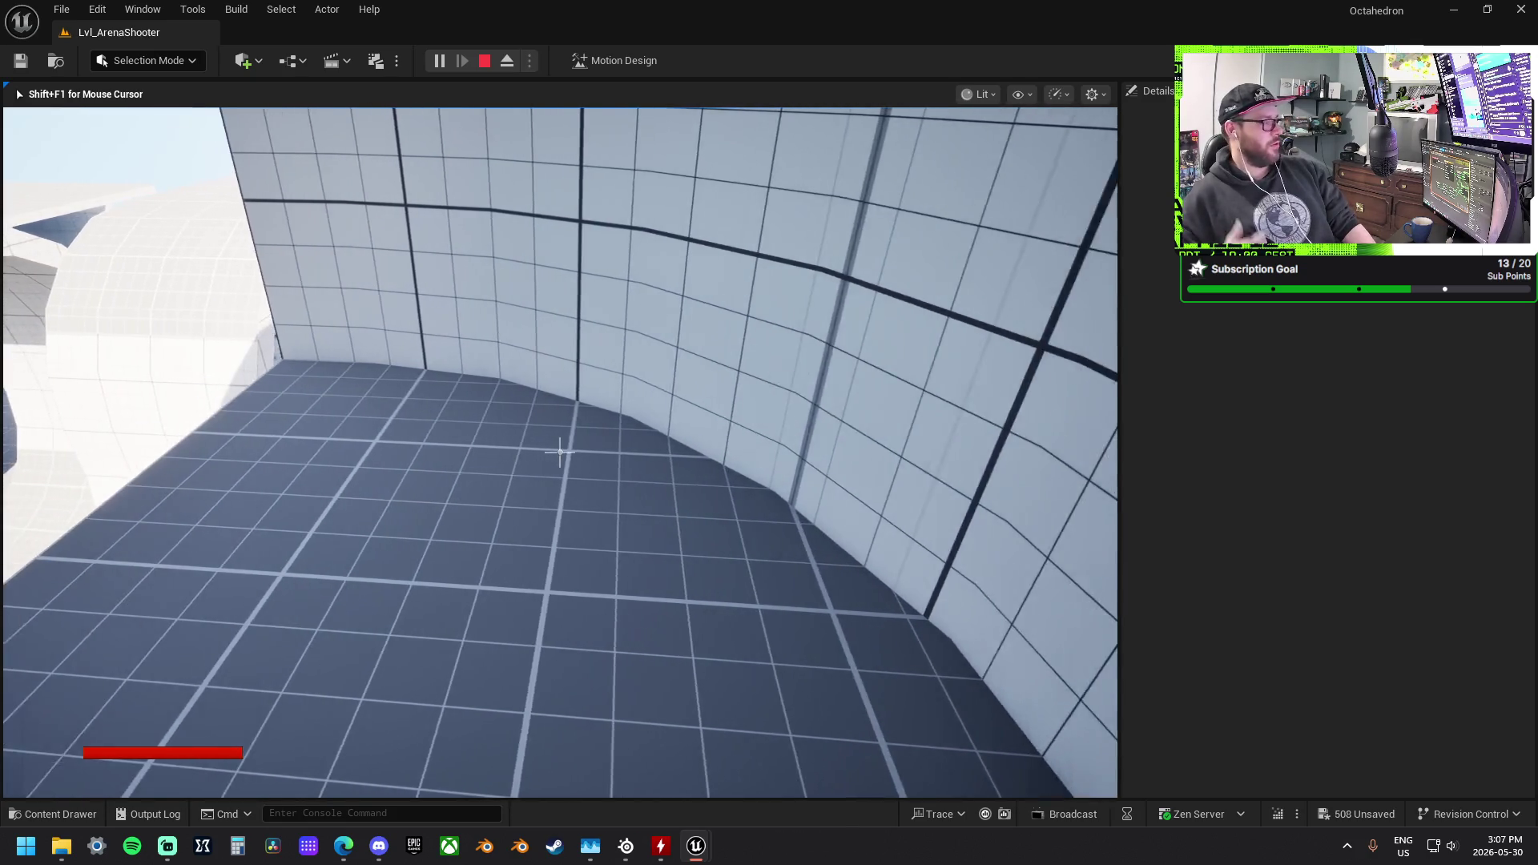
pyautogui.press('d')
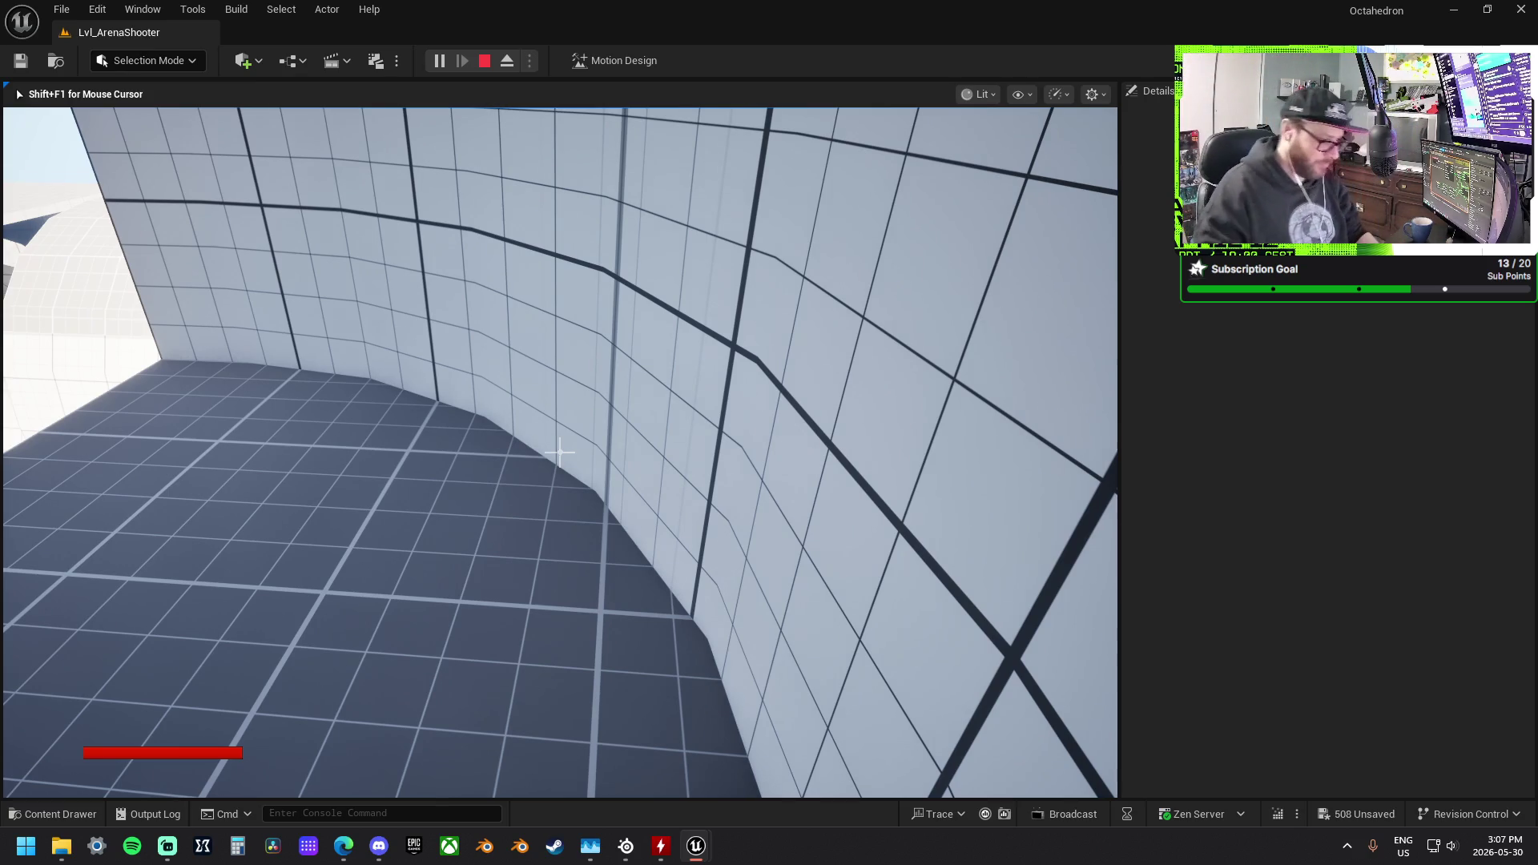
# Step: Walk up to the grid wall, then stop Play In Editor with Esc
pyautogui.press('w')
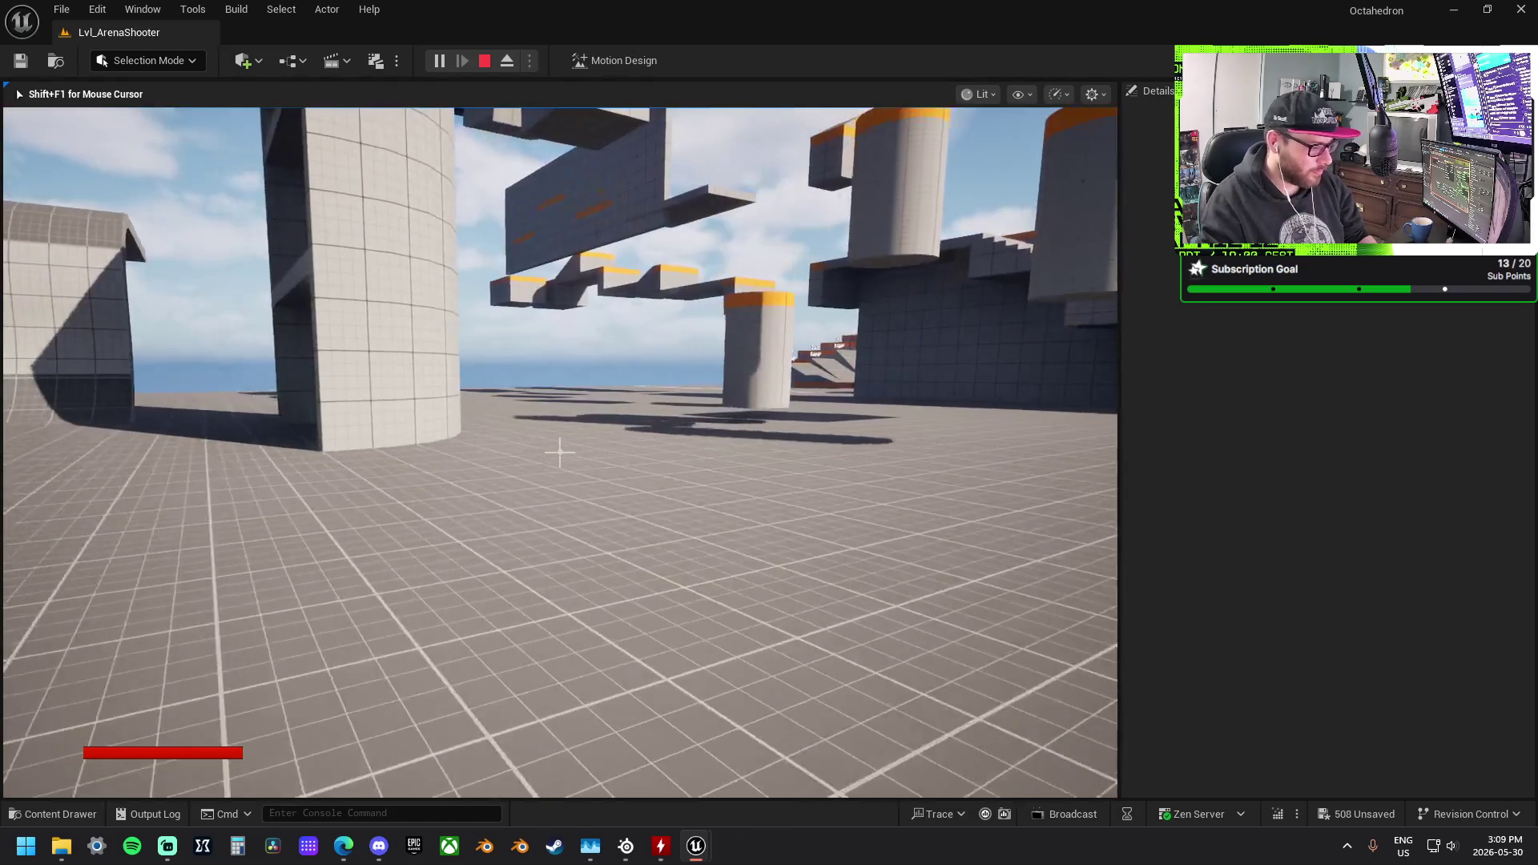
pyautogui.press('Escape')
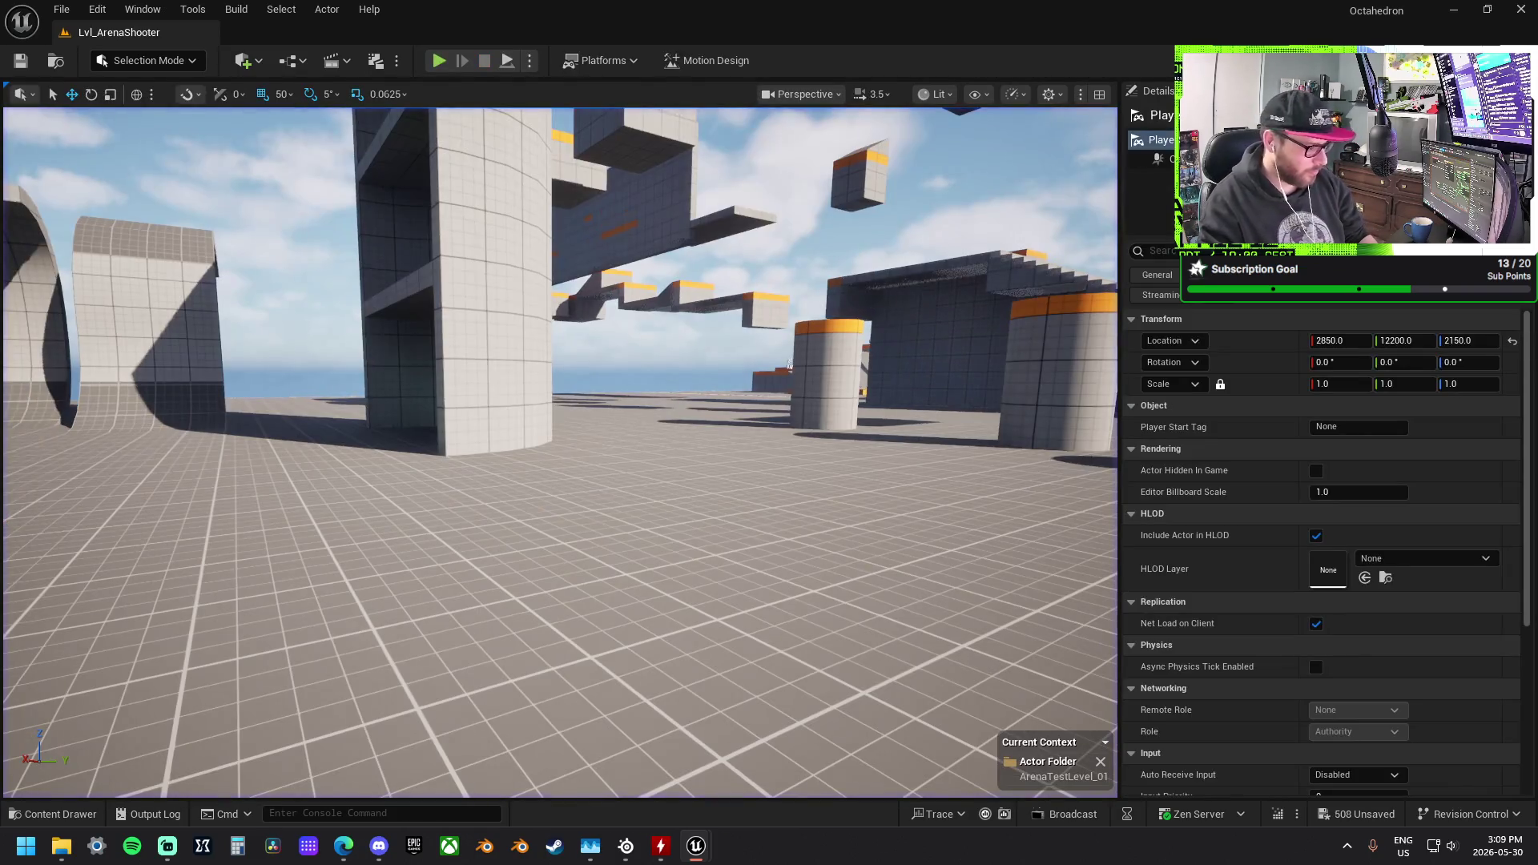
# Step: Select the BO_Wall_Curve_1x1 curved wall piece and focus the view on it
pyautogui.click(721, 560)
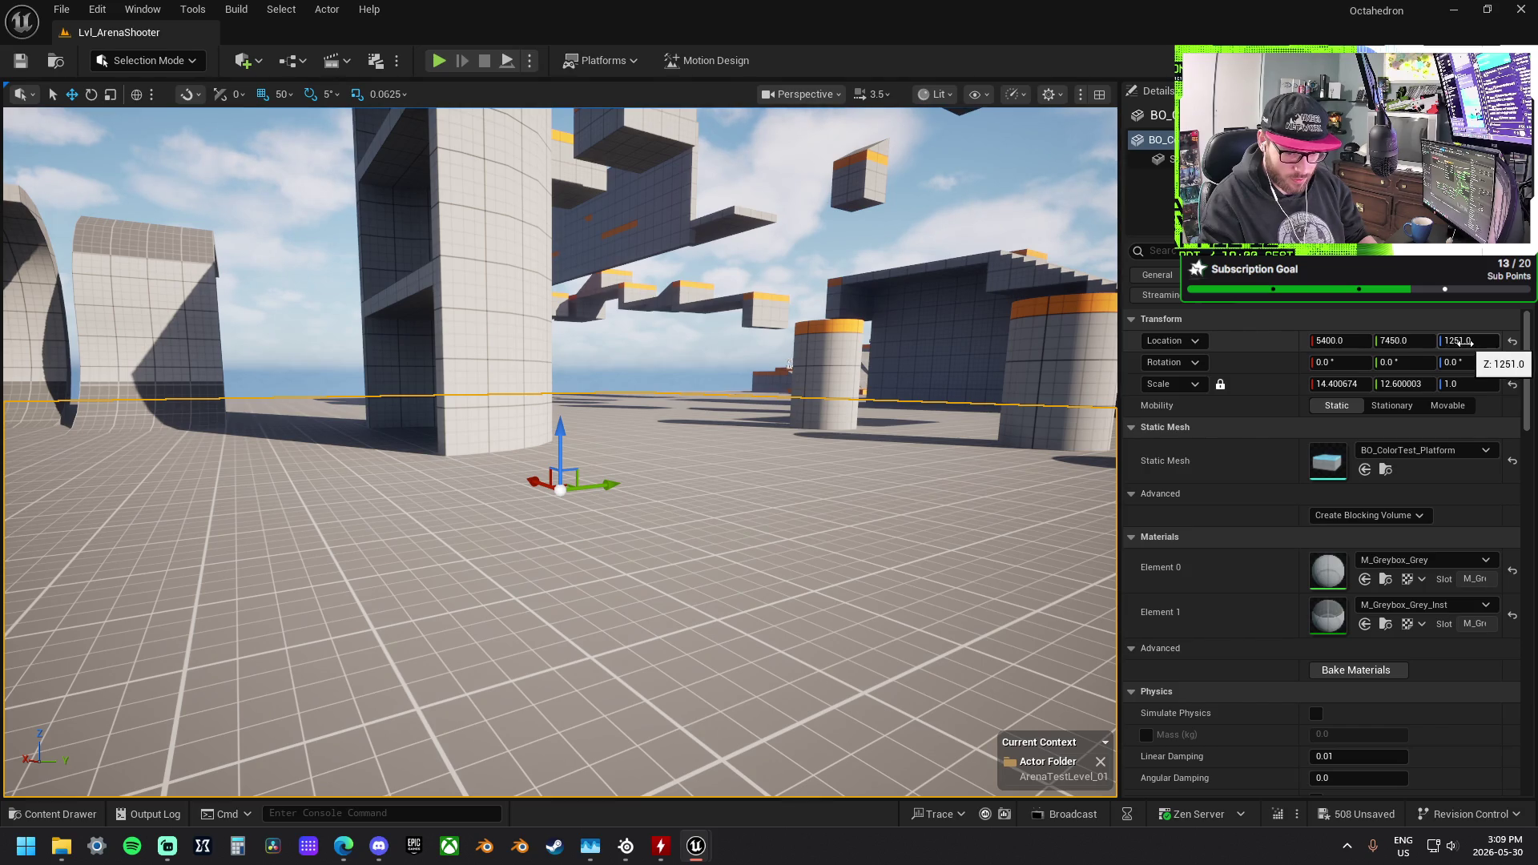
pyautogui.click(507, 414)
pyautogui.press('f')
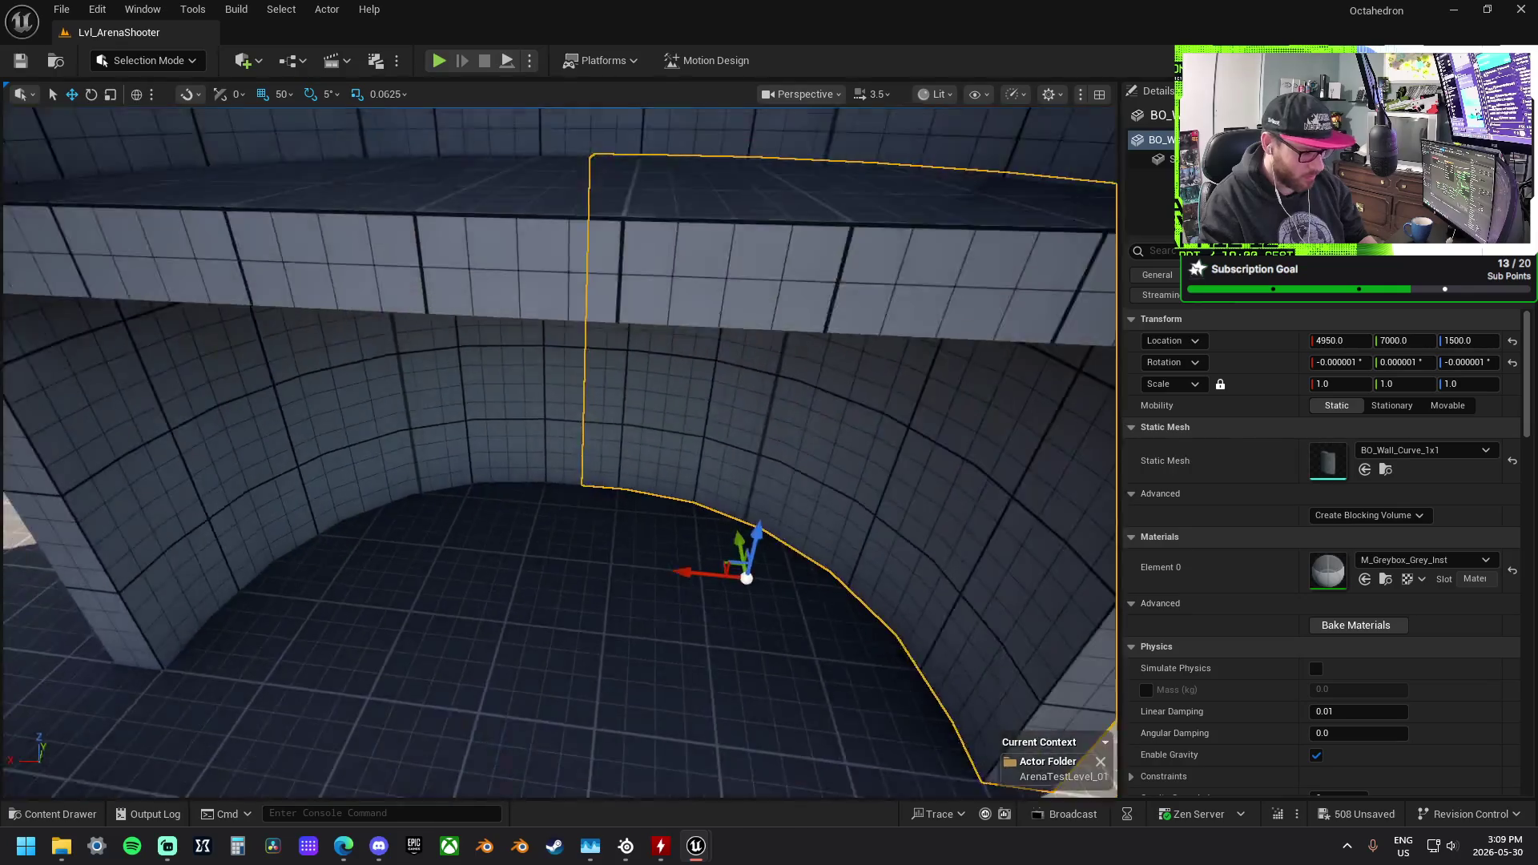
pyautogui.scroll(-3, 561, 448)
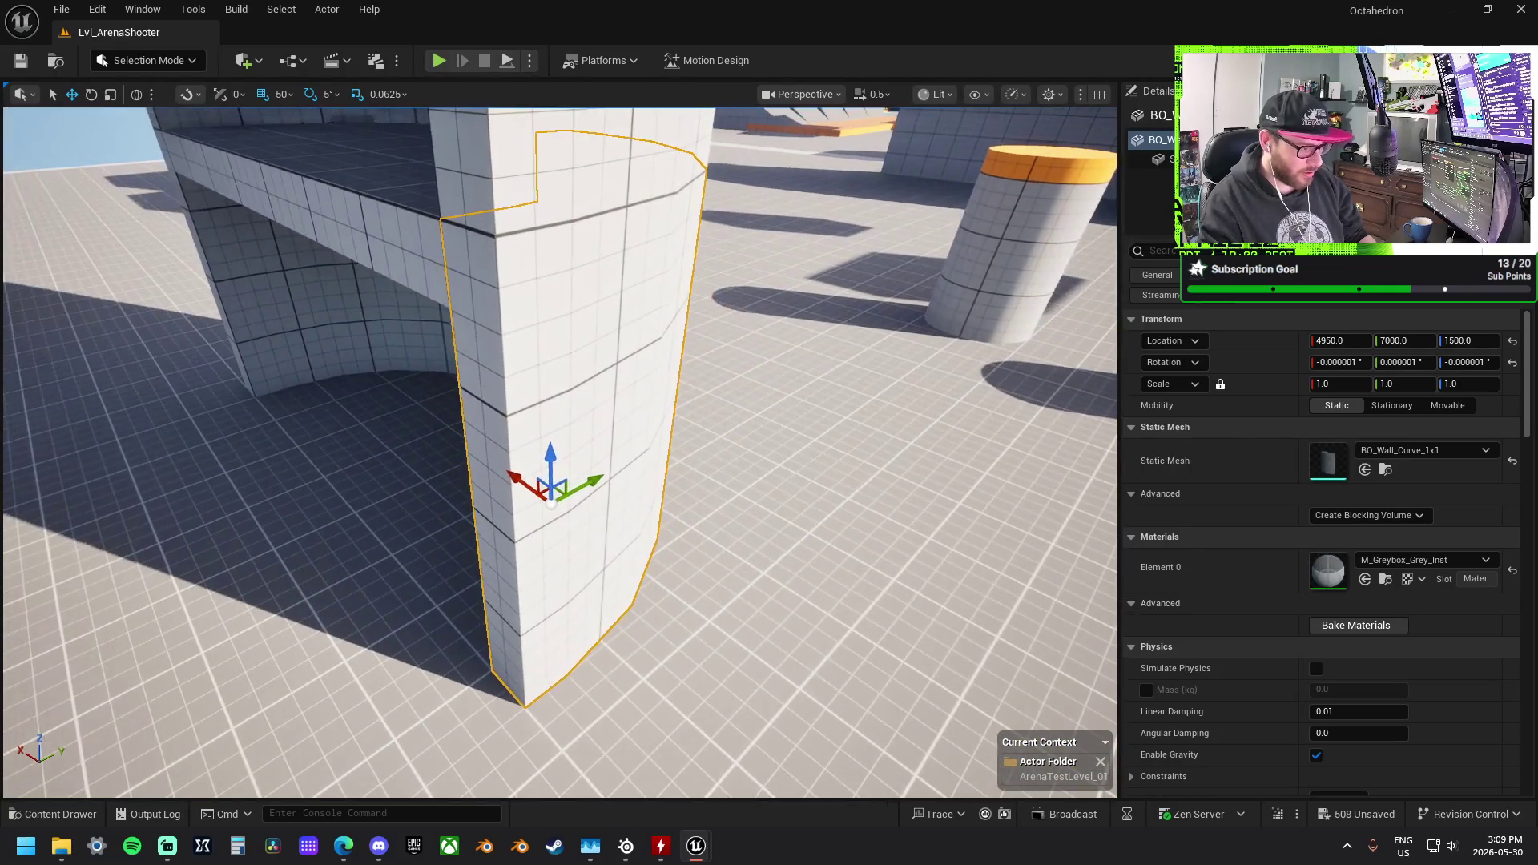
pyautogui.scroll(2, 561, 448)
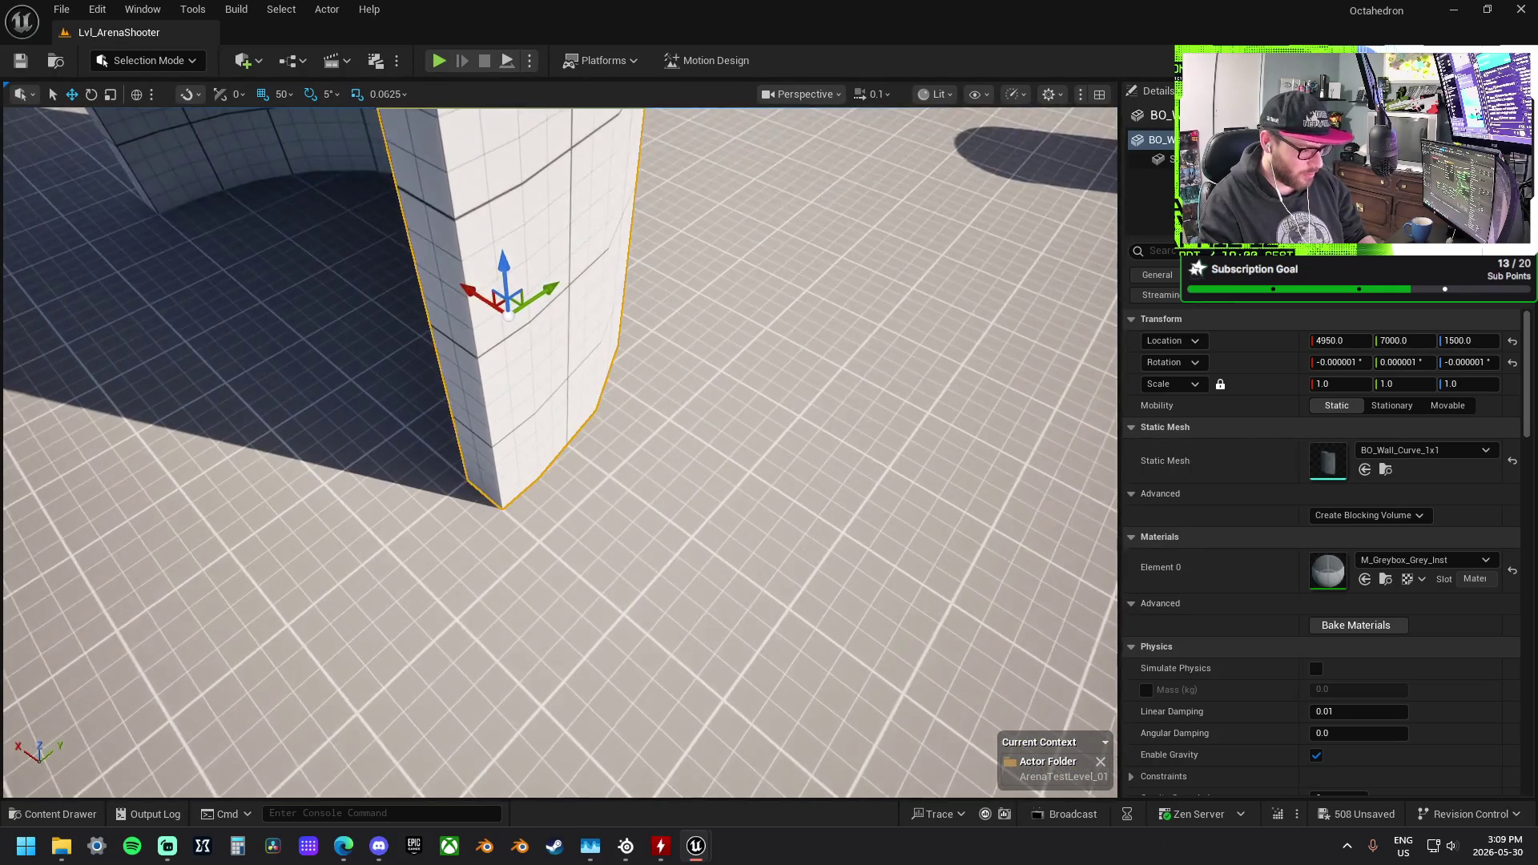
# Step: Inspect the curved wall's base from below and above, then fly to the jump test blocks
pyautogui.press('q')
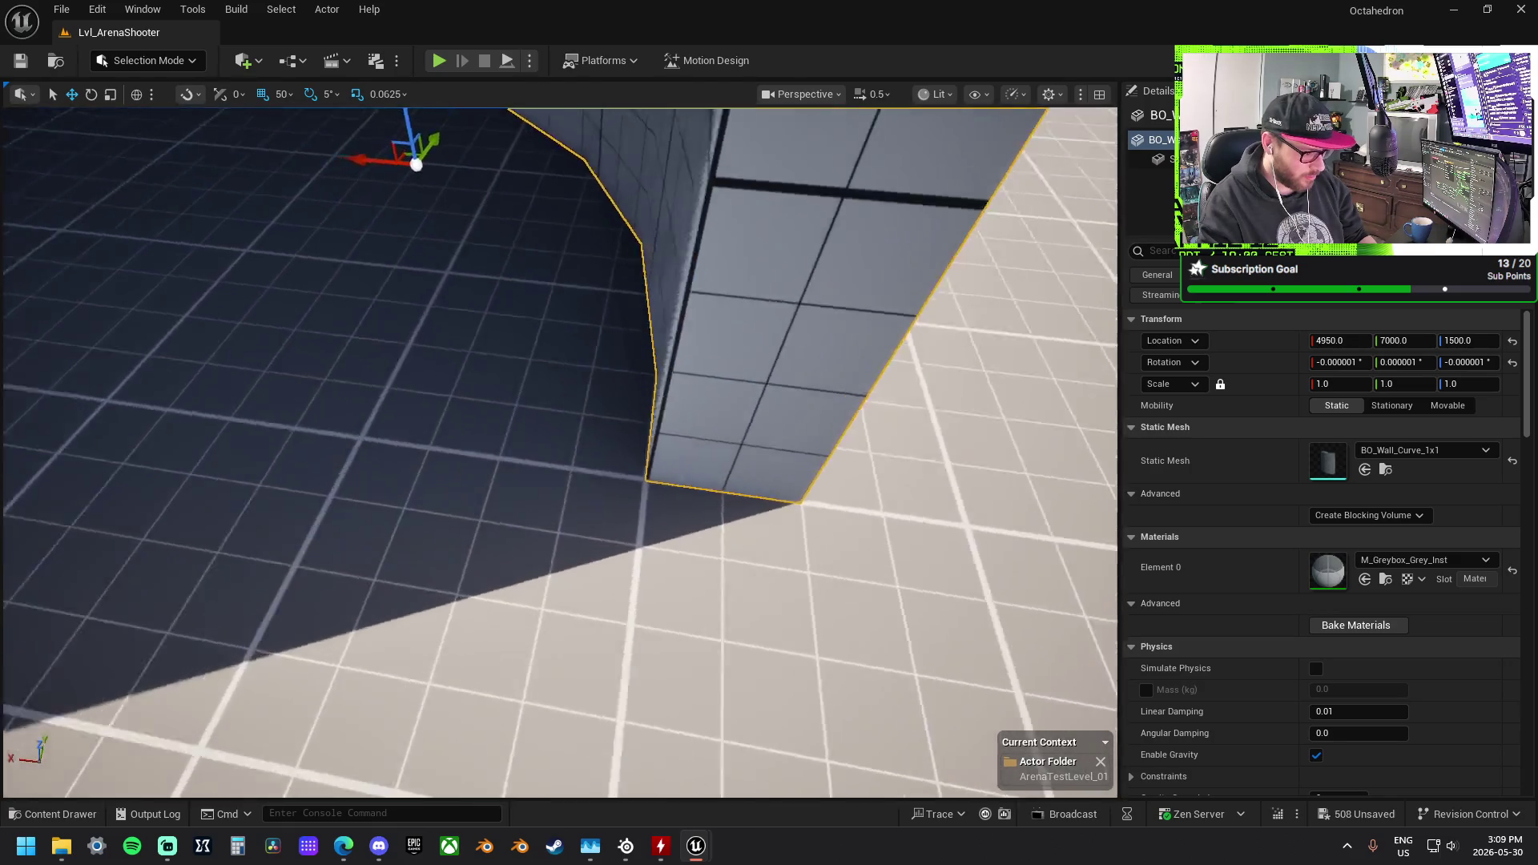
pyautogui.press('q')
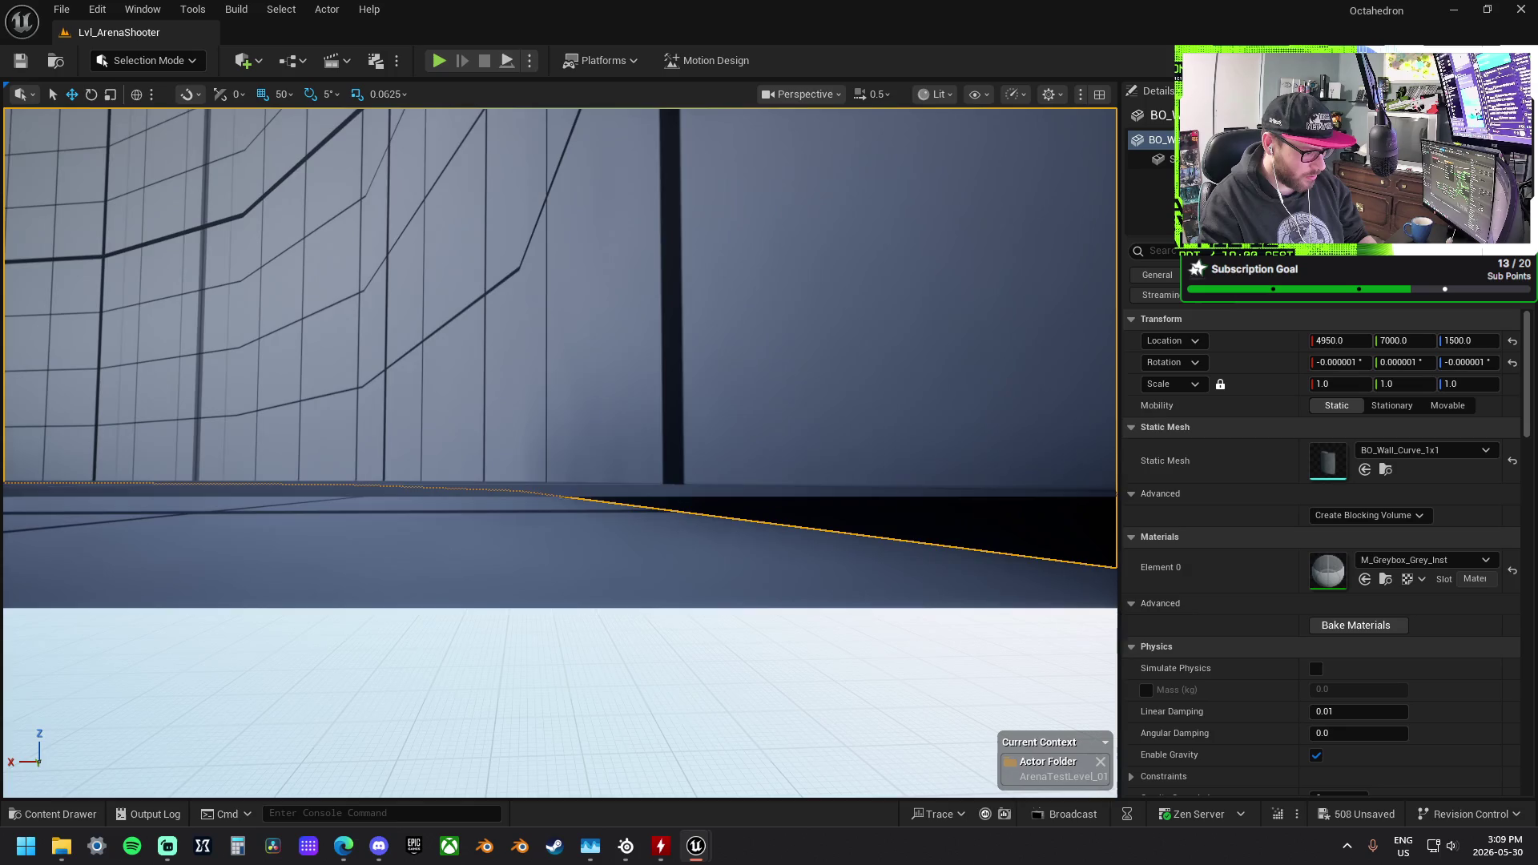
pyautogui.press('e')
pyautogui.scroll(2, 560, 452)
pyautogui.press('e')
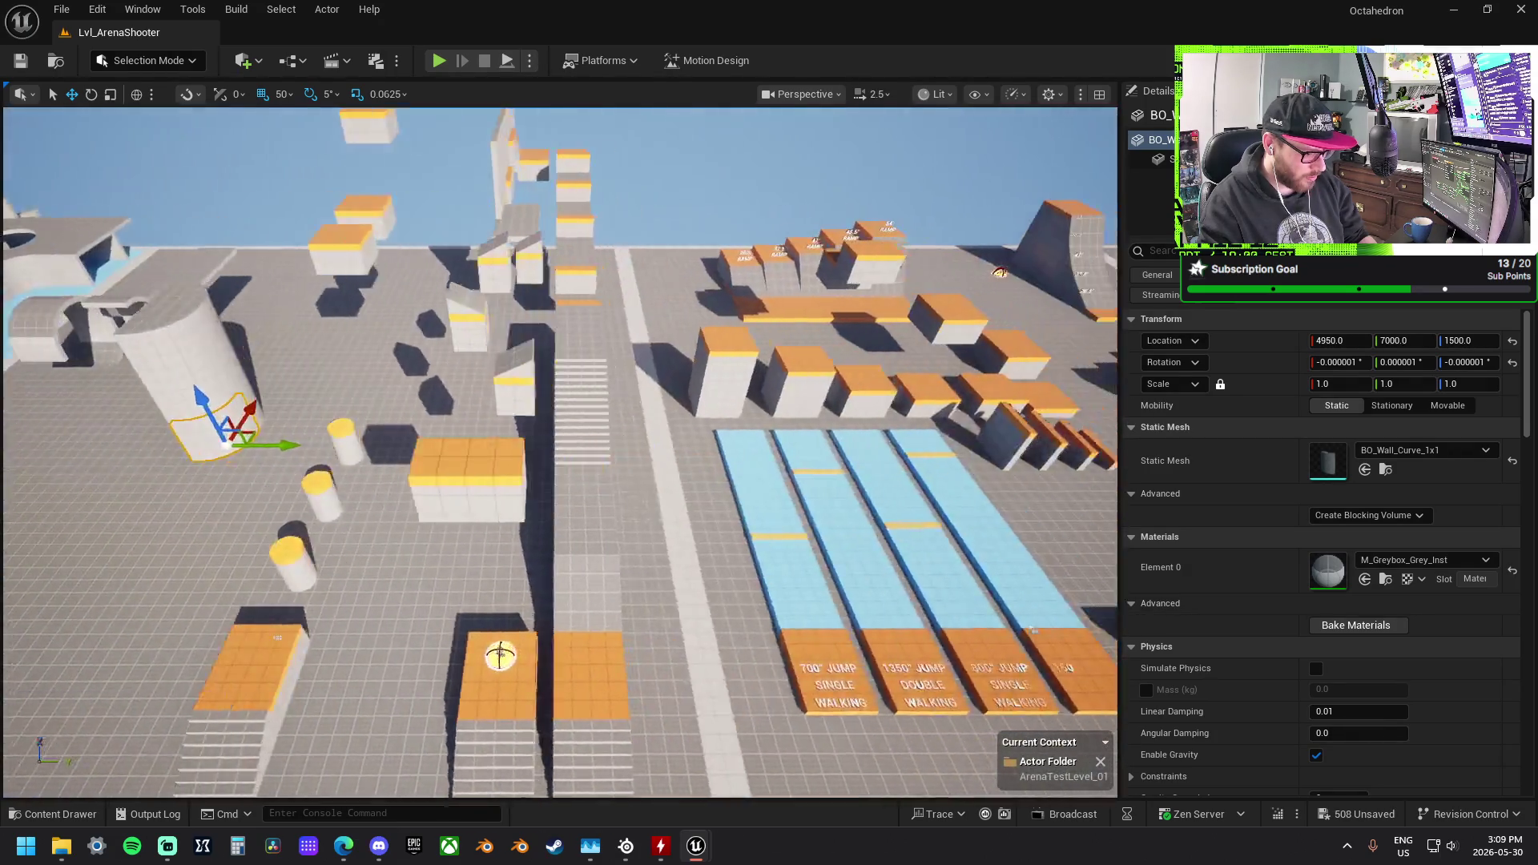
pyautogui.moveTo(560, 452); pyautogui.dragTo(785, 453)
pyautogui.press('f')
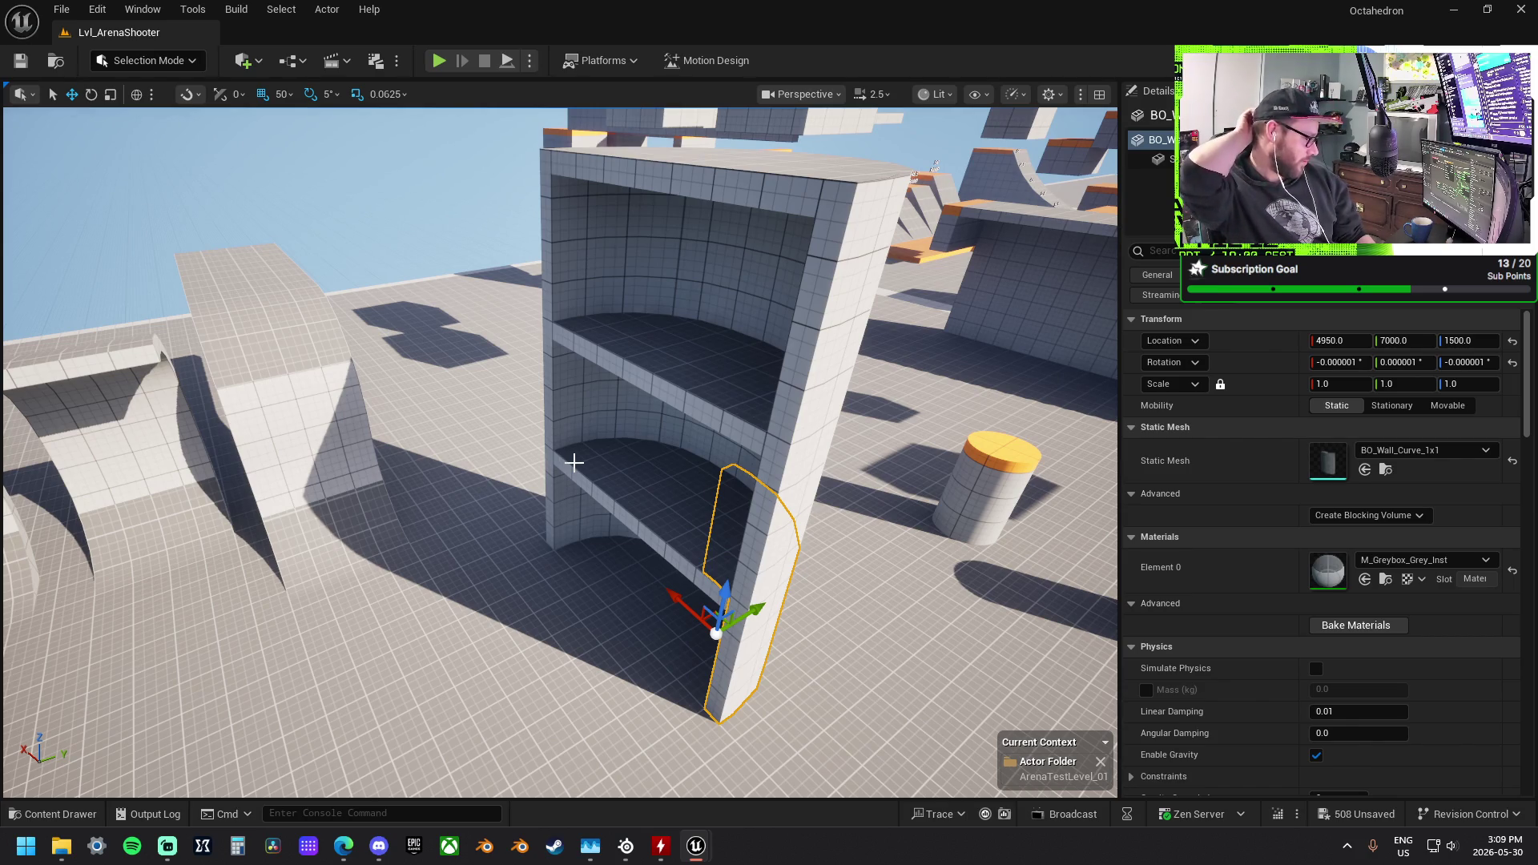
pyautogui.moveTo(573, 462)
pyautogui.mouseDown()
pyautogui.moveTo(480, 457)
pyautogui.moveTo(285, 403)
pyautogui.mouseUp()
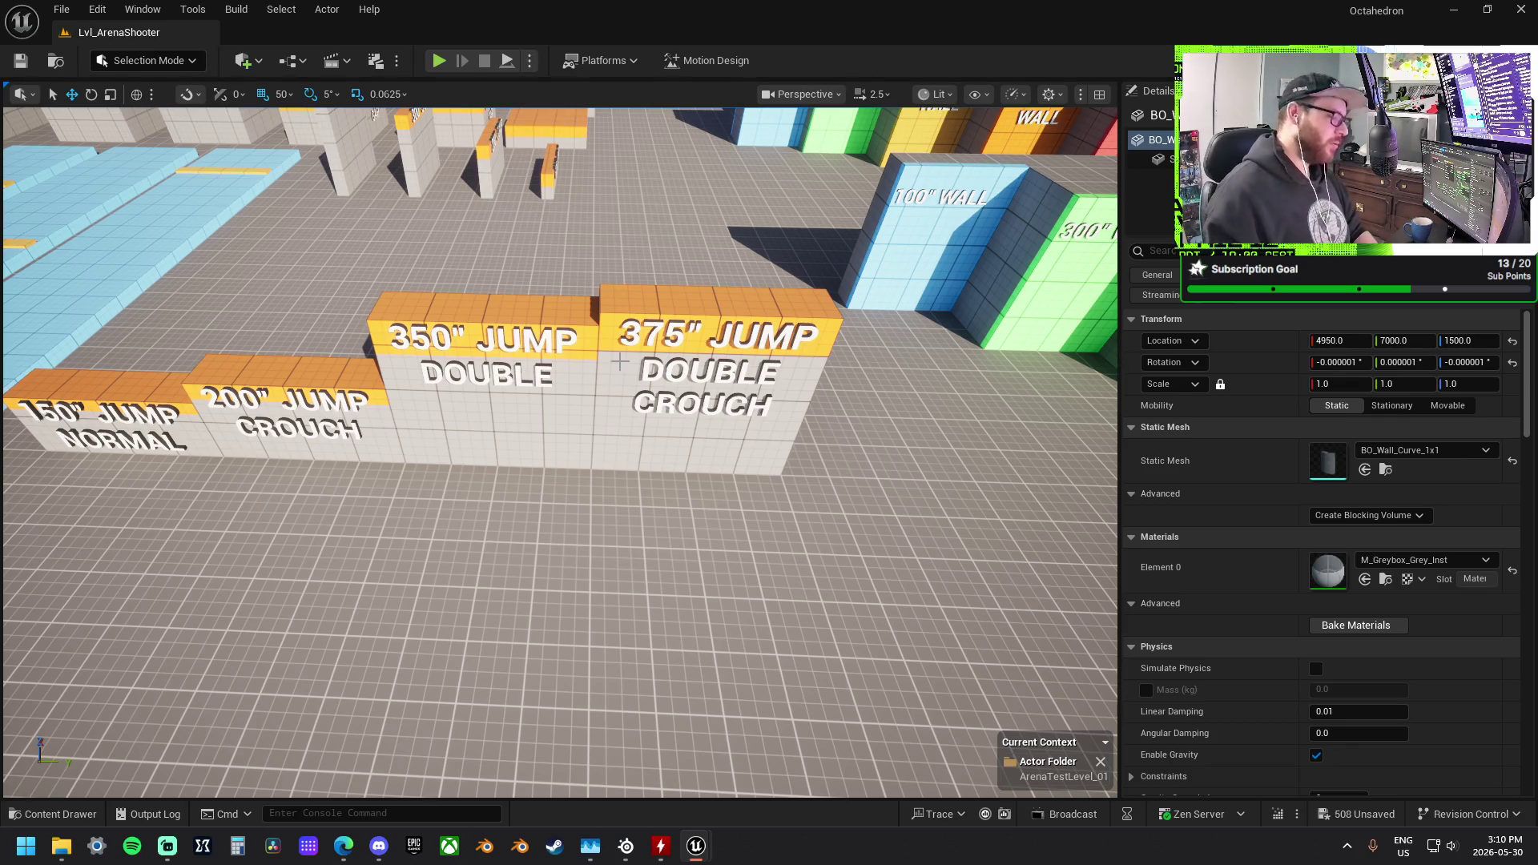
pyautogui.press('Up')
pyautogui.press('Left')
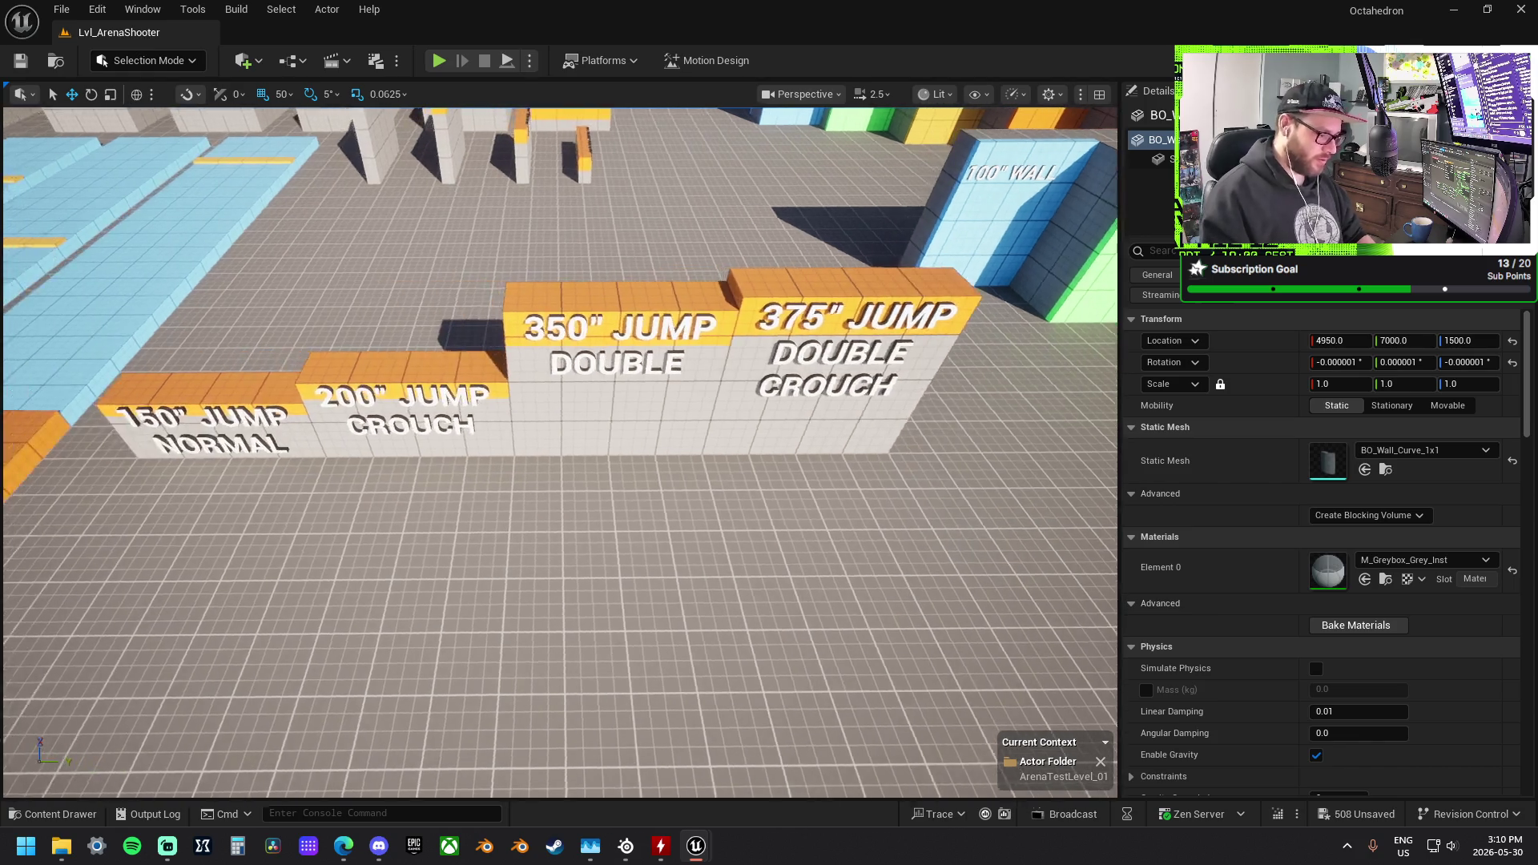
pyautogui.scroll(3, 527, 451)
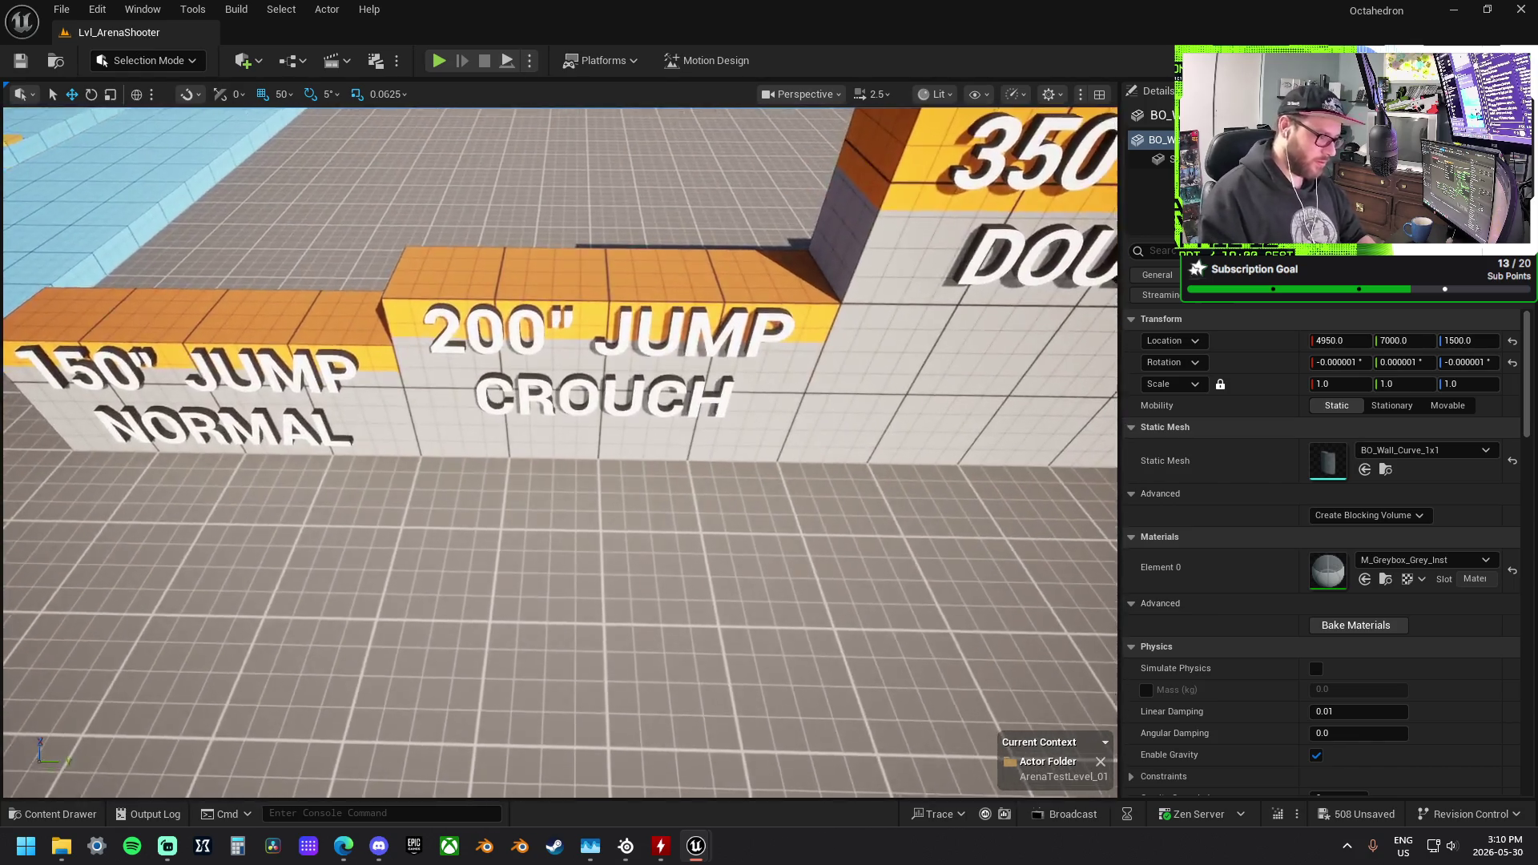
pyautogui.scroll(-5, 526, 450)
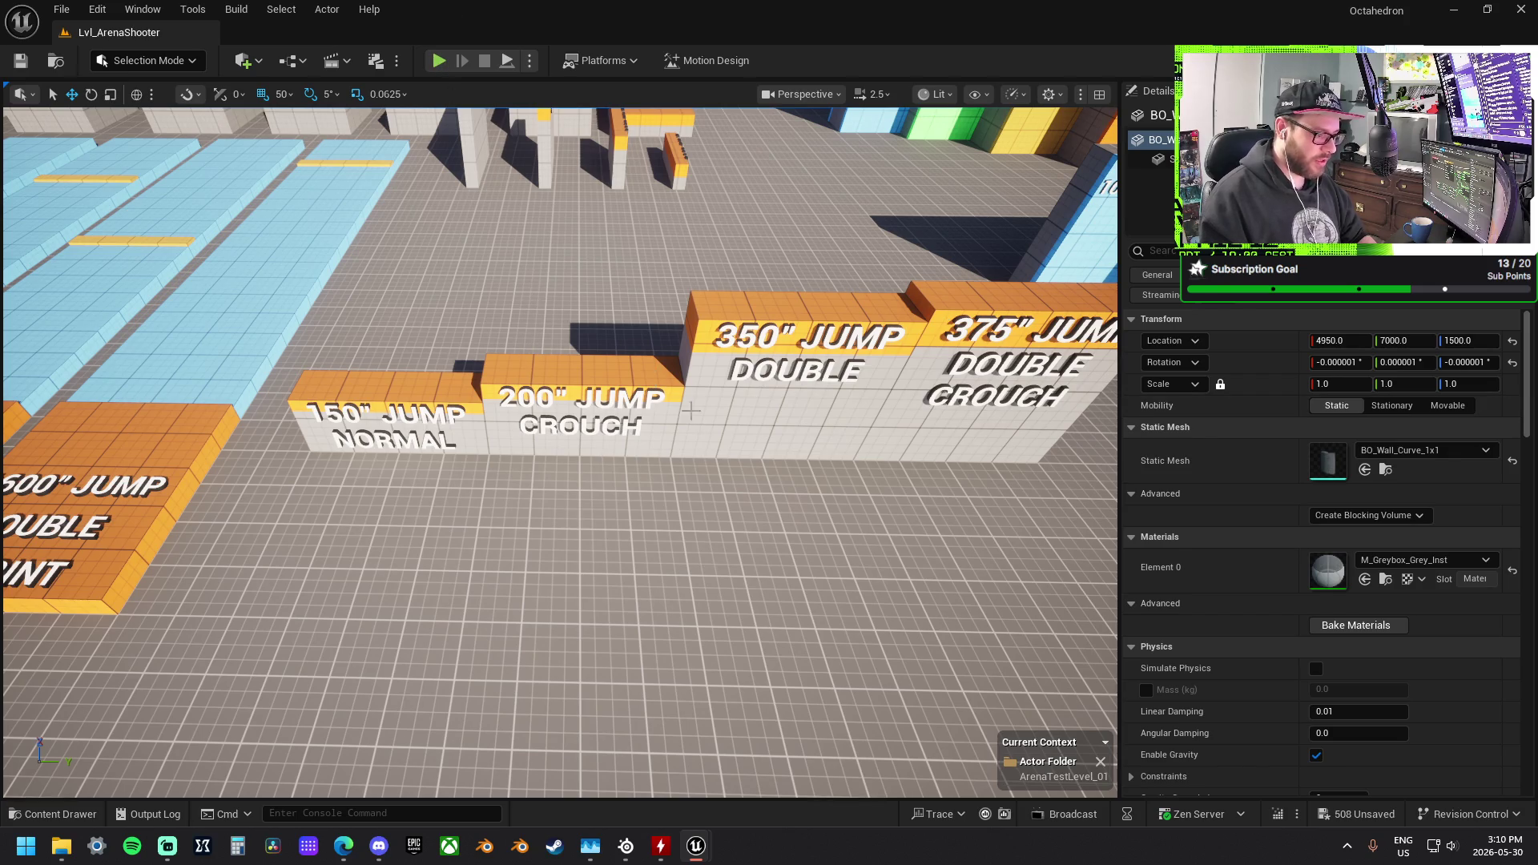
pyautogui.press('Left')
pyautogui.press('Down')
pyautogui.press('Right')
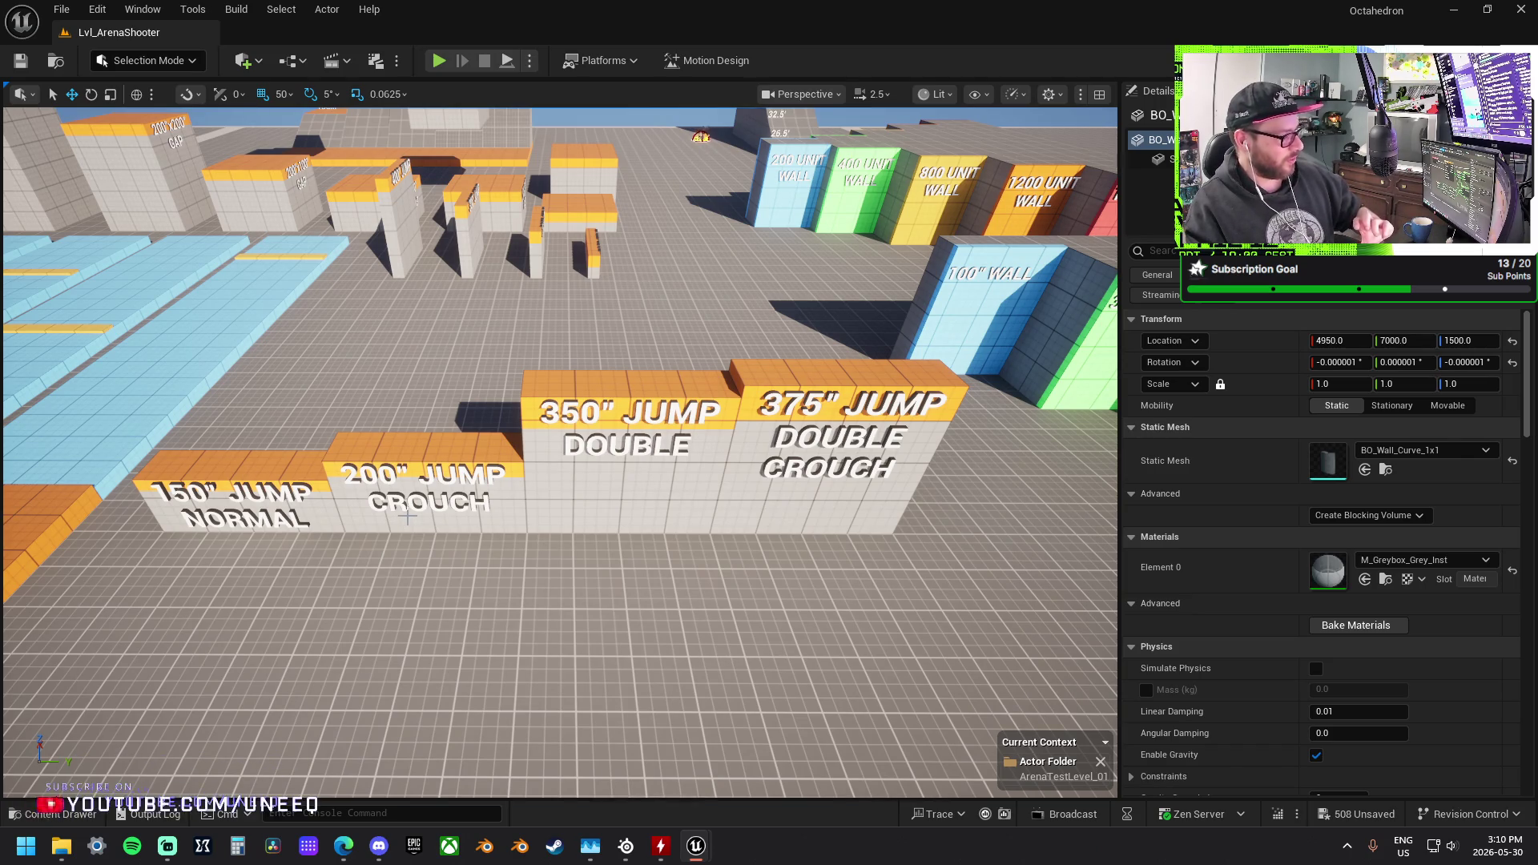
pyautogui.moveTo(586, 522); pyautogui.dragTo(457, 449)
pyautogui.press('f')
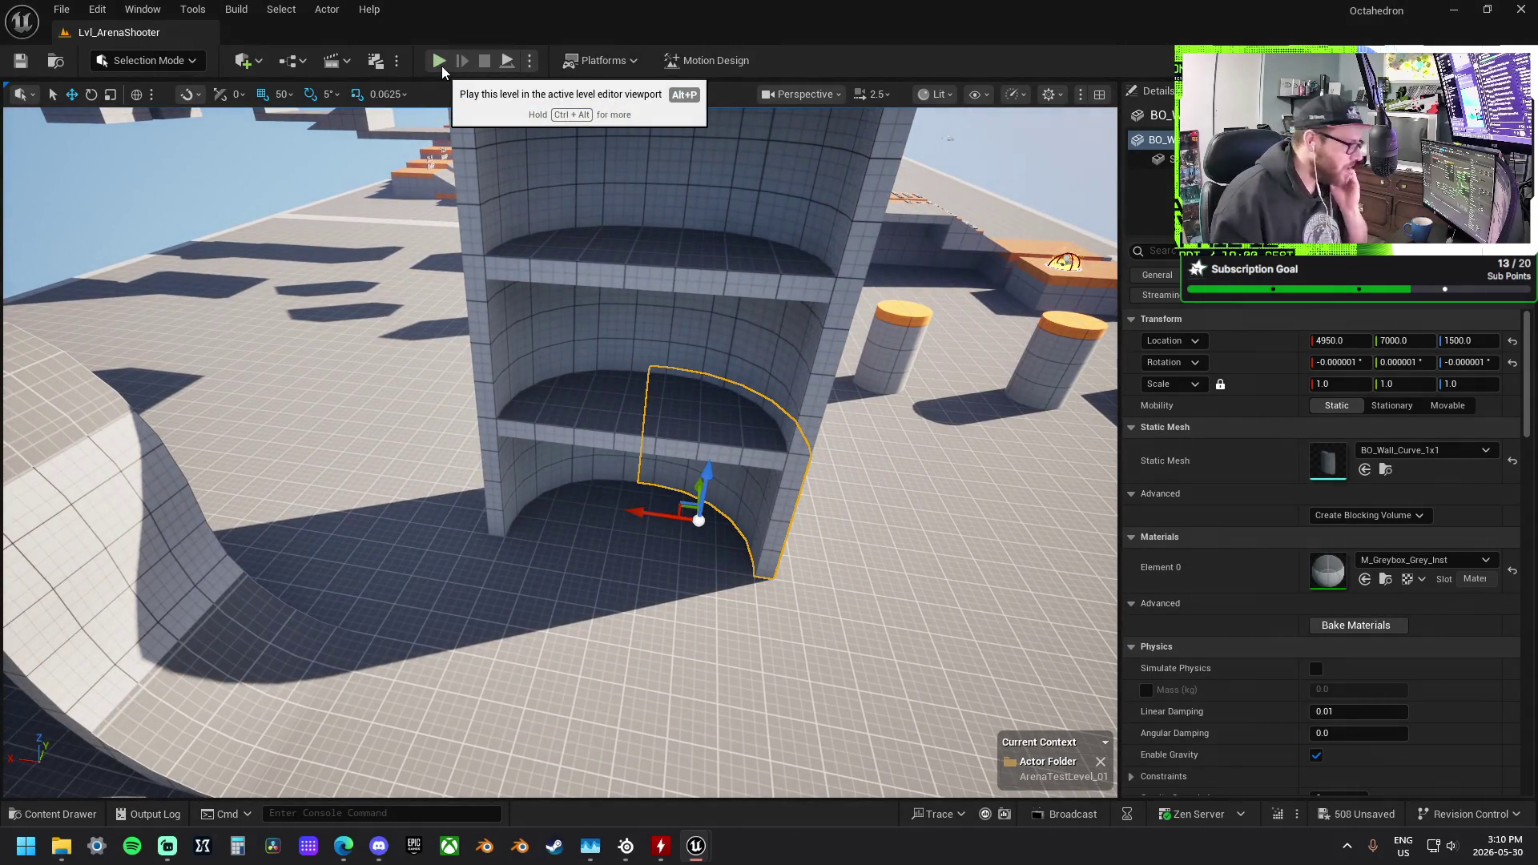
pyautogui.click(439, 61)
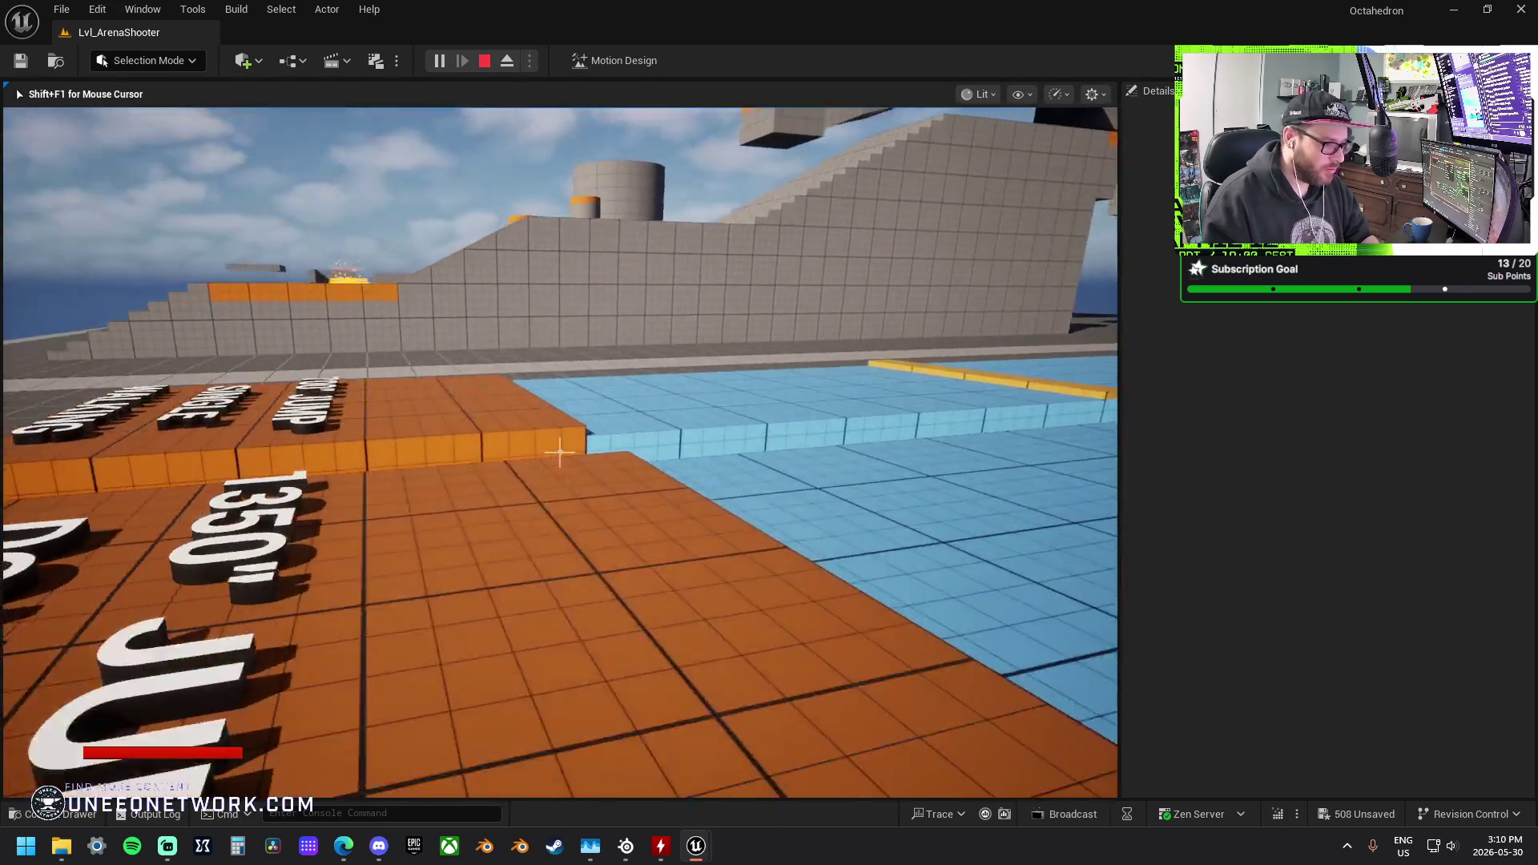
pyautogui.press('w')
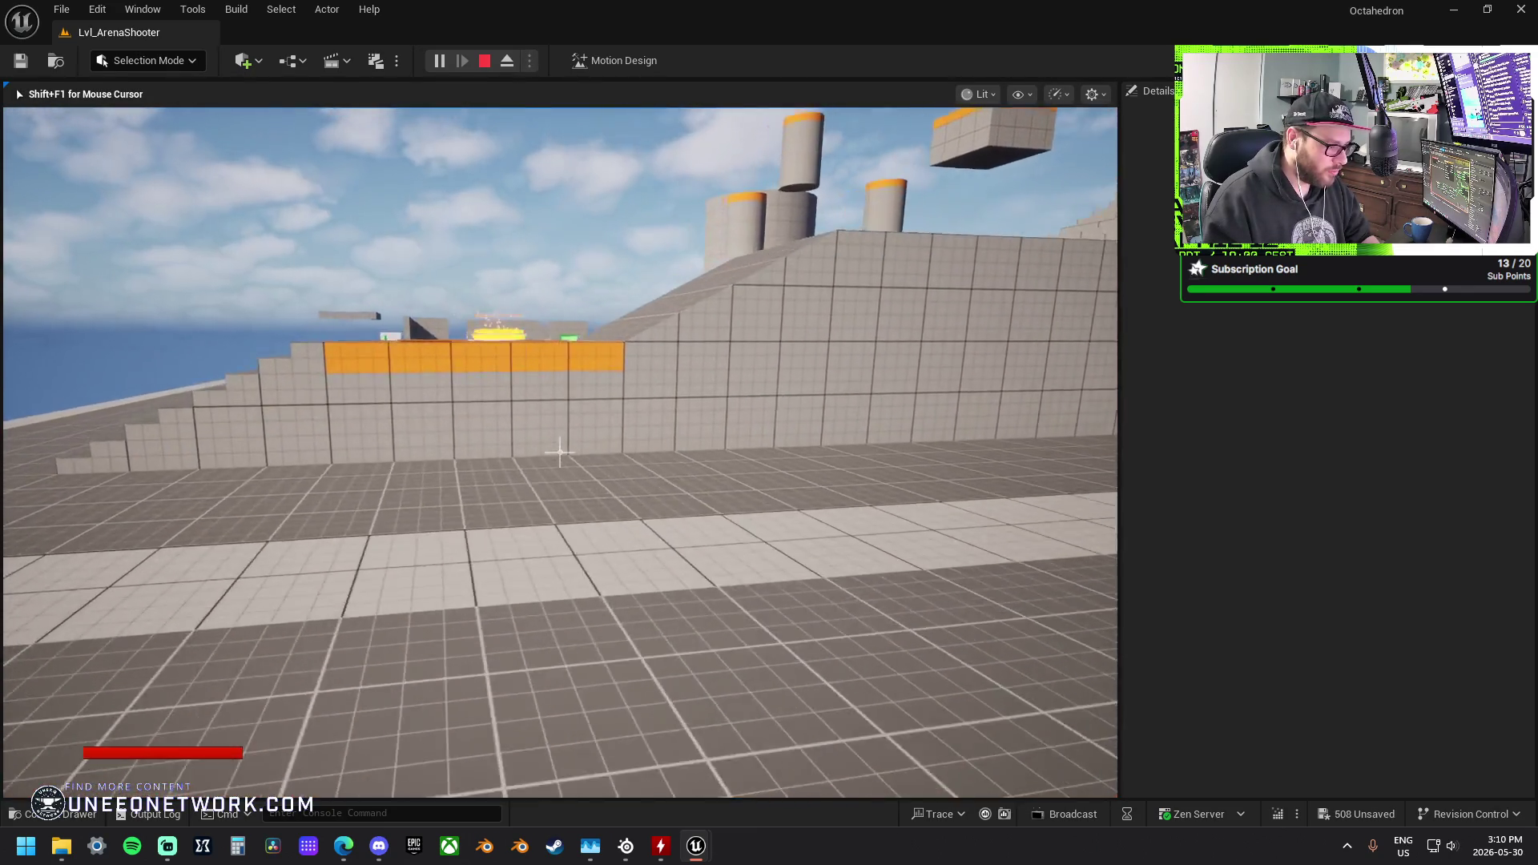
pyautogui.press('w')
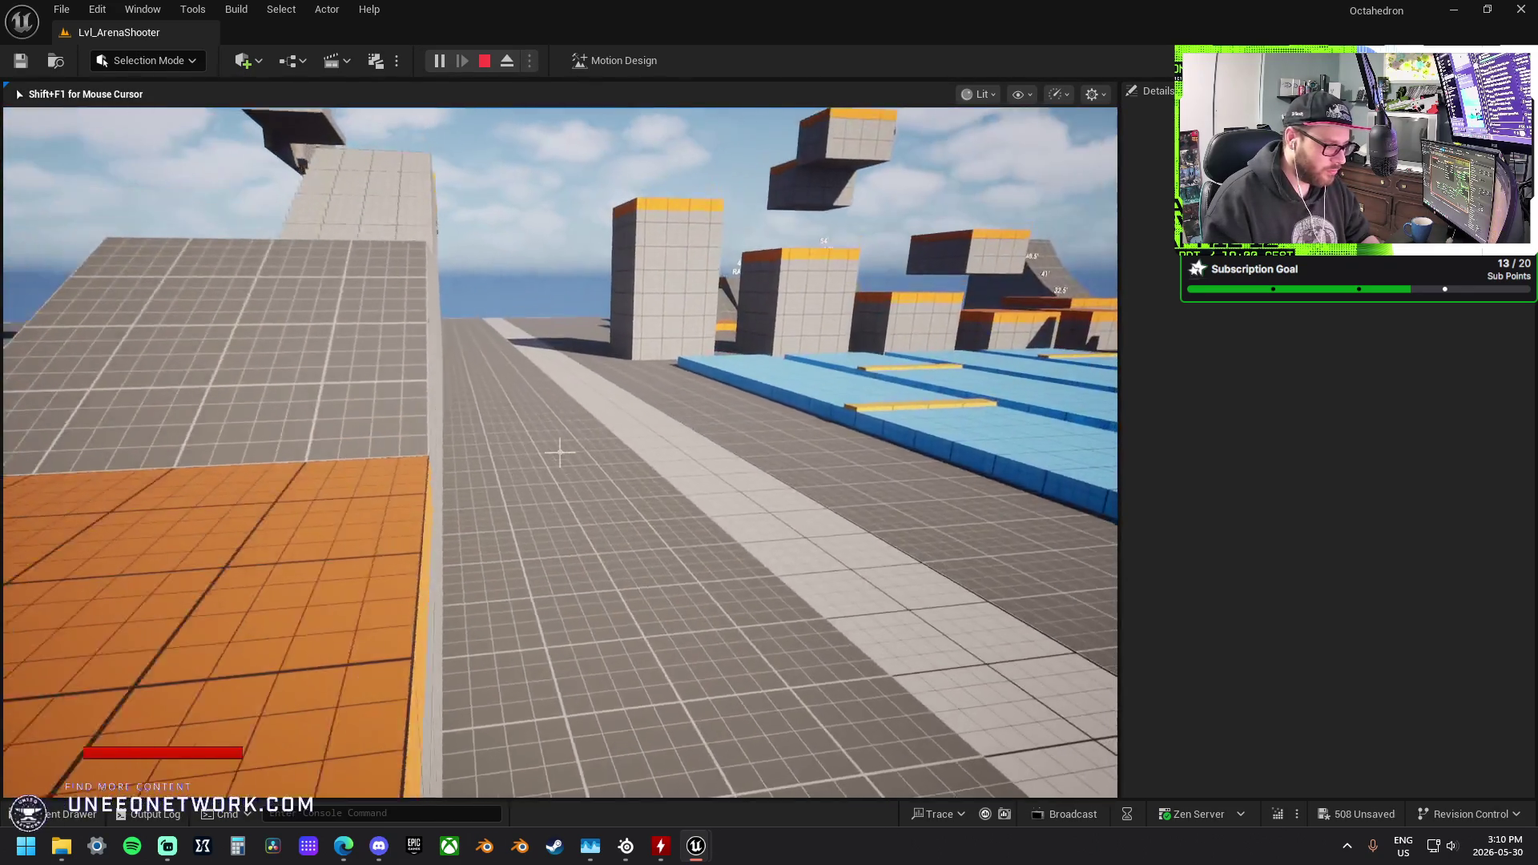
pyautogui.press('w')
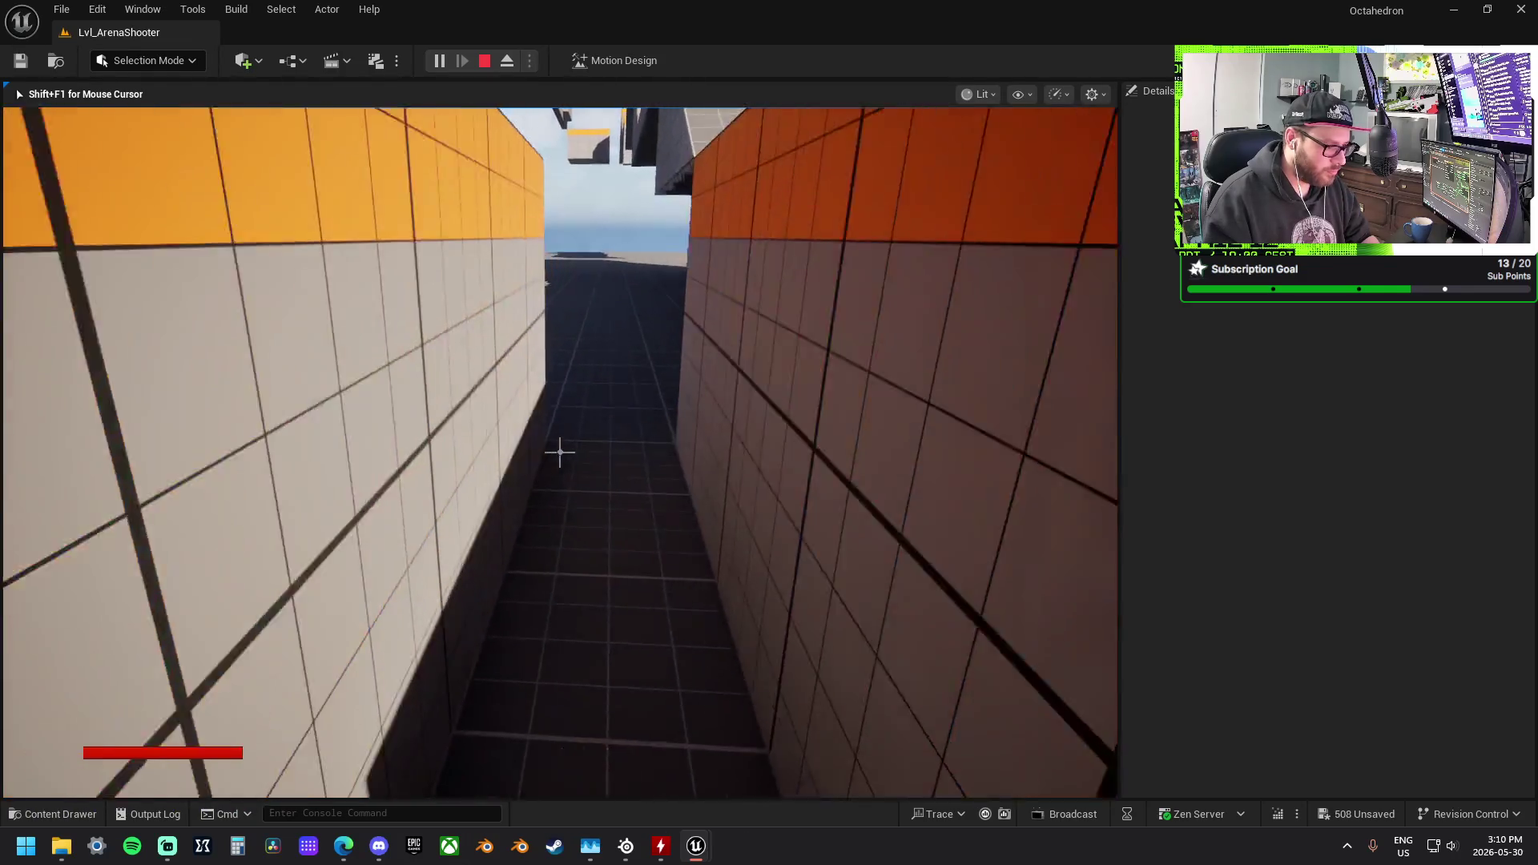
pyautogui.press('w')
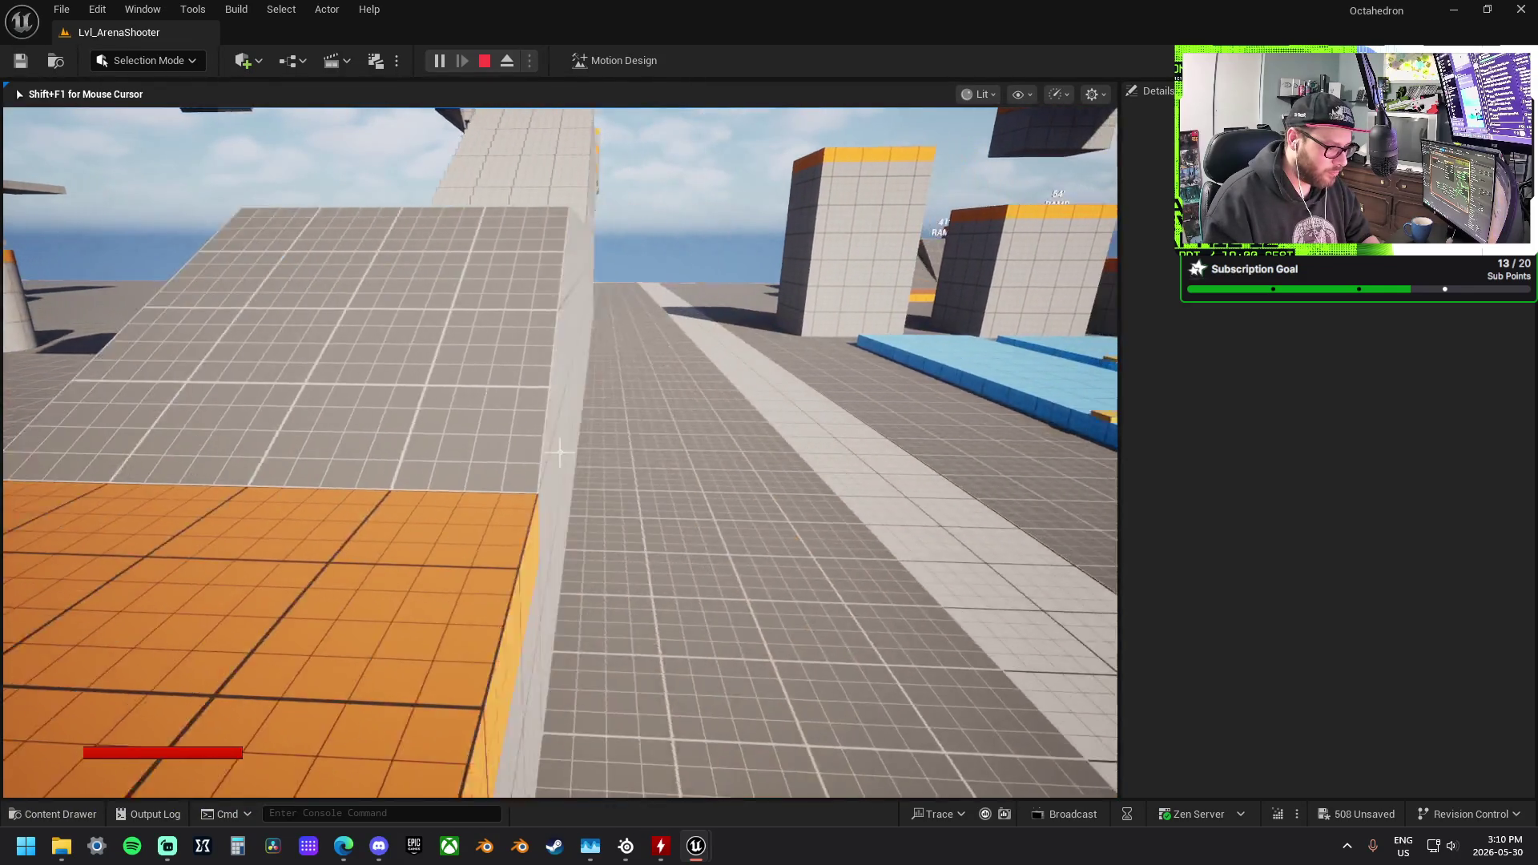
pyautogui.press('w')
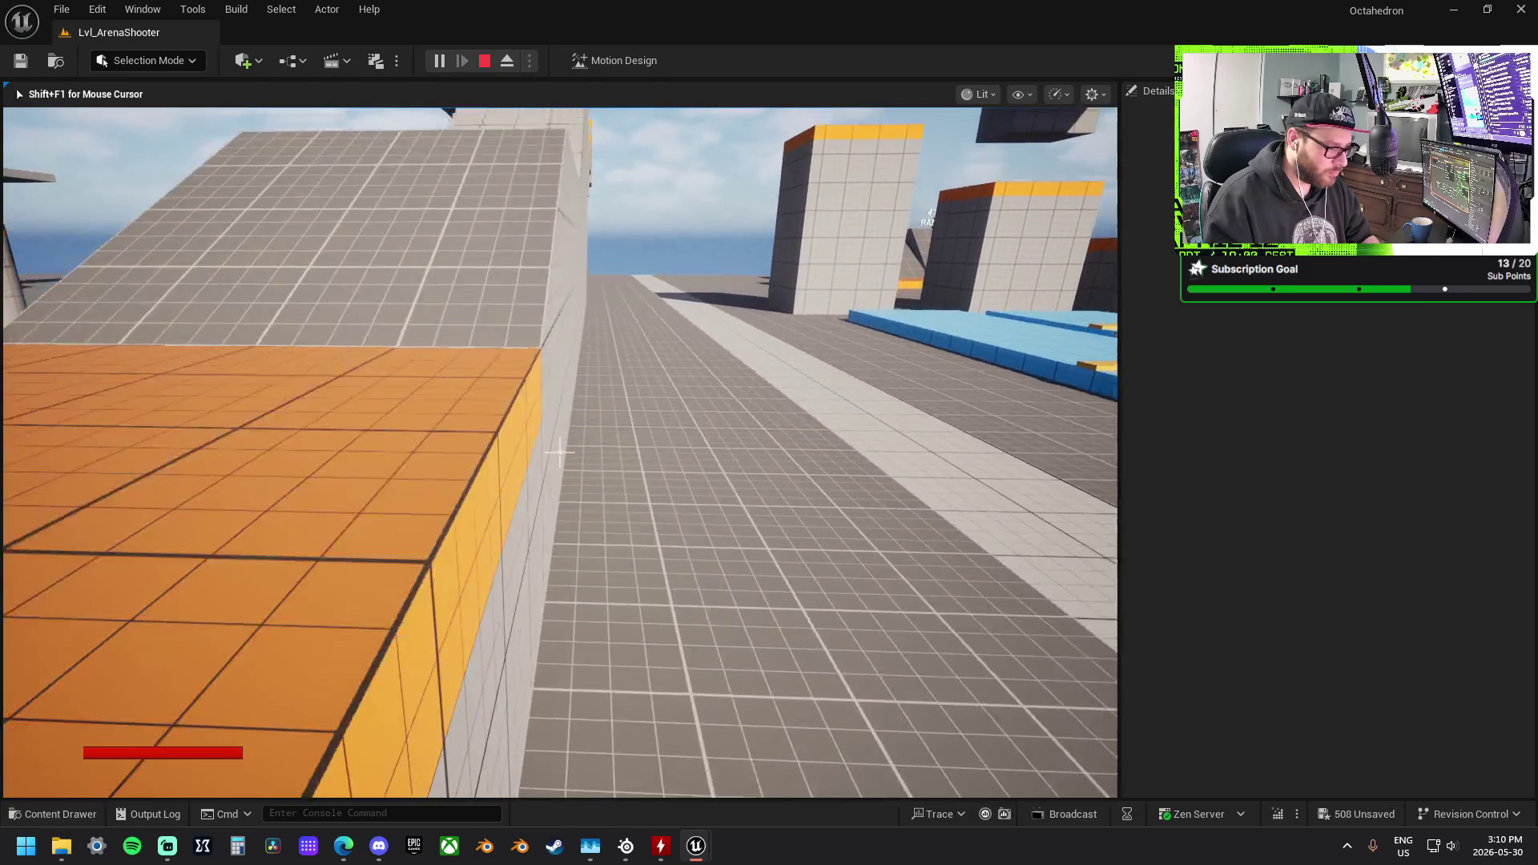
pyautogui.press('w')
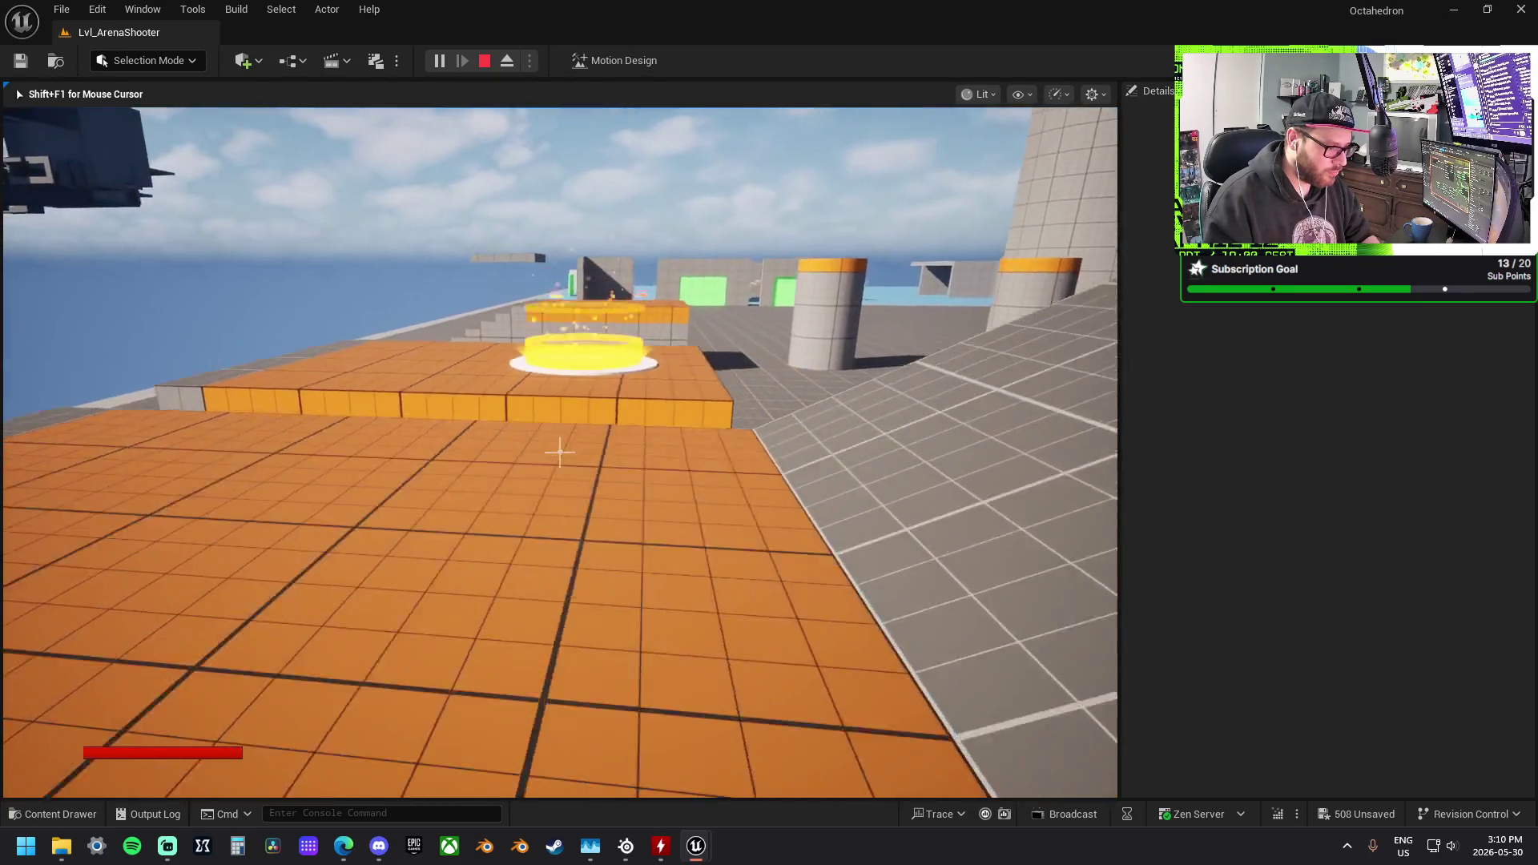
pyautogui.press('w')
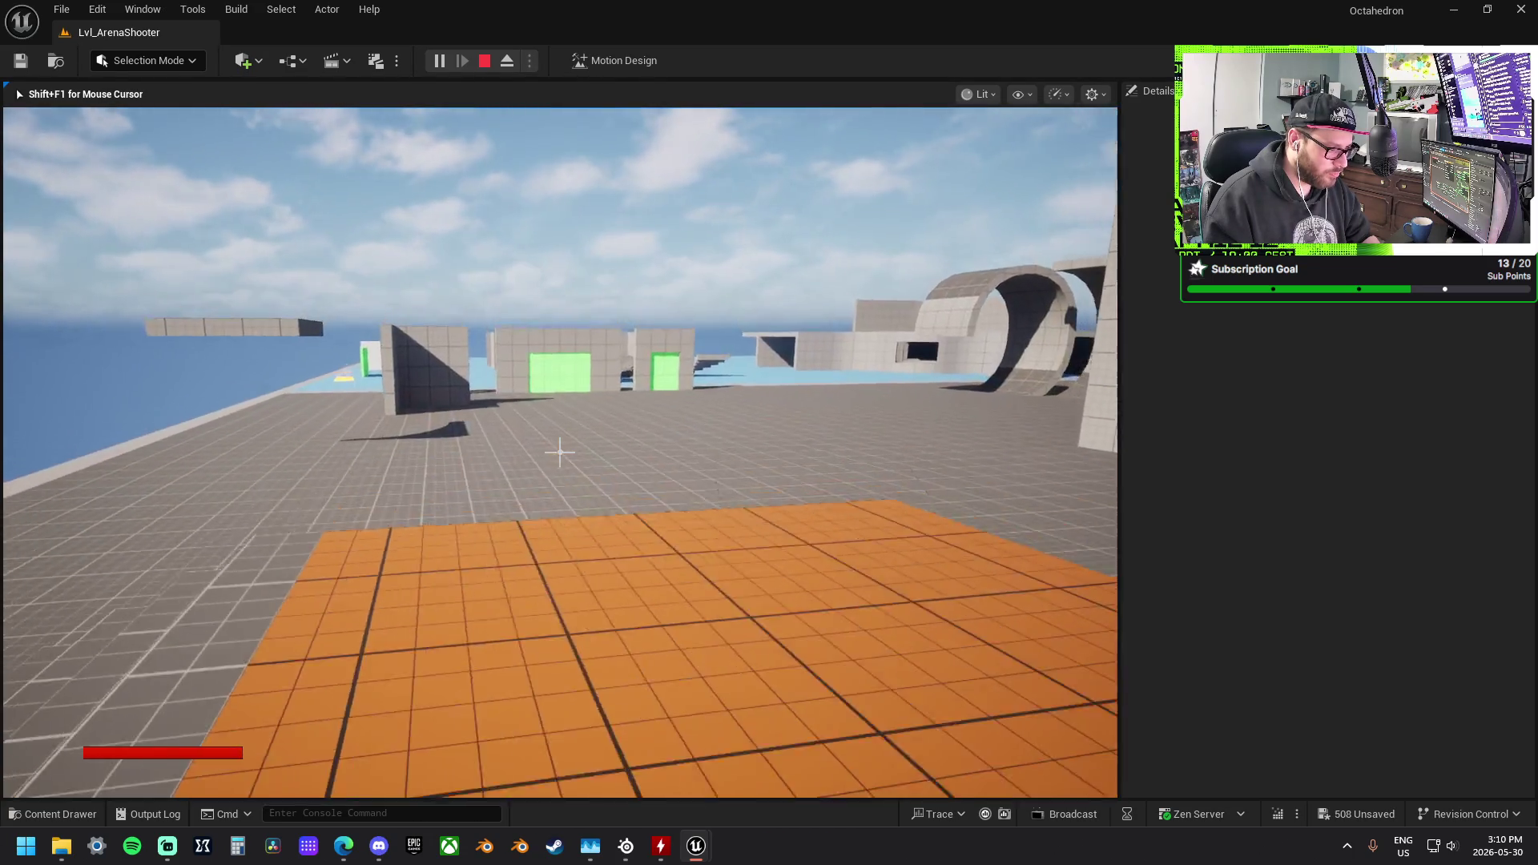
pyautogui.press('w')
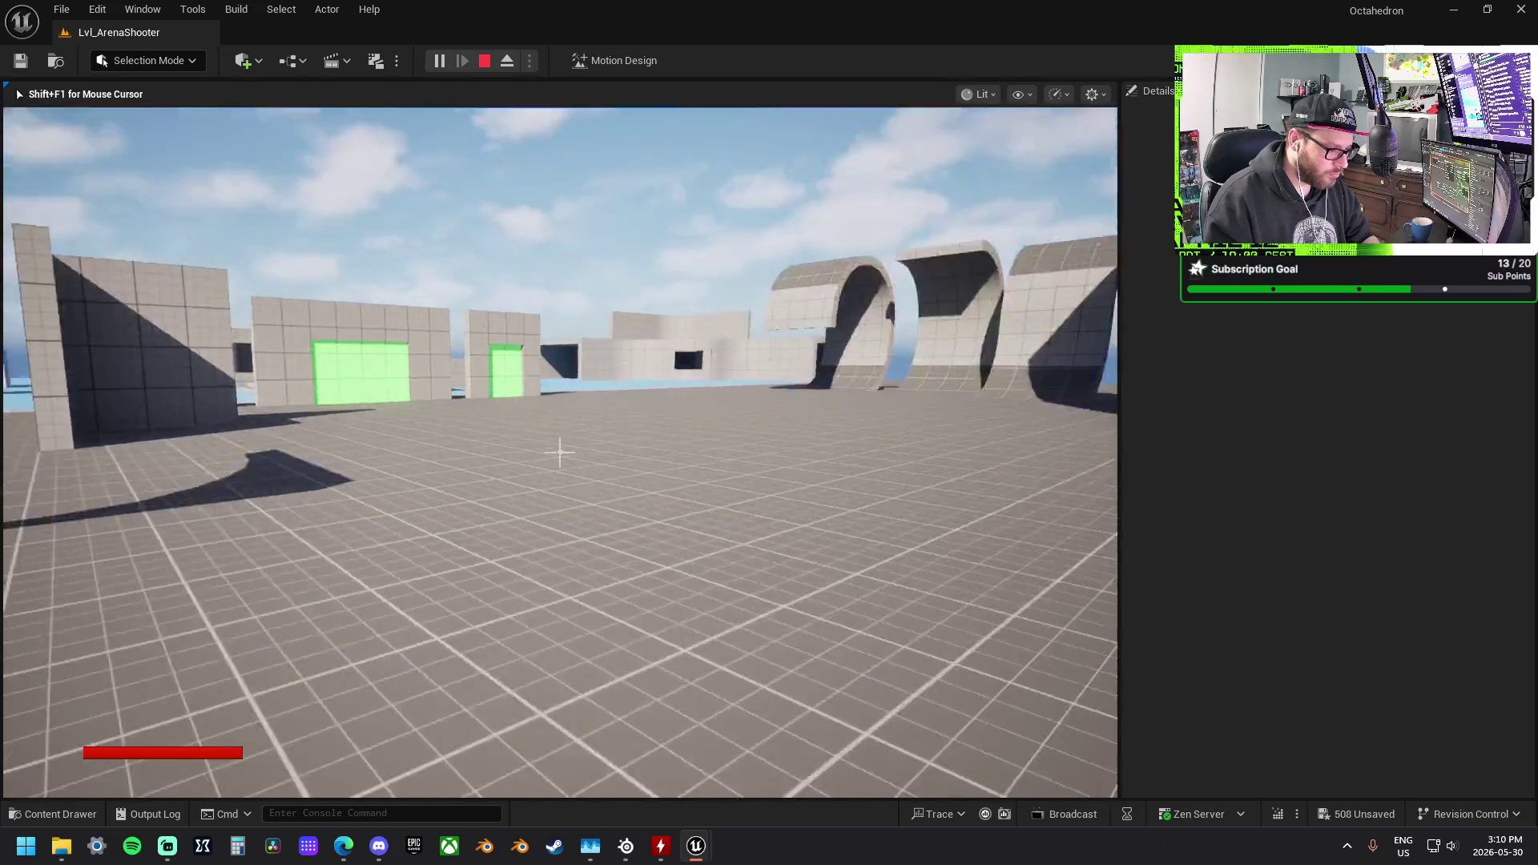
pyautogui.press('w')
pyautogui.press('w')
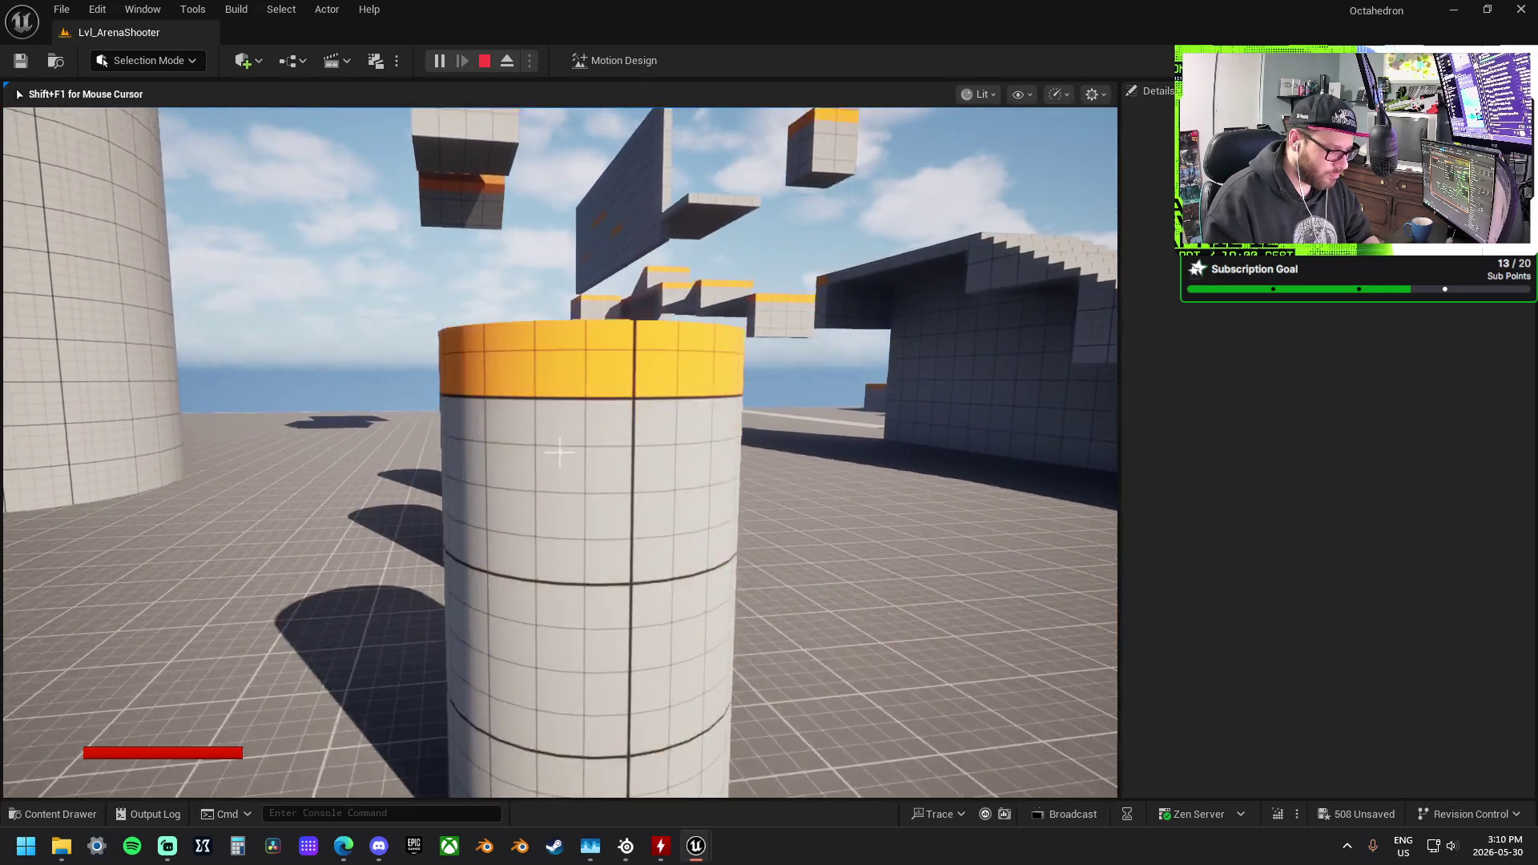
pyautogui.press('w')
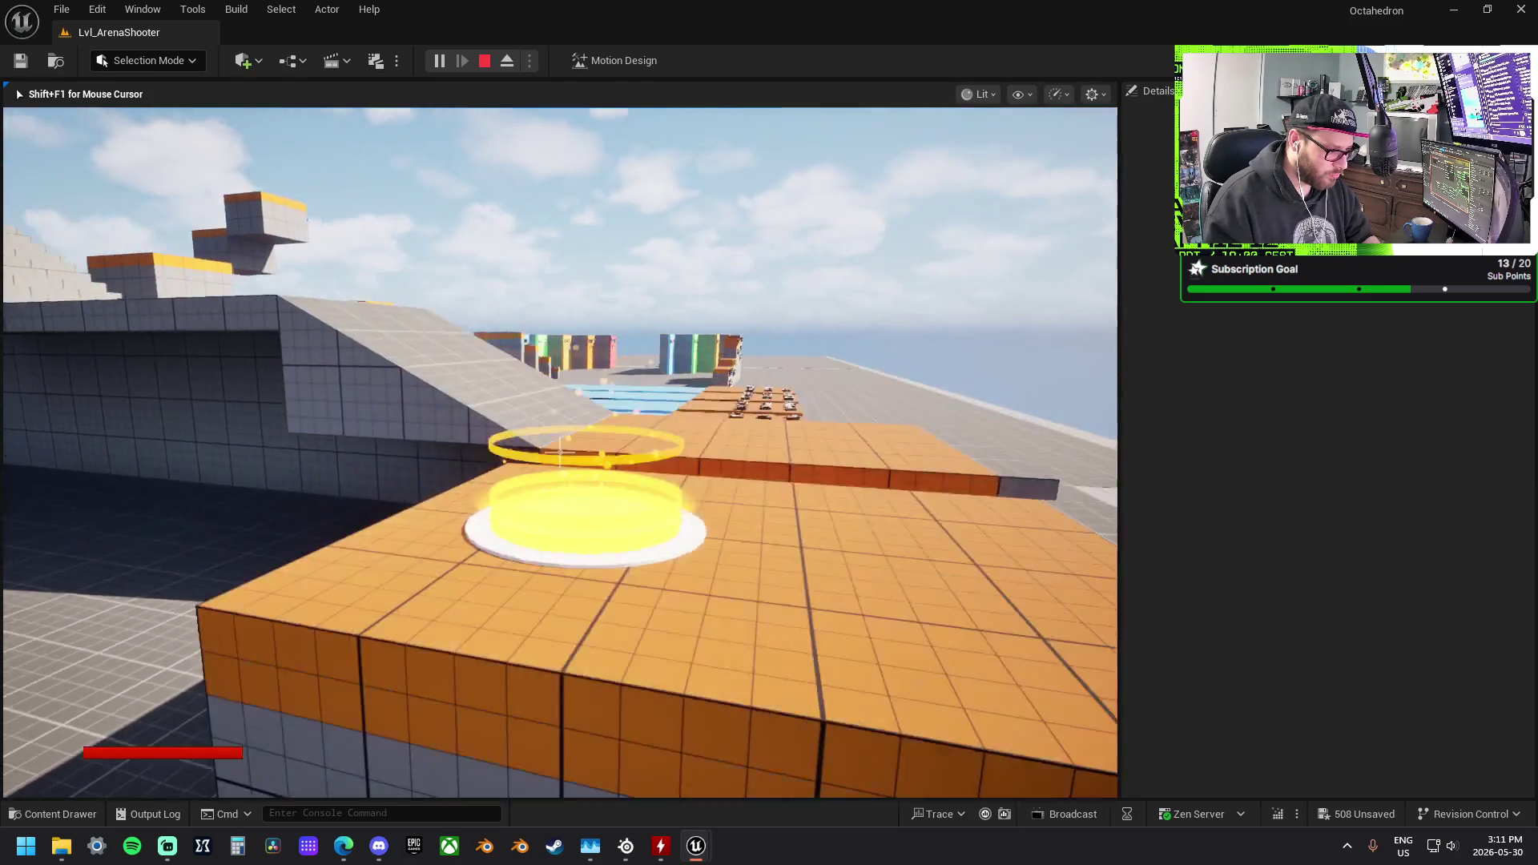
pyautogui.press('w')
pyautogui.press('w')
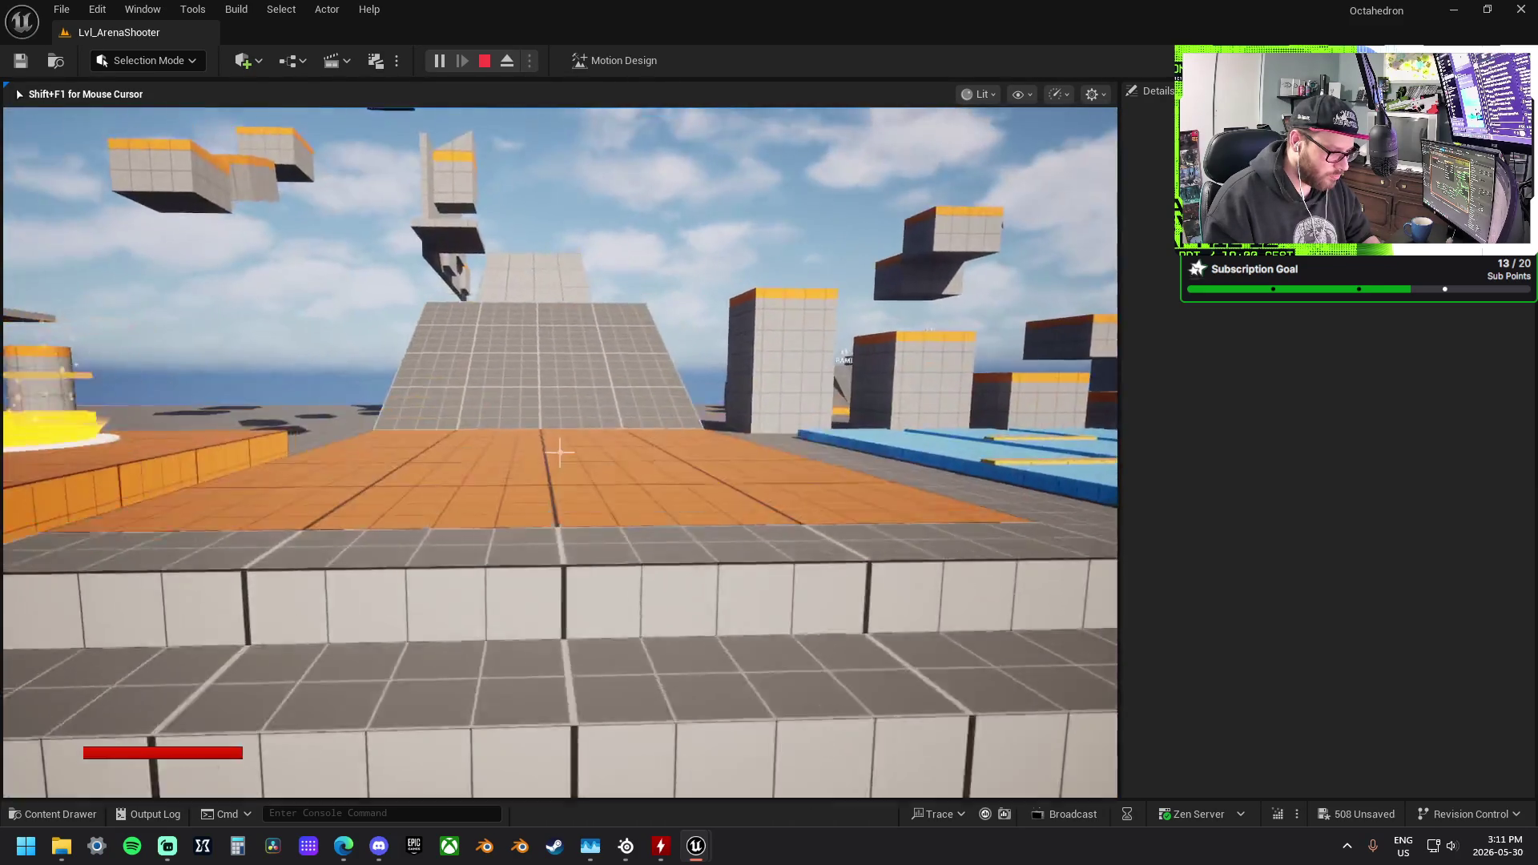
pyautogui.press('w')
pyautogui.press('w')
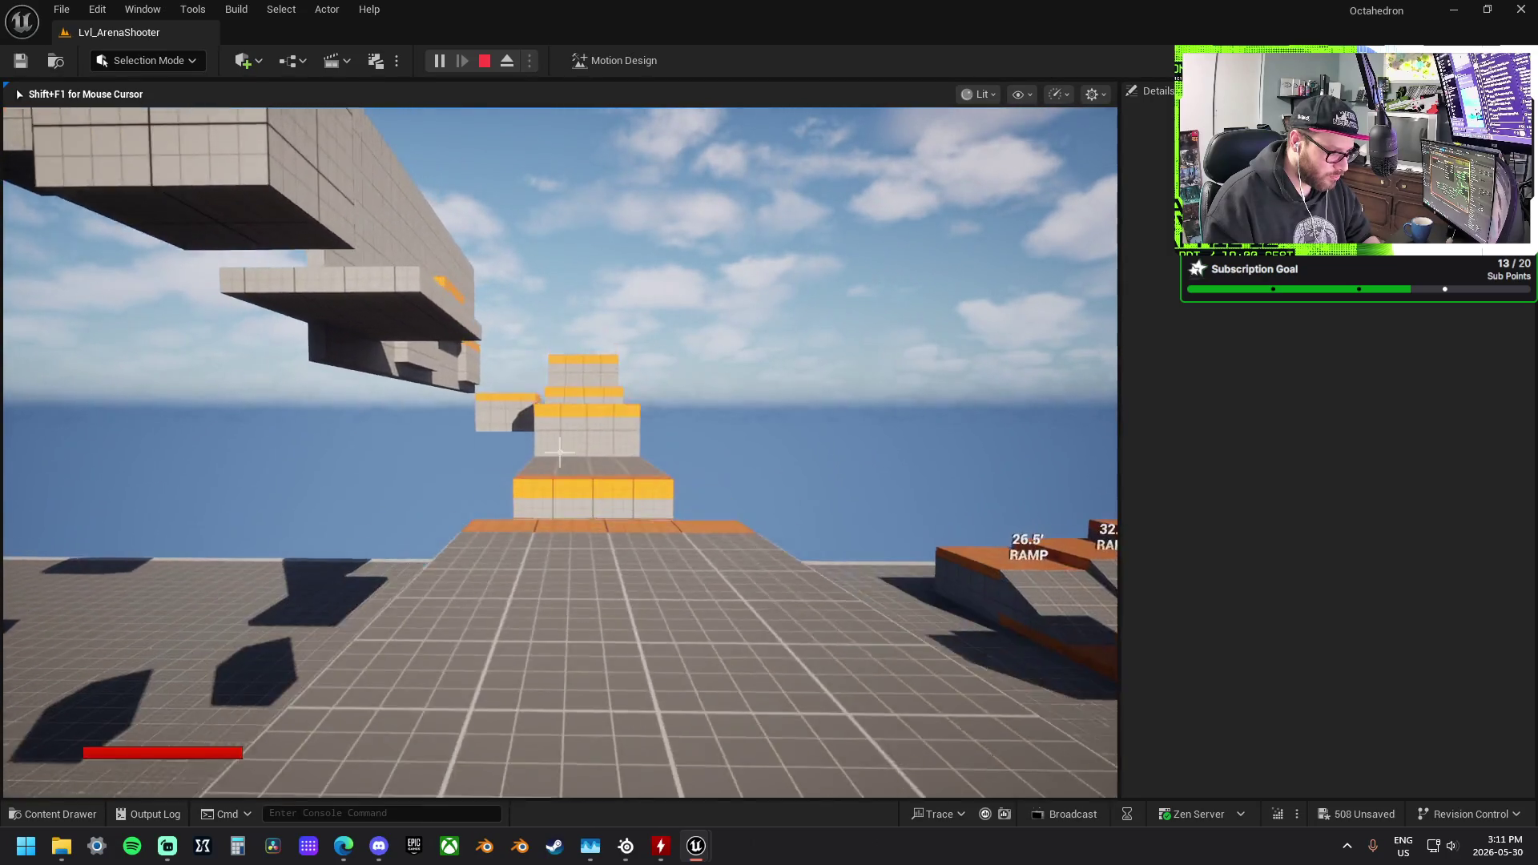
pyautogui.press('w')
pyautogui.press('s')
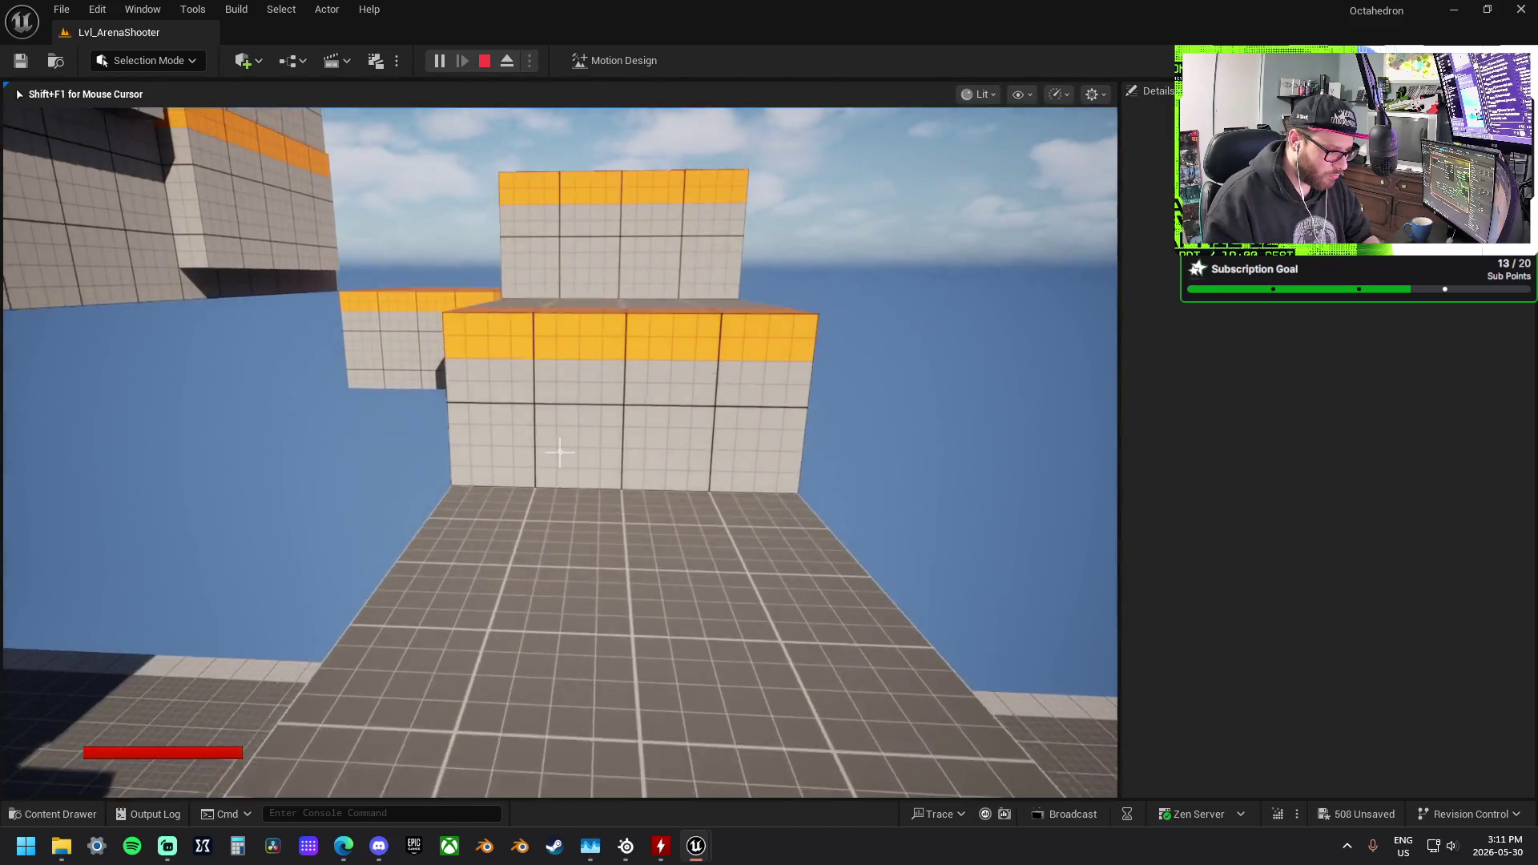
pyautogui.press('w')
pyautogui.press('s')
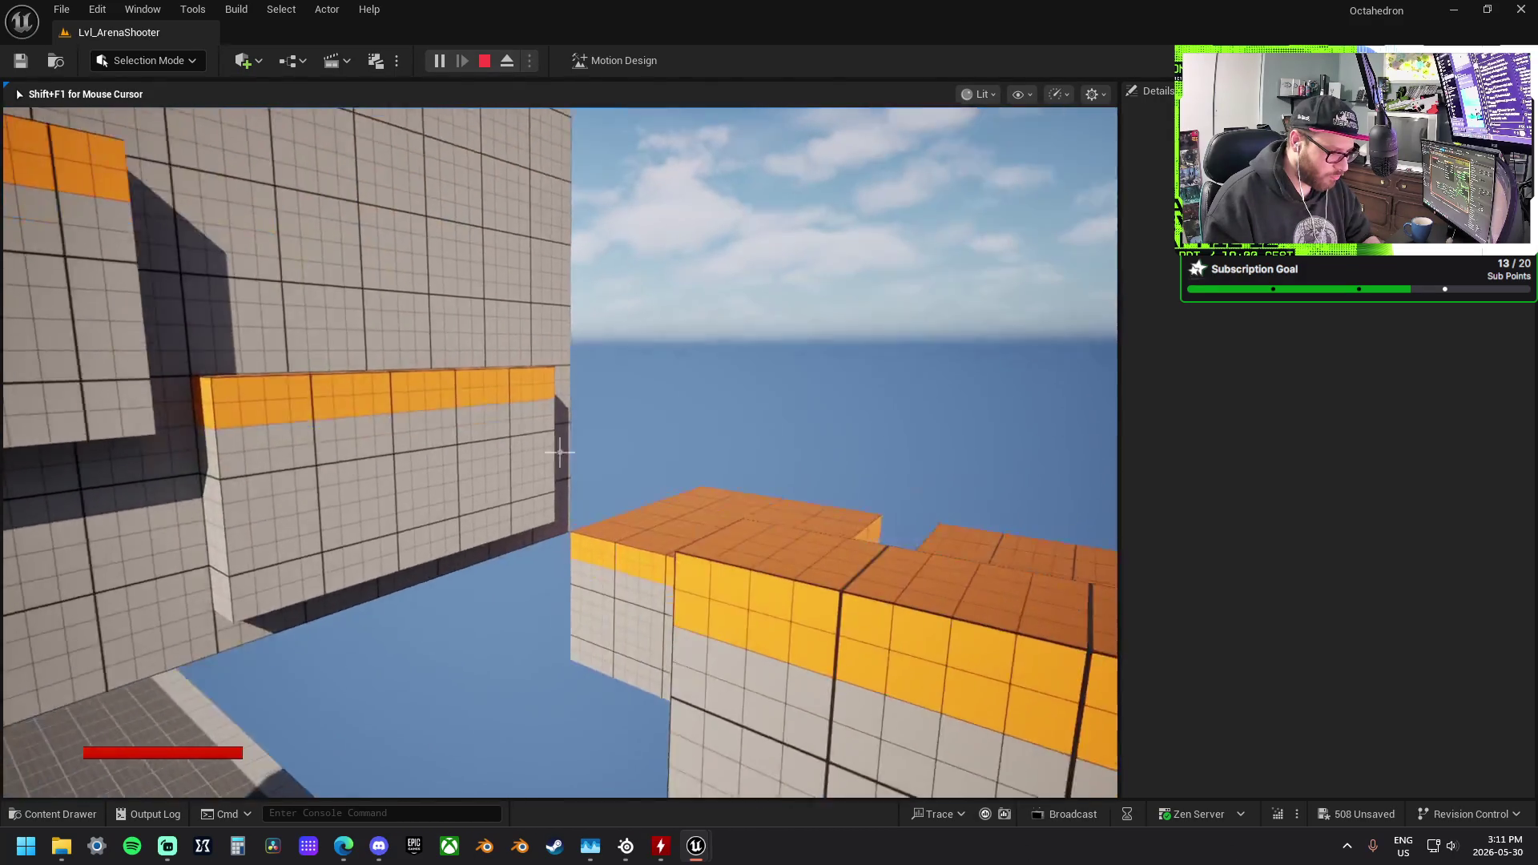
pyautogui.press('s')
pyautogui.press('space')
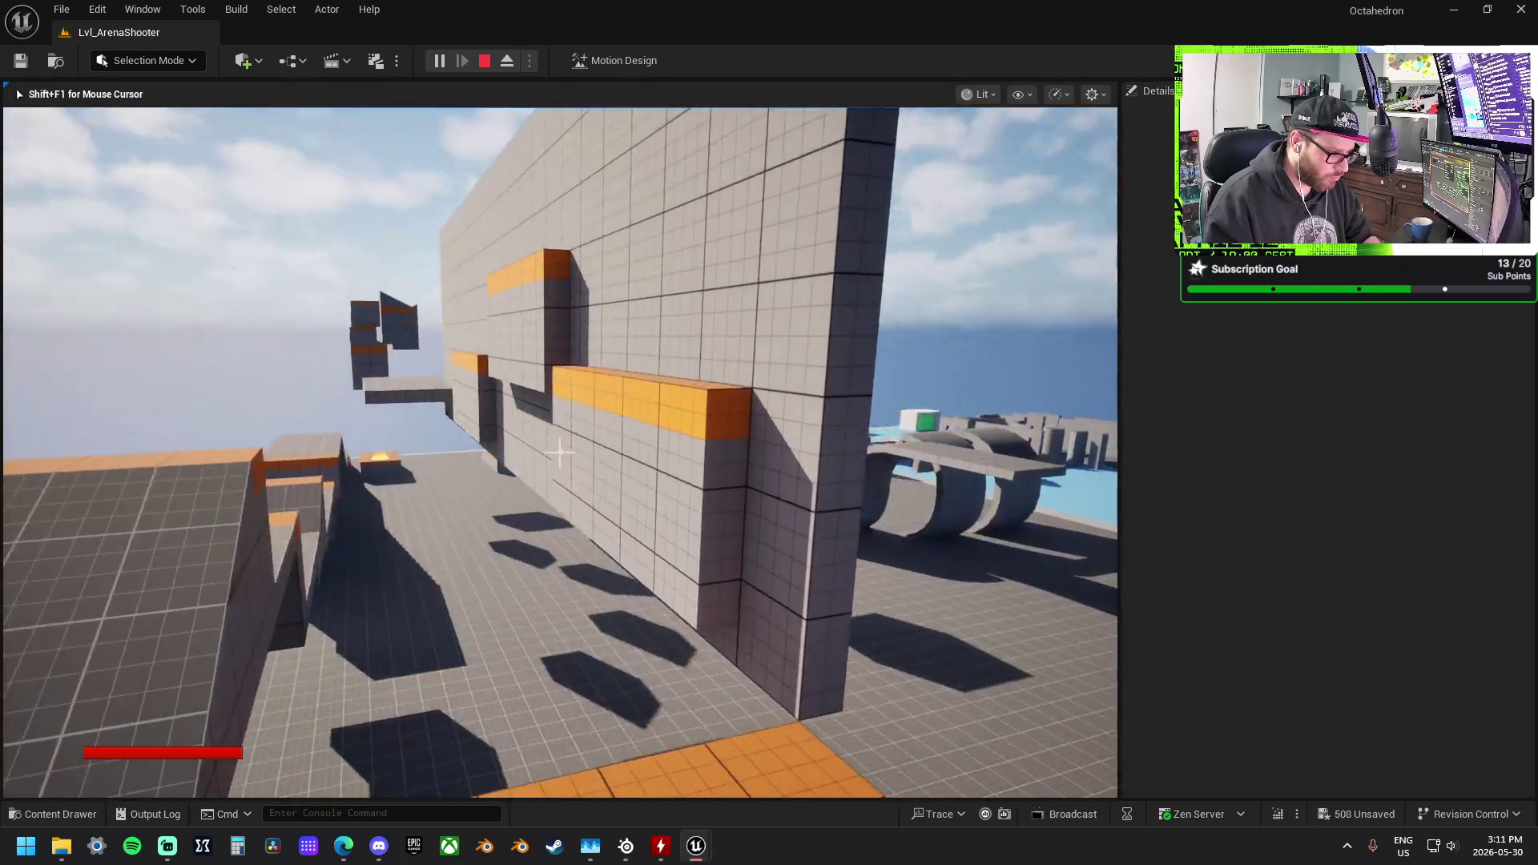
pyautogui.press('w')
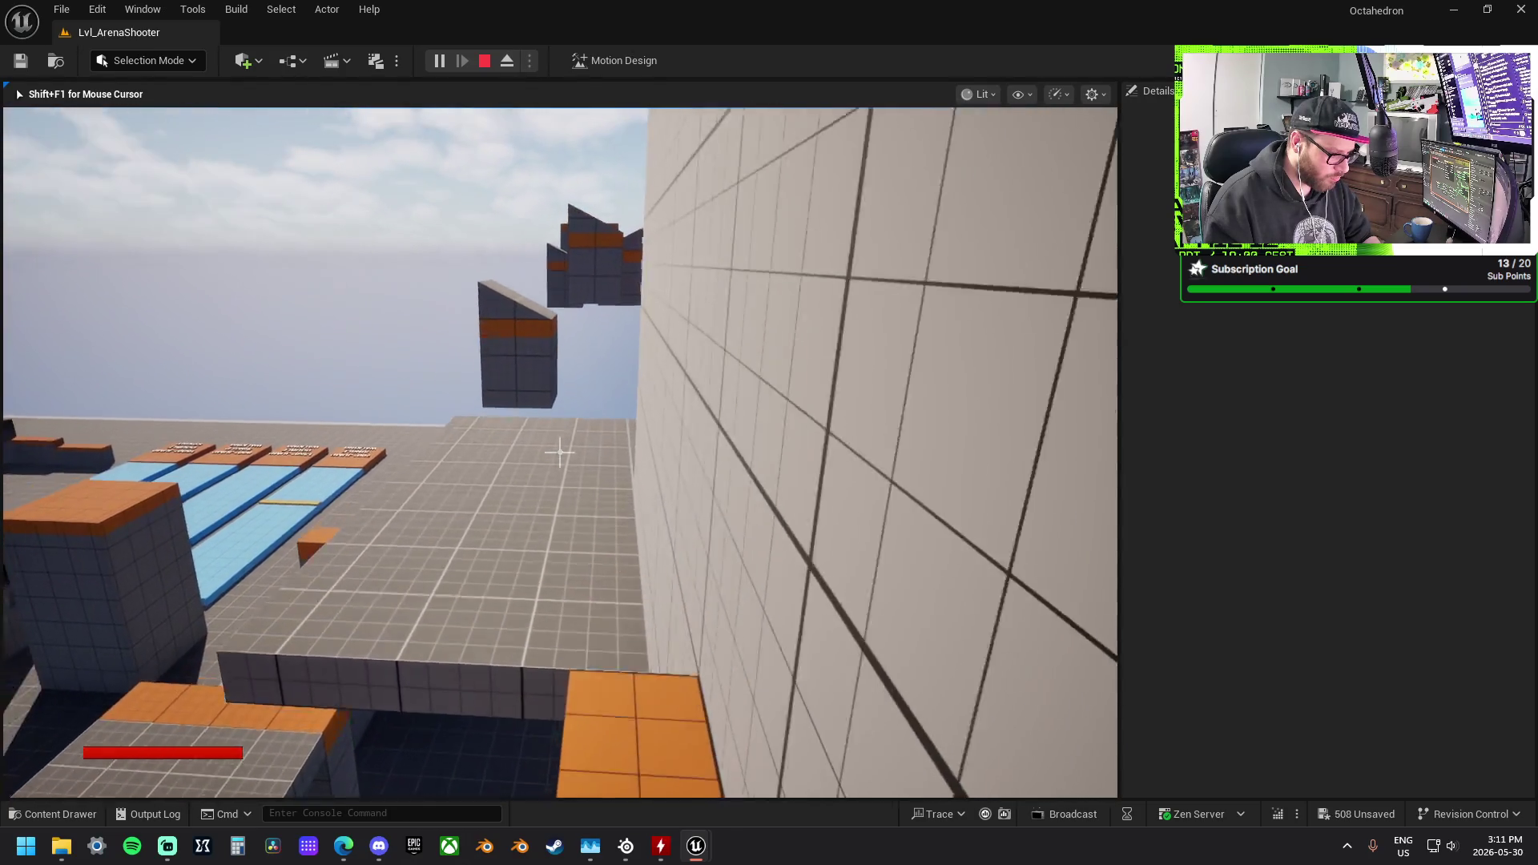
pyautogui.press('w')
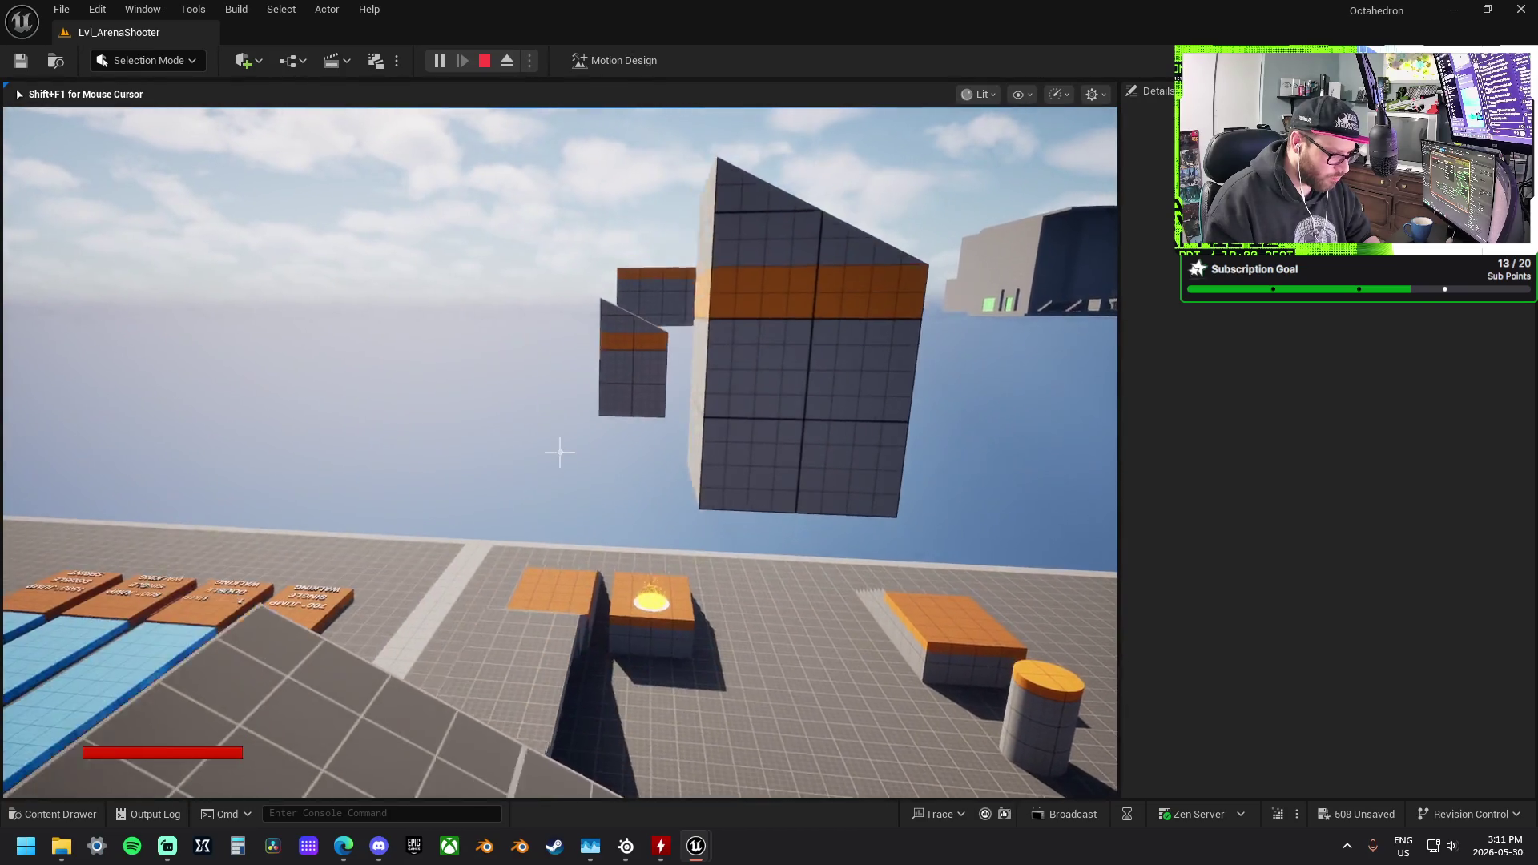
pyautogui.press('w')
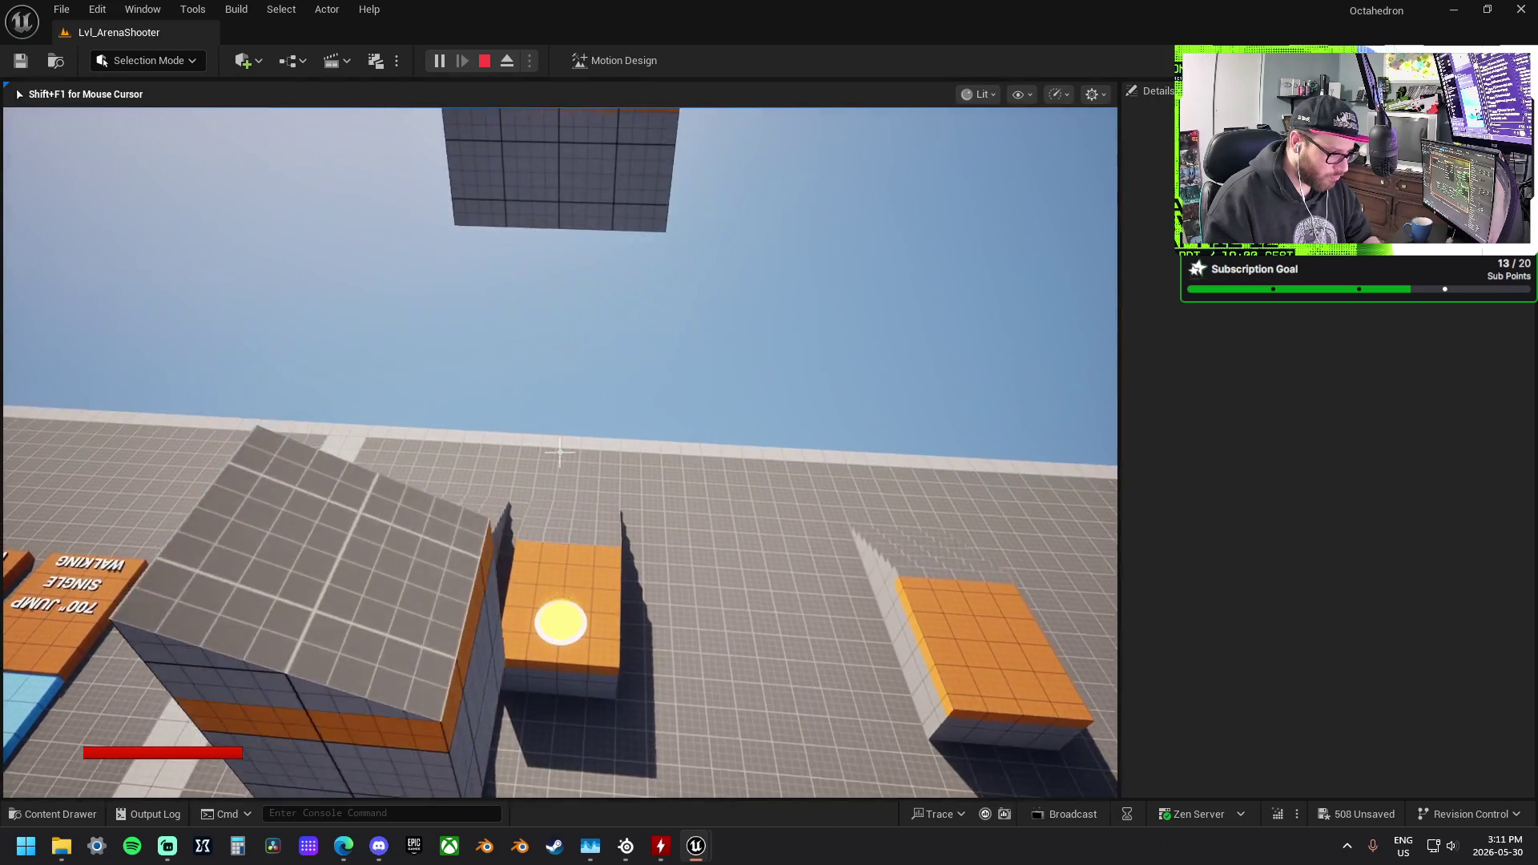
pyautogui.press('space')
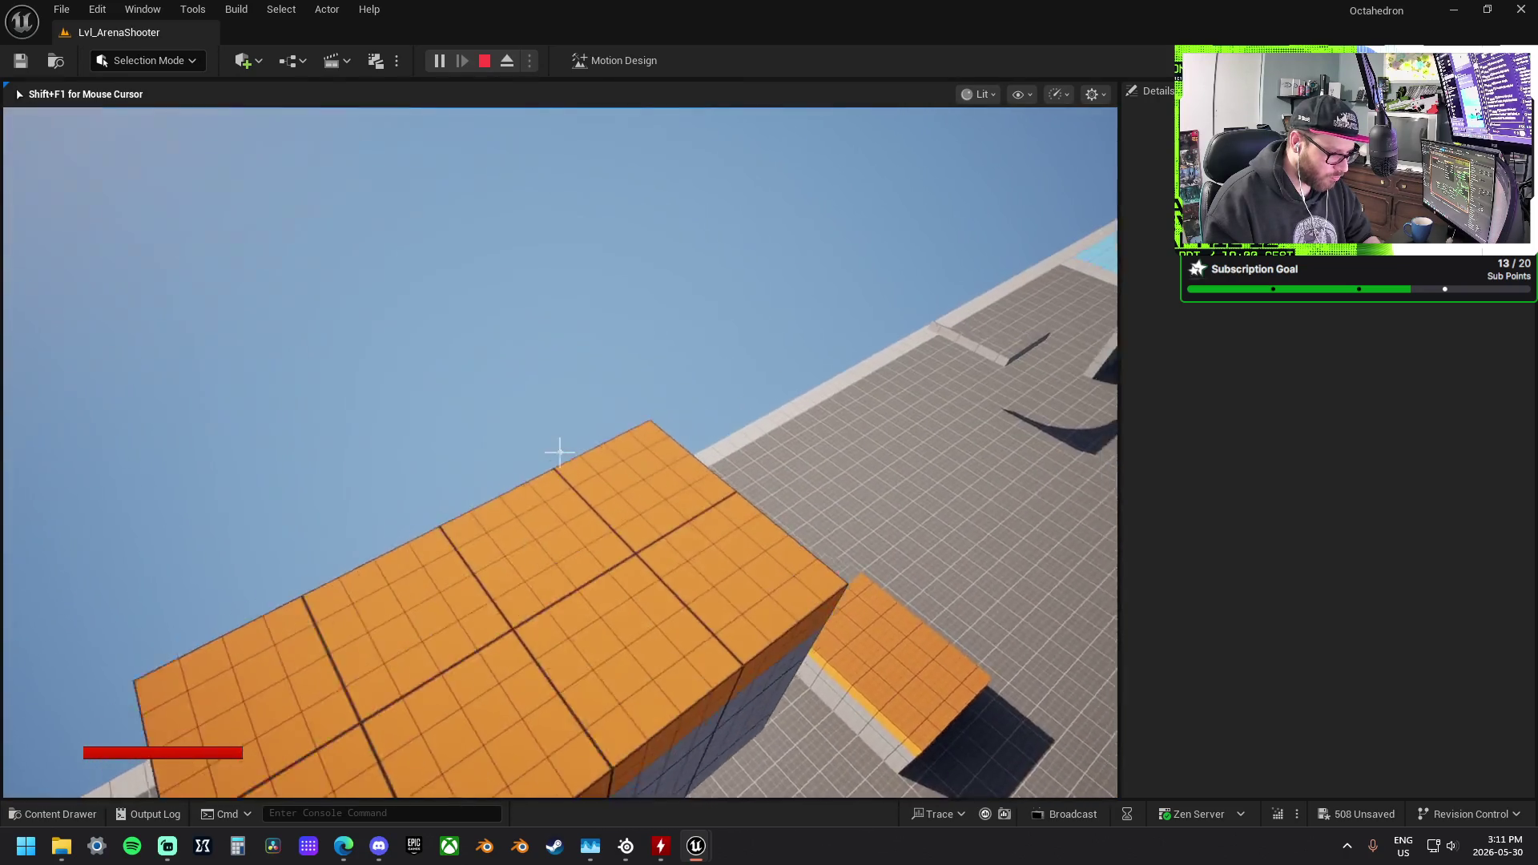
pyautogui.press('w')
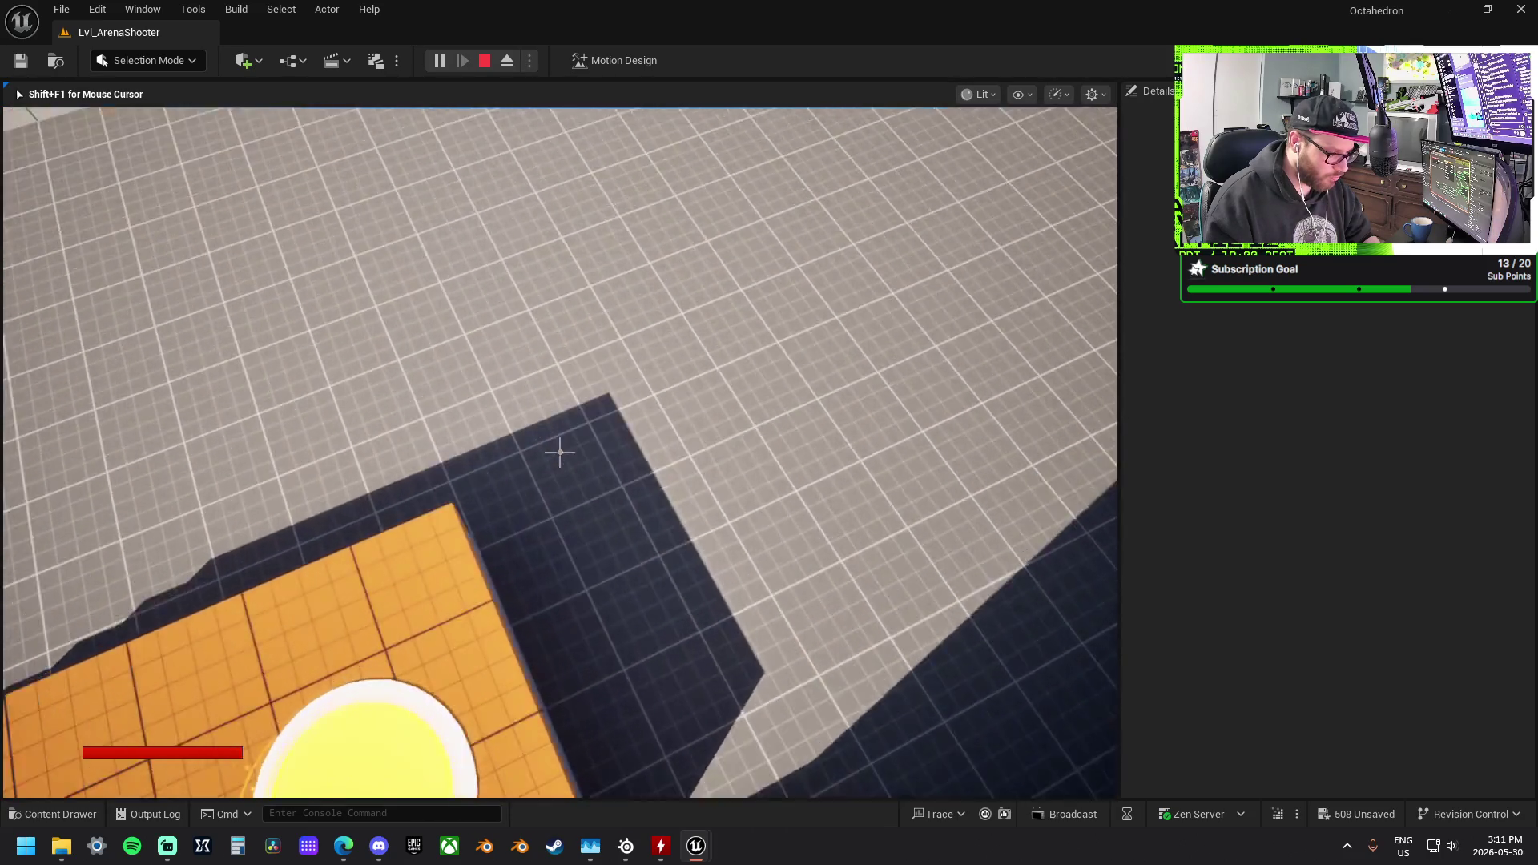
pyautogui.press('a')
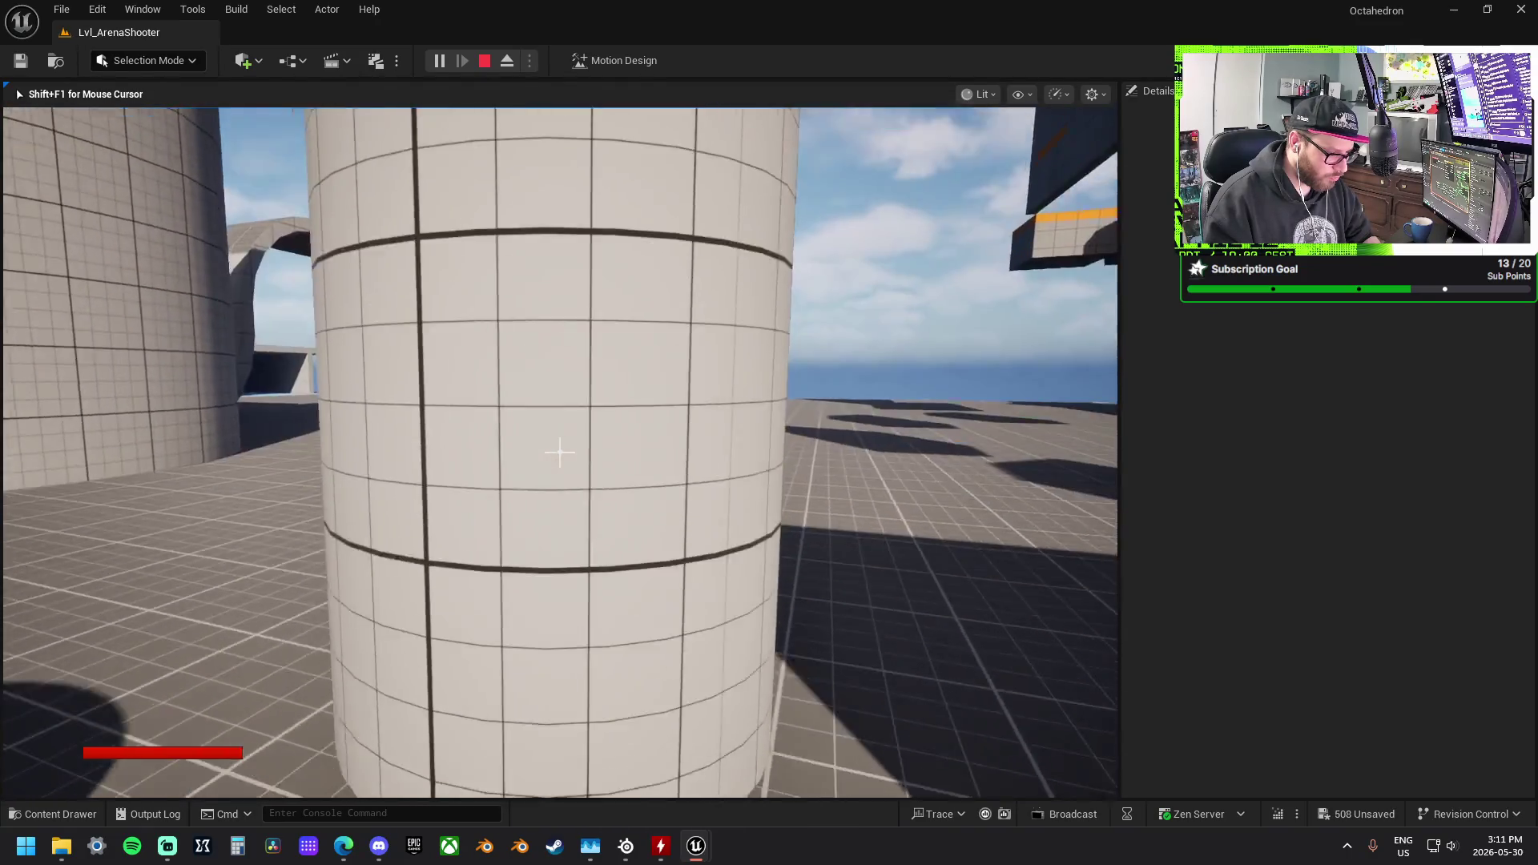
pyautogui.press('space')
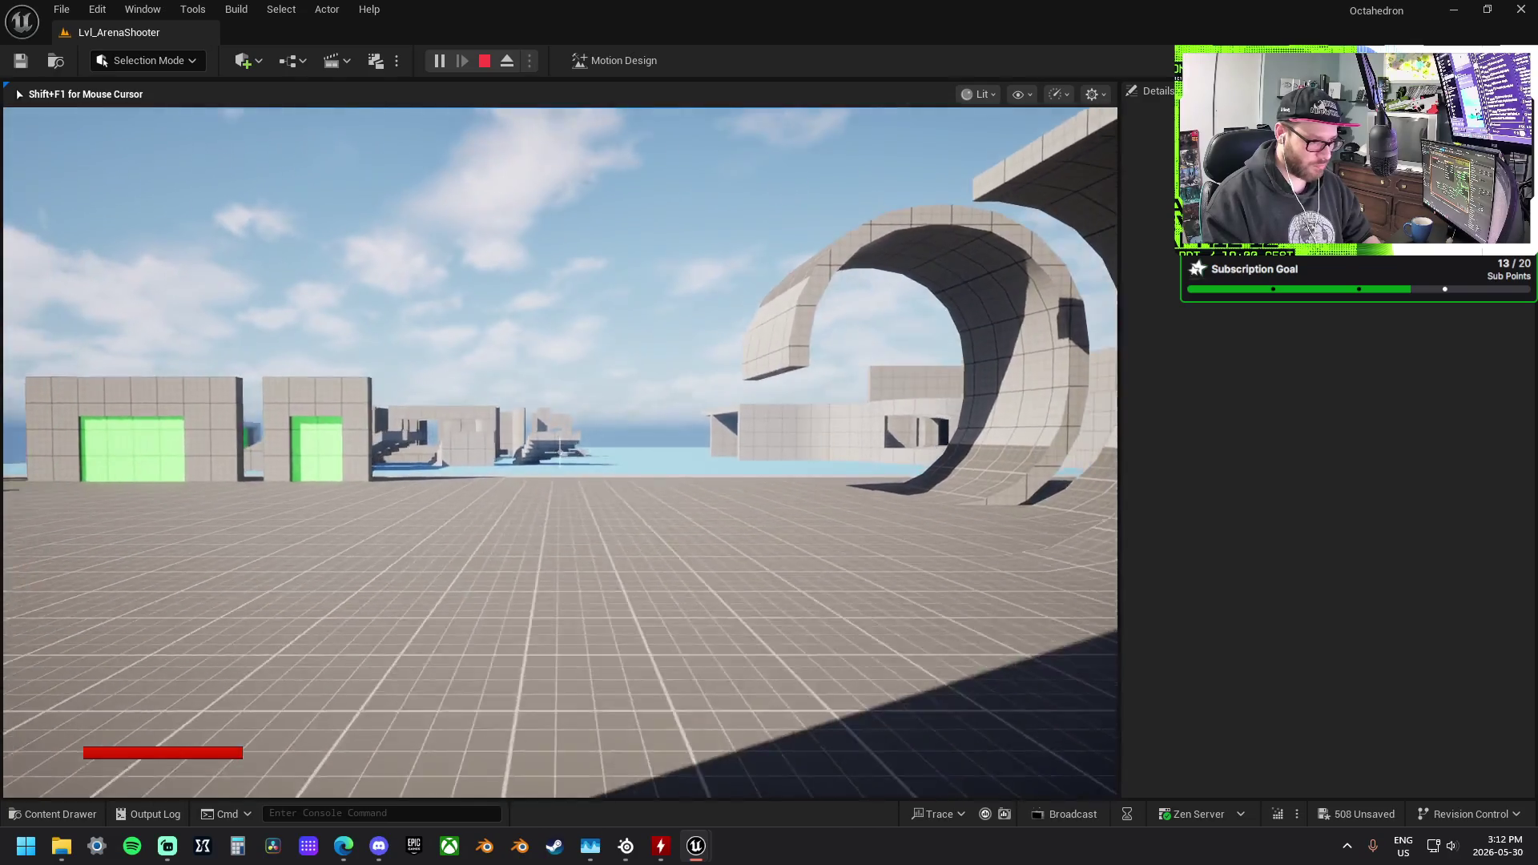
pyautogui.press('d')
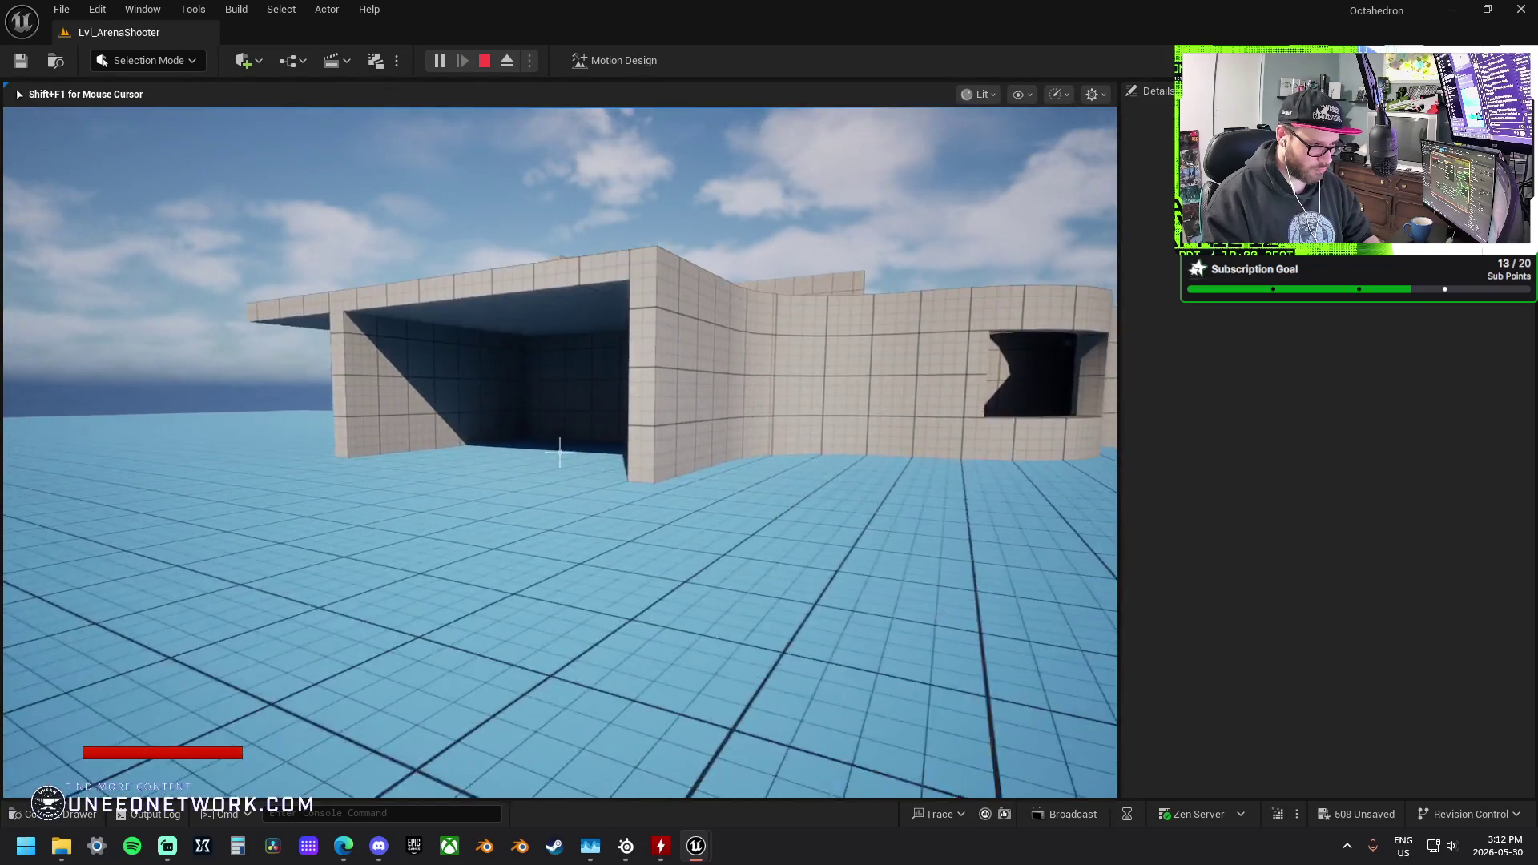
# Step: Walk through the covered room, over the ring wall, and down into the circular pit
pyautogui.press('w')
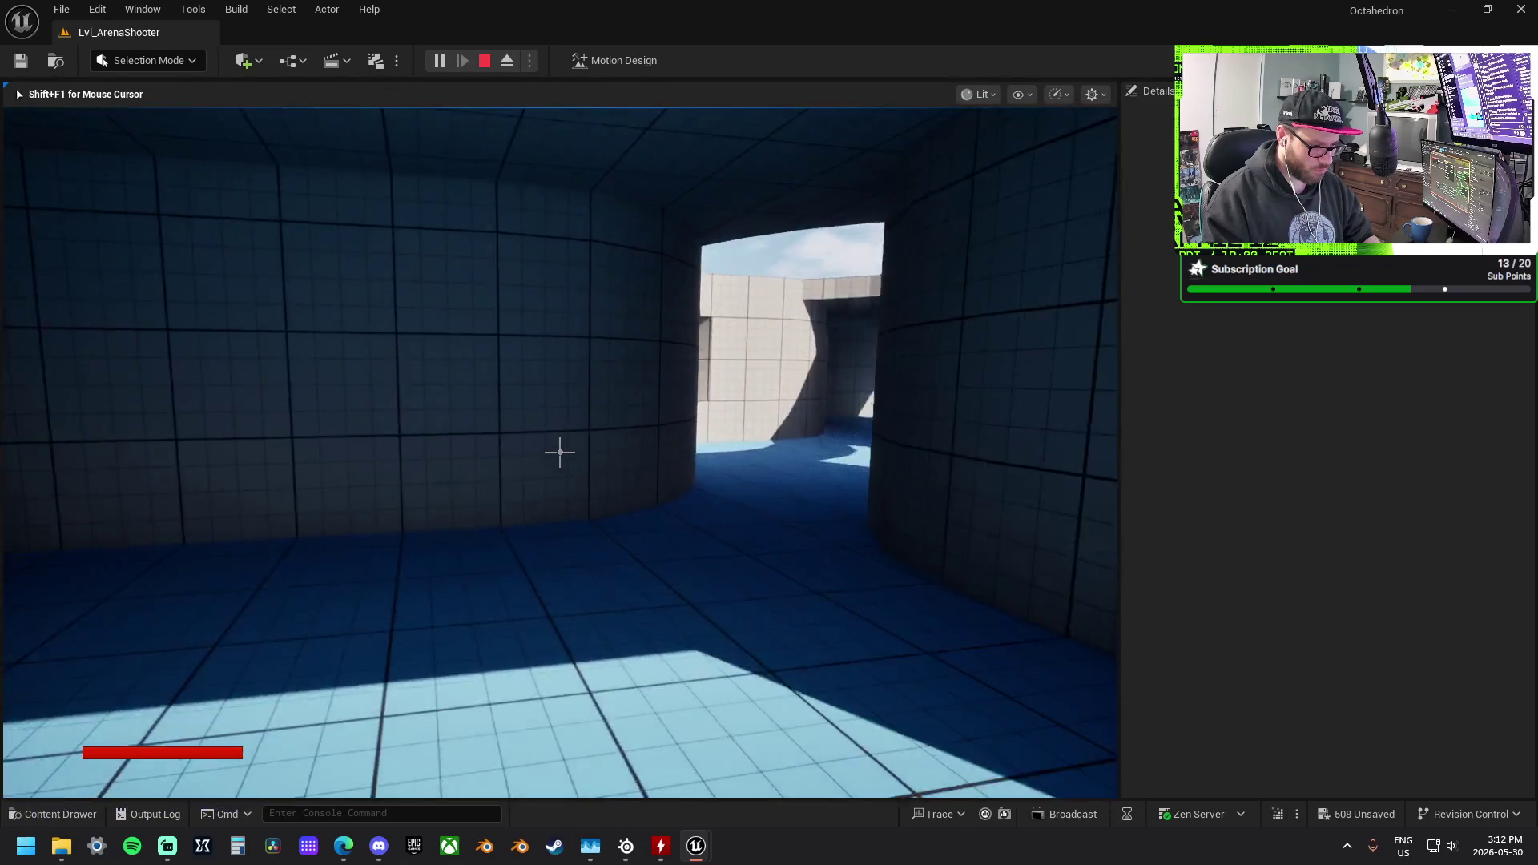
pyautogui.press('w')
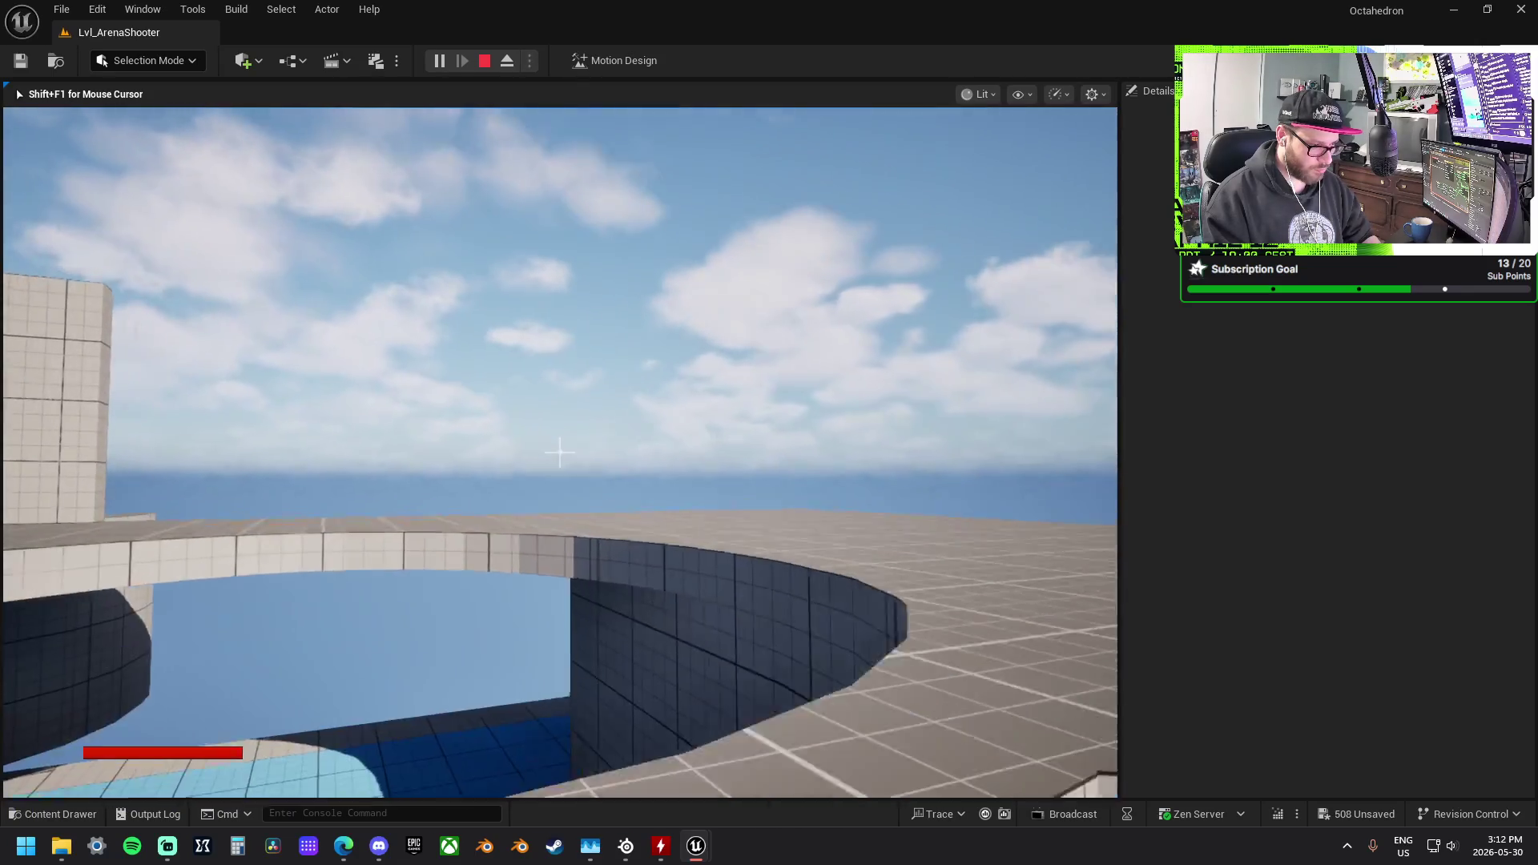
pyautogui.press('w')
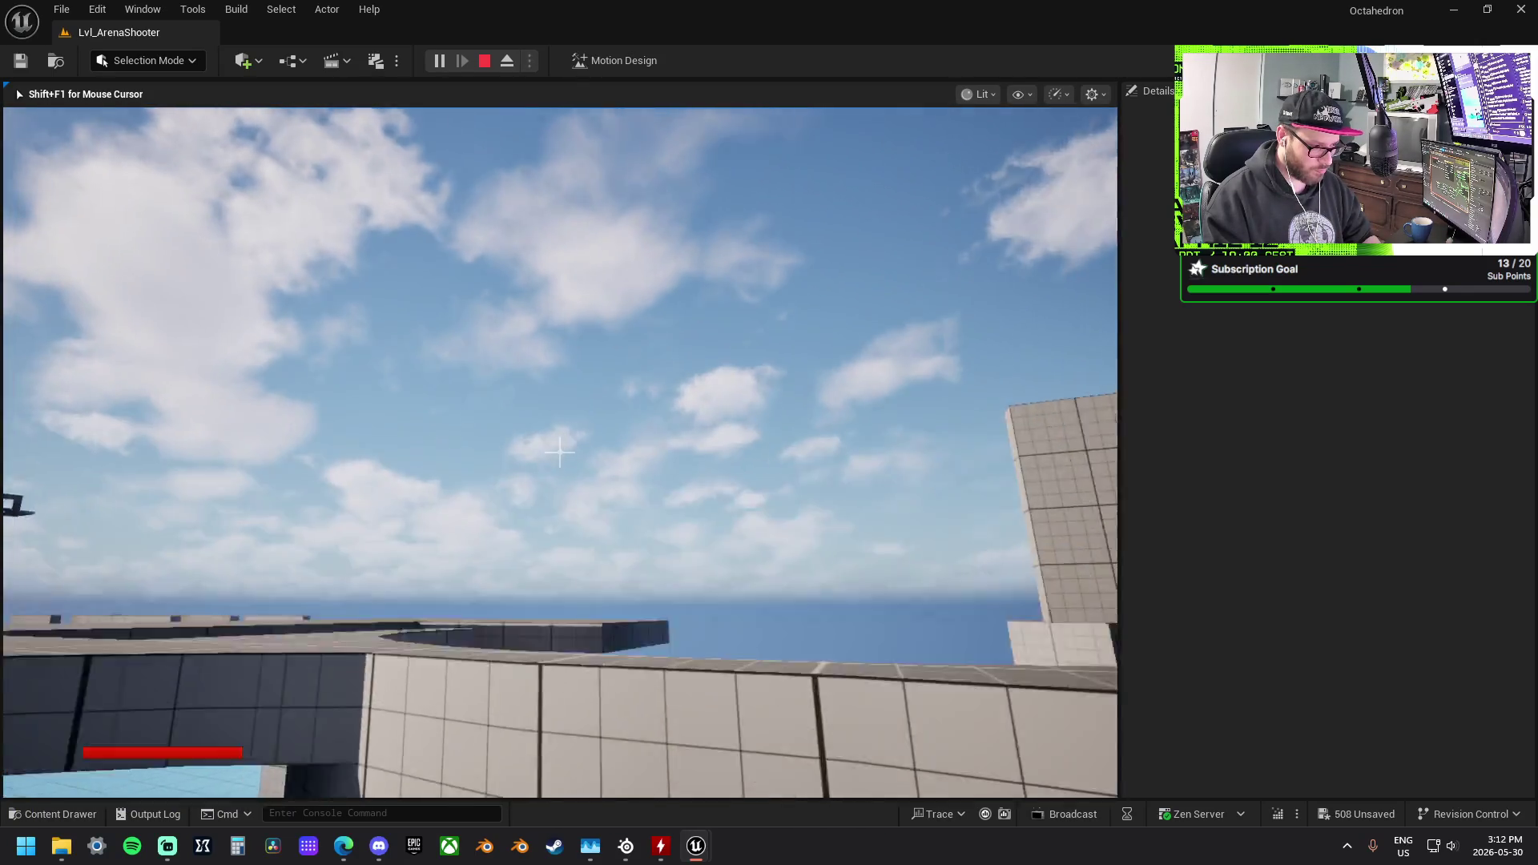
pyautogui.press('w')
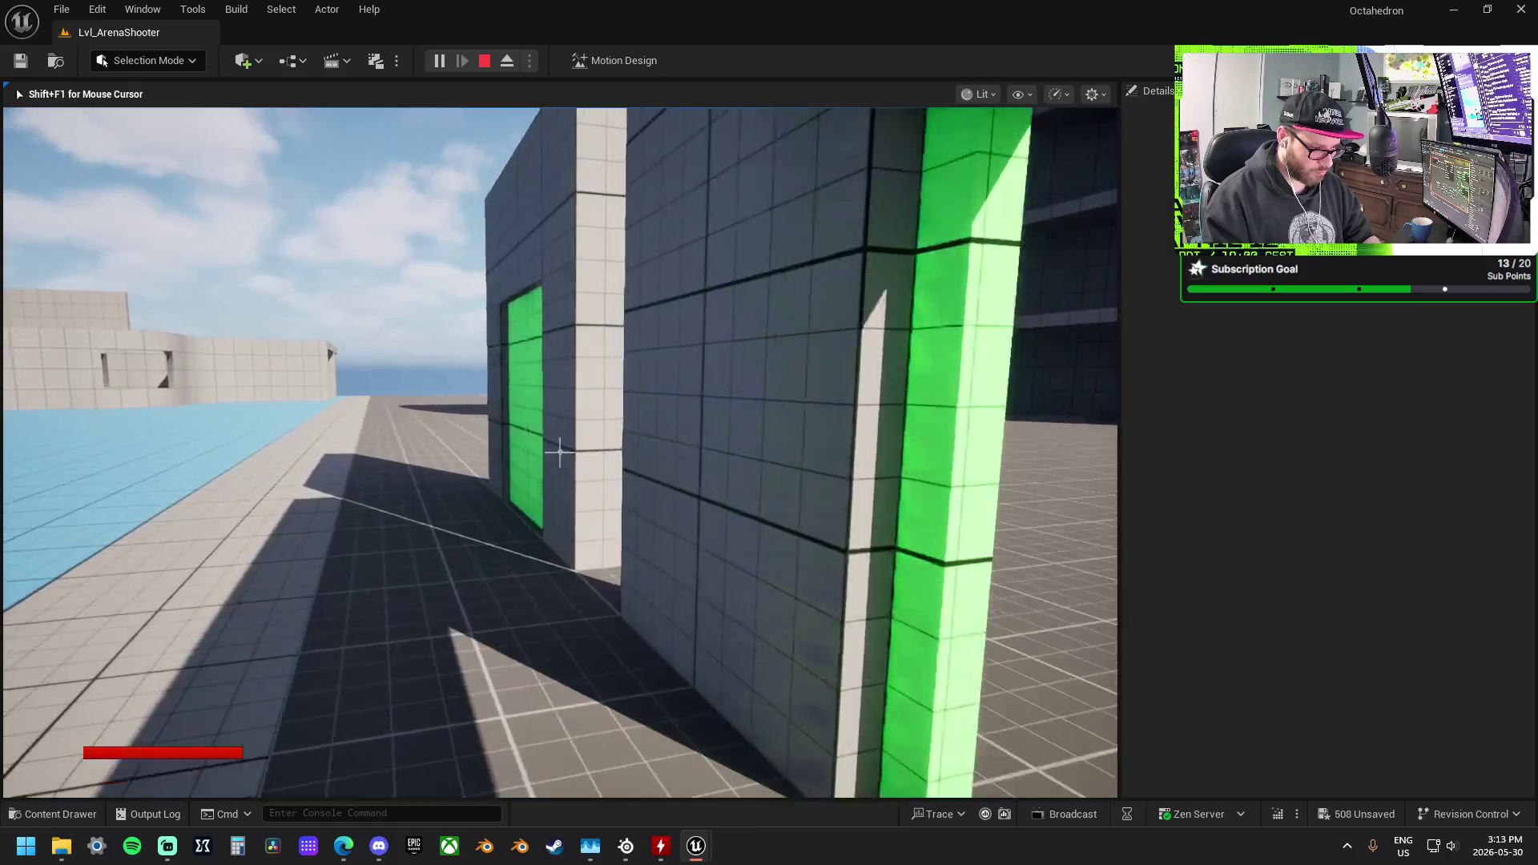
# Step: Approach the green-panelled and curved walls, jumping to see over the ledge
pyautogui.press('a')
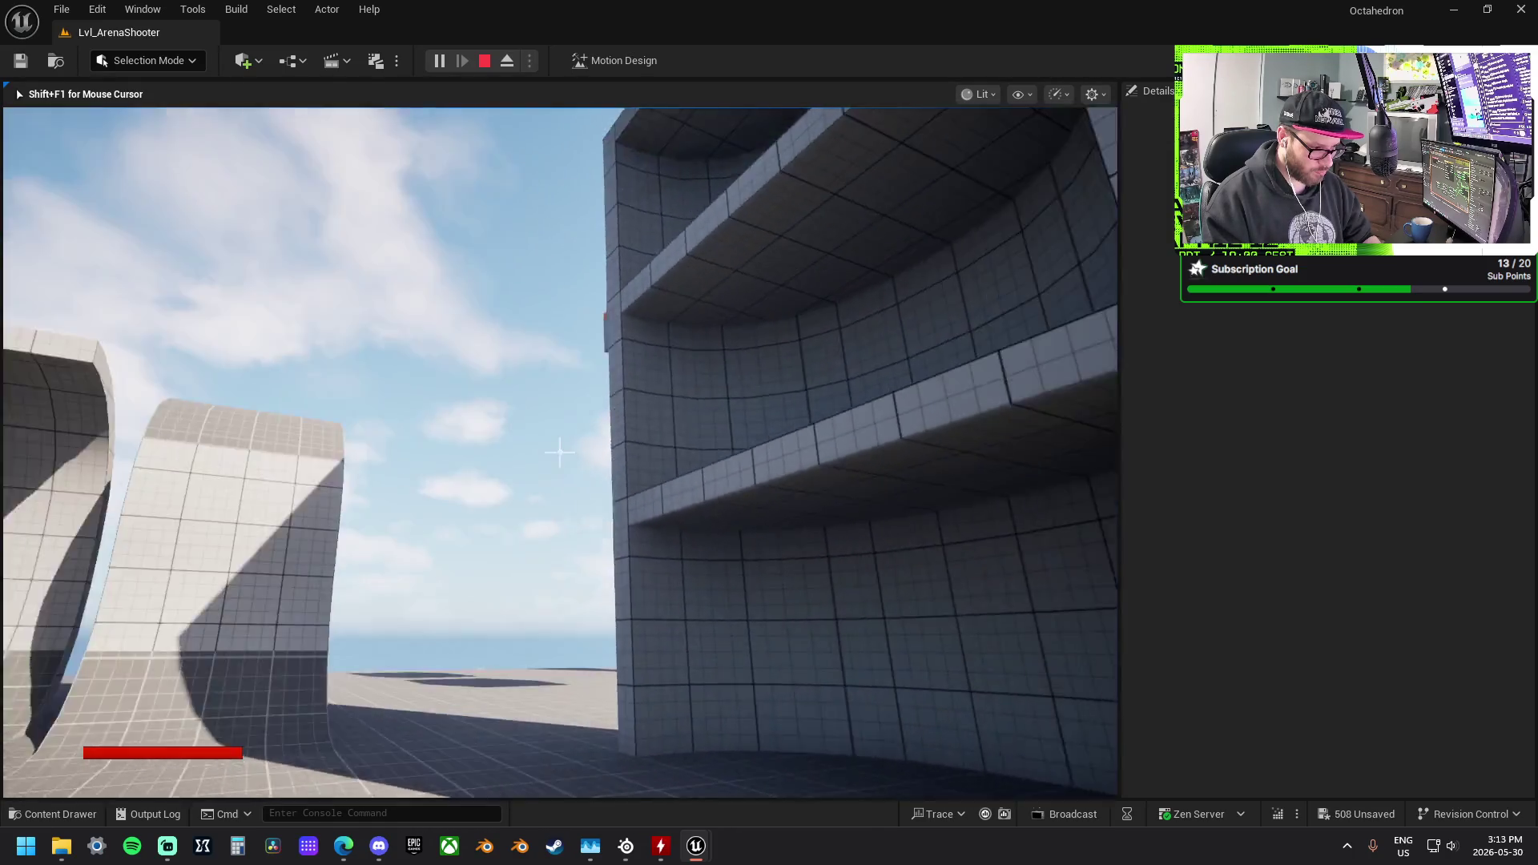
pyautogui.press('w')
pyautogui.press('s')
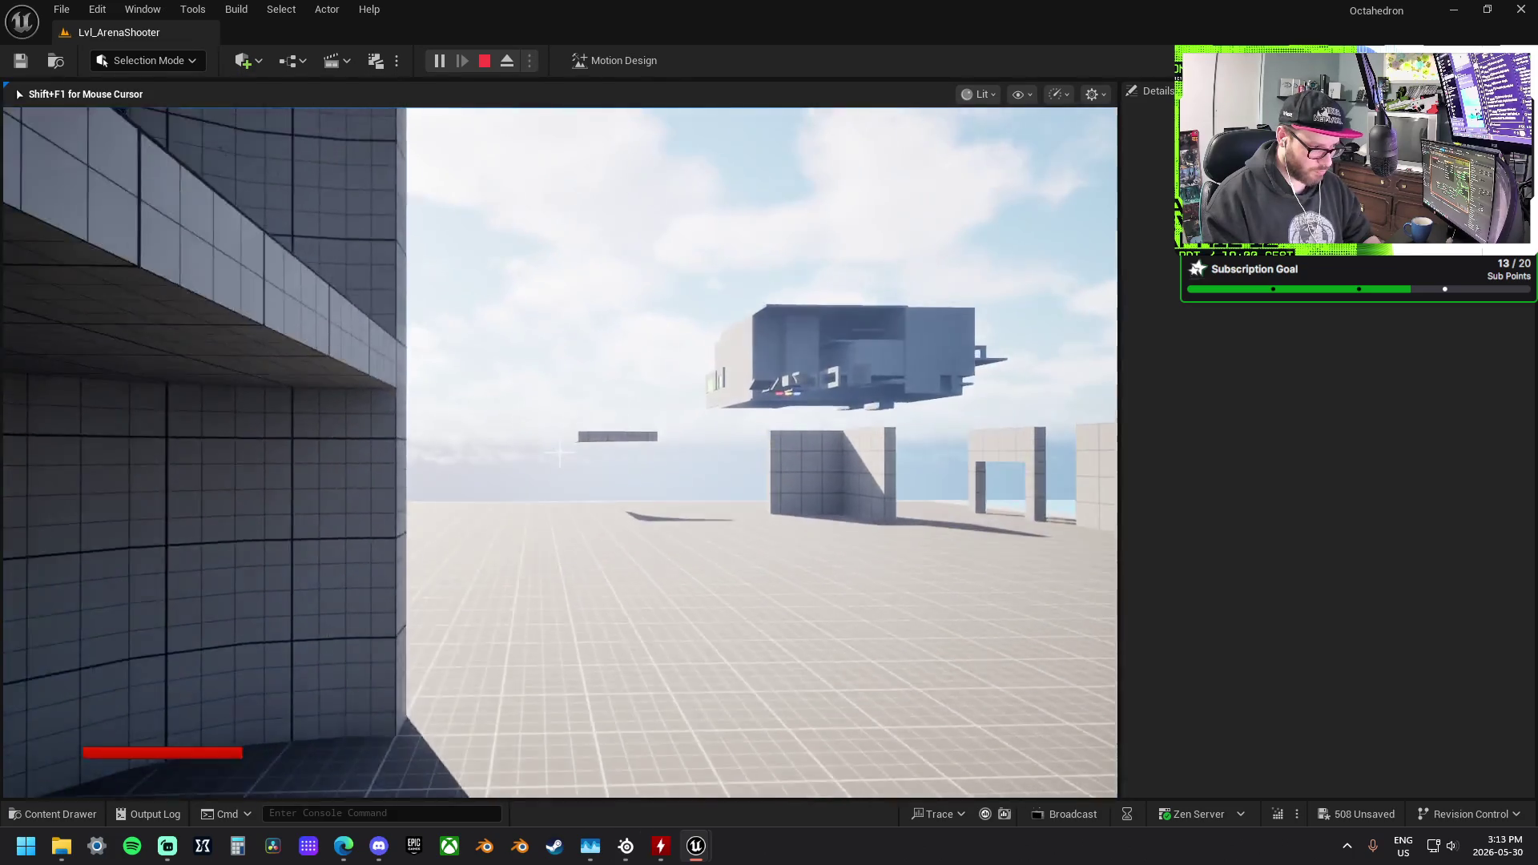
pyautogui.press('space')
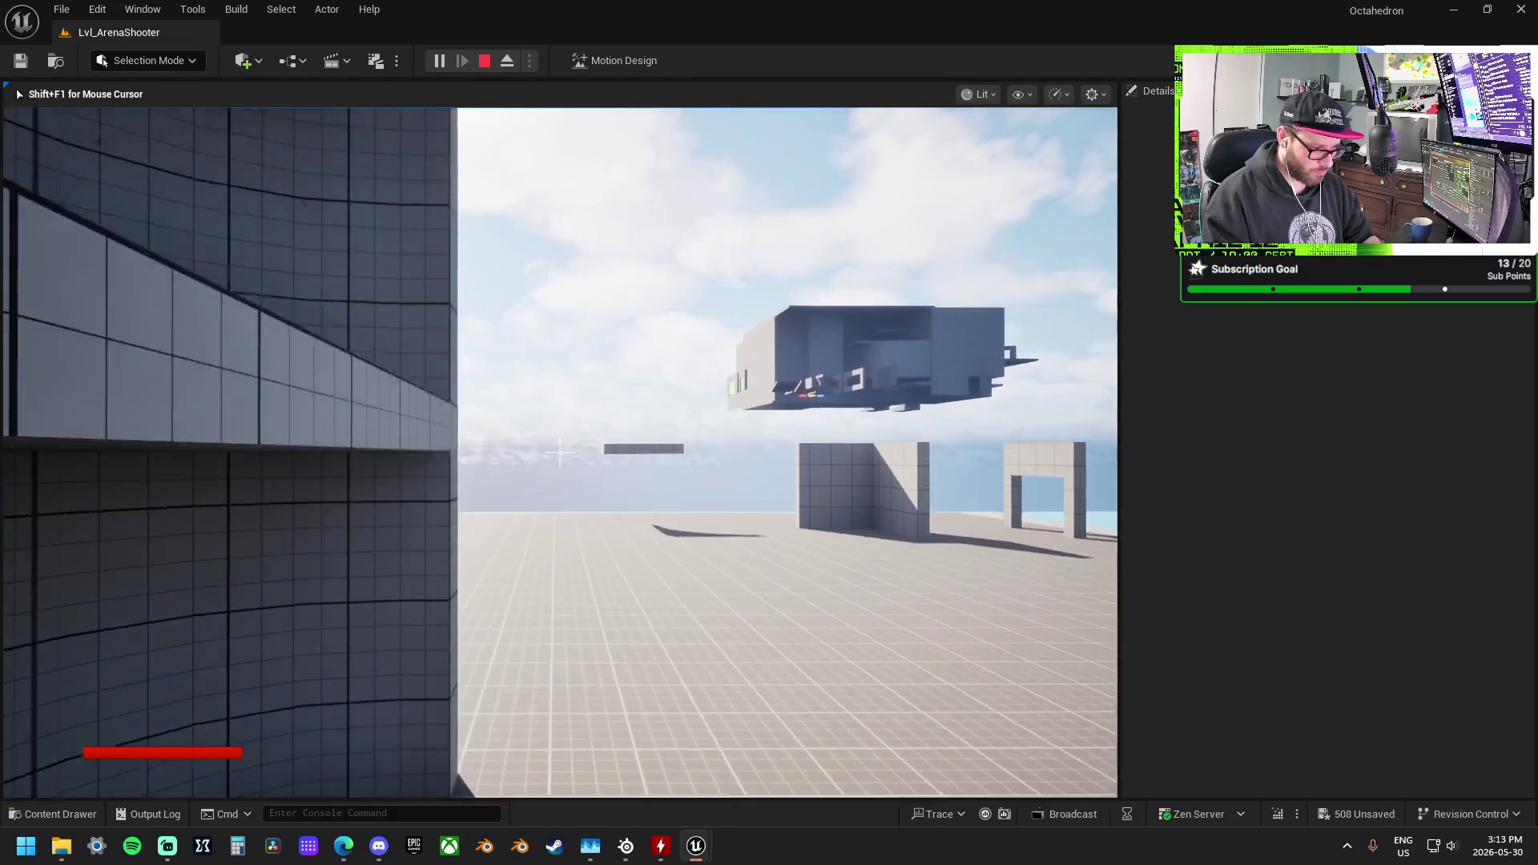
pyautogui.press('w')
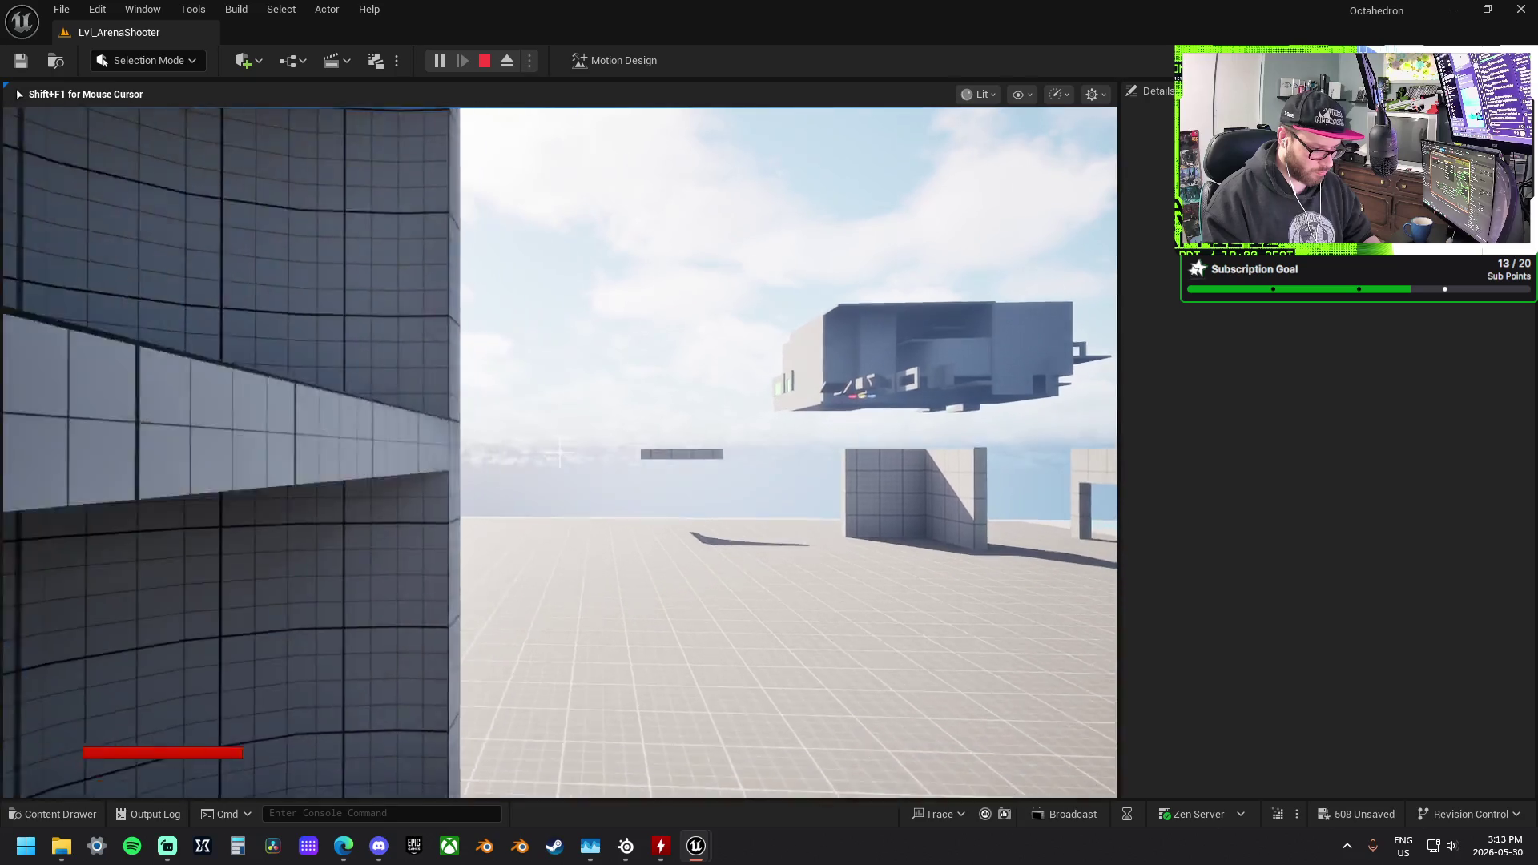
pyautogui.press('w')
pyautogui.press('a')
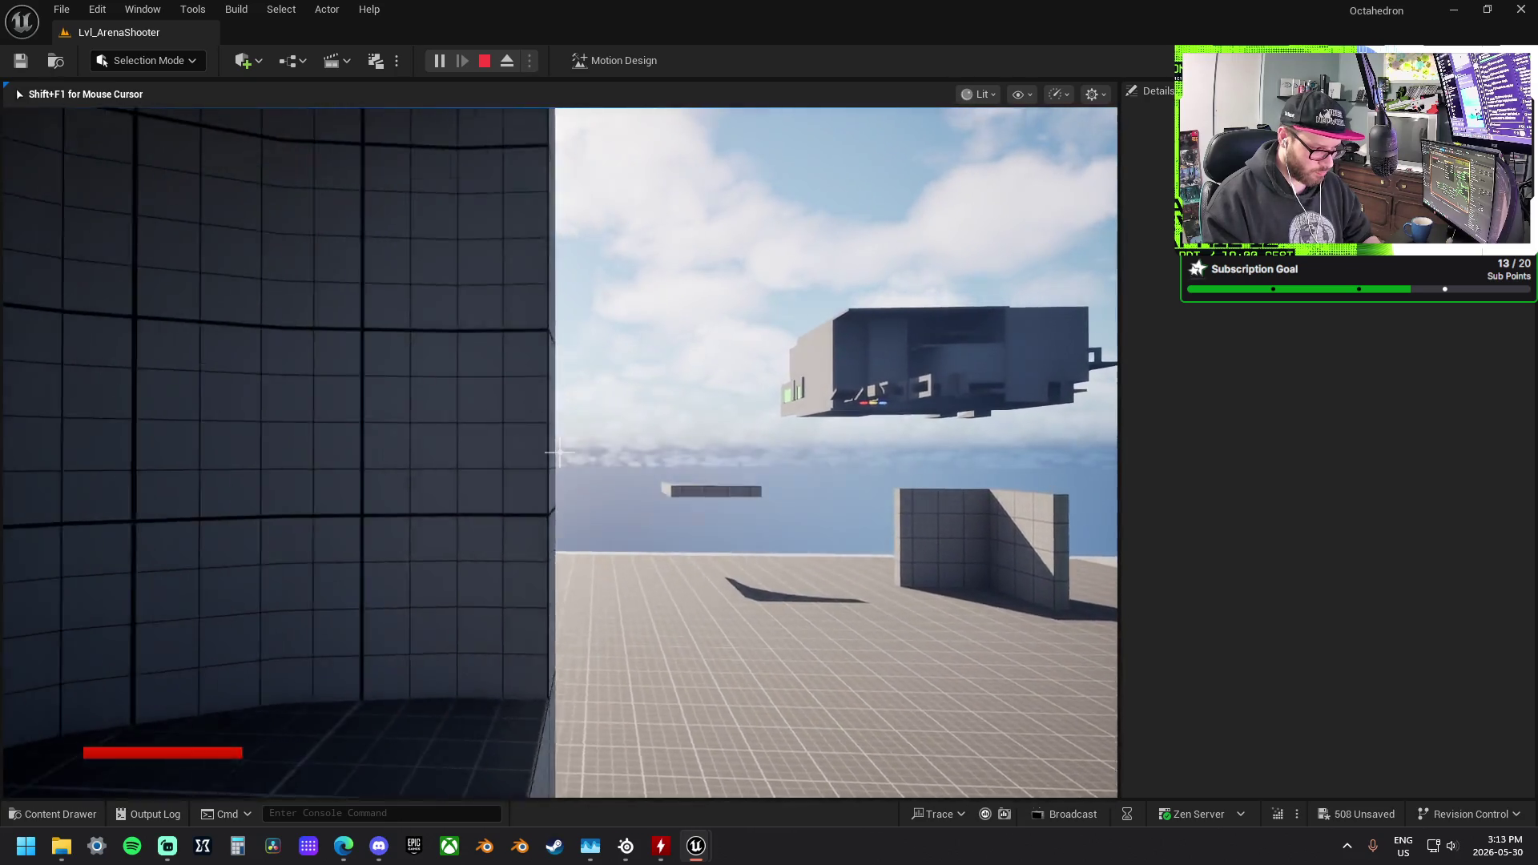
pyautogui.press('a')
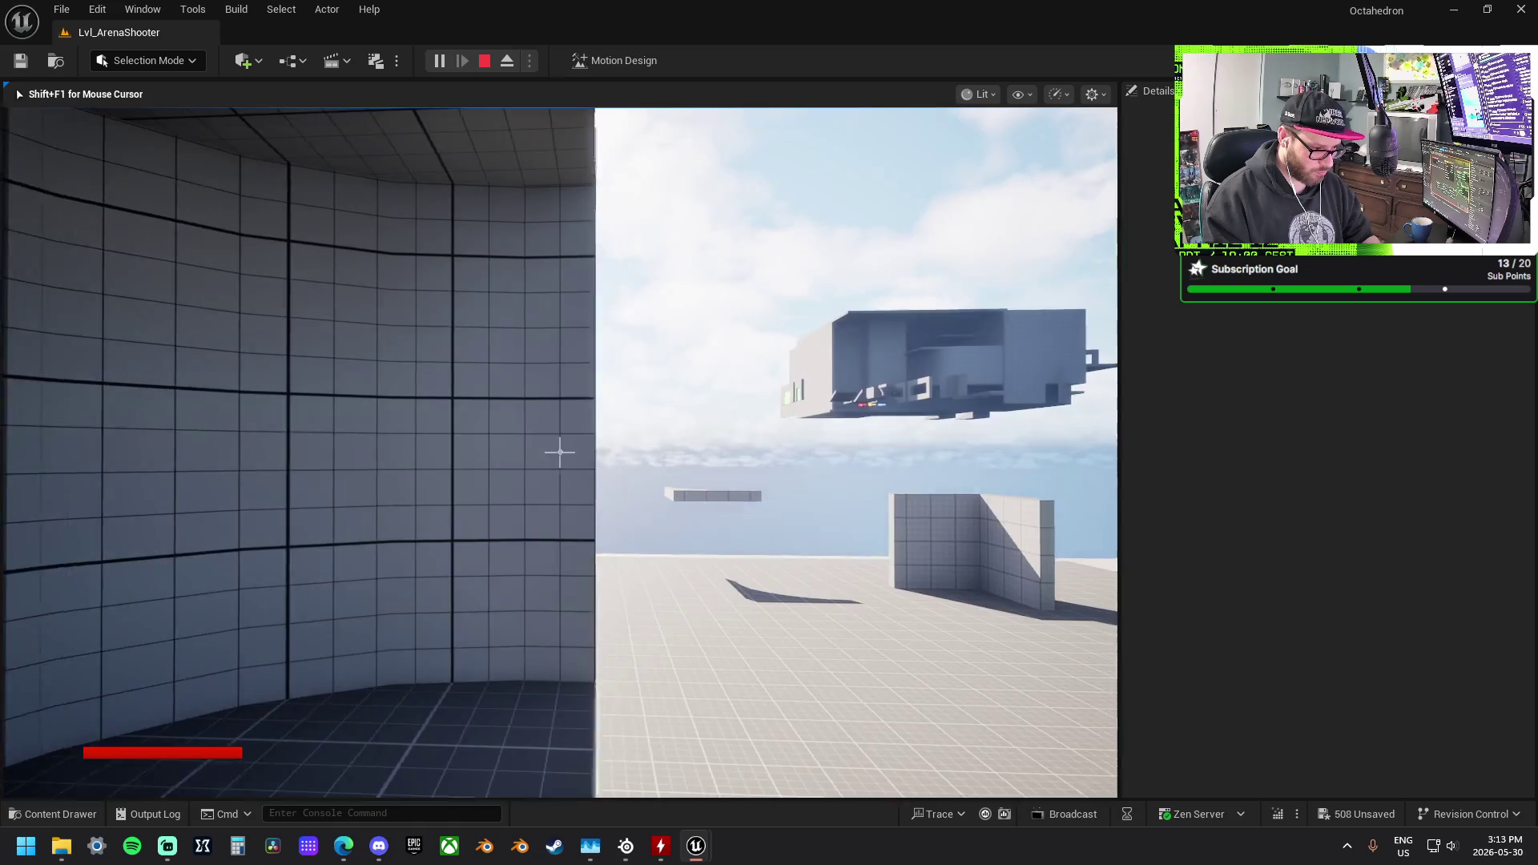
# Step: Strafe back and forth against the outer wall to test its collision
pyautogui.press('d')
pyautogui.press('a')
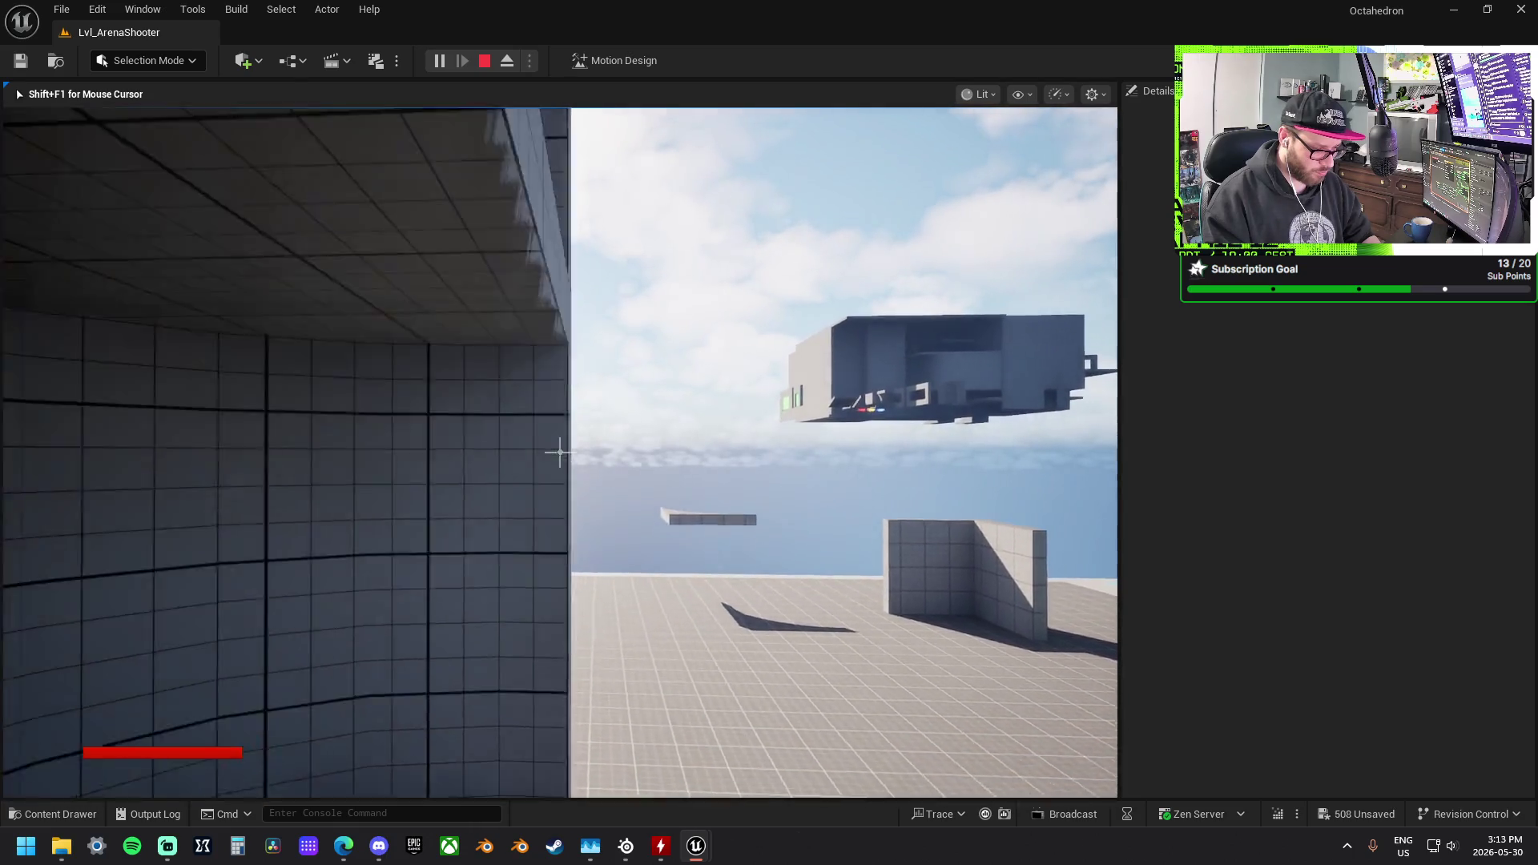
pyautogui.press('space')
pyautogui.press('a')
pyautogui.press('d')
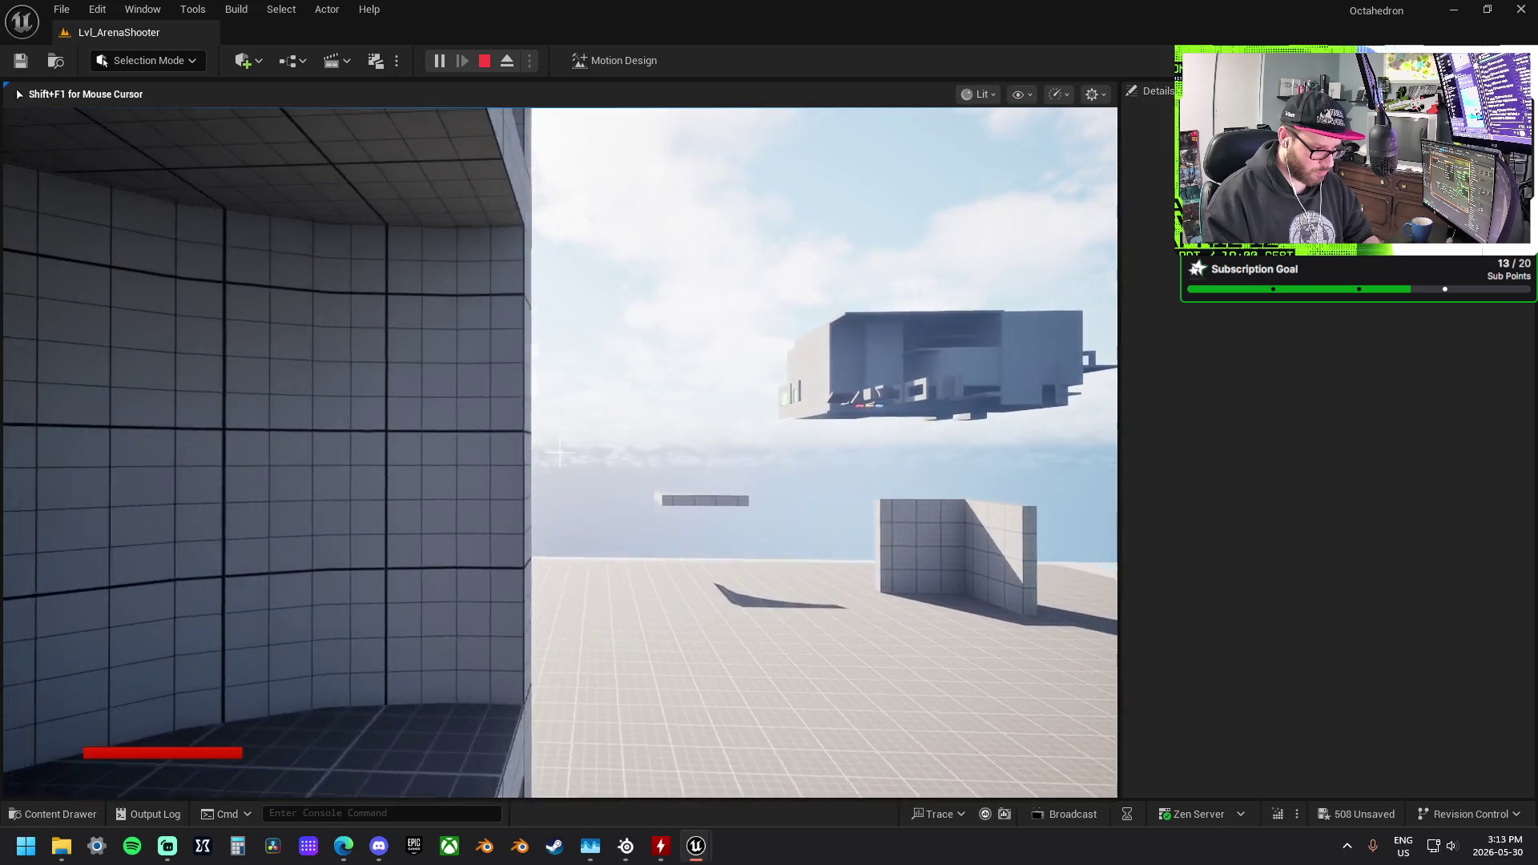
pyautogui.press('a')
pyautogui.press('d')
pyautogui.press('a')
pyautogui.press('d')
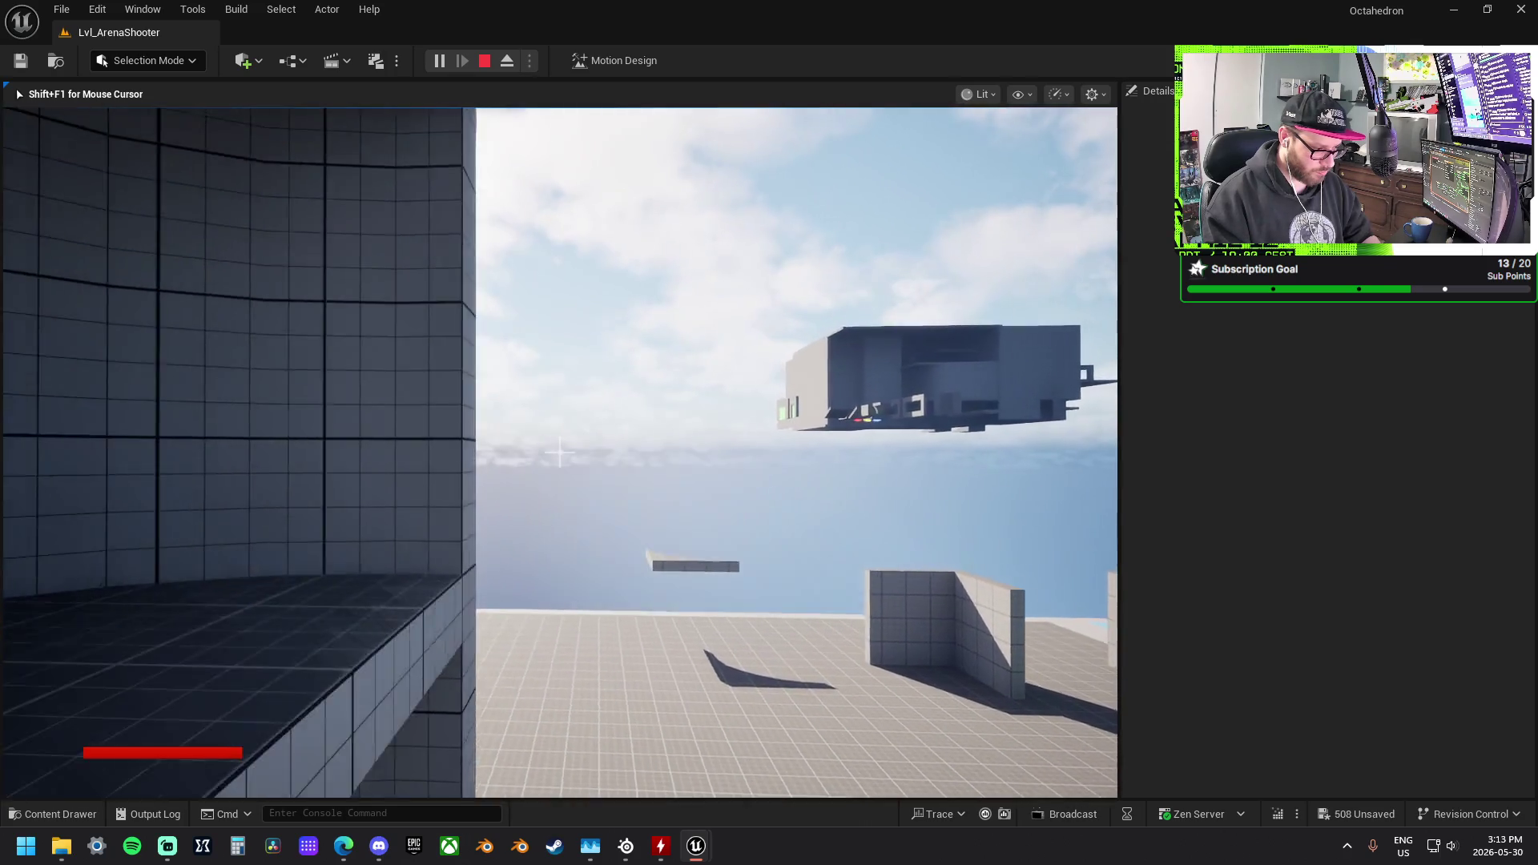
pyautogui.press('a')
pyautogui.press('d')
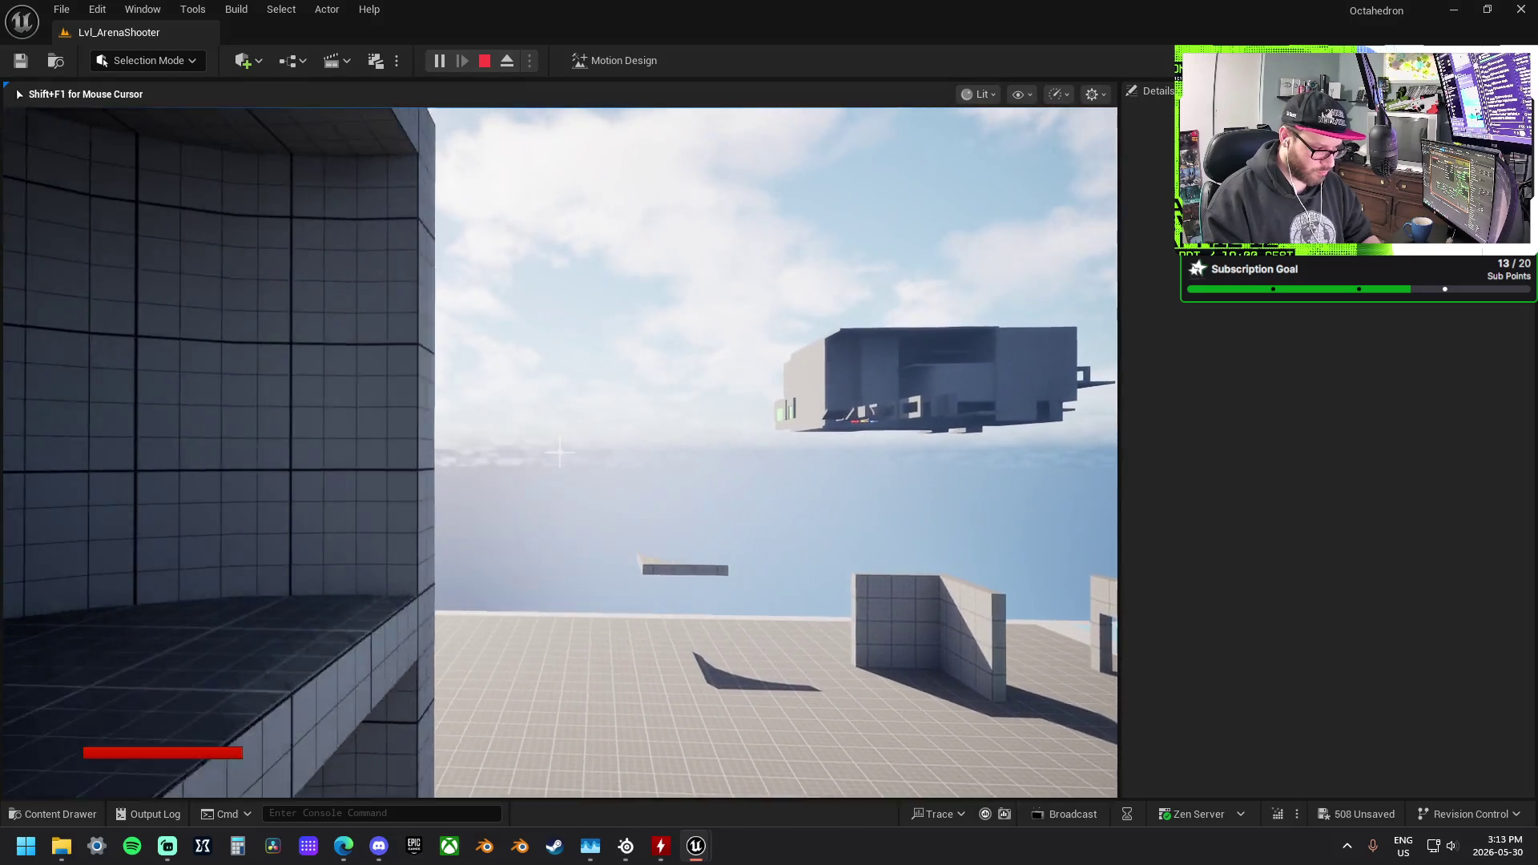
pyautogui.press('a')
pyautogui.press('d')
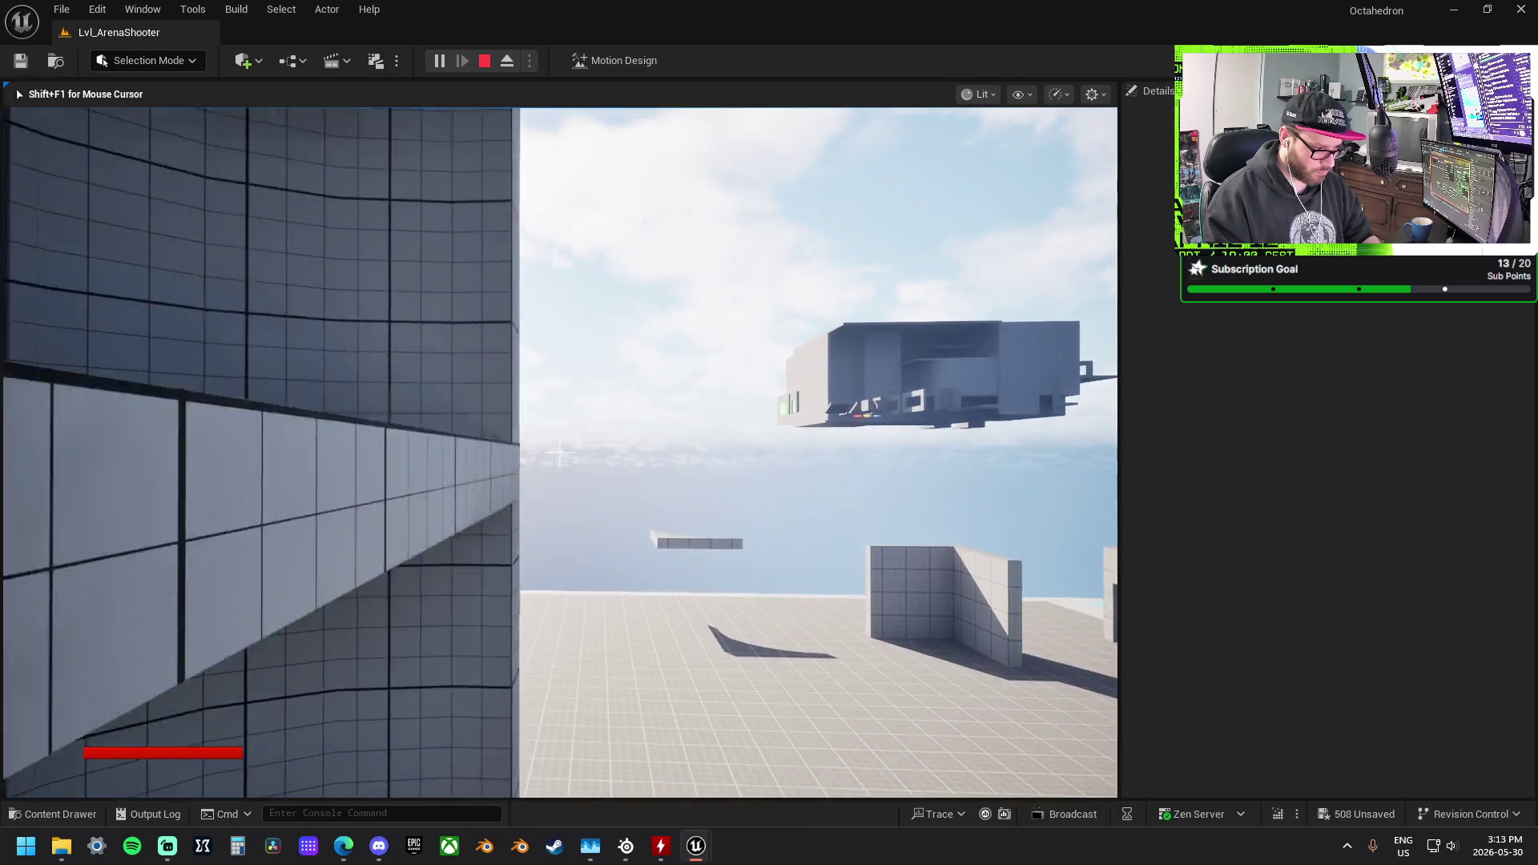
pyautogui.press('a')
# Step: Jump up over the wall top and look down over the arena
pyautogui.press('space')
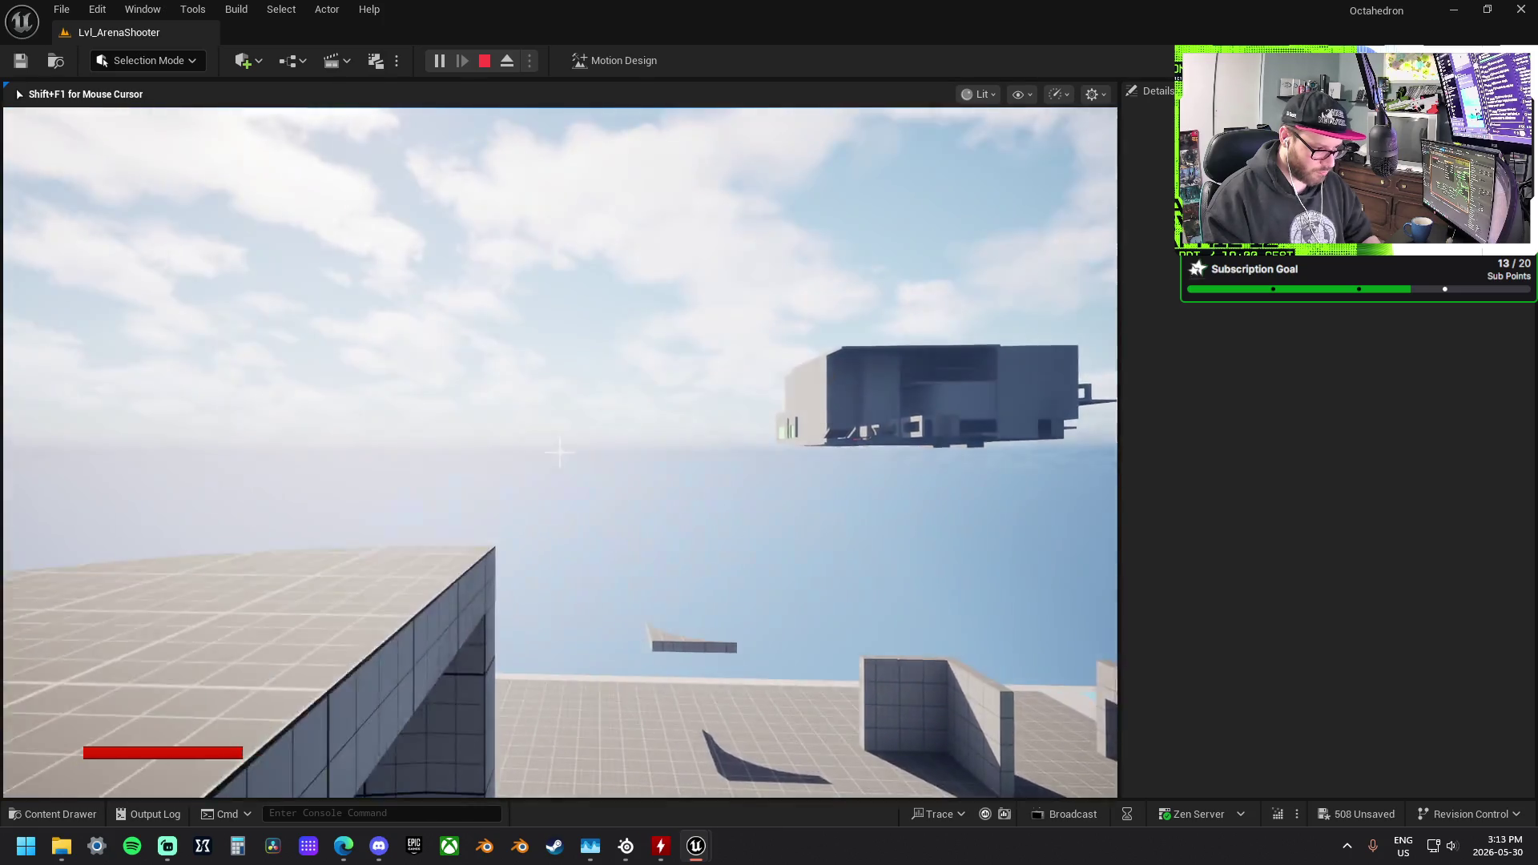
pyautogui.press('a')
pyautogui.press('d')
pyautogui.press('w')
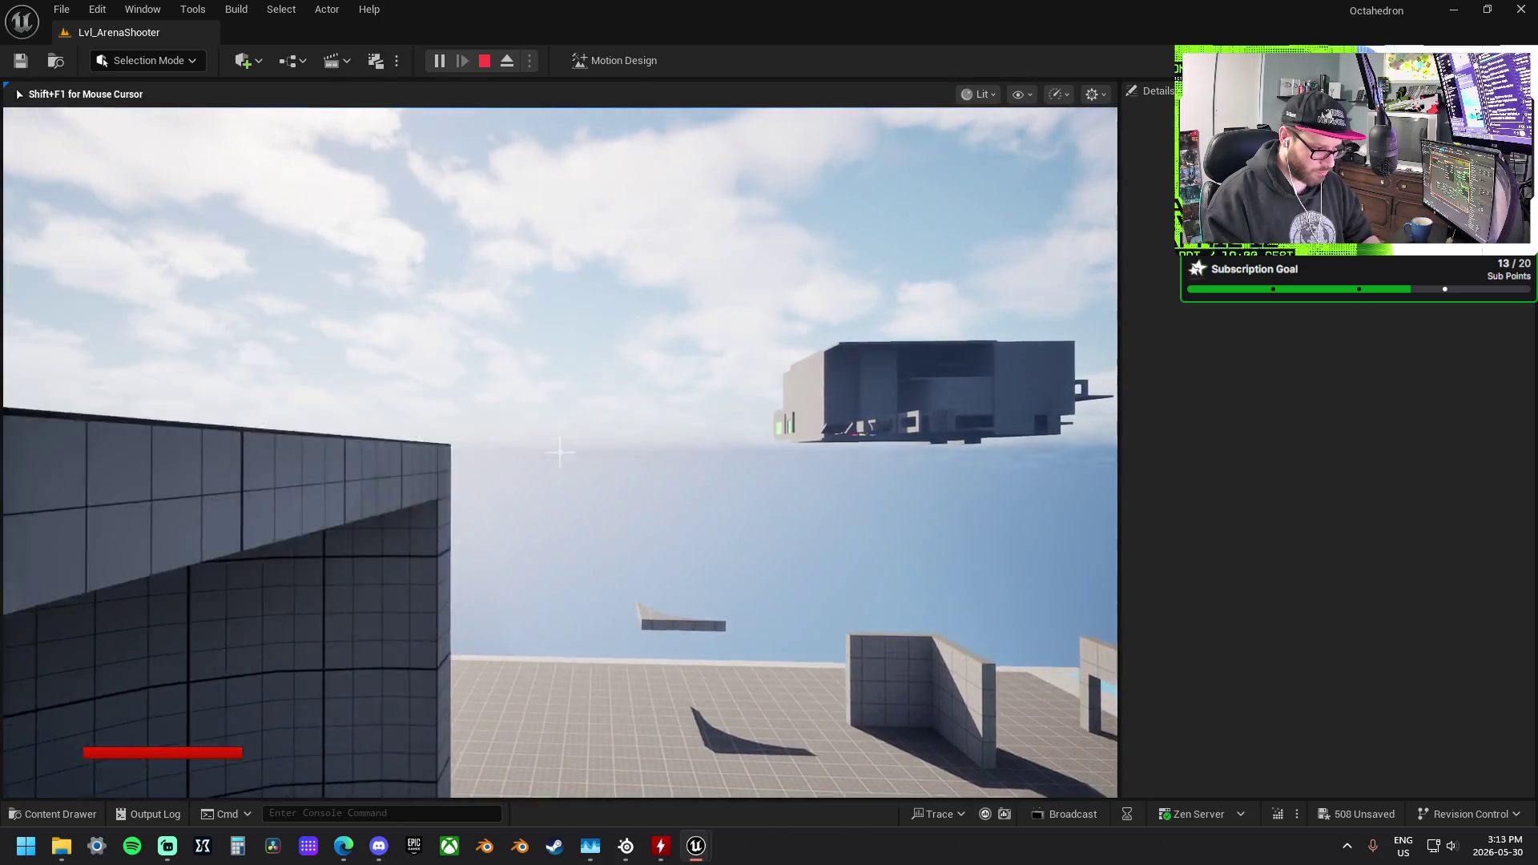
pyautogui.press('space')
# Step: Drop into the arena, jump onto the orange platform, and approach the large orange ramp
pyautogui.press('w')
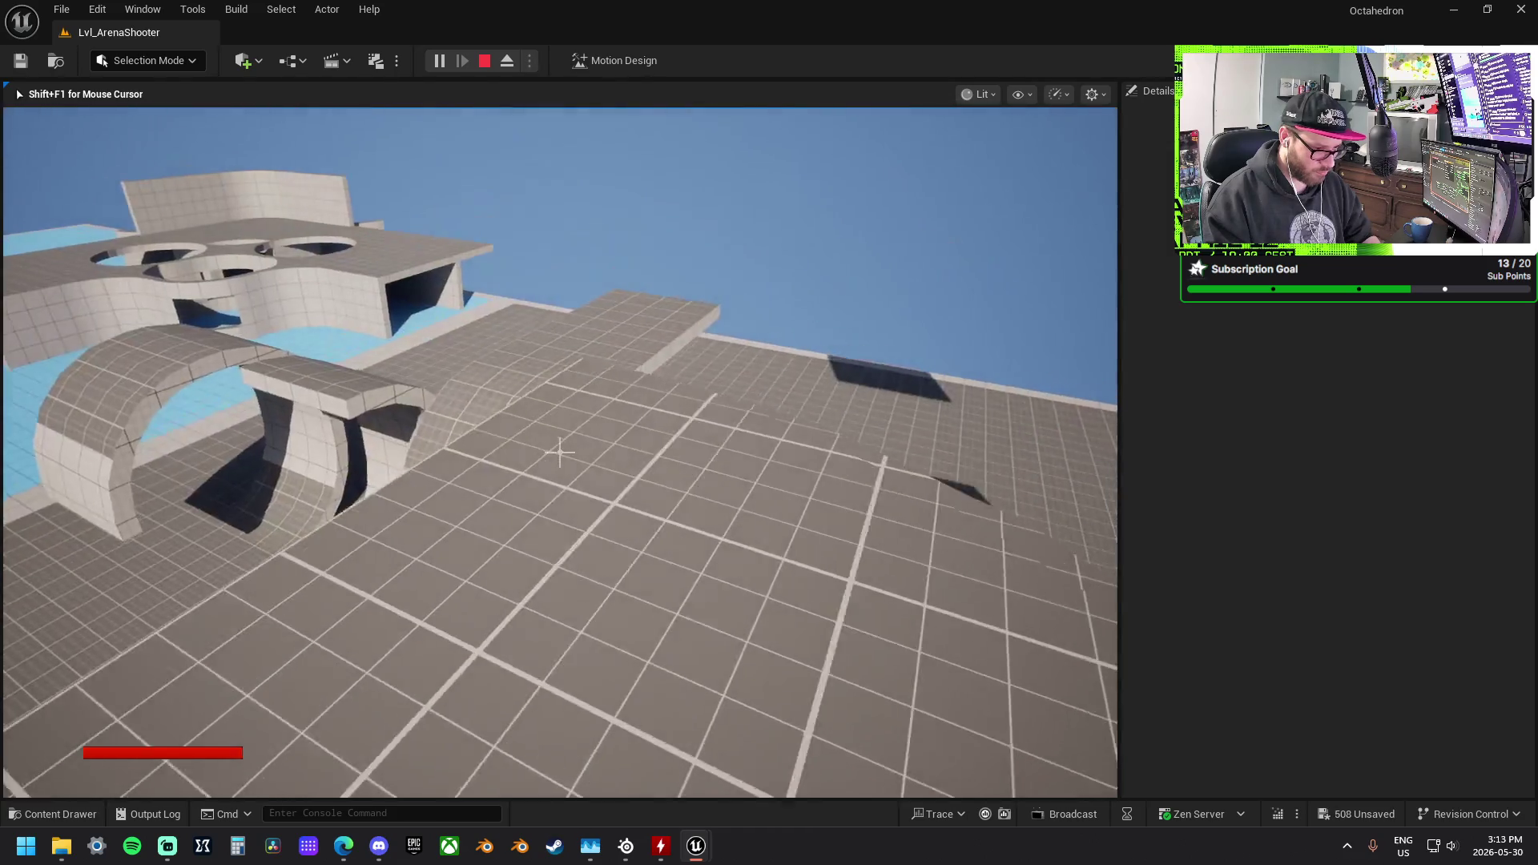
pyautogui.press('w')
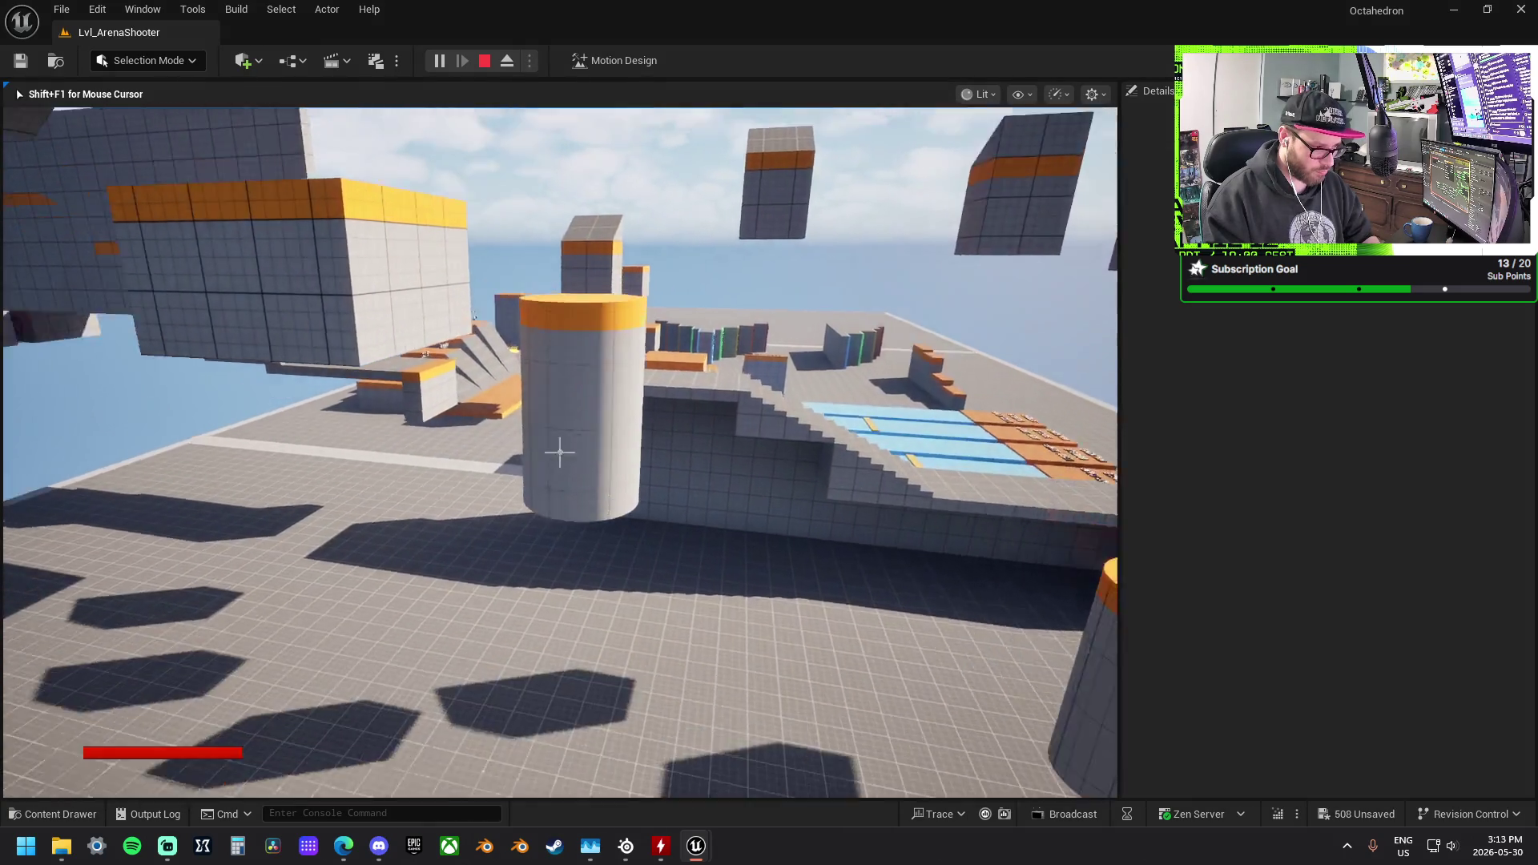
pyautogui.press('space')
pyautogui.press('w')
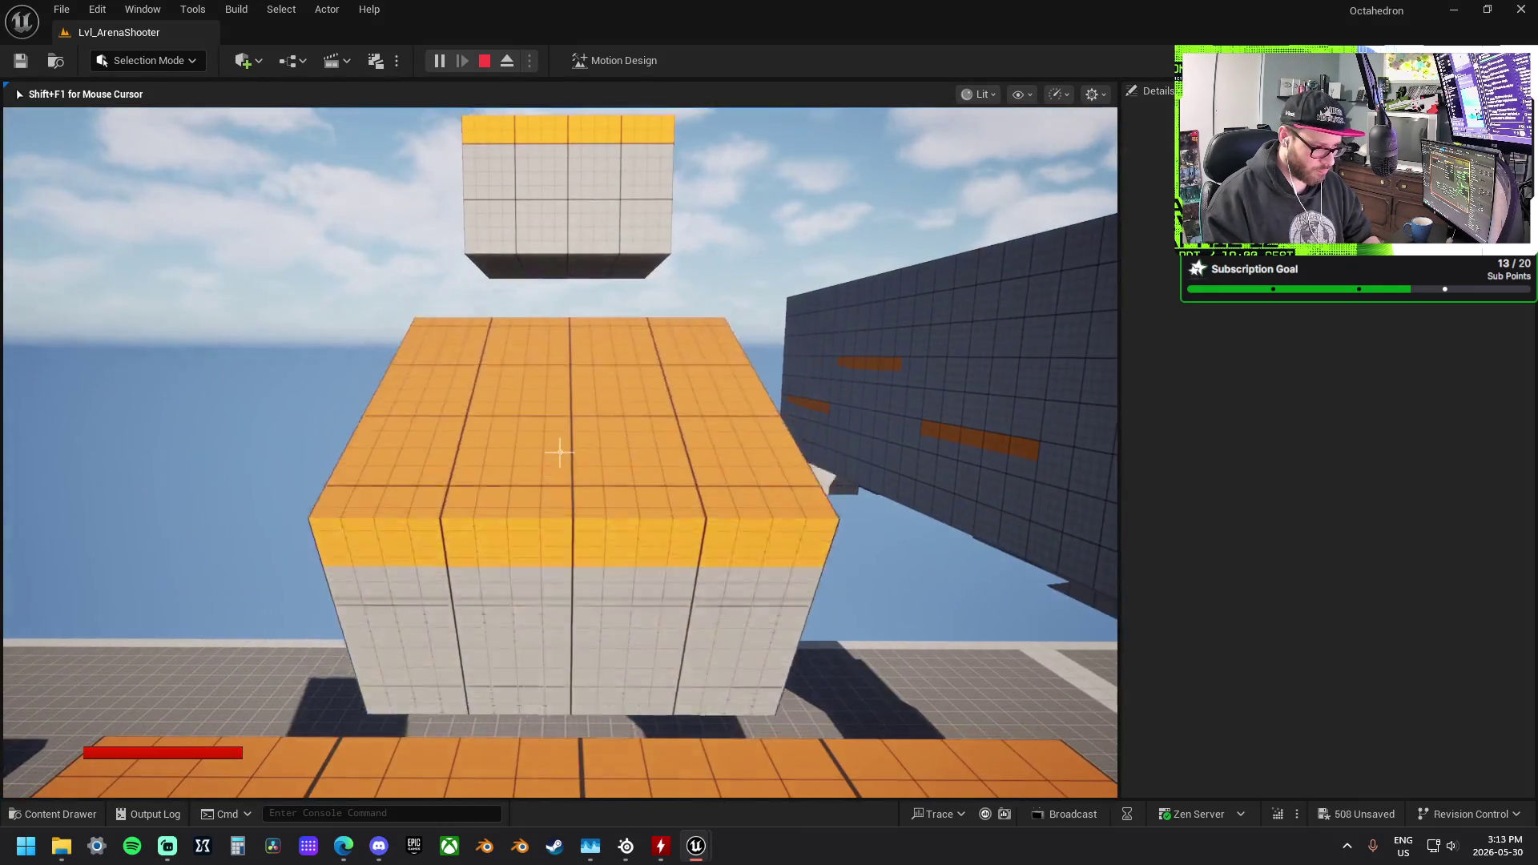
pyautogui.press('s')
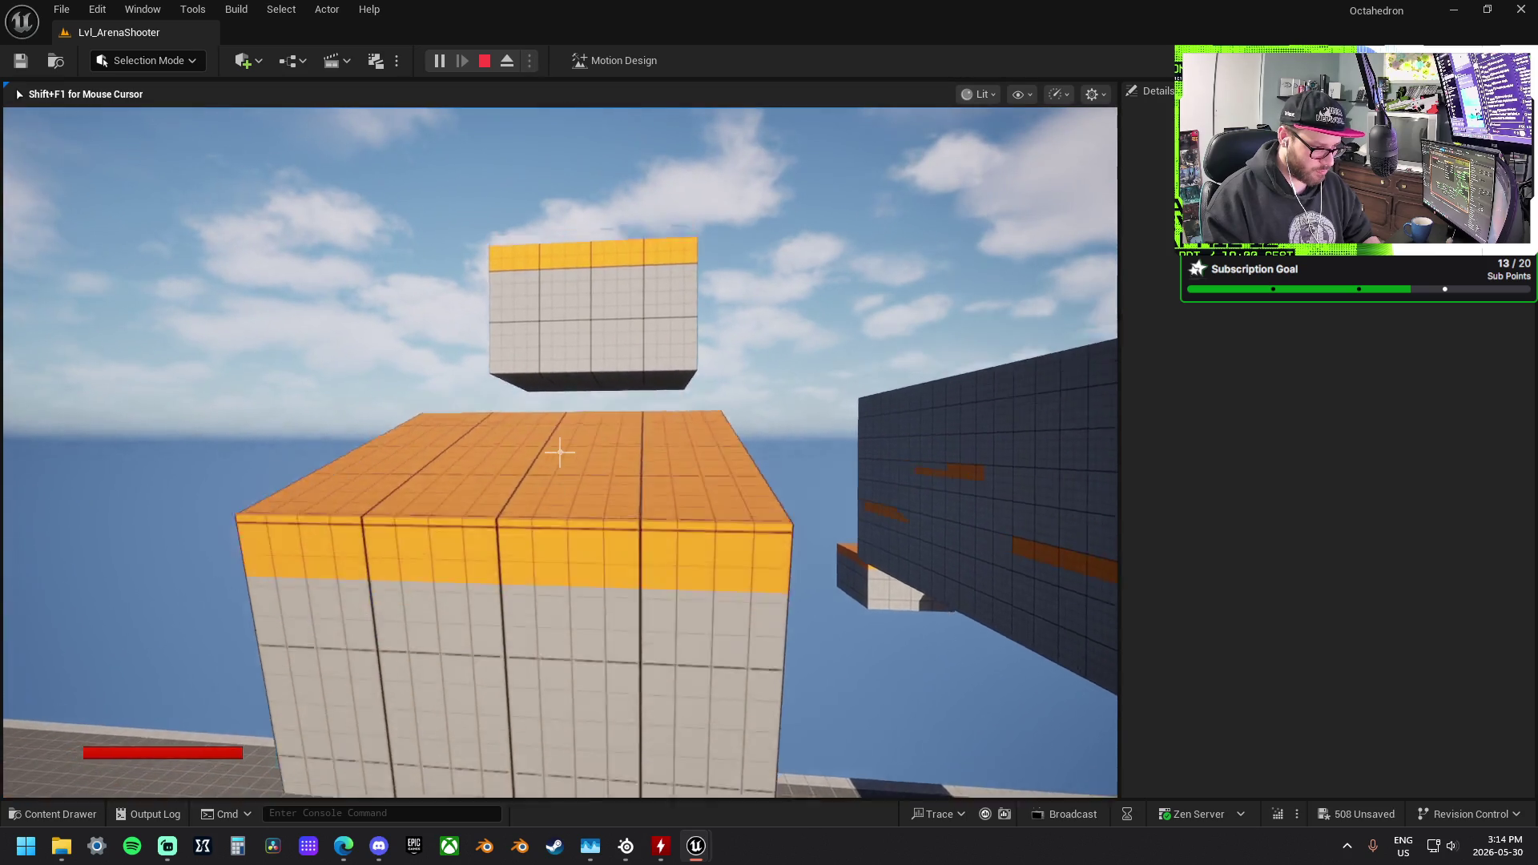
# Step: Walk through the curved arches and climb the stairs onto the block structure
pyautogui.moveTo(560, 452)
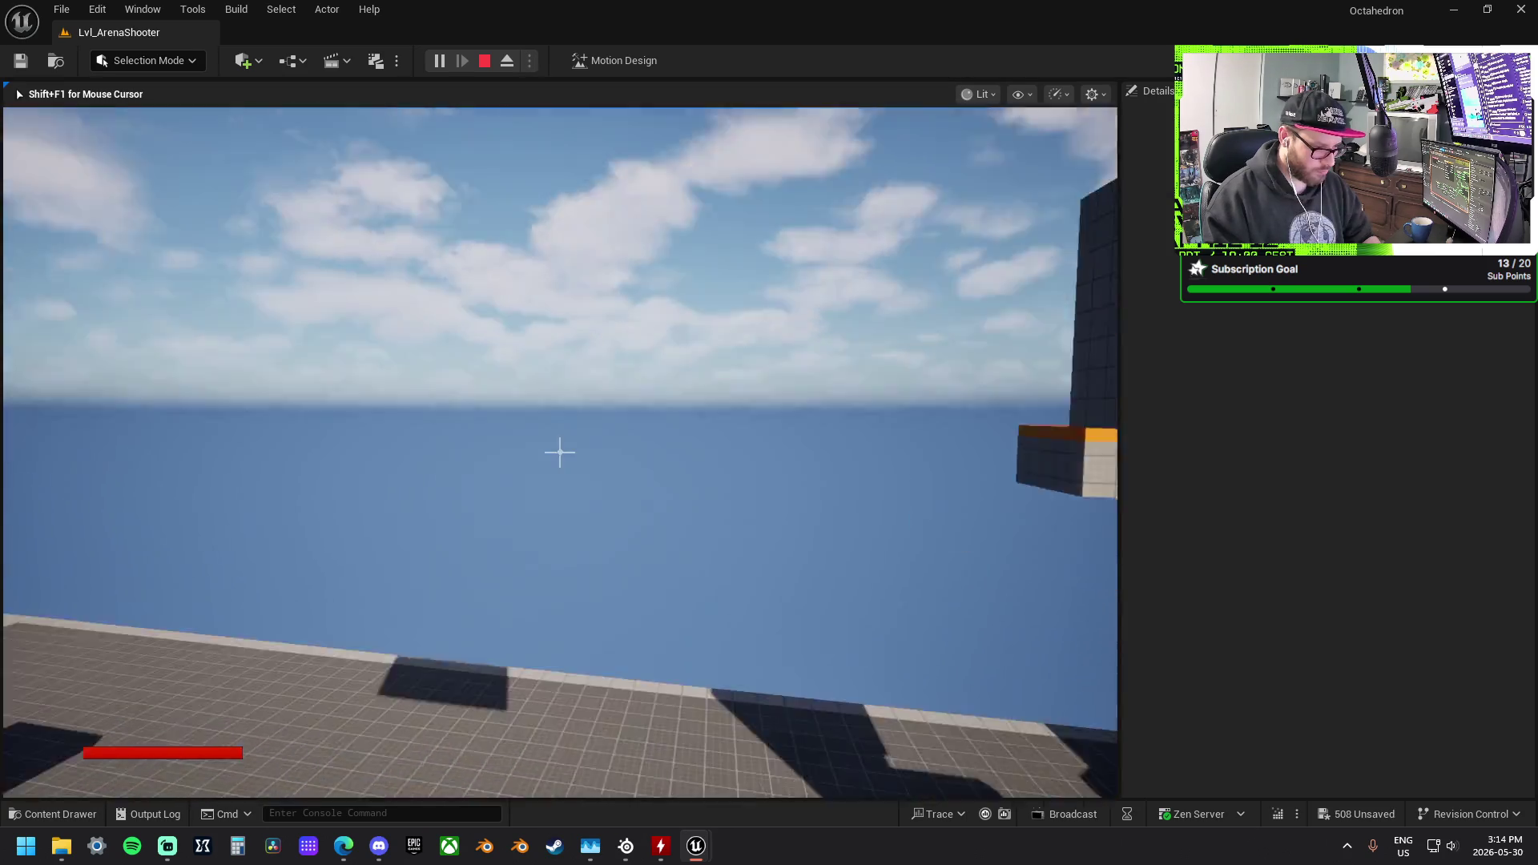
pyautogui.press('w')
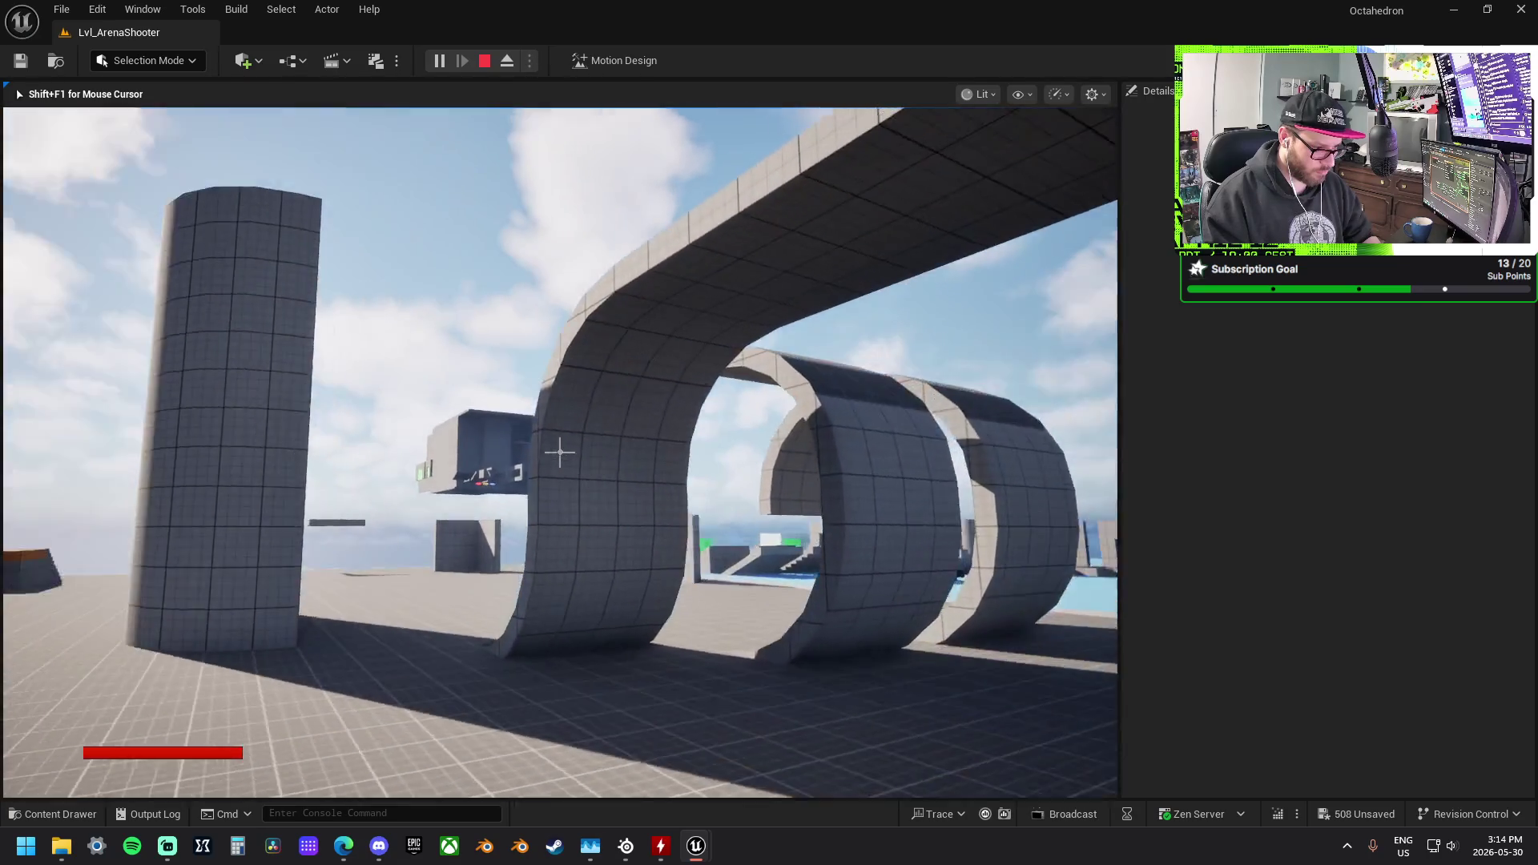
pyautogui.press('w')
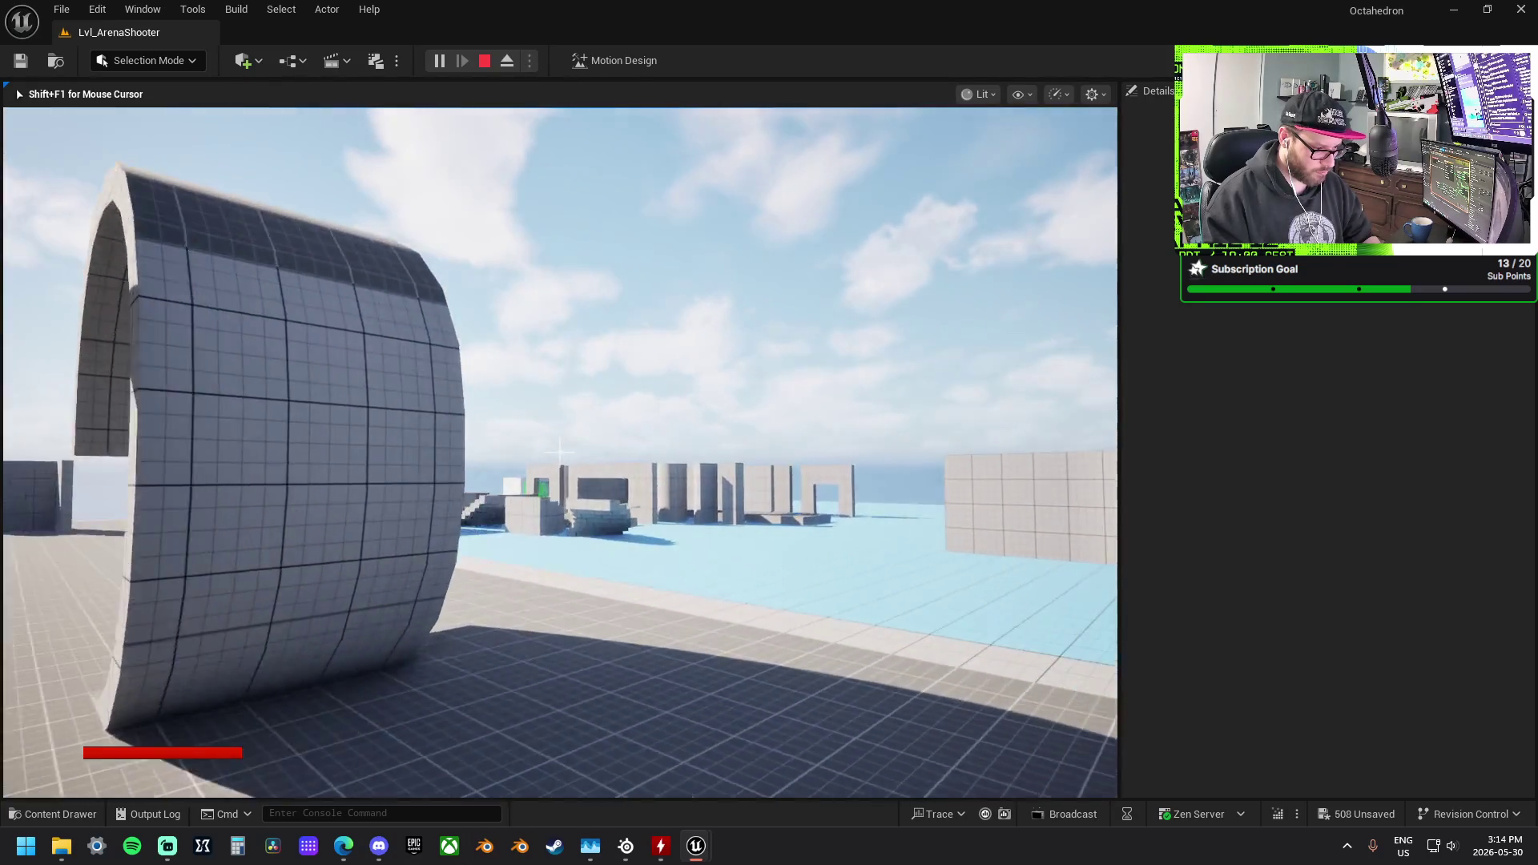
pyautogui.press('w')
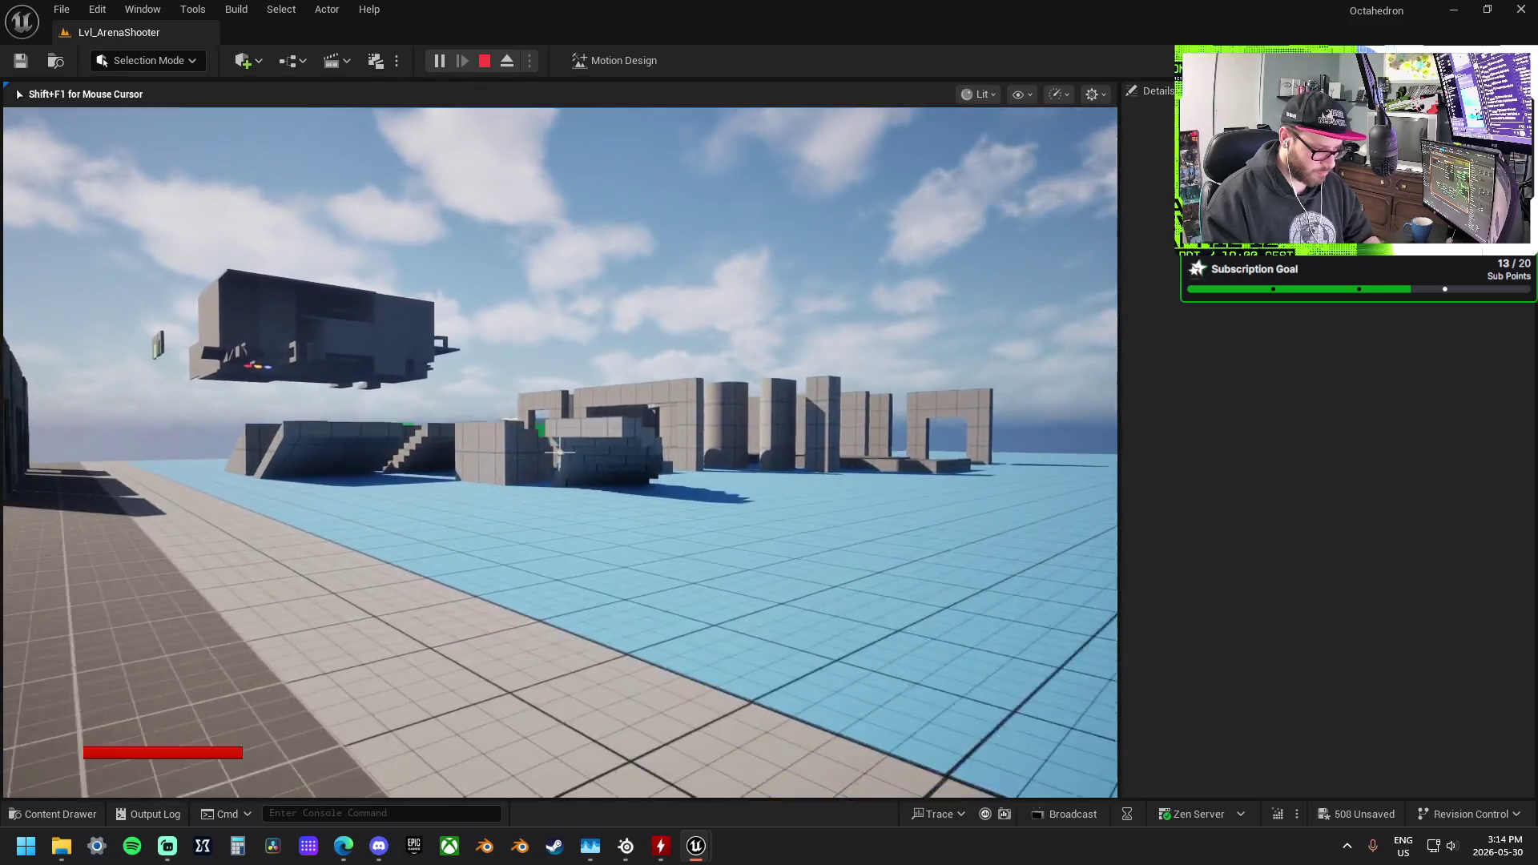
pyautogui.press('w')
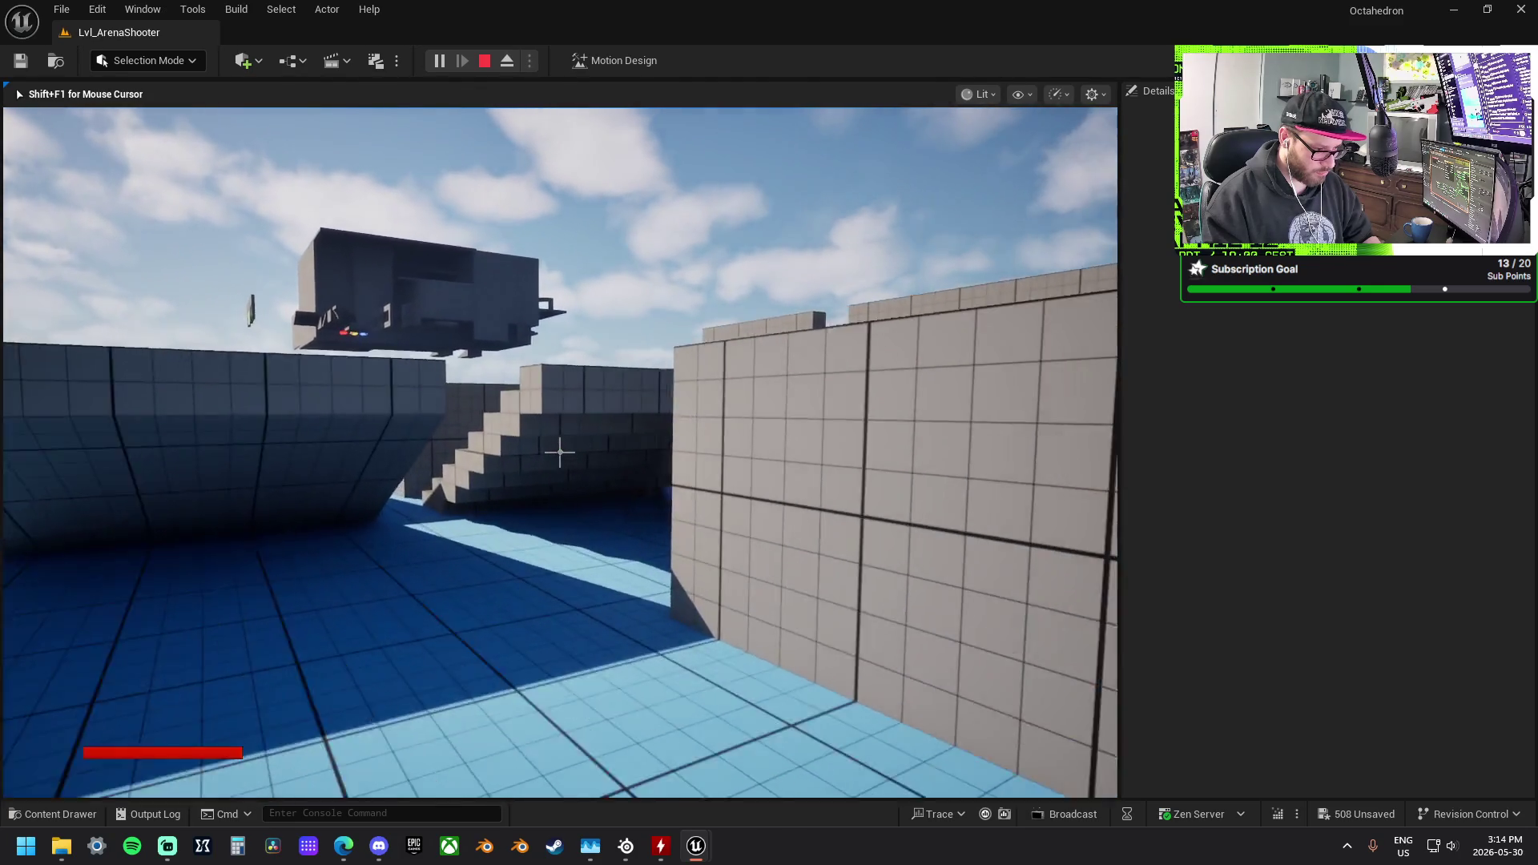
# Step: Walk through the block wall's doorway toward the cylinders, then stop Play In Editor
pyautogui.press('w')
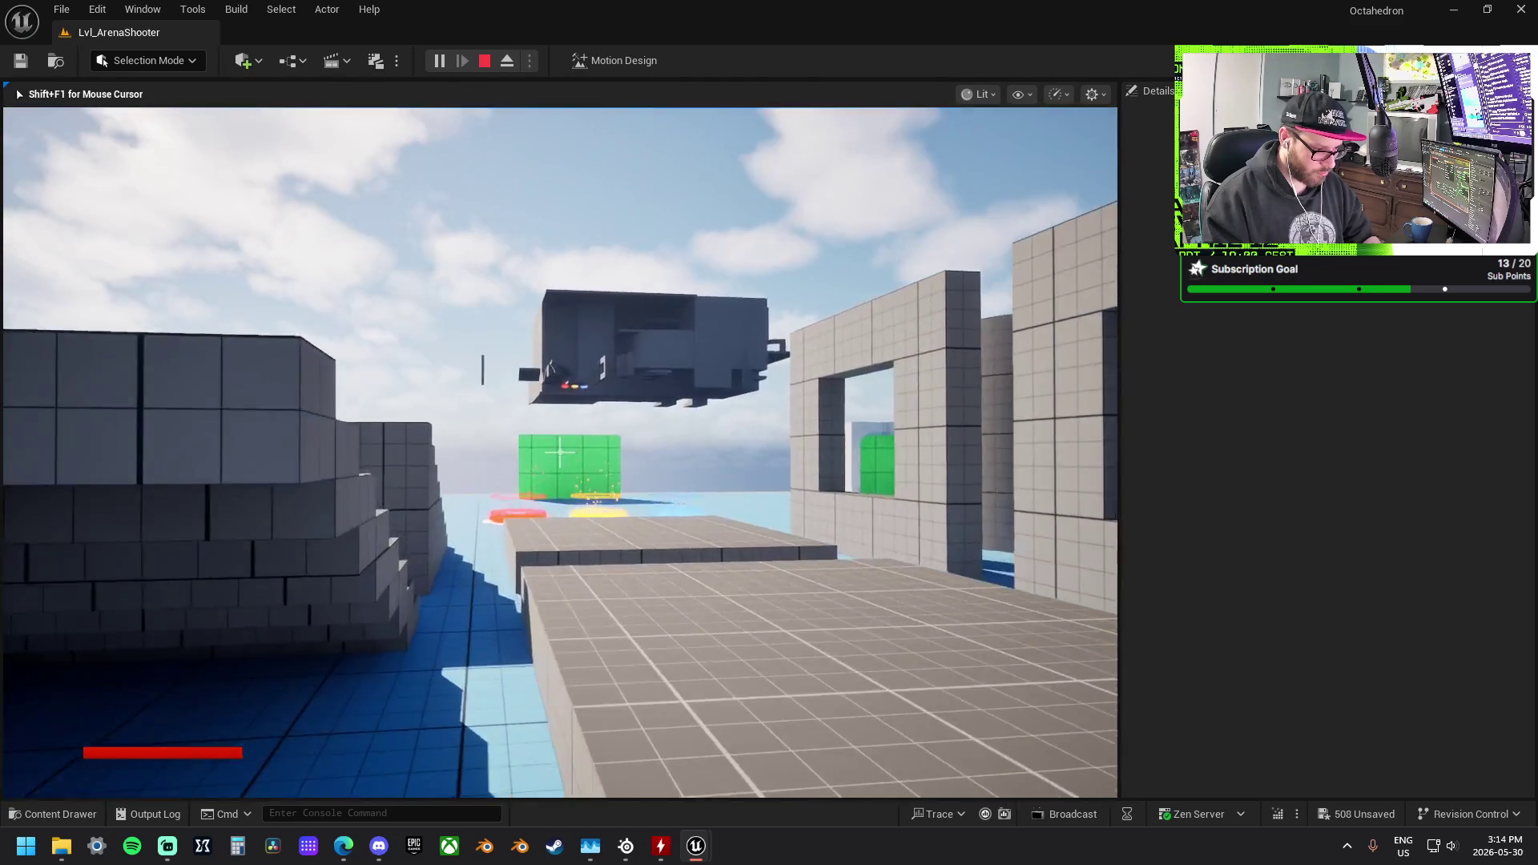
pyautogui.press('w')
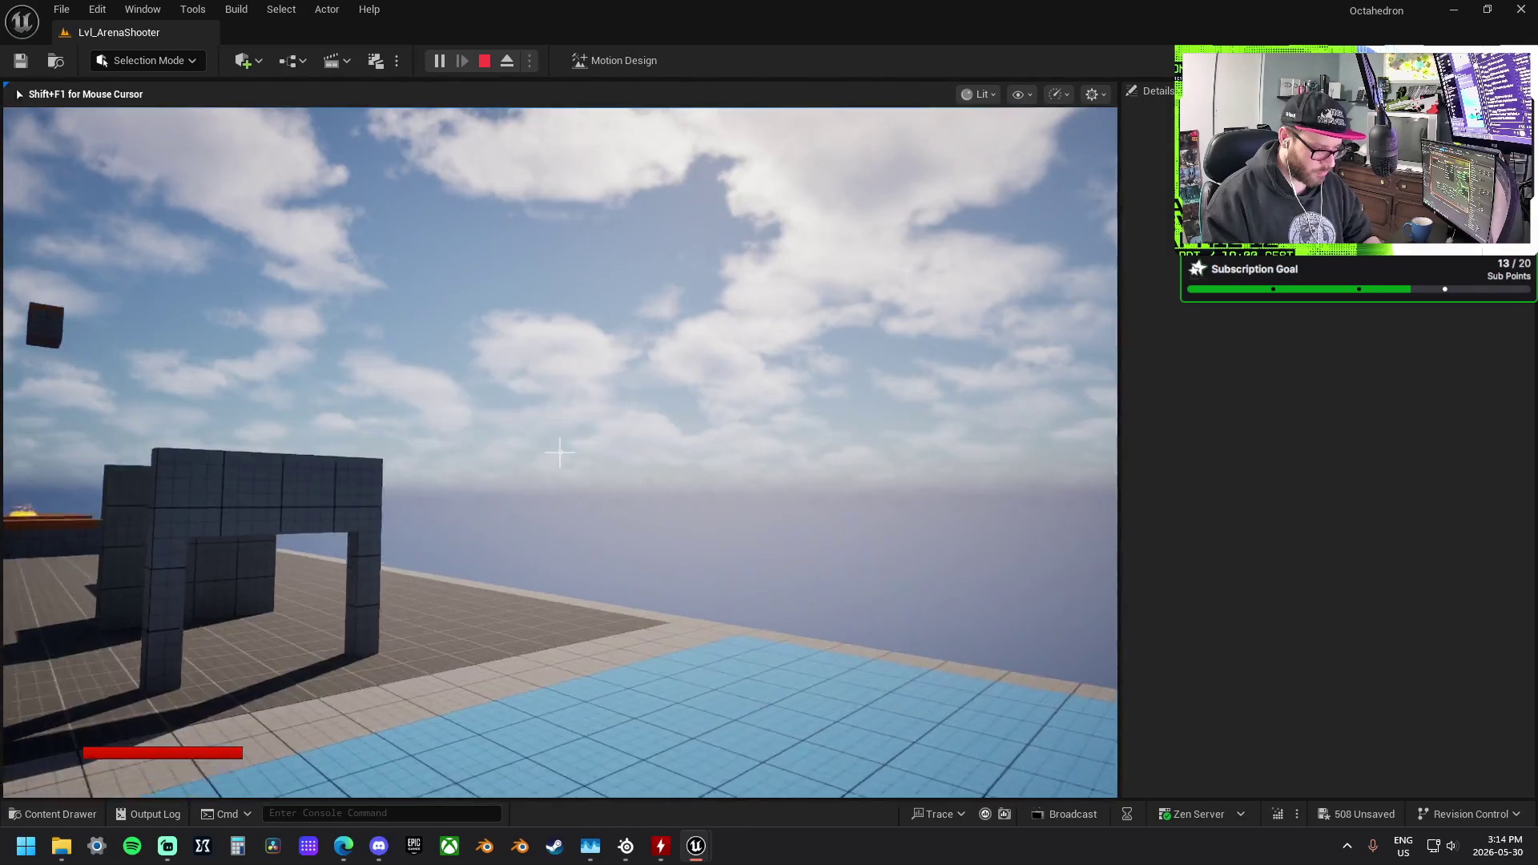
pyautogui.press('w')
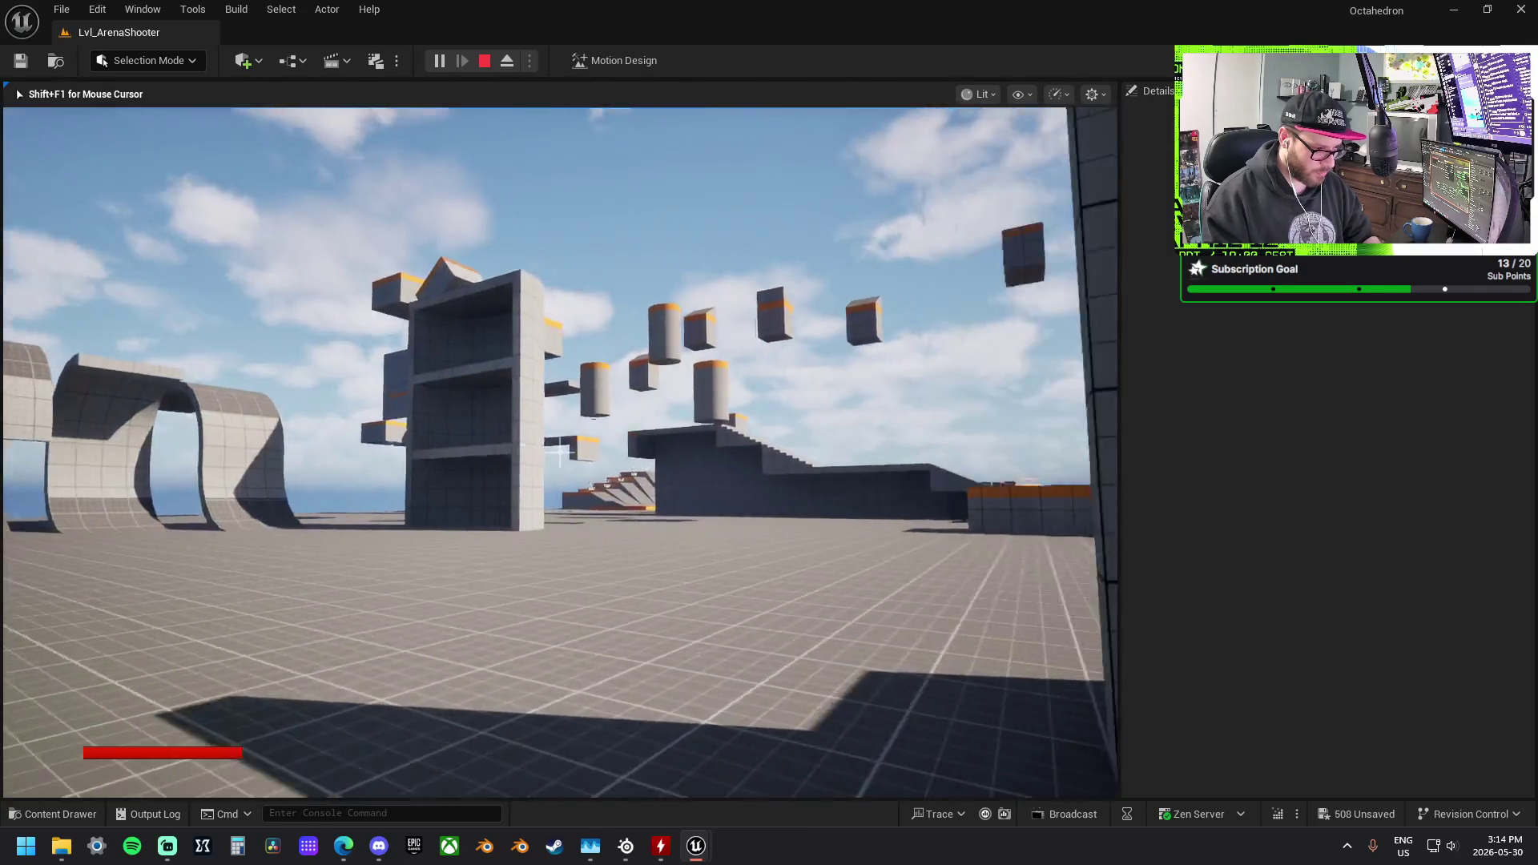
pyautogui.press('w')
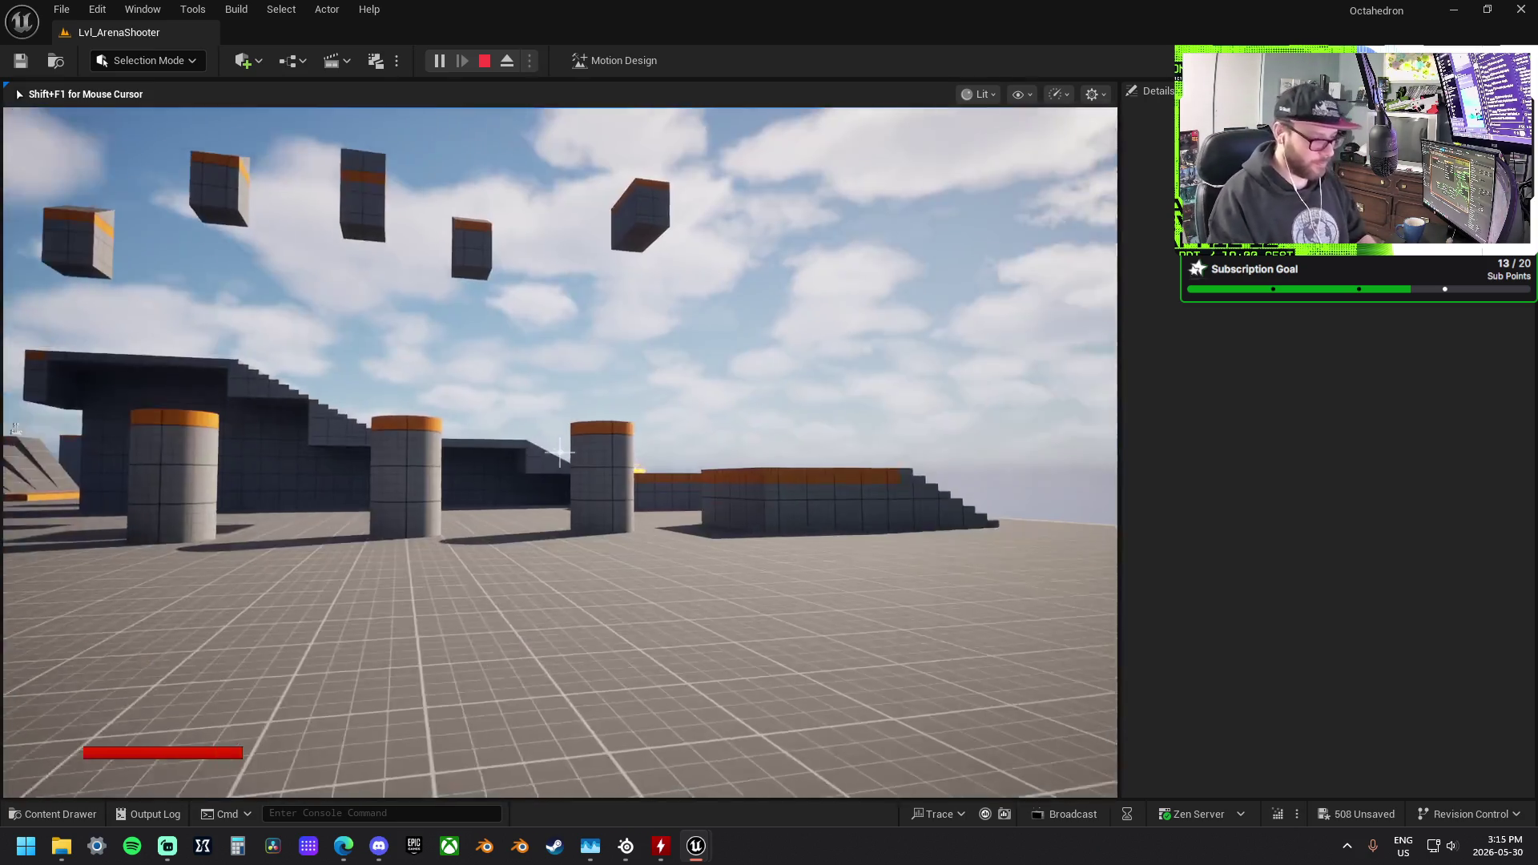
pyautogui.press('Escape')
# Step: Fly up to an aerial overview and tilt down onto the curved-wall, multi-level block-out
pyautogui.moveTo(720, 425)
pyautogui.mouseDown()
pyautogui.moveTo(720, 553)
pyautogui.moveTo(720, 481)
pyautogui.moveTo(609, 481)
pyautogui.moveTo(721, 424)
pyautogui.moveTo(721, 388)
pyautogui.moveTo(721, 439)
pyautogui.mouseUp()
pyautogui.scroll(1, 720, 481)
pyautogui.scroll(-3, 721, 424)
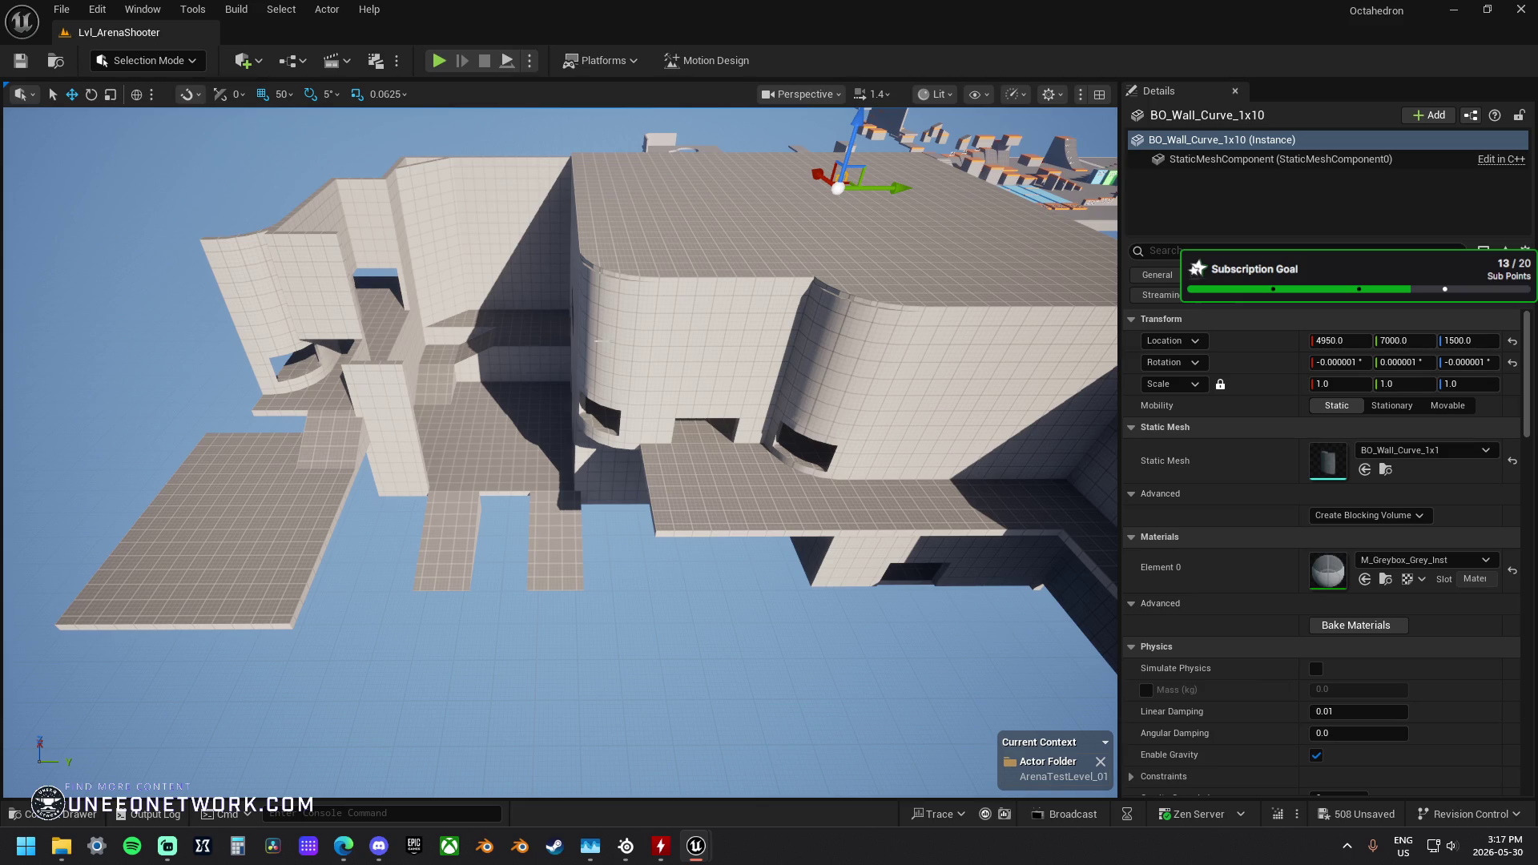
pyautogui.moveTo(670, 409); pyautogui.dragTo(670, 320)
# Step: Fly from the curved-wall block-out over the arena to the stairs, then start a playtest
pyautogui.scroll(-10, 561, 448)
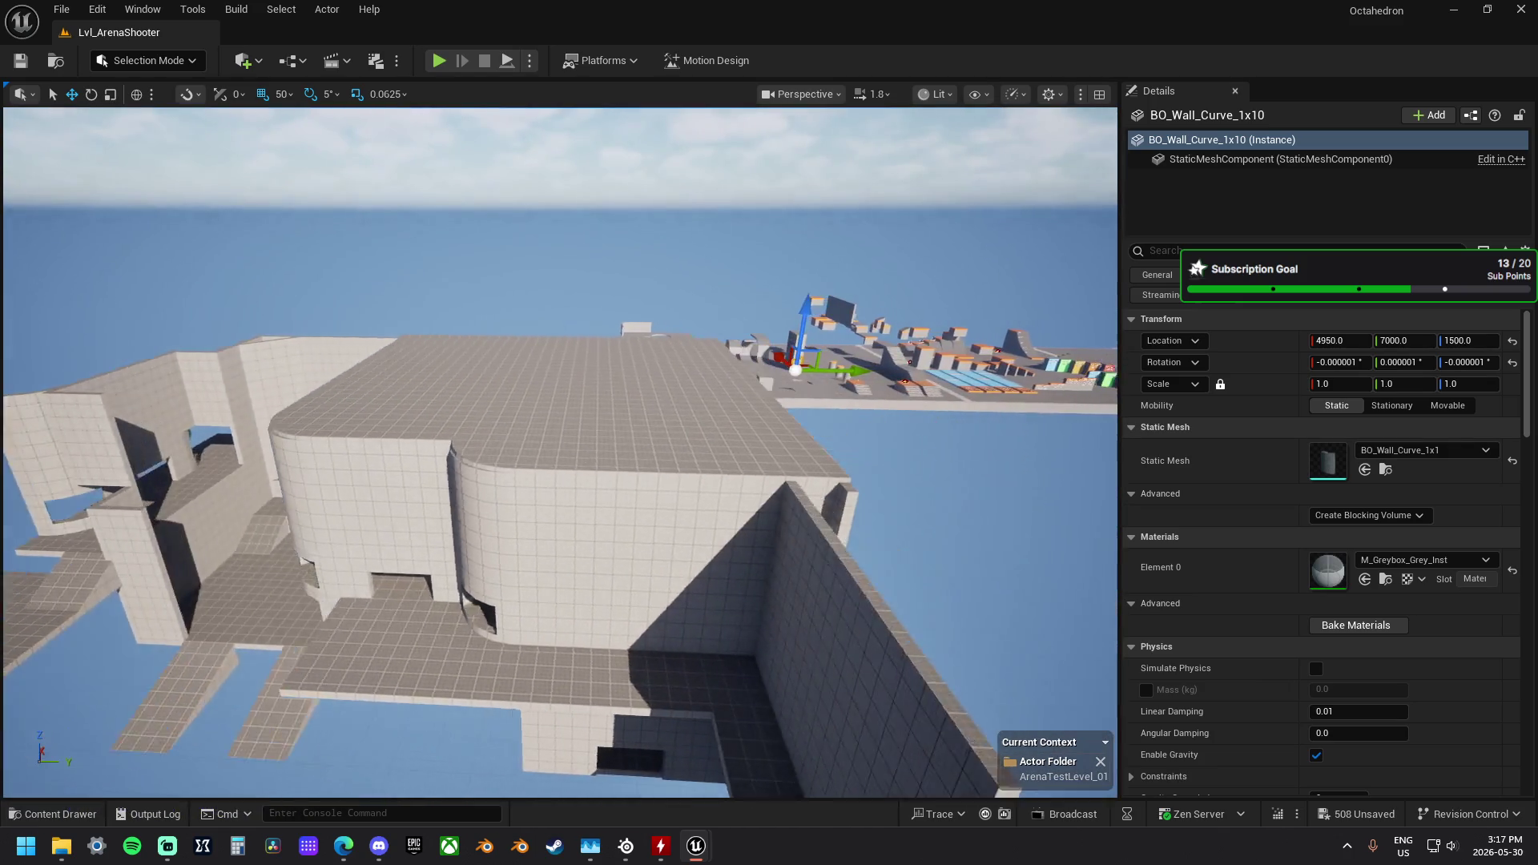
pyautogui.moveTo(561, 449); pyautogui.dragTo(583, 356)
pyautogui.moveTo(653, 396)
pyautogui.mouseDown()
pyautogui.moveTo(681, 396)
pyautogui.moveTo(652, 396)
pyautogui.mouseUp()
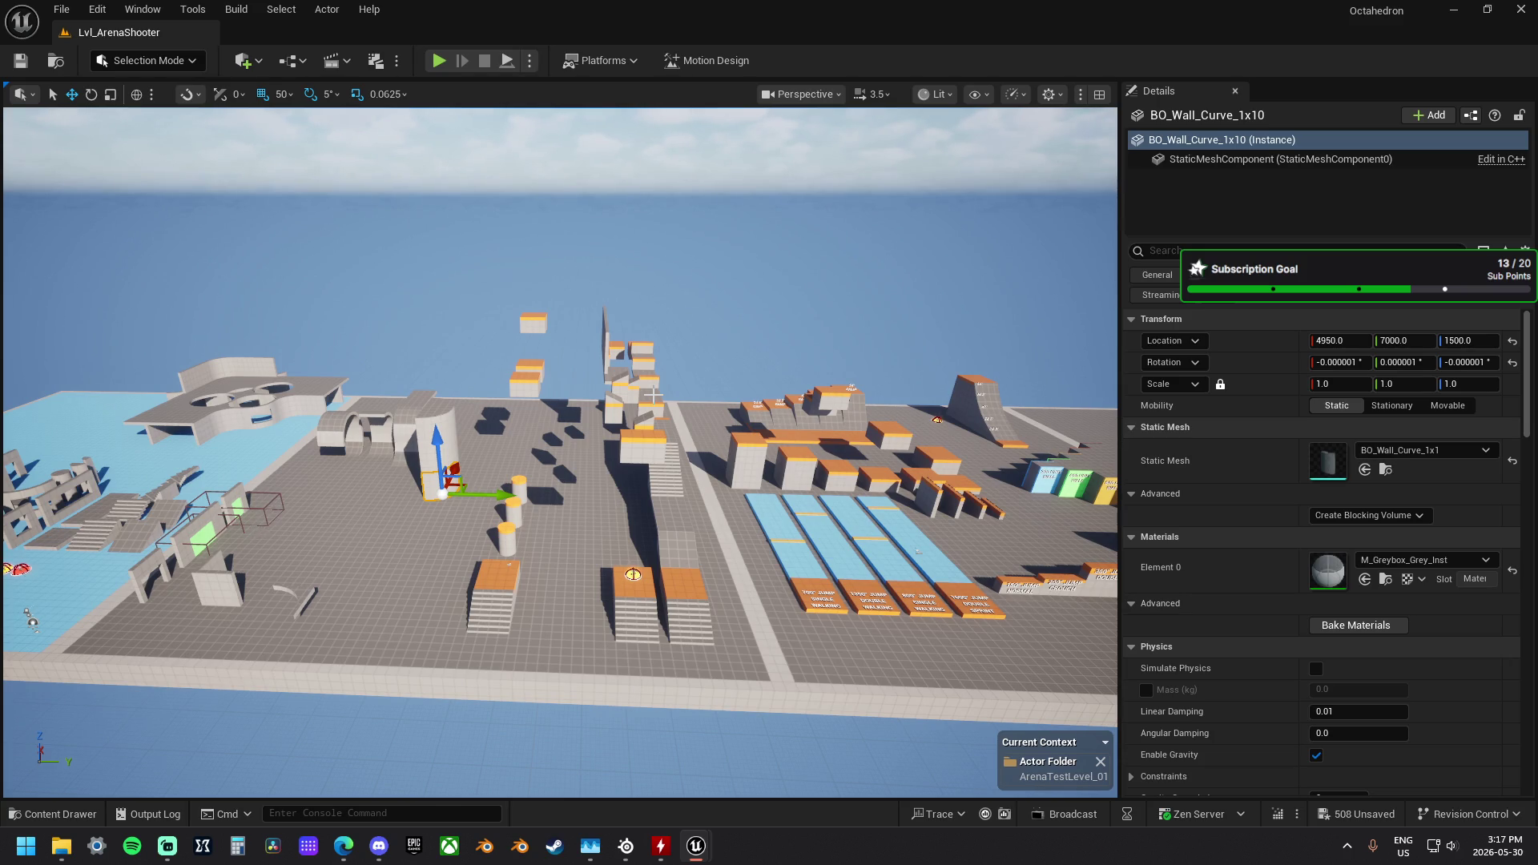
pyautogui.moveTo(707, 433); pyautogui.dragTo(1057, 418)
pyautogui.moveTo(629, 342)
pyautogui.mouseDown()
pyautogui.moveTo(913, 744)
pyautogui.moveTo(860, 653)
pyautogui.mouseUp()
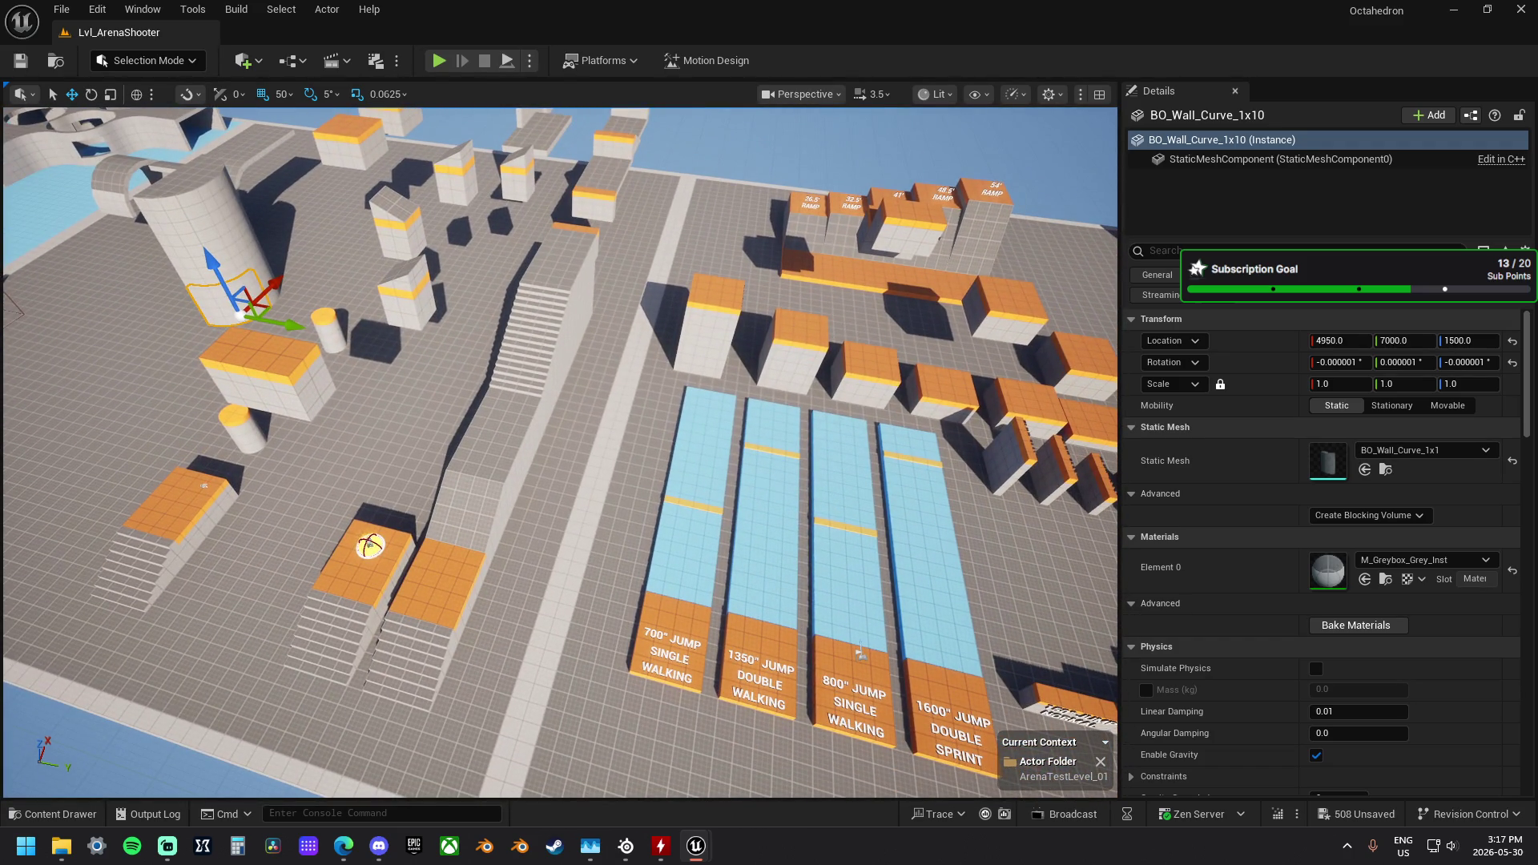
pyautogui.moveTo(861, 653); pyautogui.dragTo(460, 95)
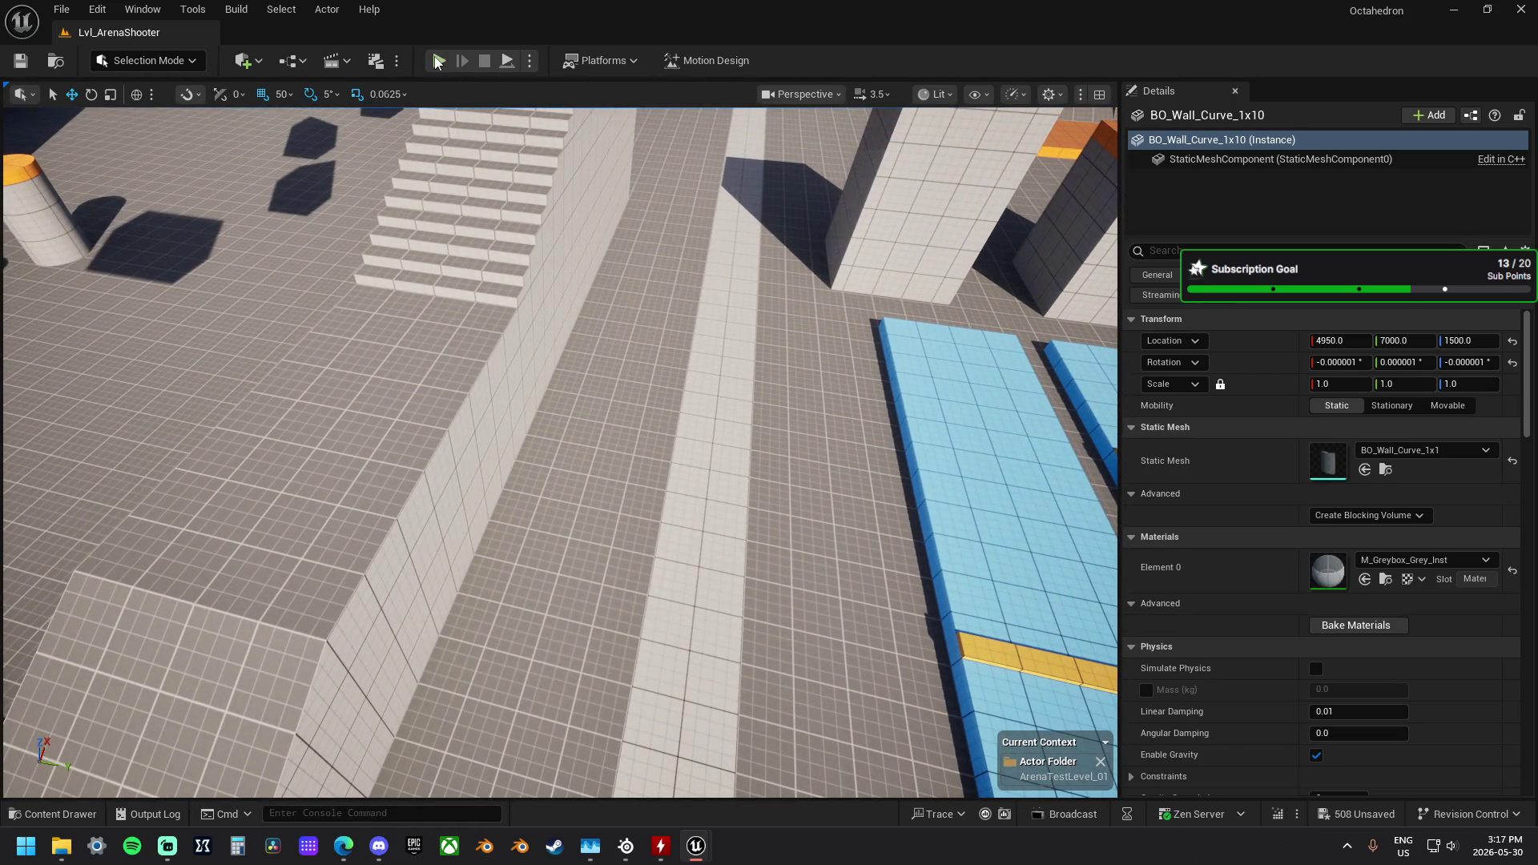
pyautogui.click(439, 61)
pyautogui.click(701, 459)
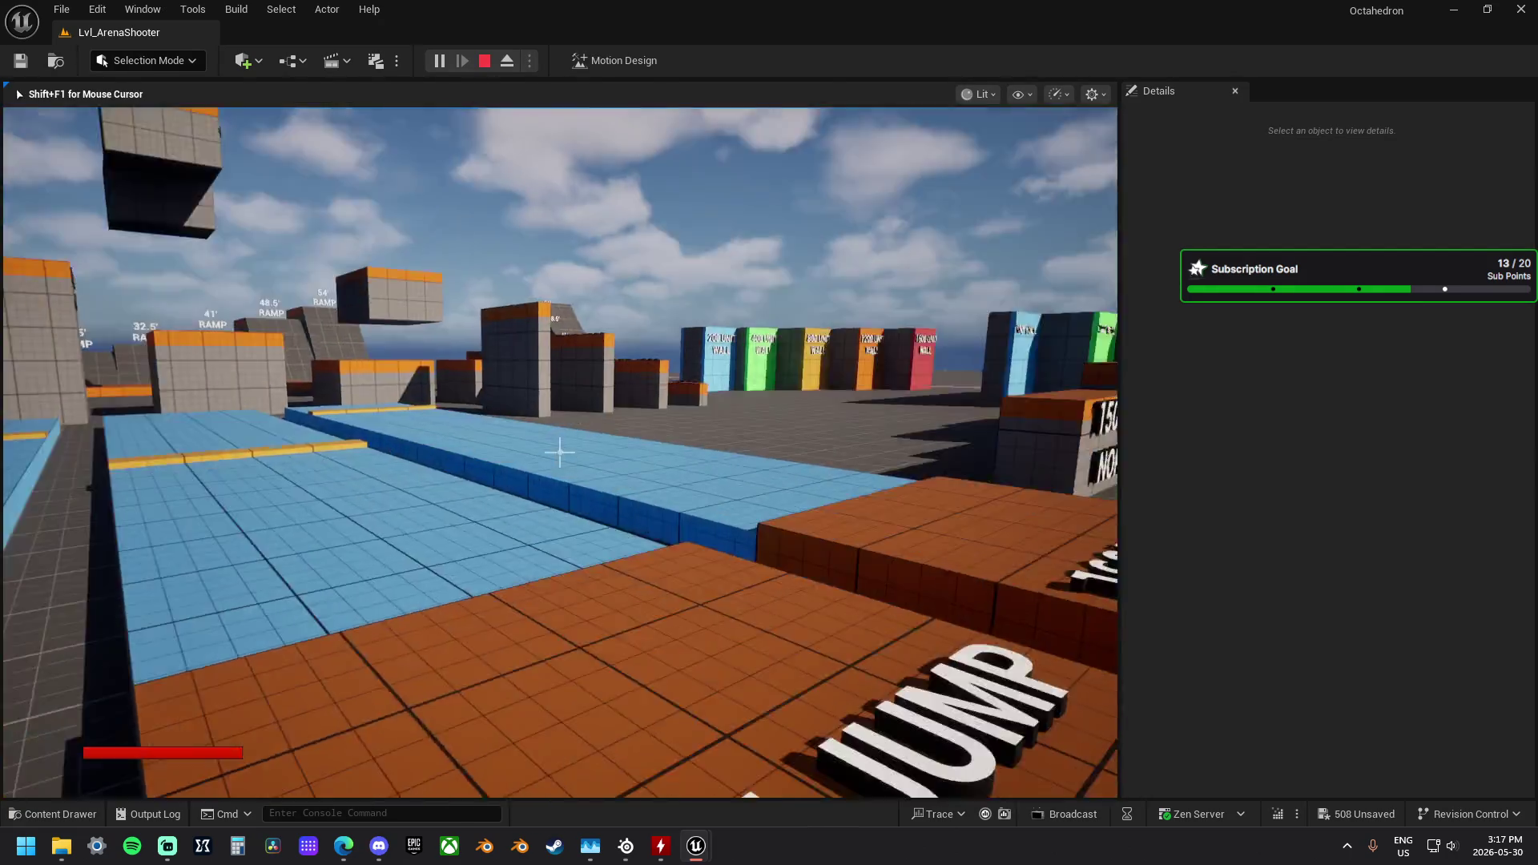
pyautogui.press('w')
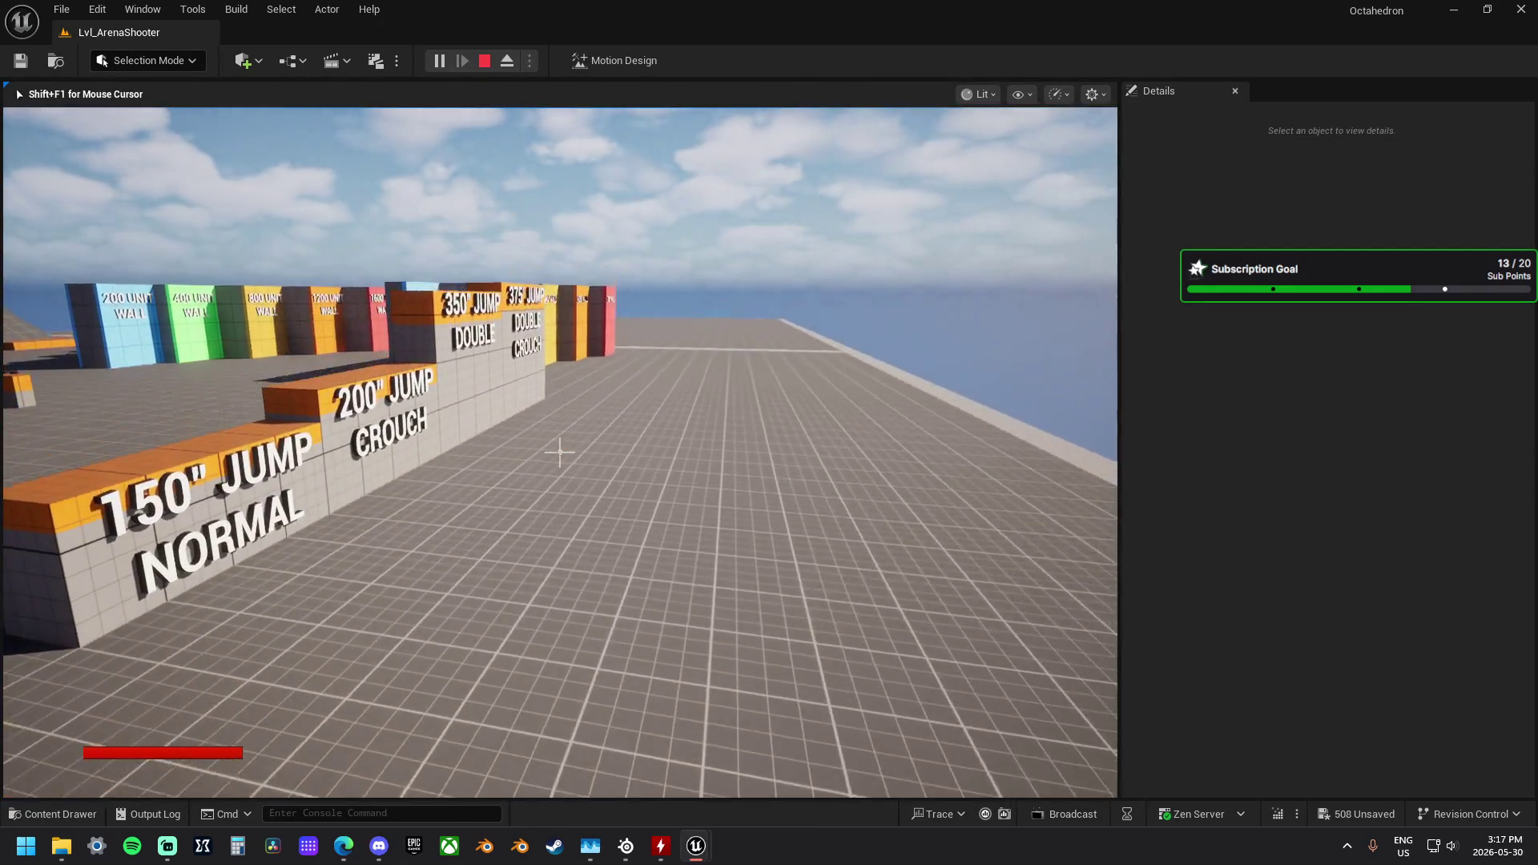
pyautogui.press('w')
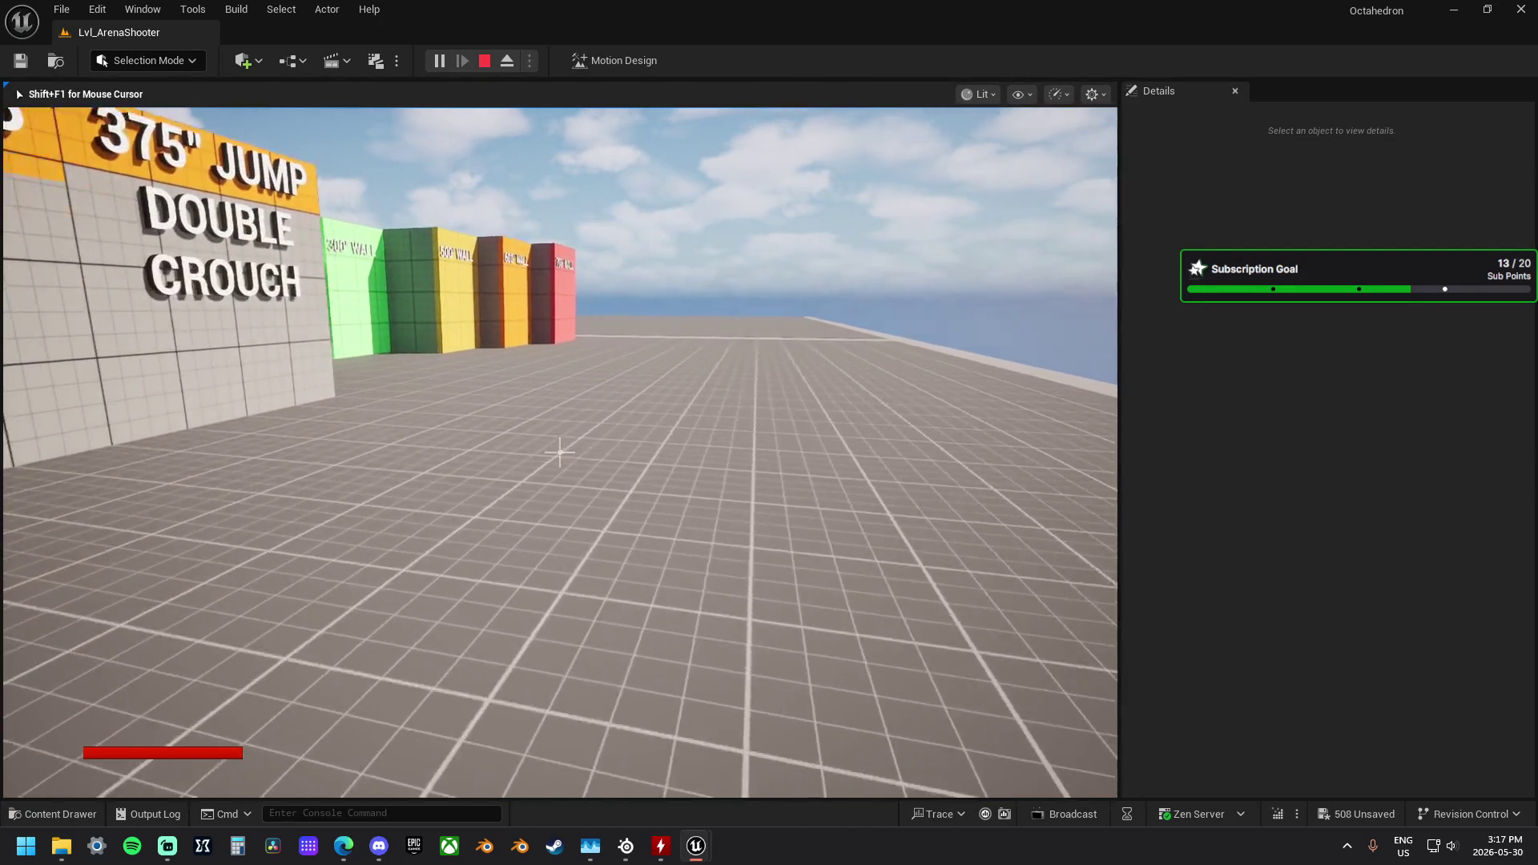
pyautogui.moveTo(559, 453)
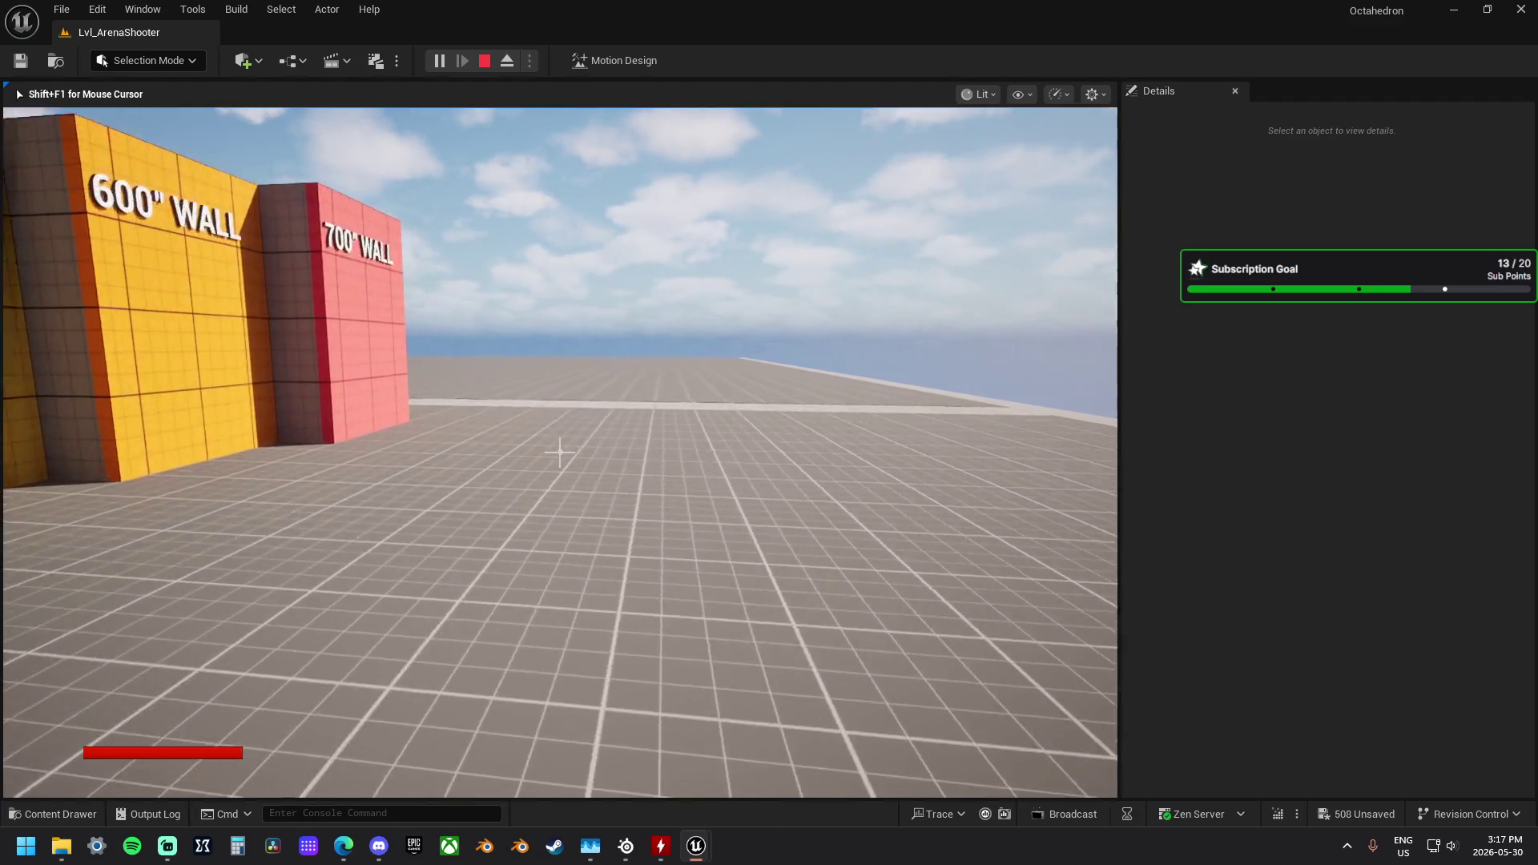
pyautogui.press('w')
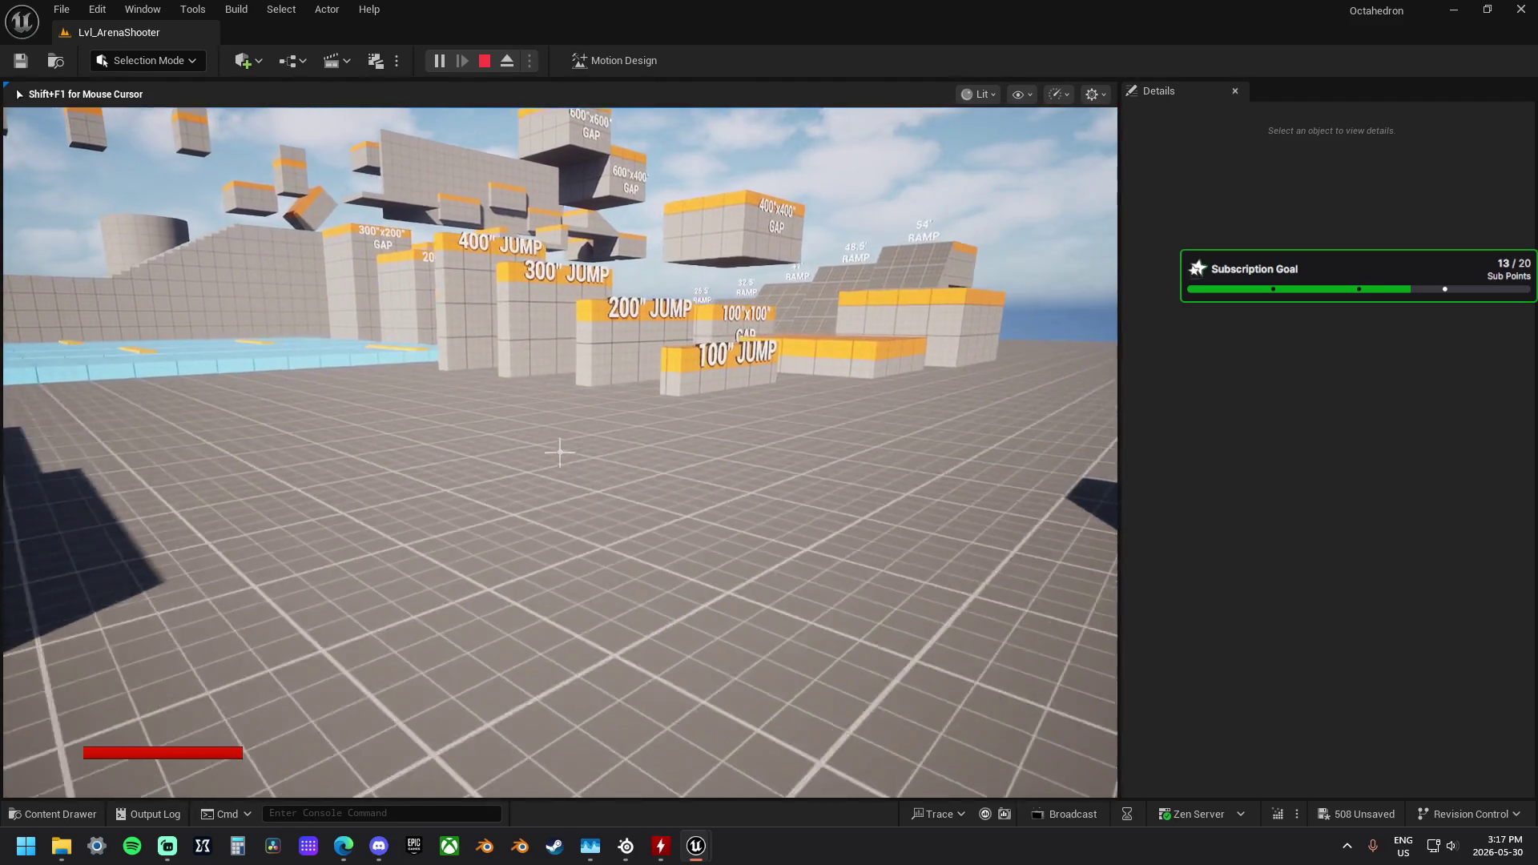
pyautogui.press('w')
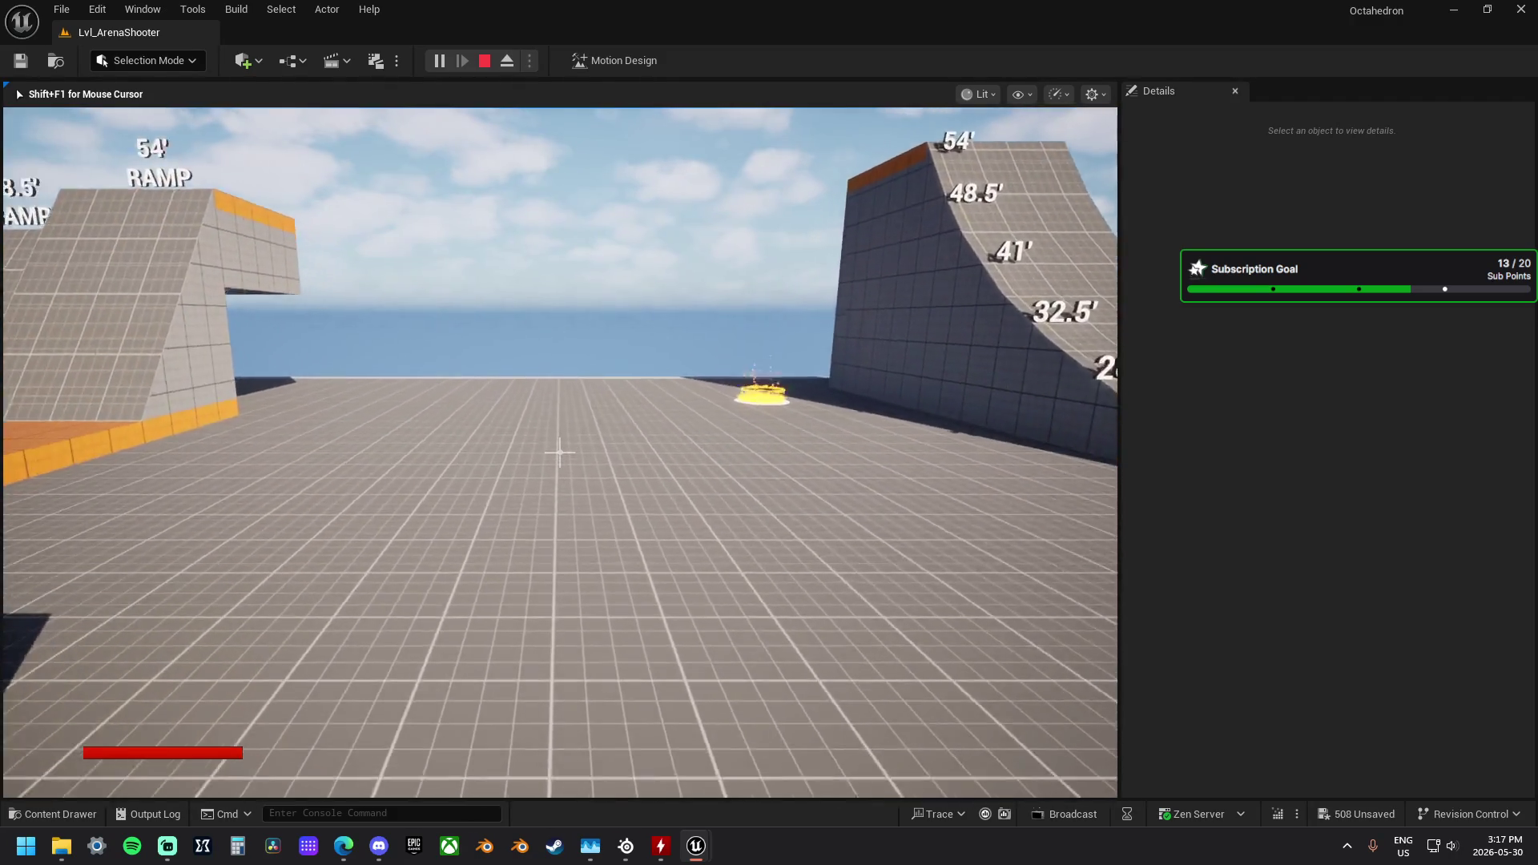
pyautogui.press('w')
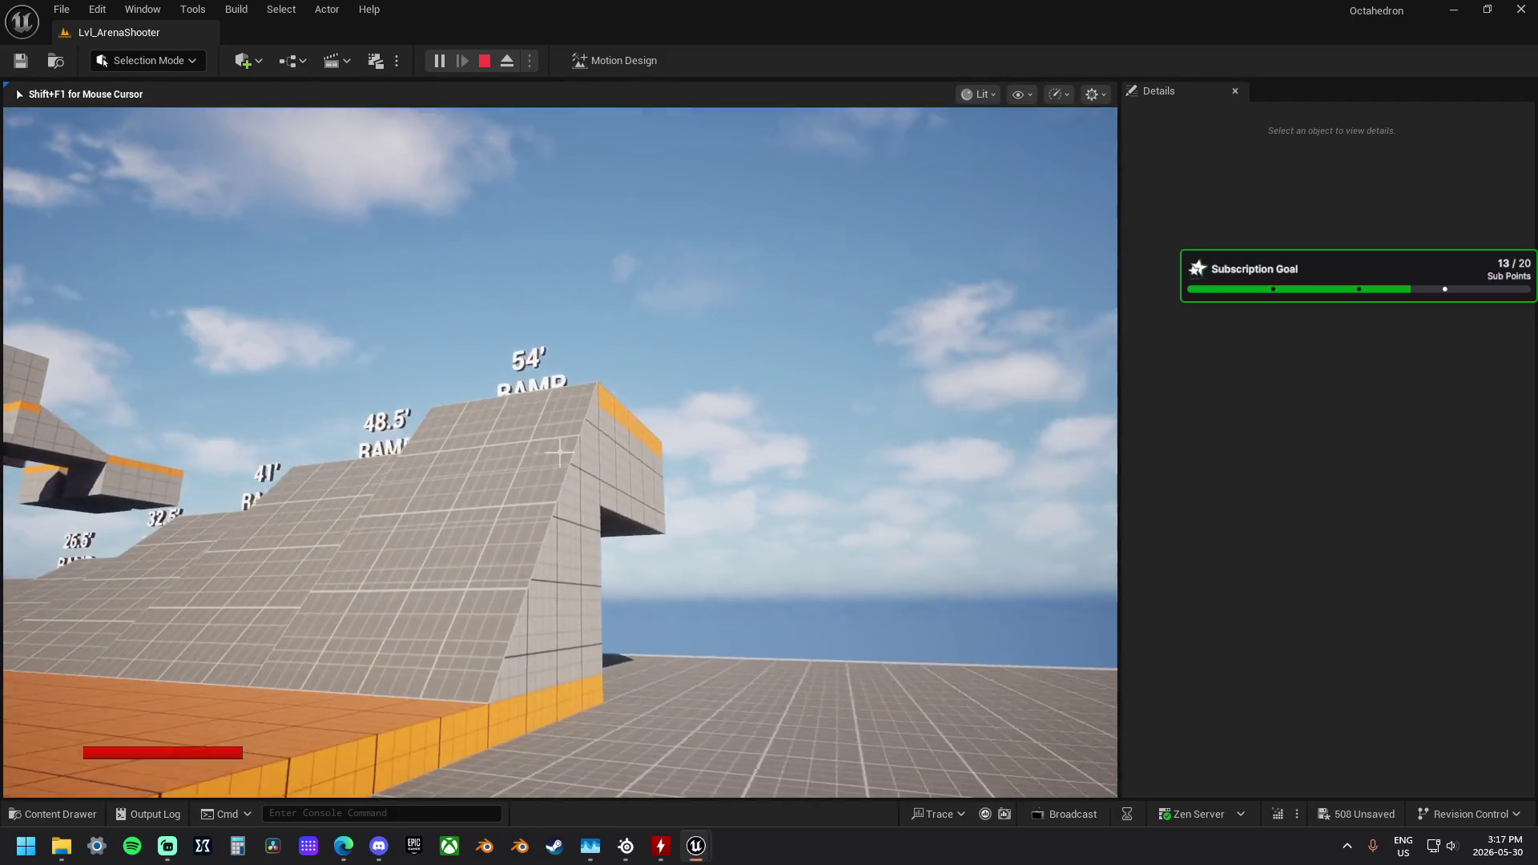
pyautogui.press('w')
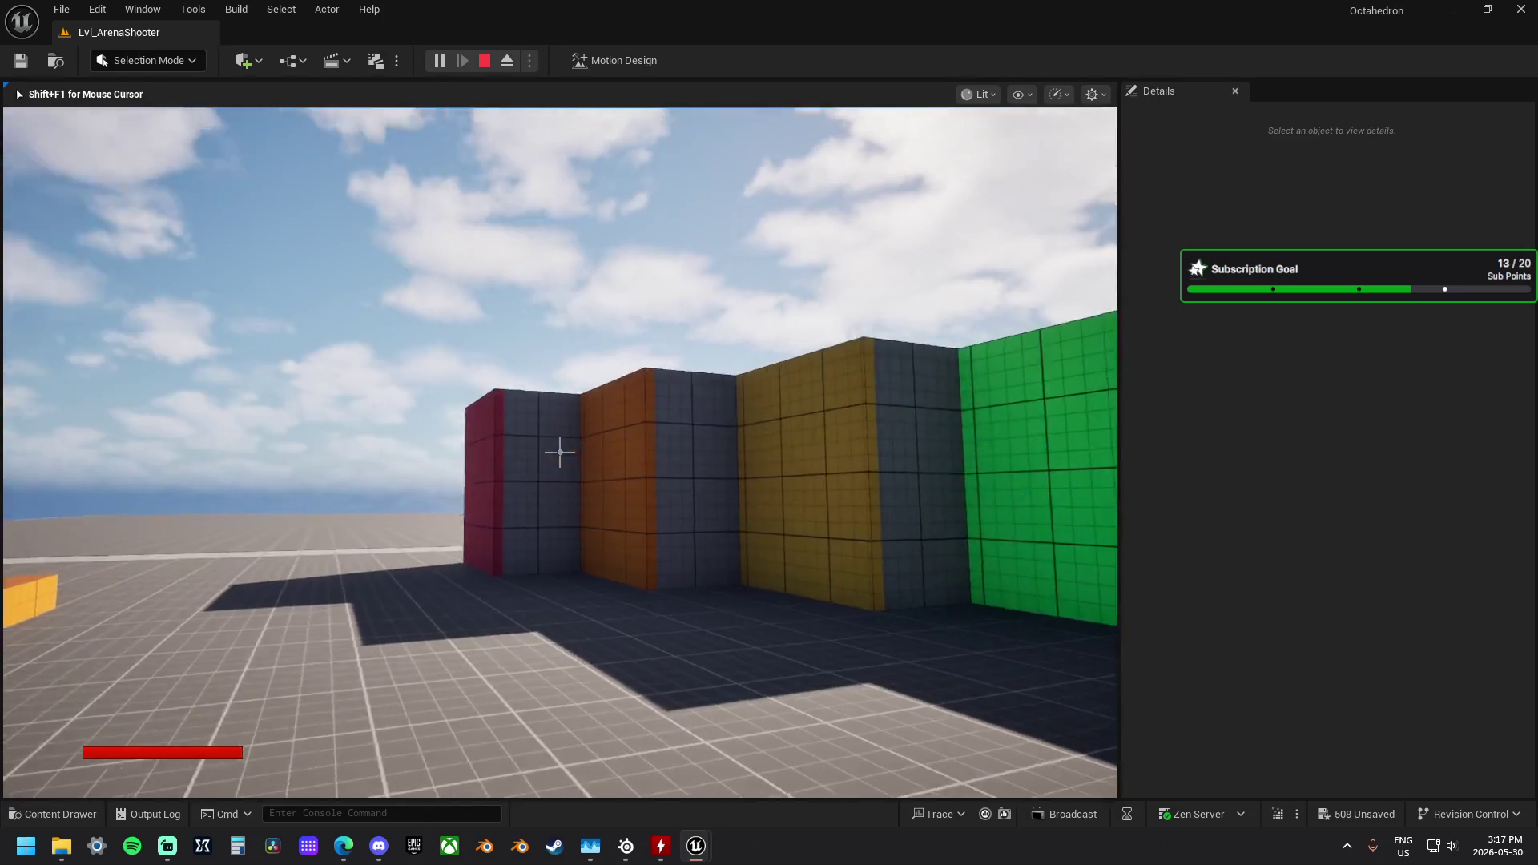
pyautogui.press('w')
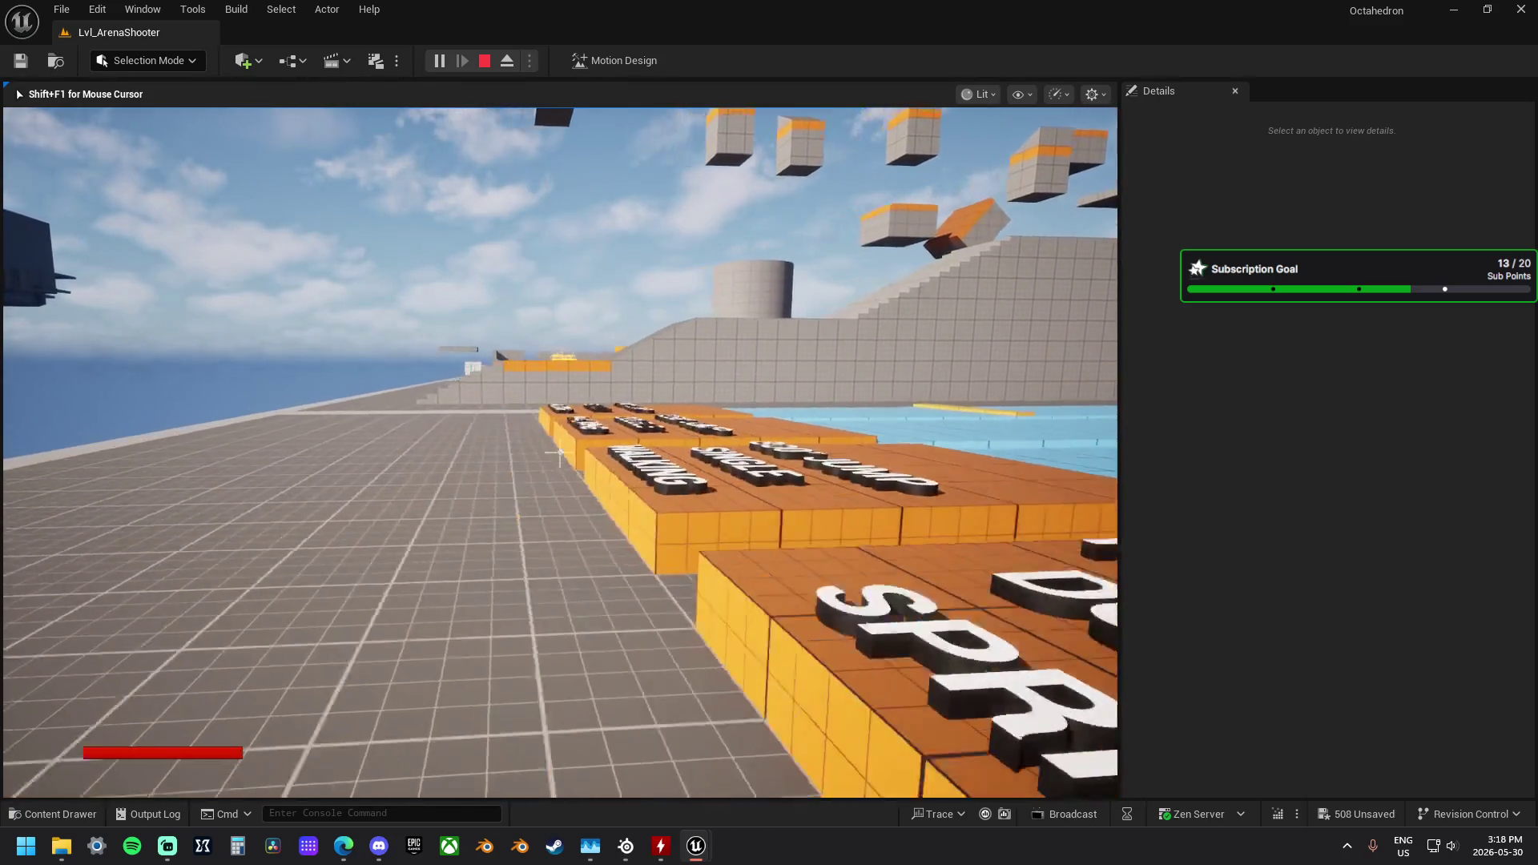
pyautogui.press('w')
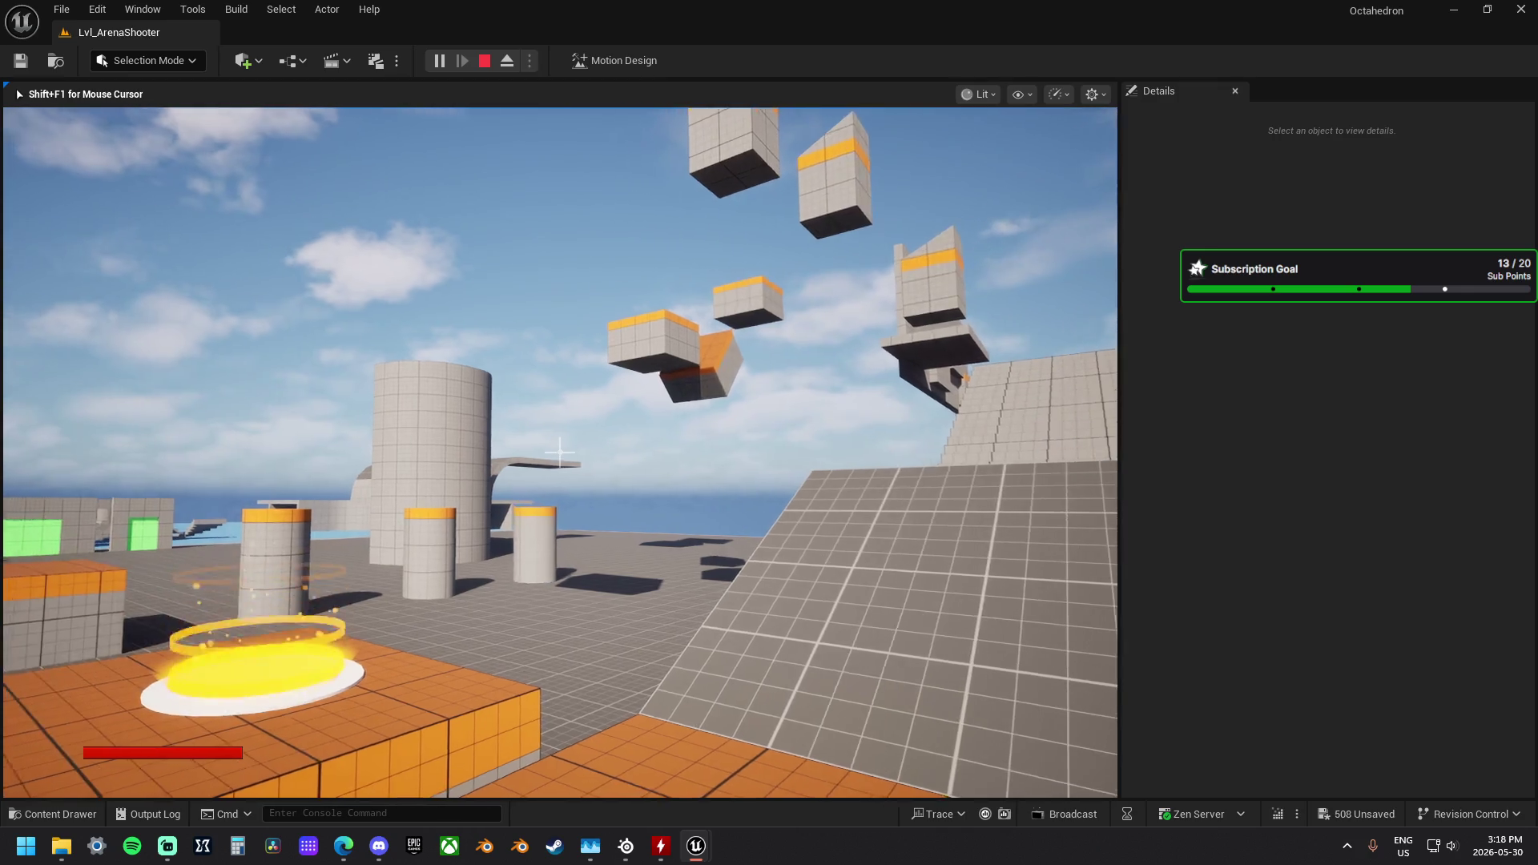
pyautogui.press('w')
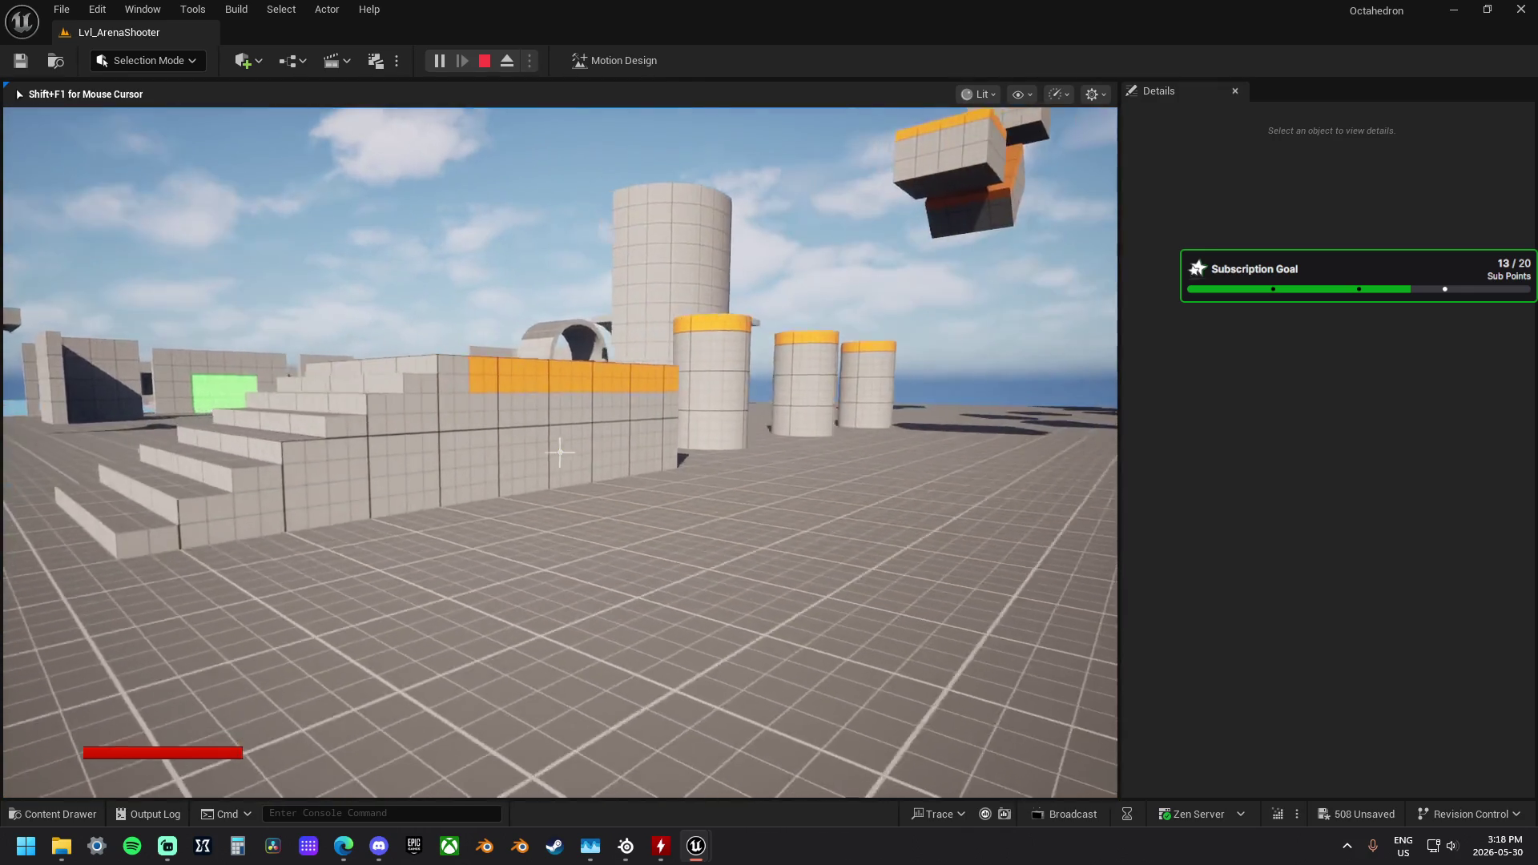
pyautogui.press('w')
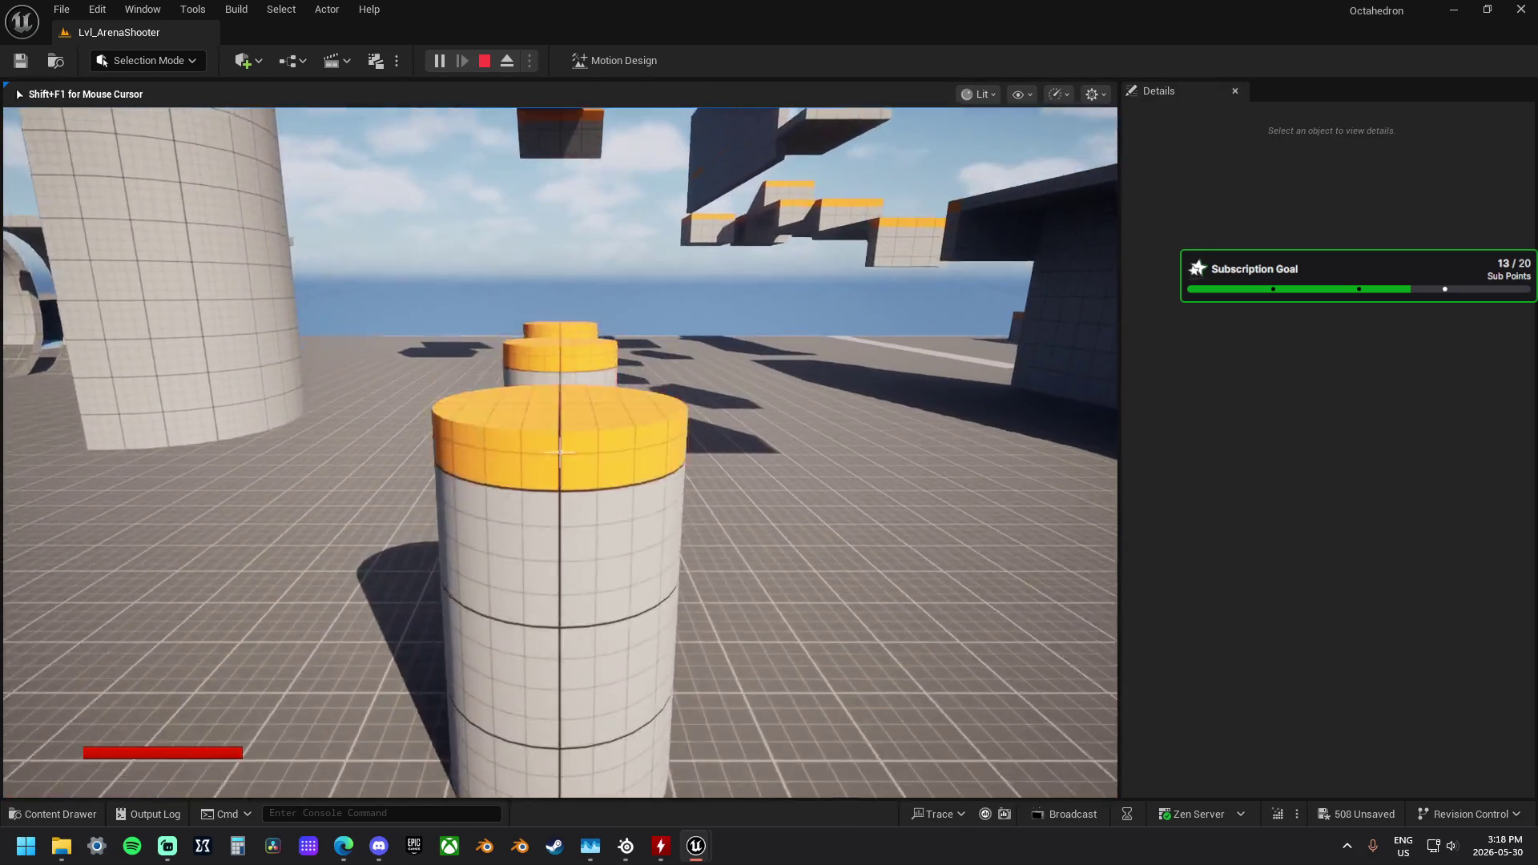
pyautogui.press('w')
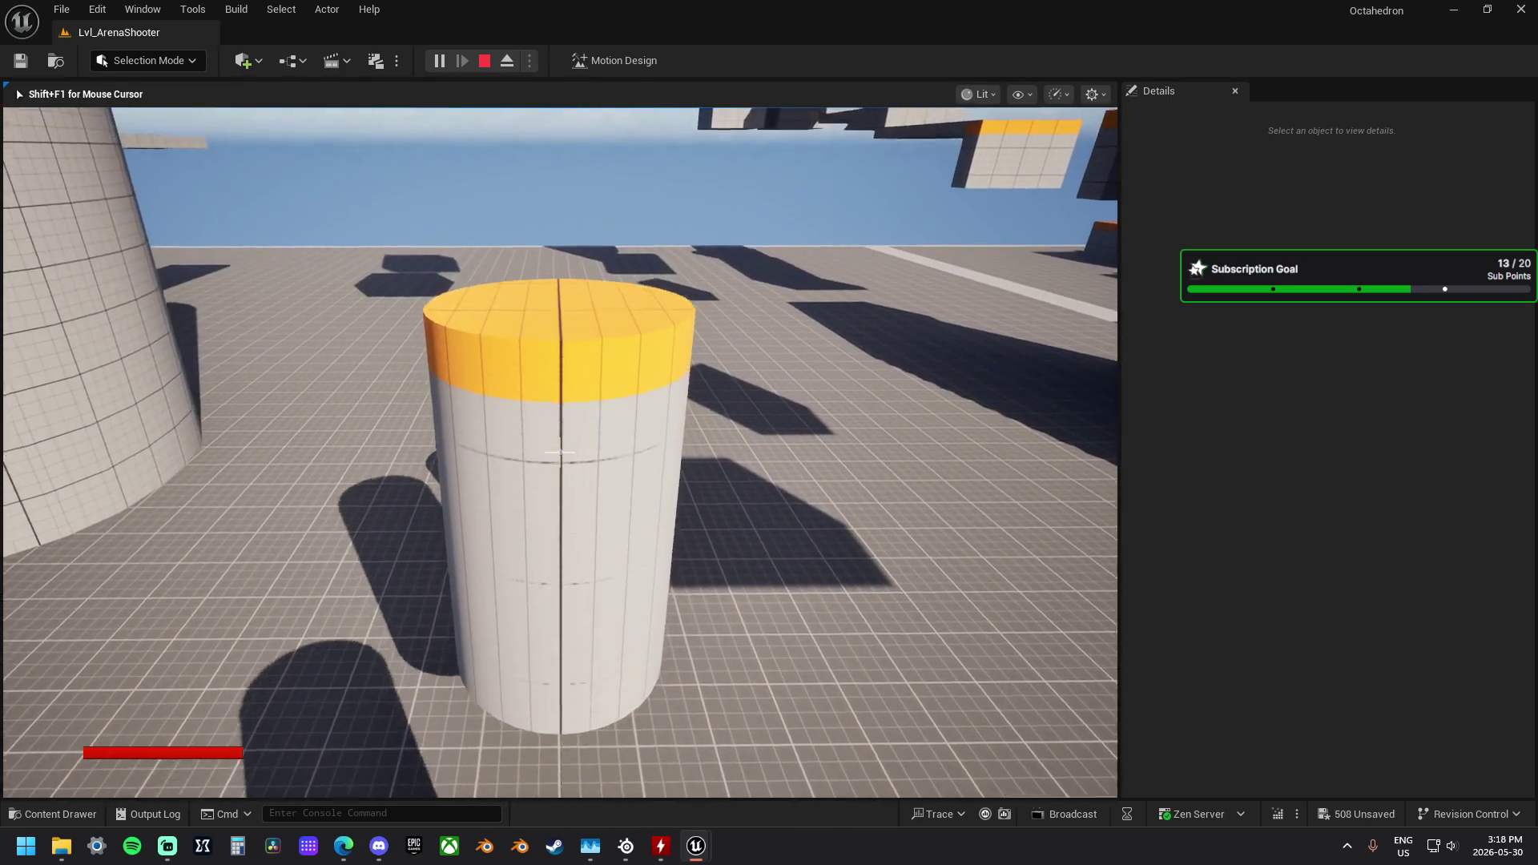
pyautogui.press('space')
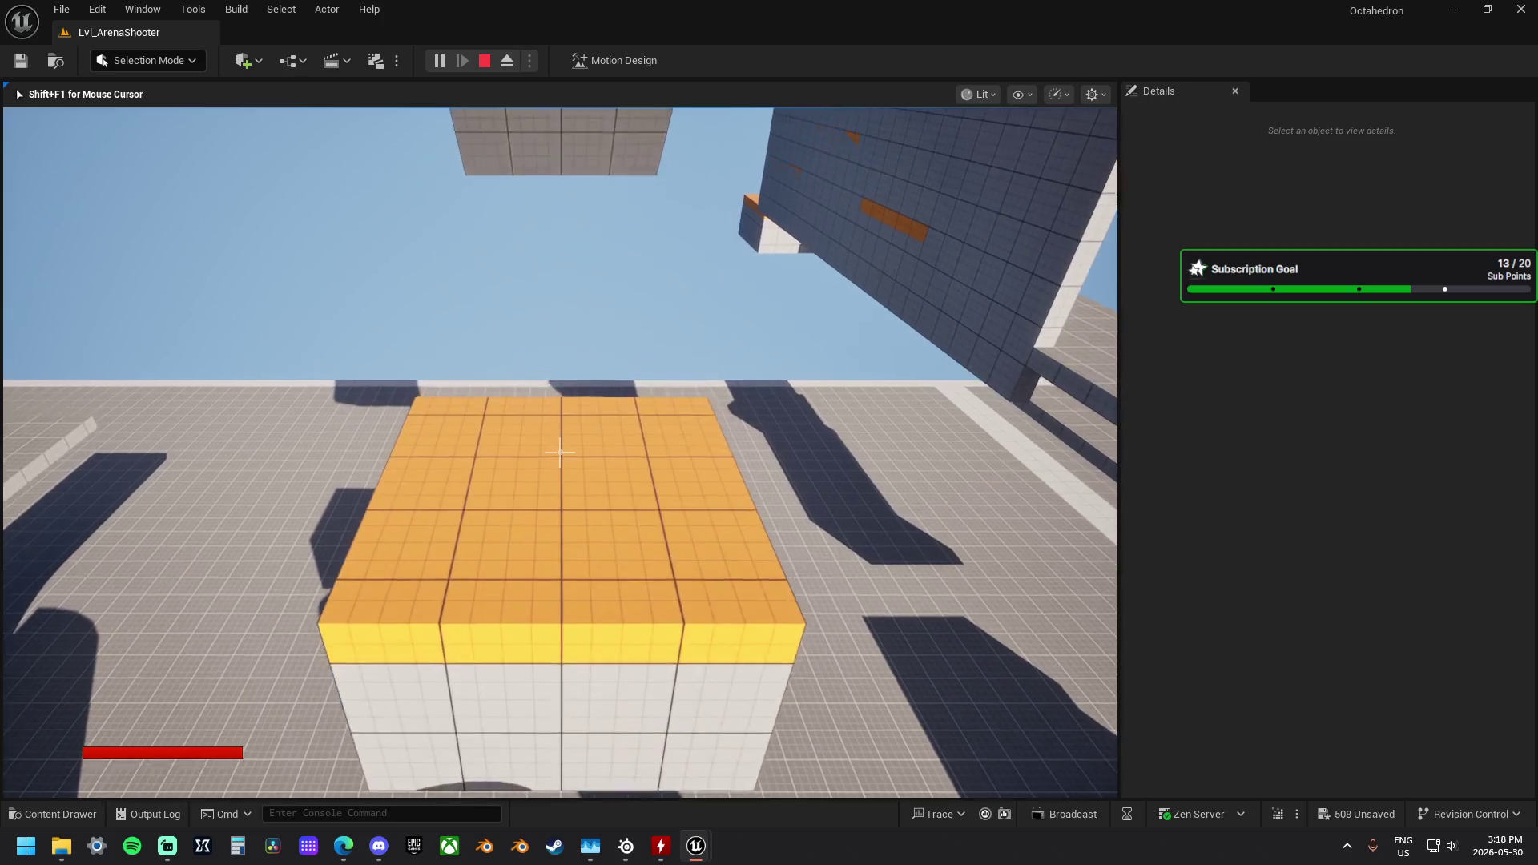
pyautogui.press('s')
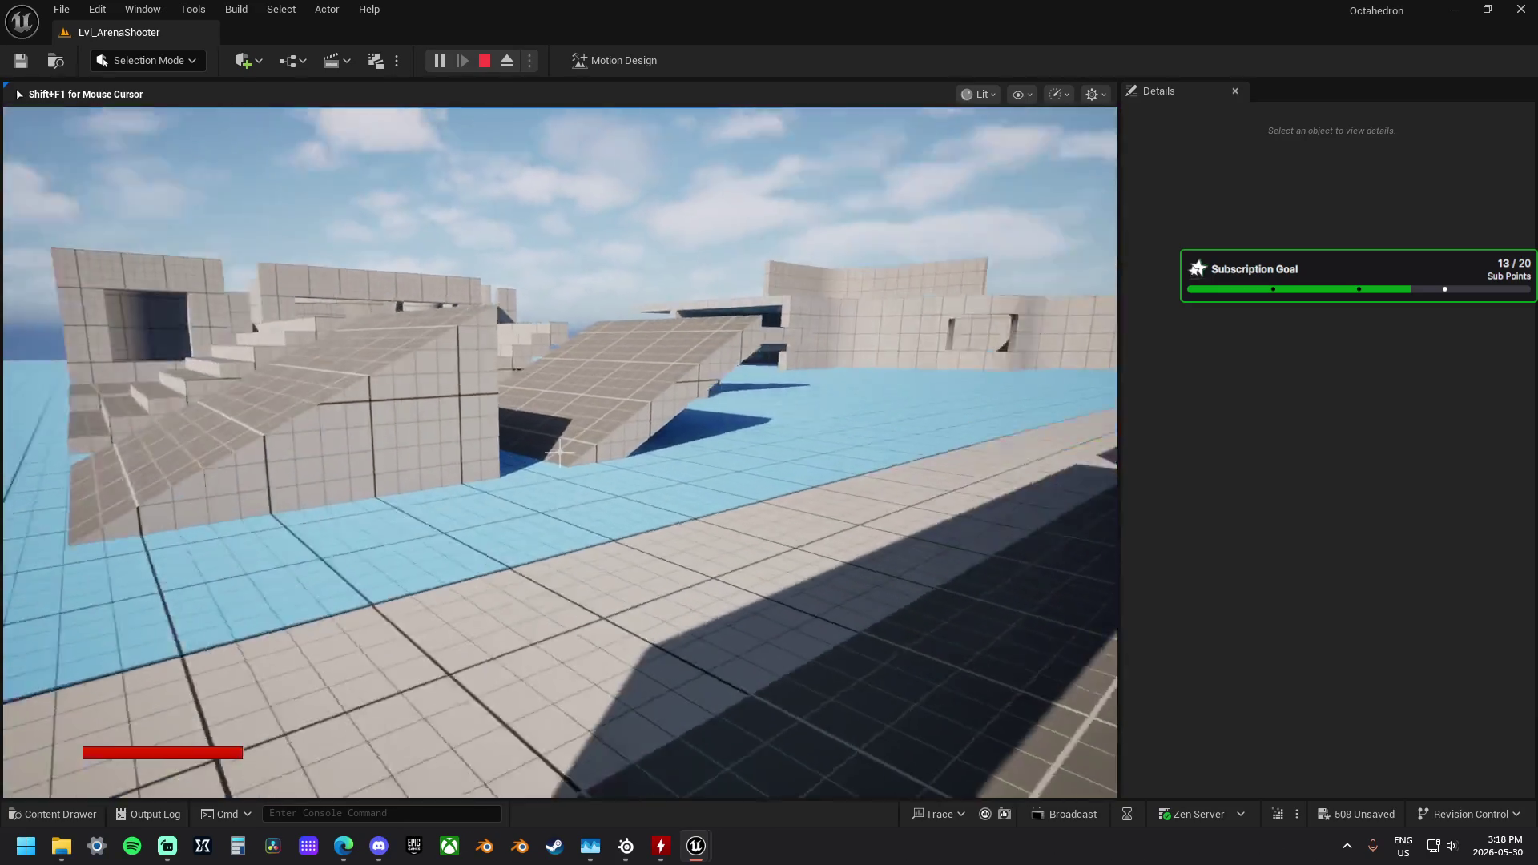
# Step: Walk across the blue floor through the building's room and corridor into the courtyard
pyautogui.press('w')
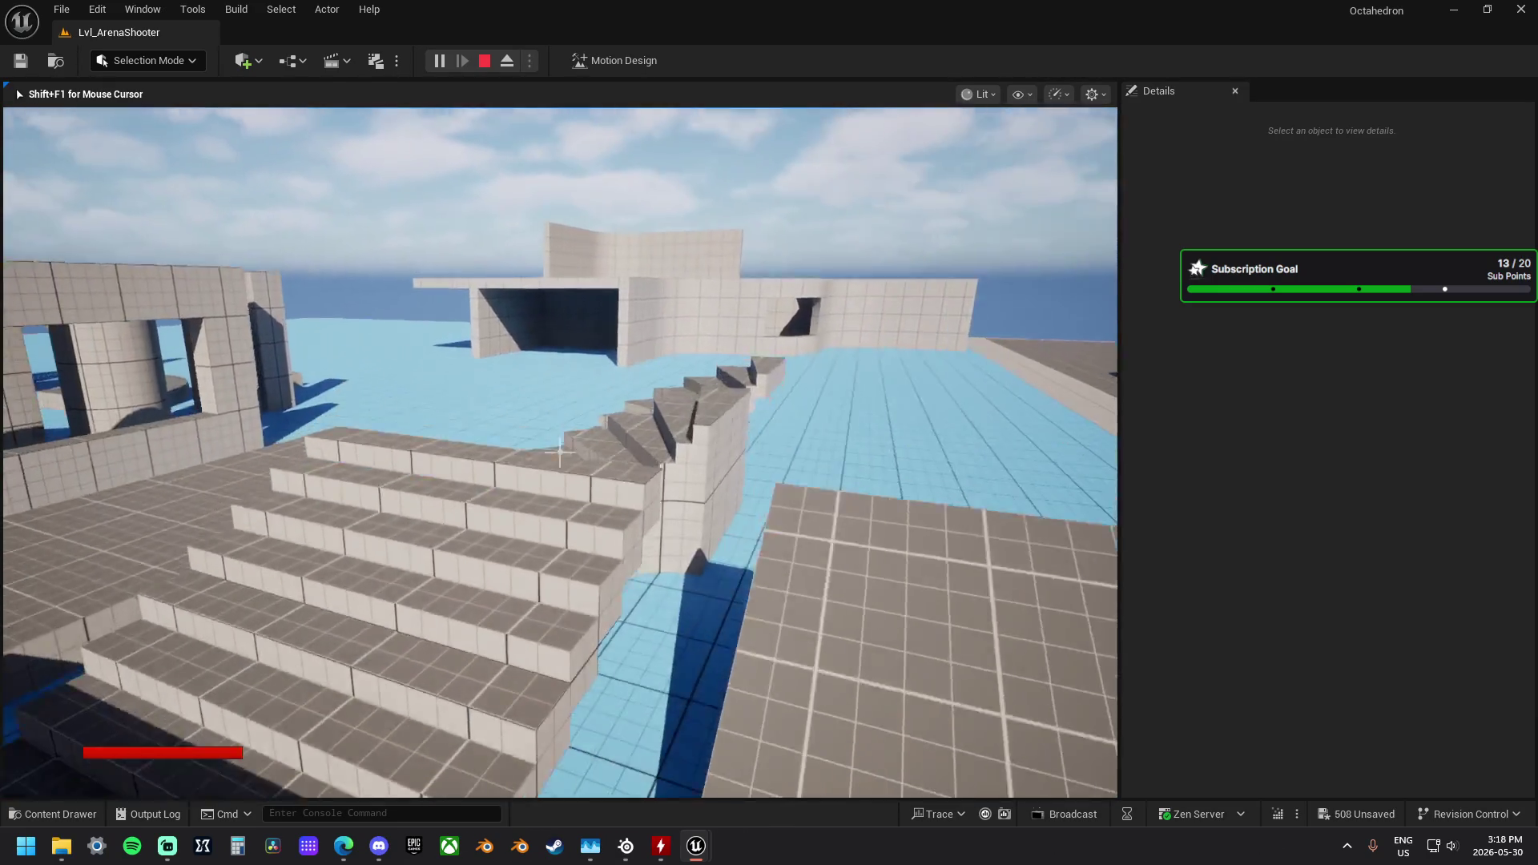
pyautogui.press('w')
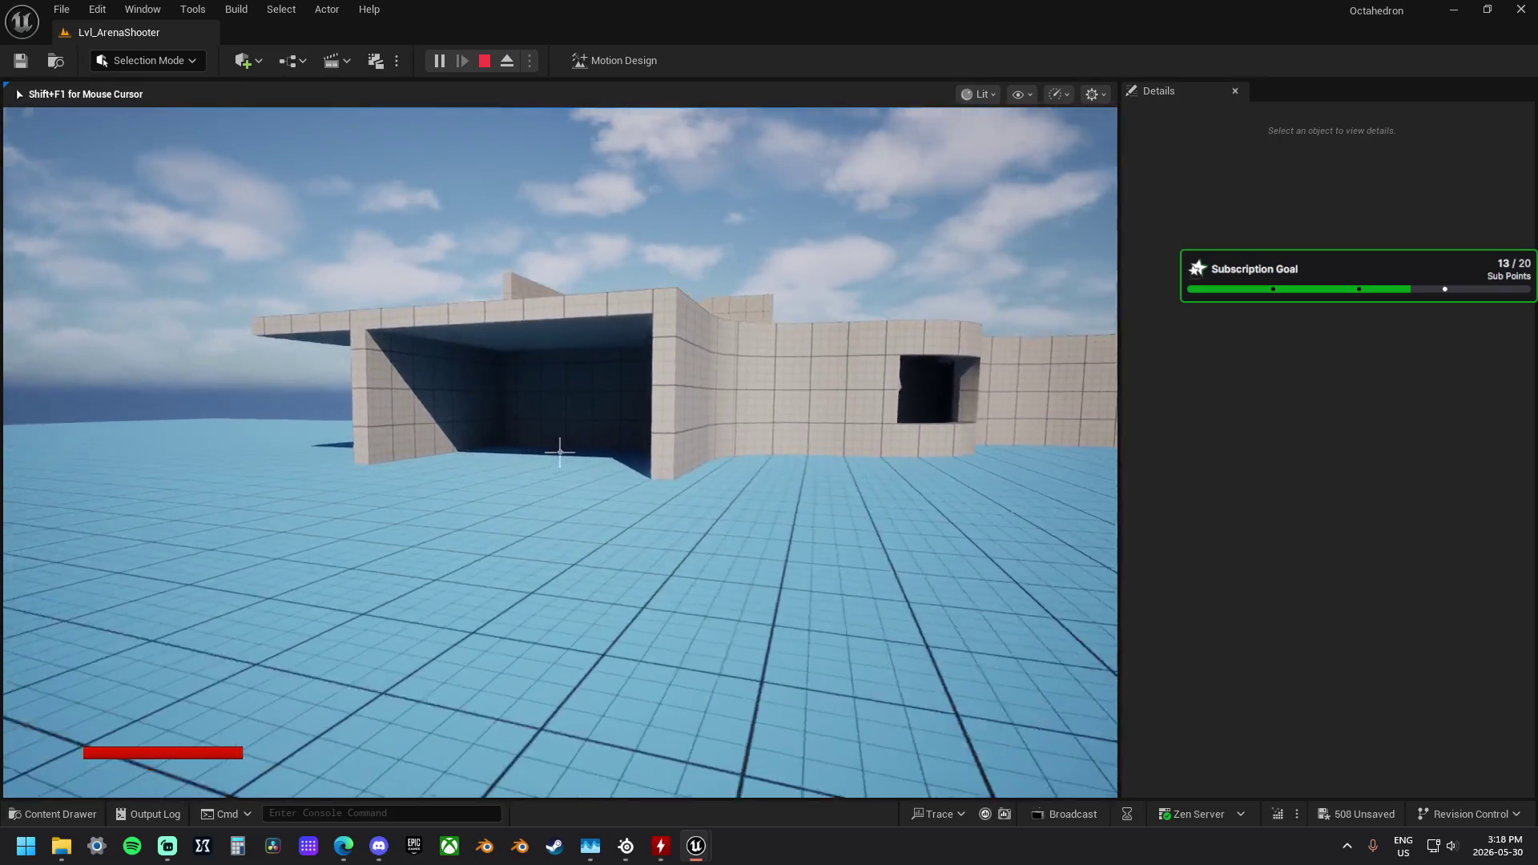
pyautogui.press('w')
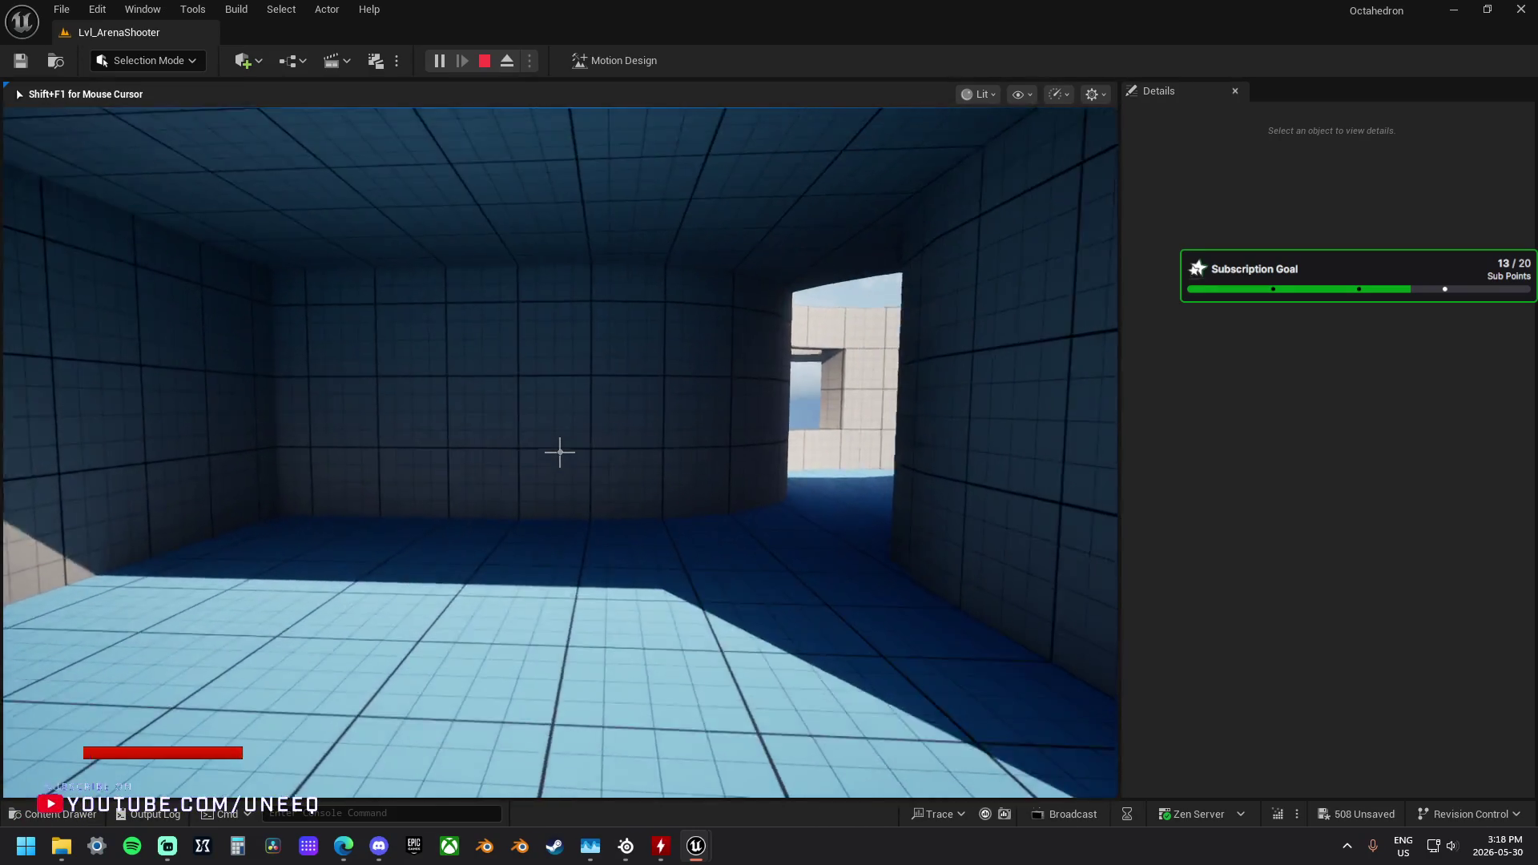
pyautogui.press('w')
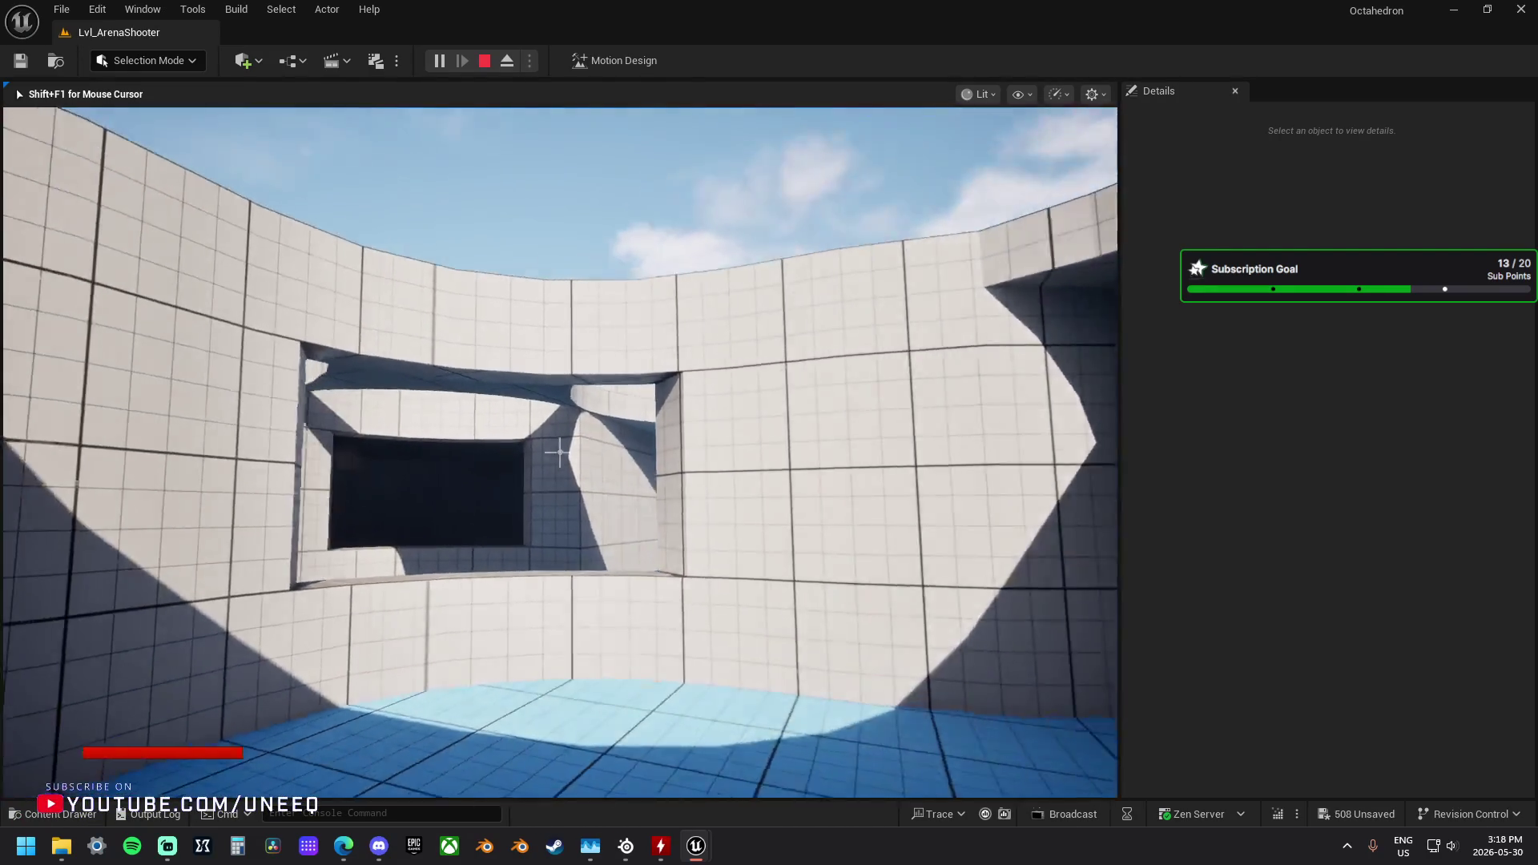
pyautogui.press('w')
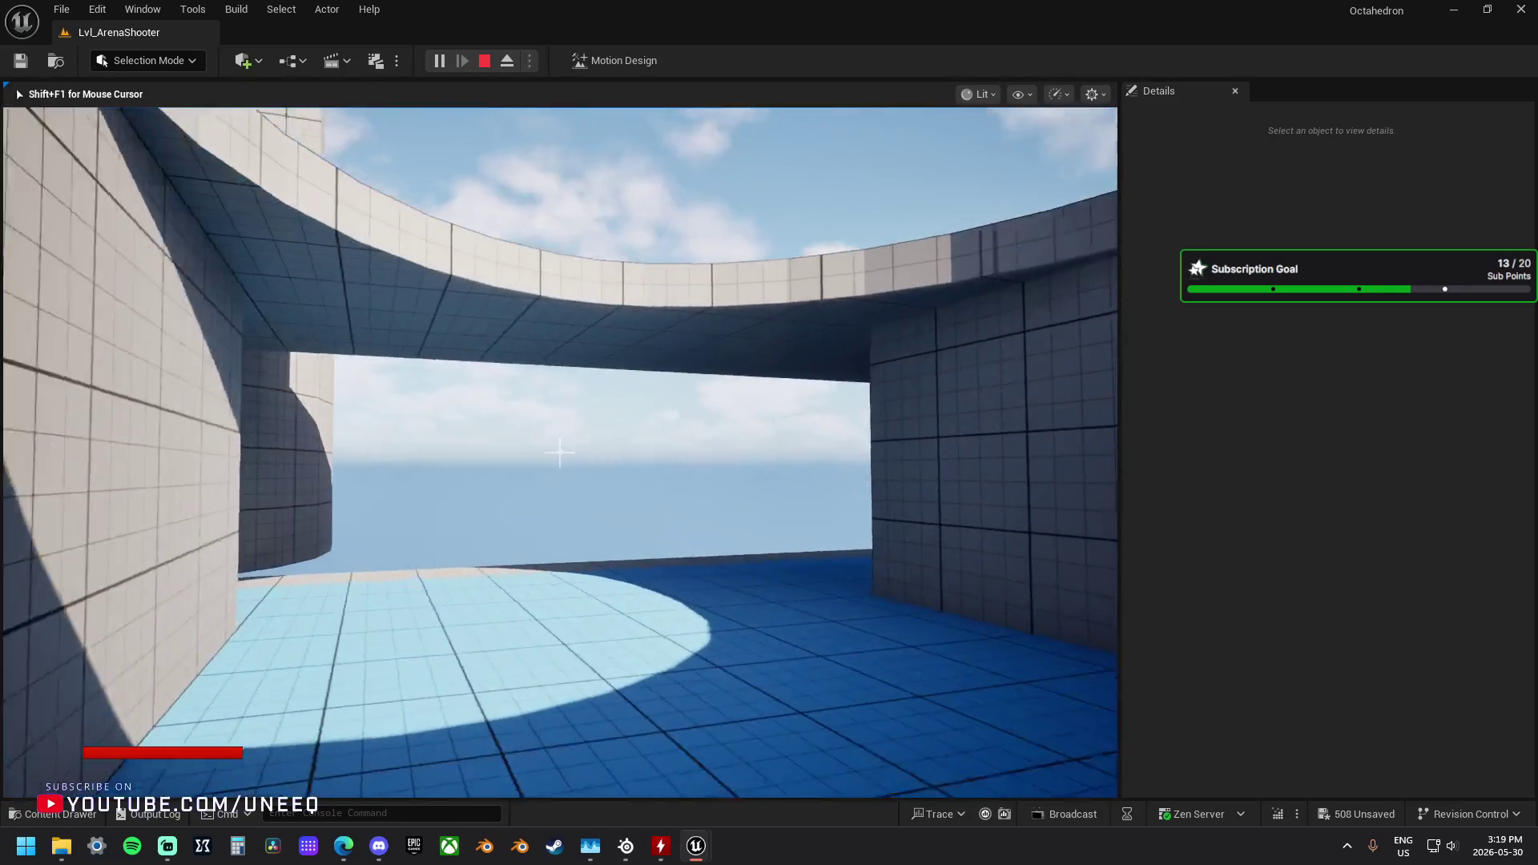
# Step: Exit the curved area onto open floor beneath the floating structure, then stop the playtest
pyautogui.press('w')
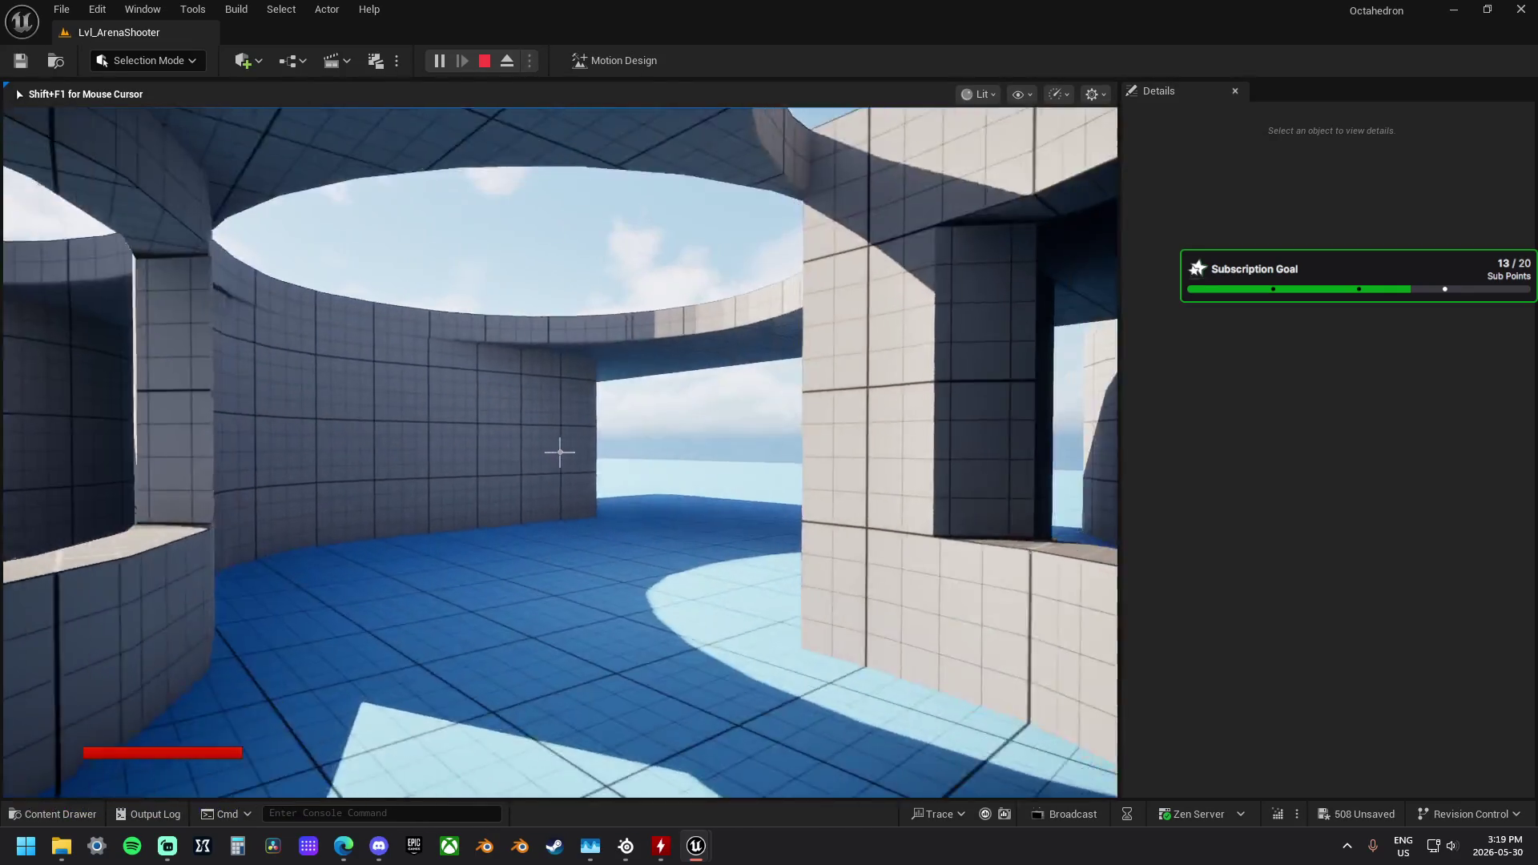
pyautogui.press('w')
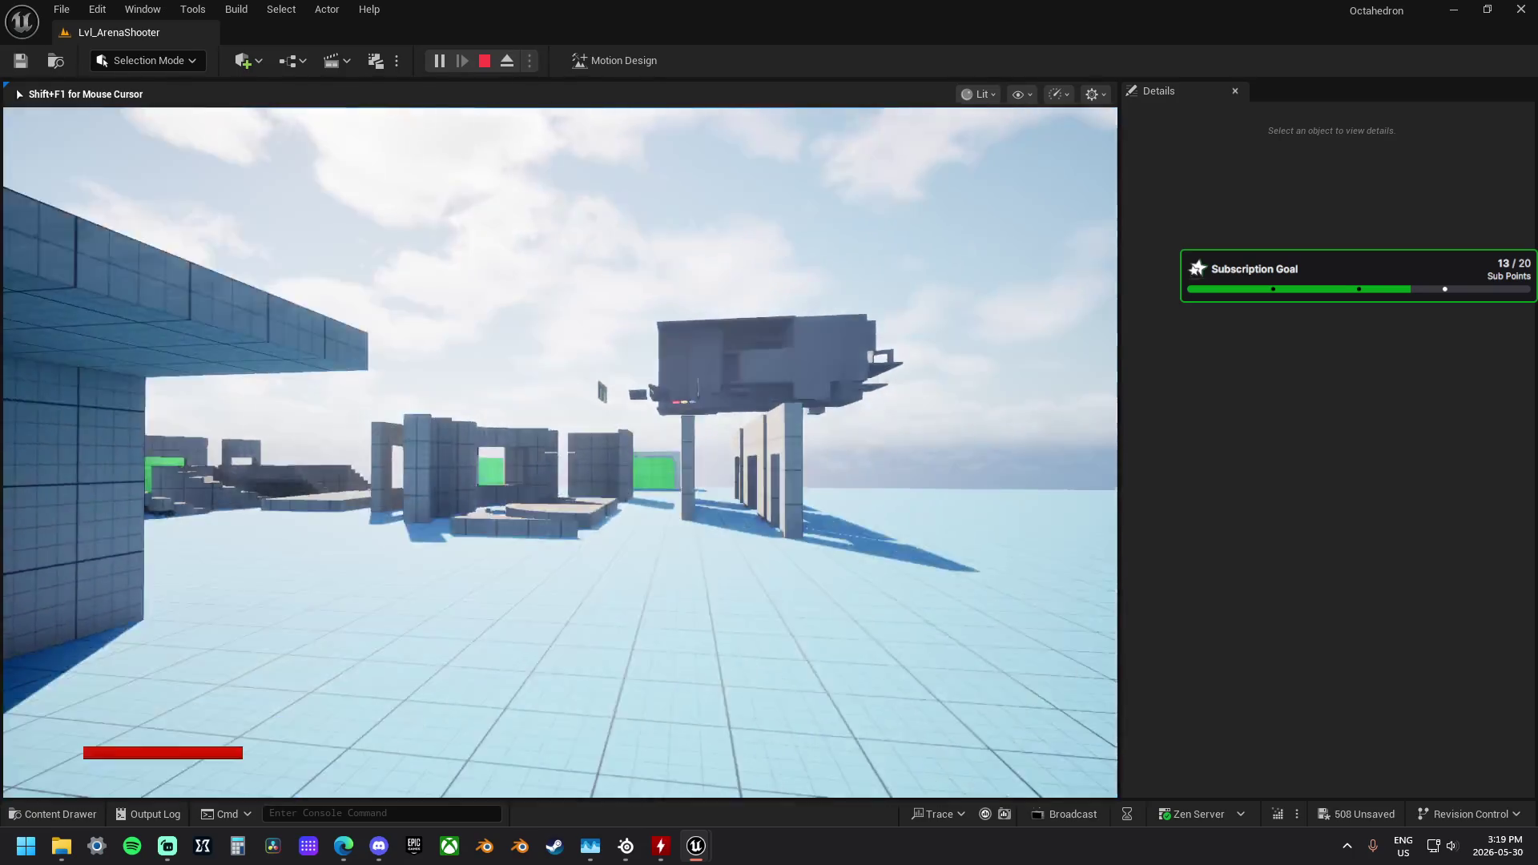
pyautogui.press('w')
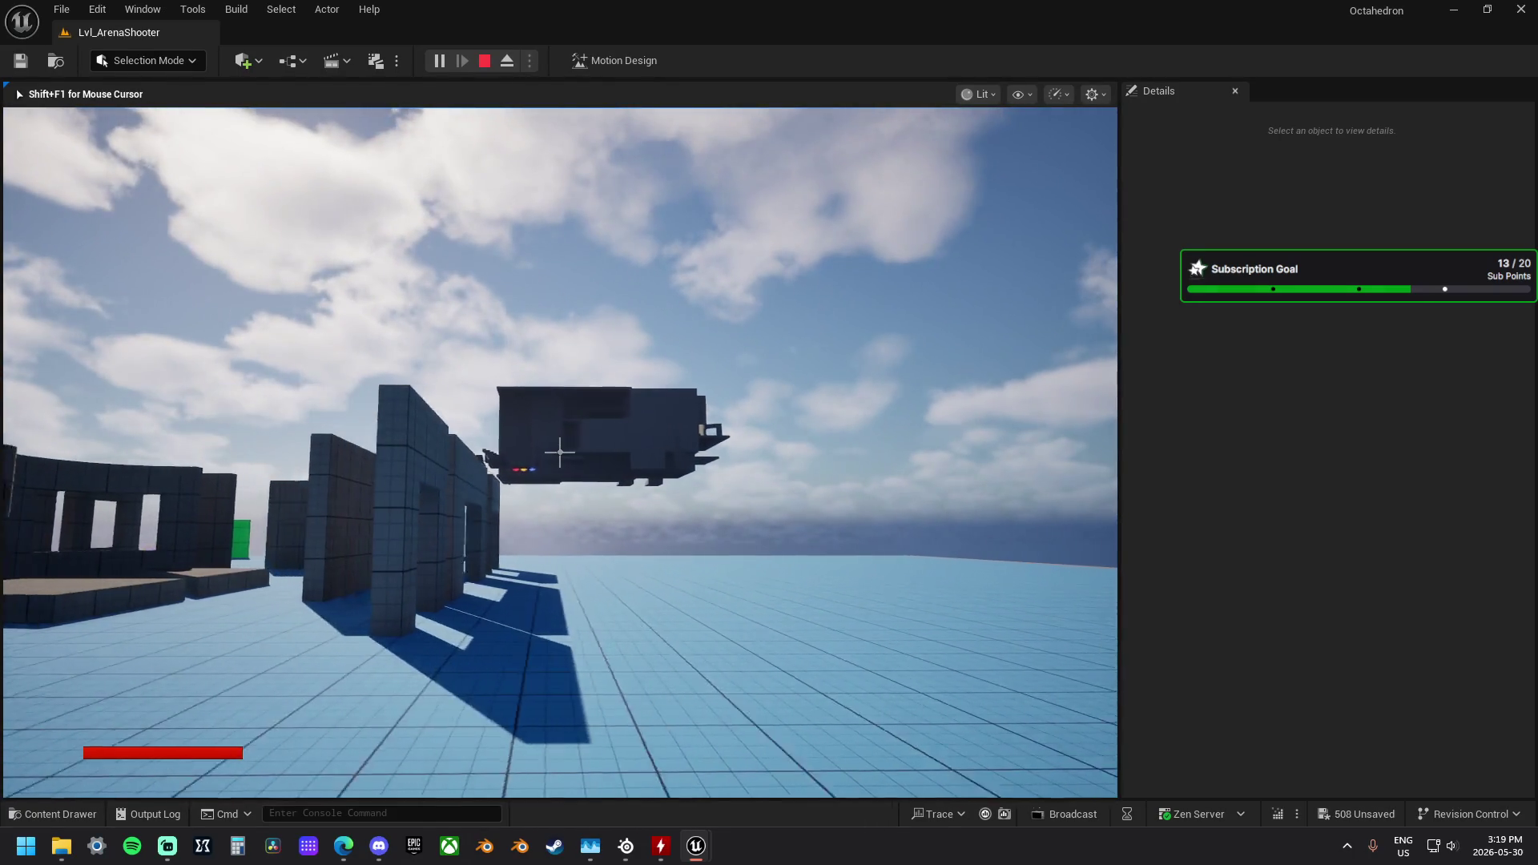
pyautogui.press('w')
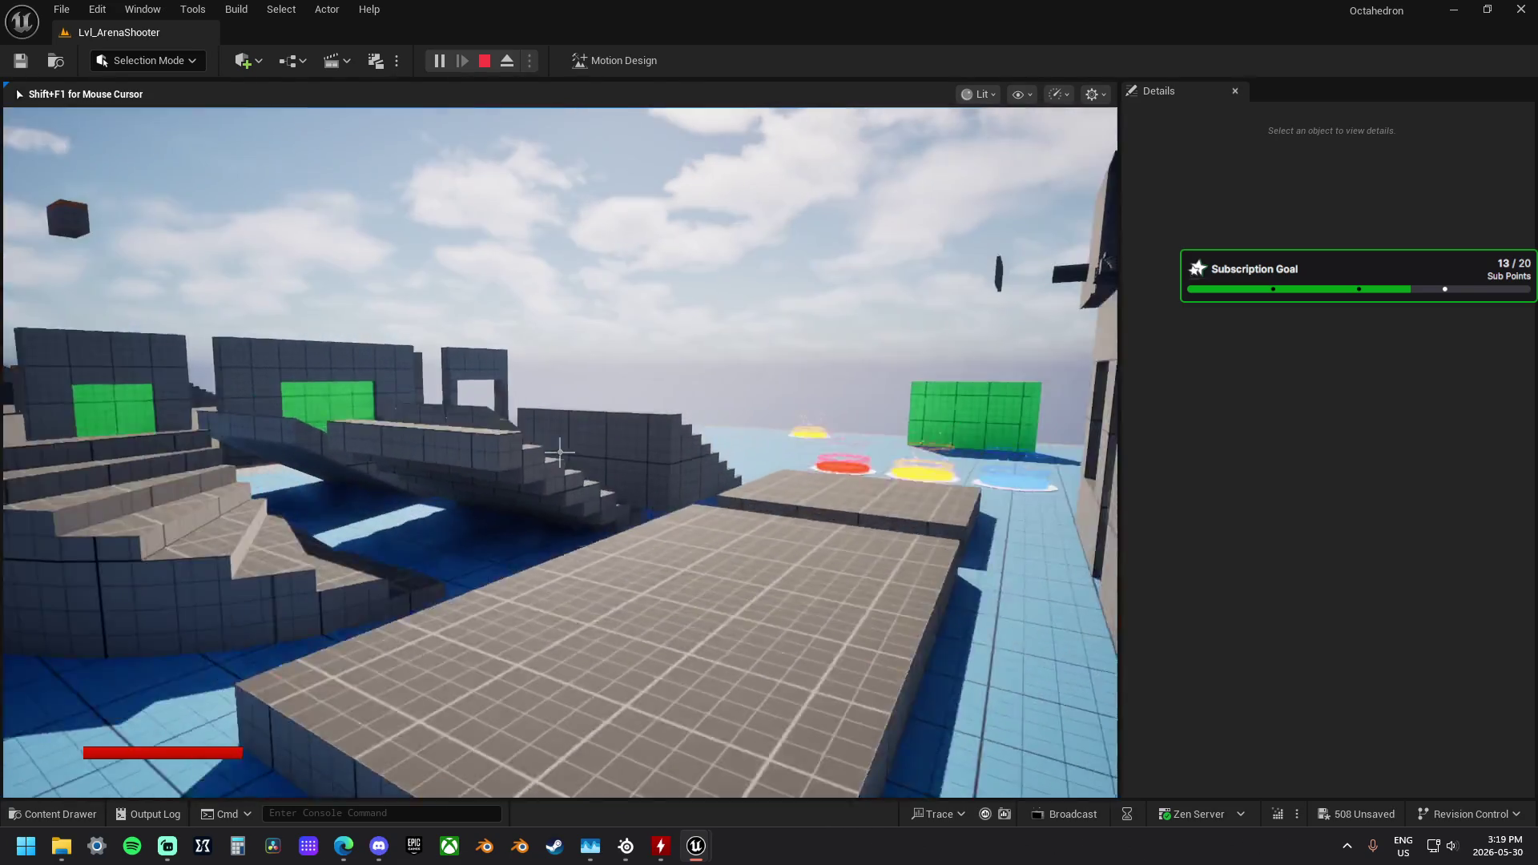
pyautogui.press('Escape')
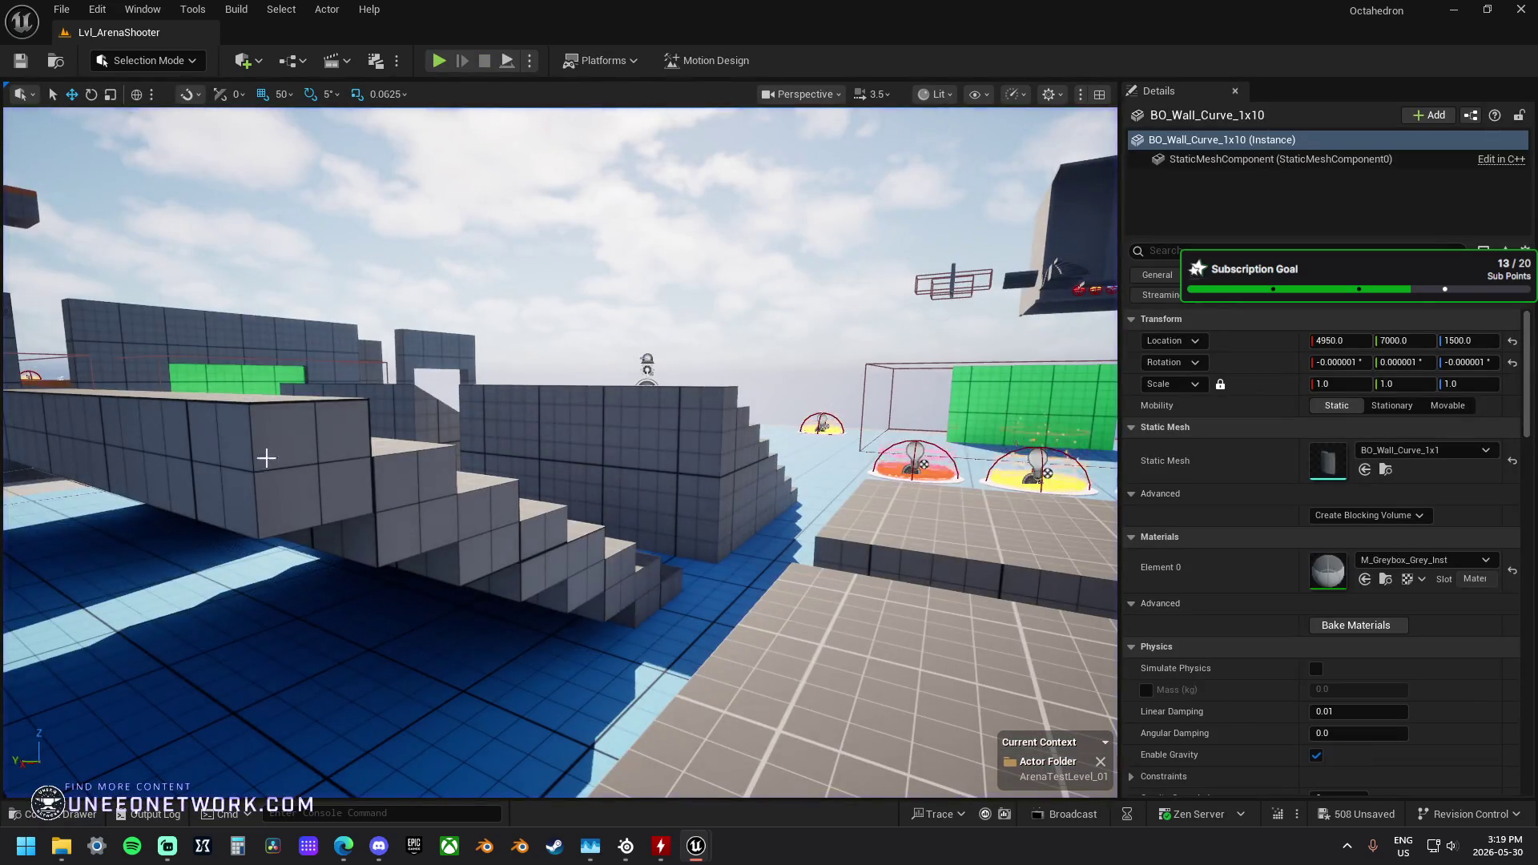
# Step: Fly the view out to the greybox structure and rise to look down on it
pyautogui.press('f')
pyautogui.press('s')
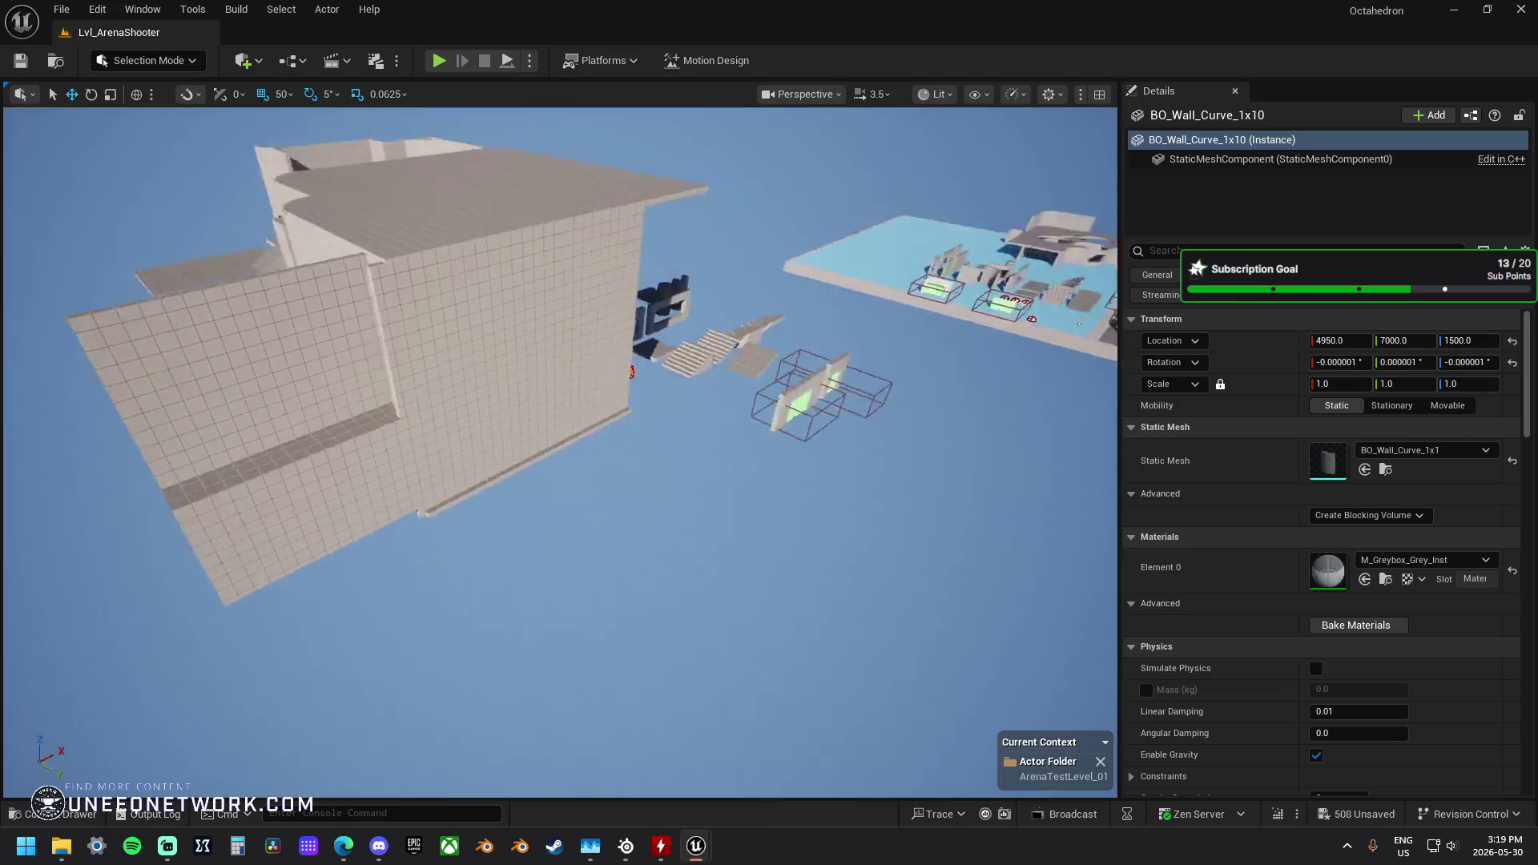
pyautogui.press('w')
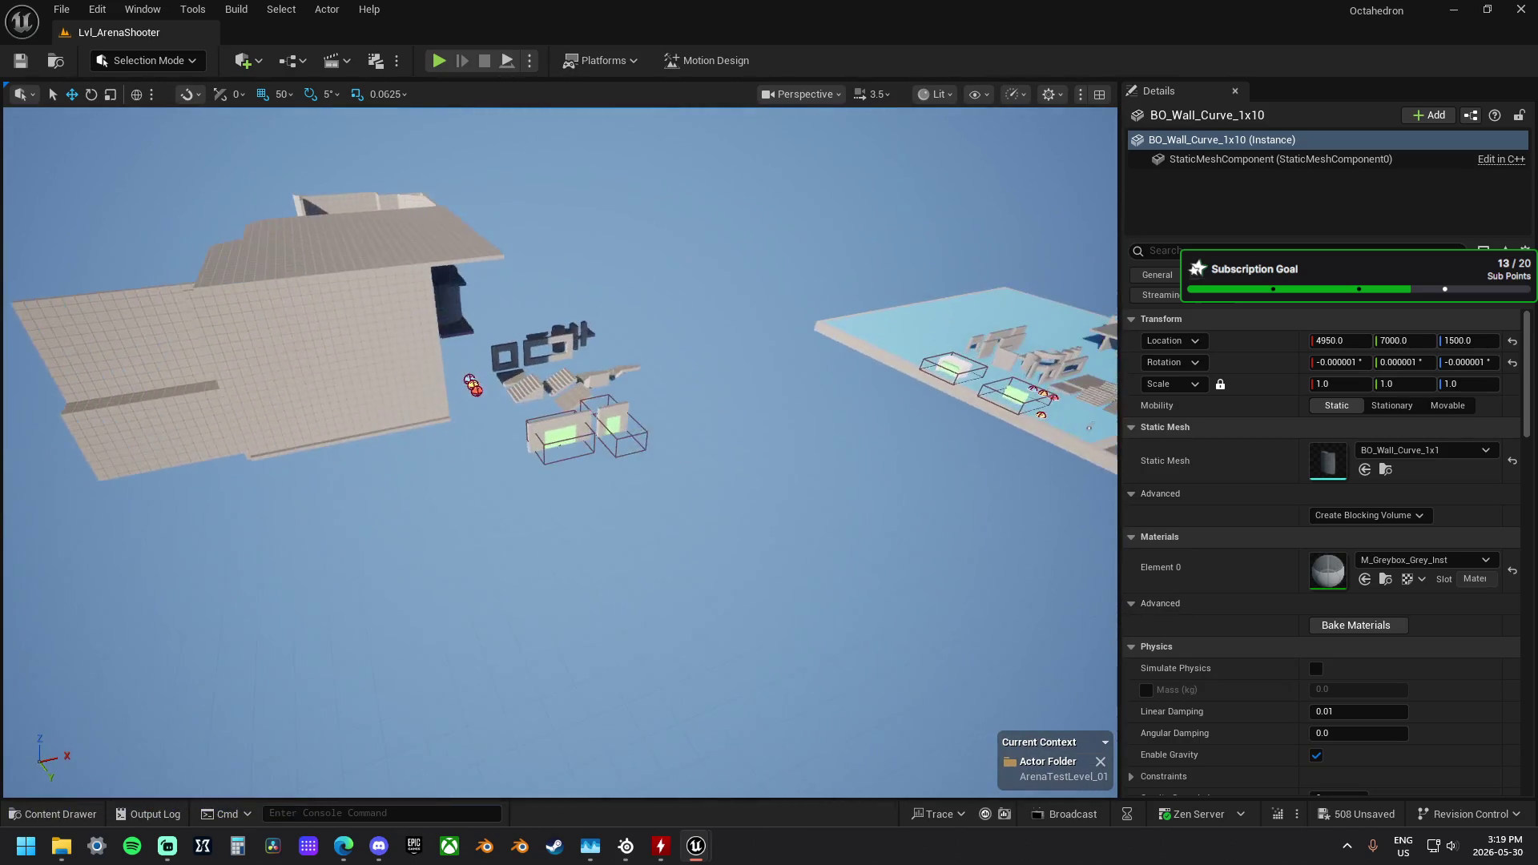
pyautogui.press('w')
pyautogui.press('a')
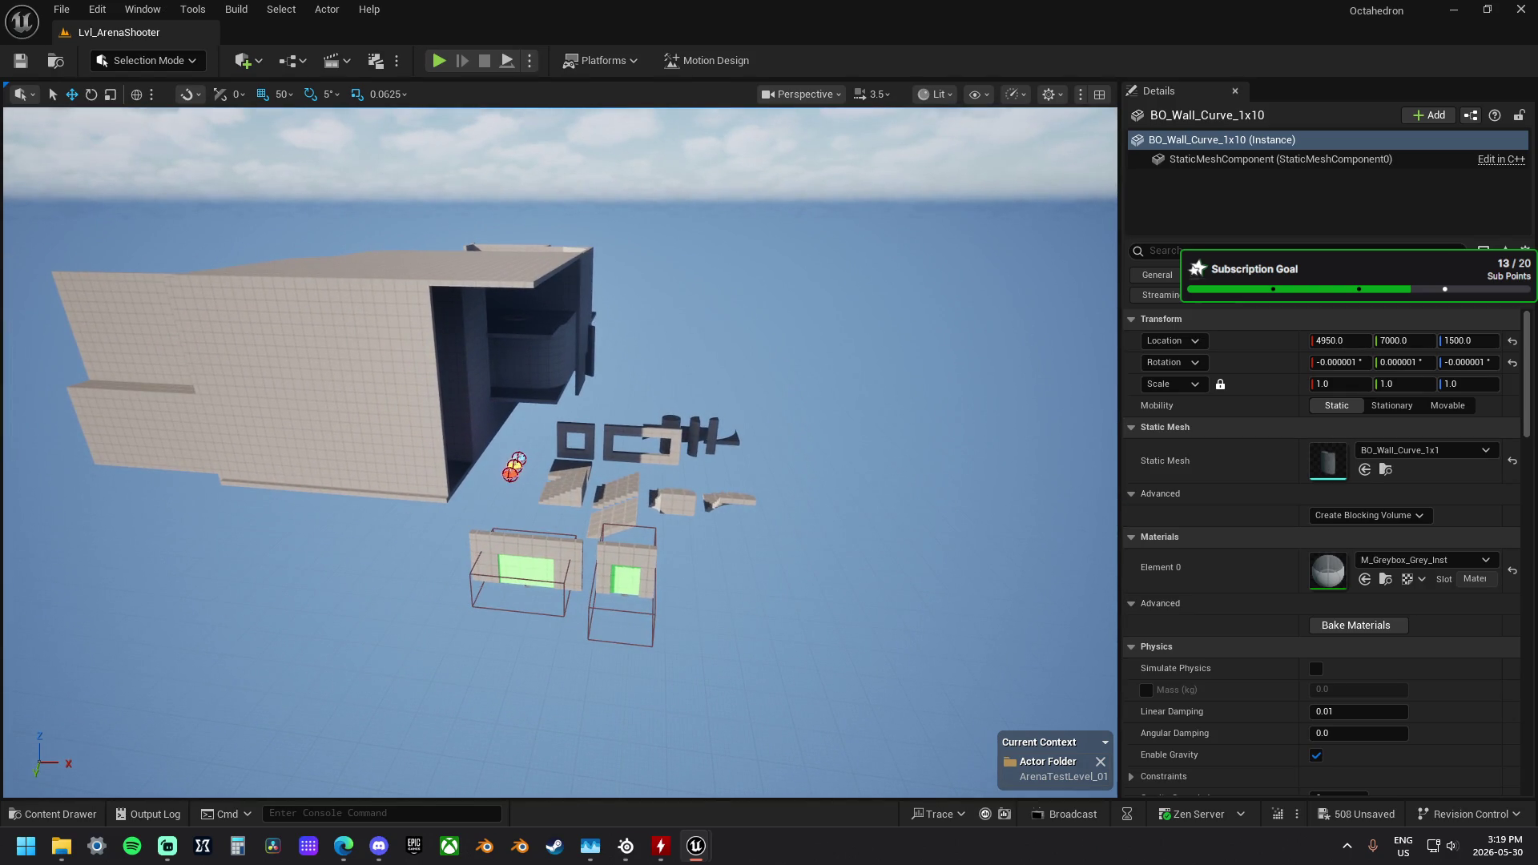
pyautogui.press('s')
pyautogui.press('e')
pyautogui.press('w')
pyautogui.press('w')
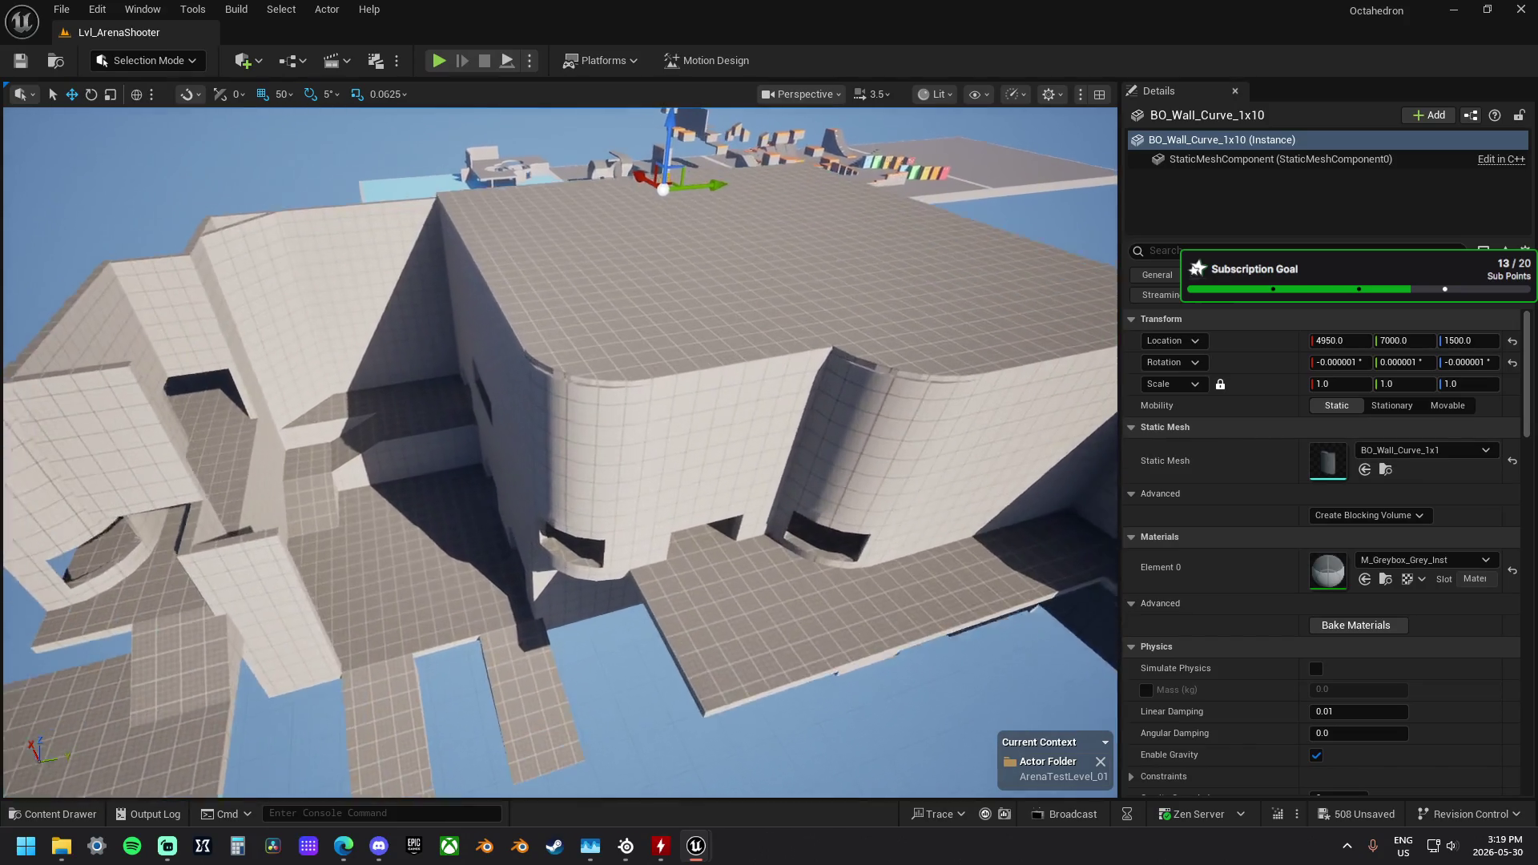
# Step: Orbit the structure from wider high angles to check the curved wall, then switch to Edge
pyautogui.press('s')
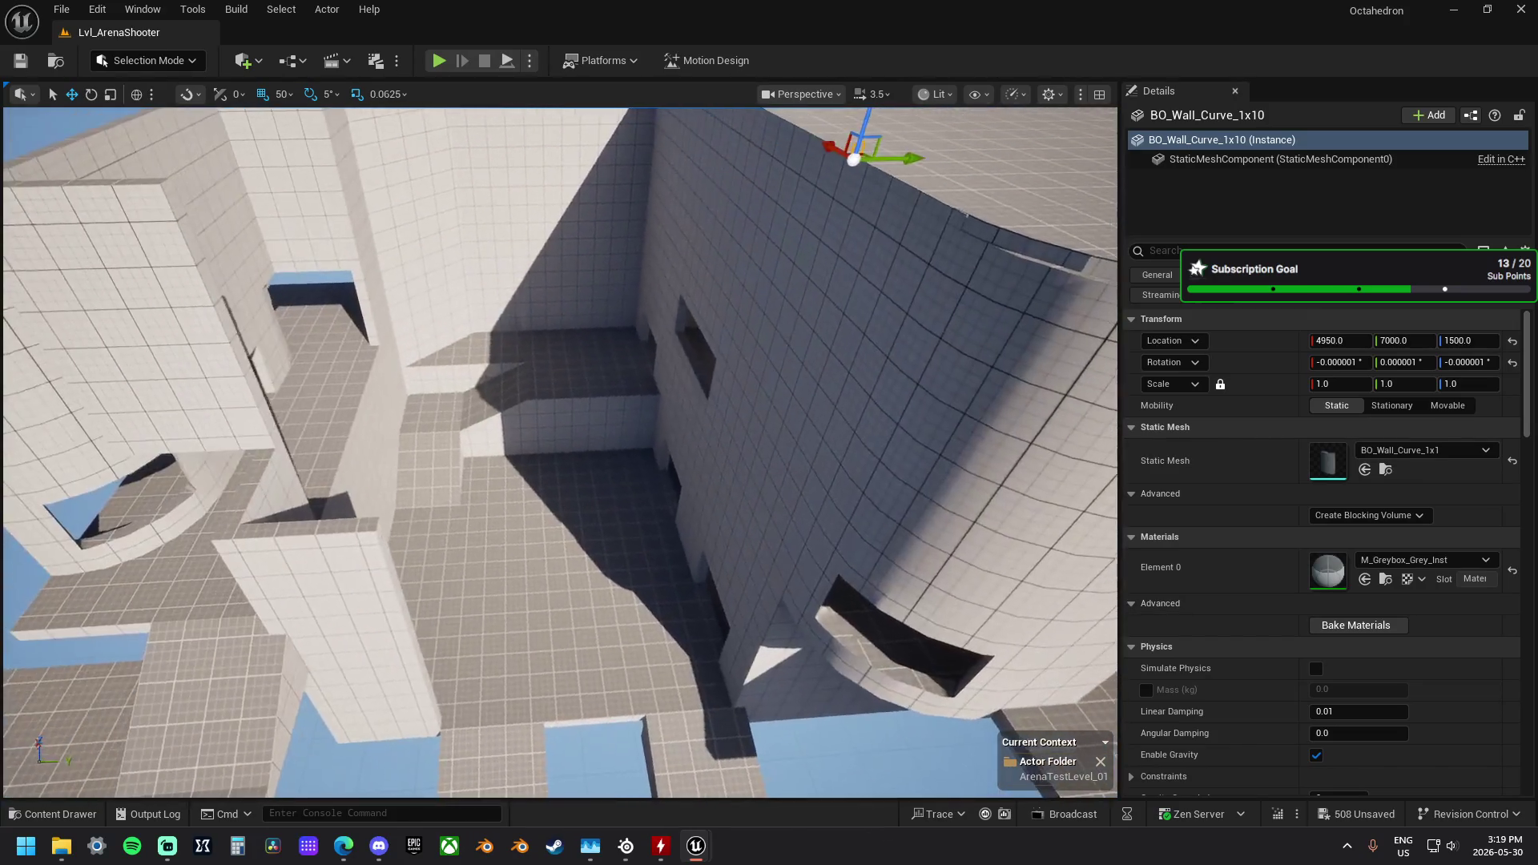
pyautogui.press('s')
pyautogui.press('d')
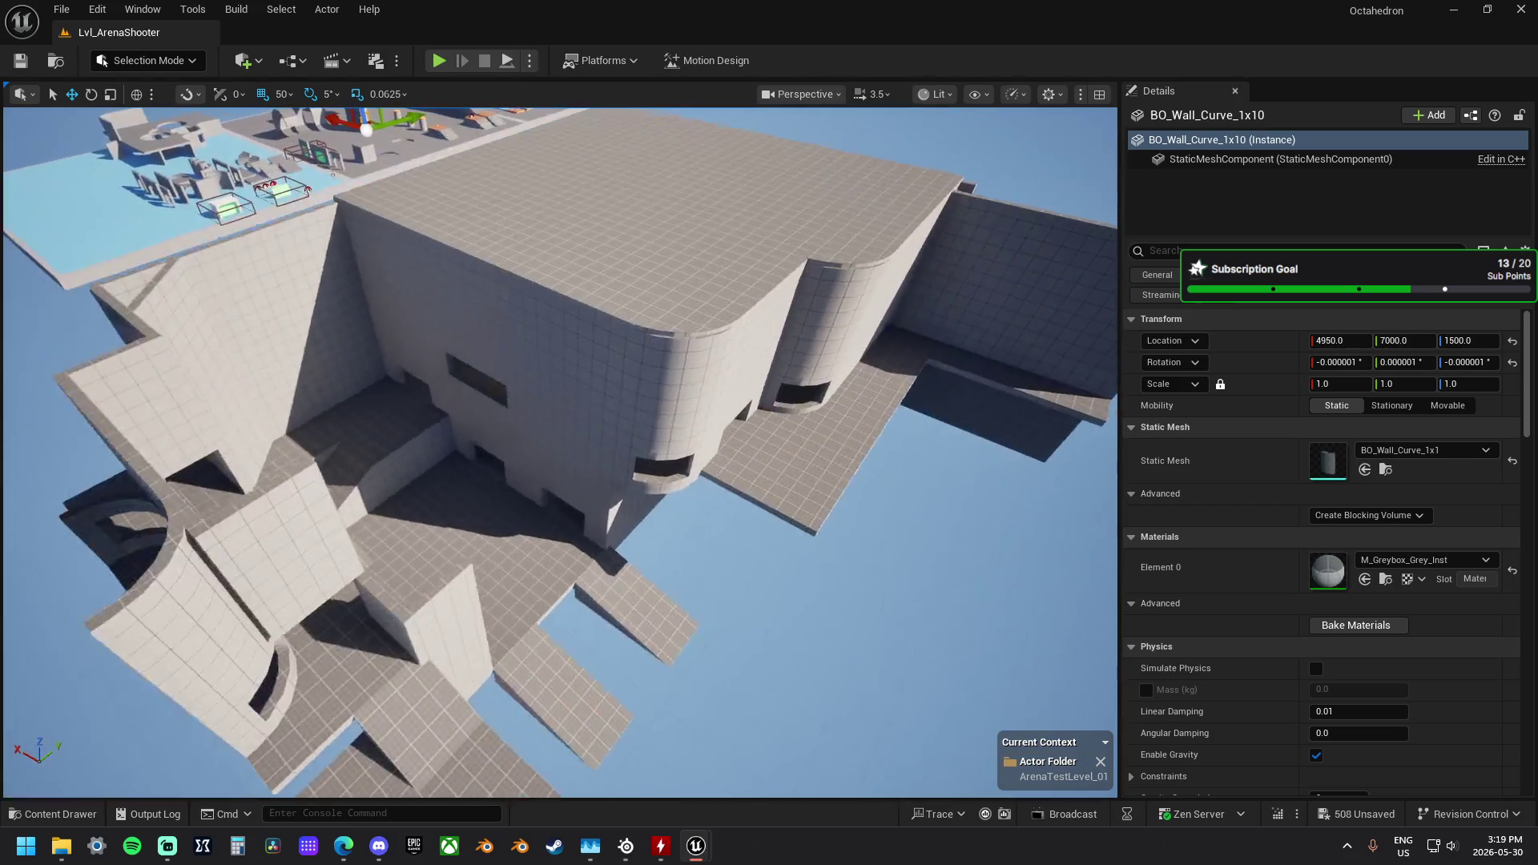
pyautogui.press('a')
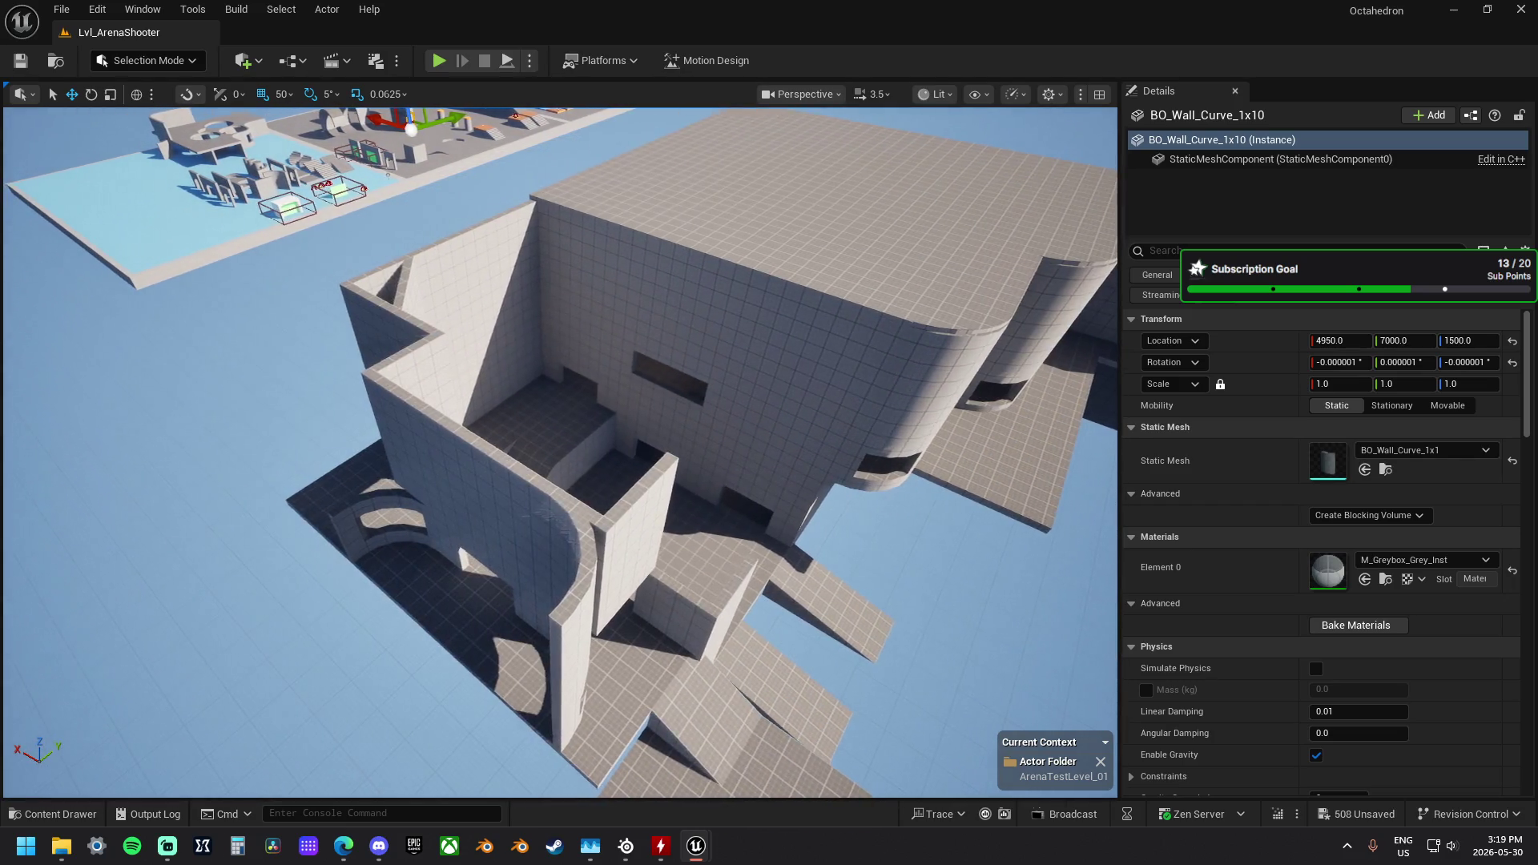
pyautogui.press('w')
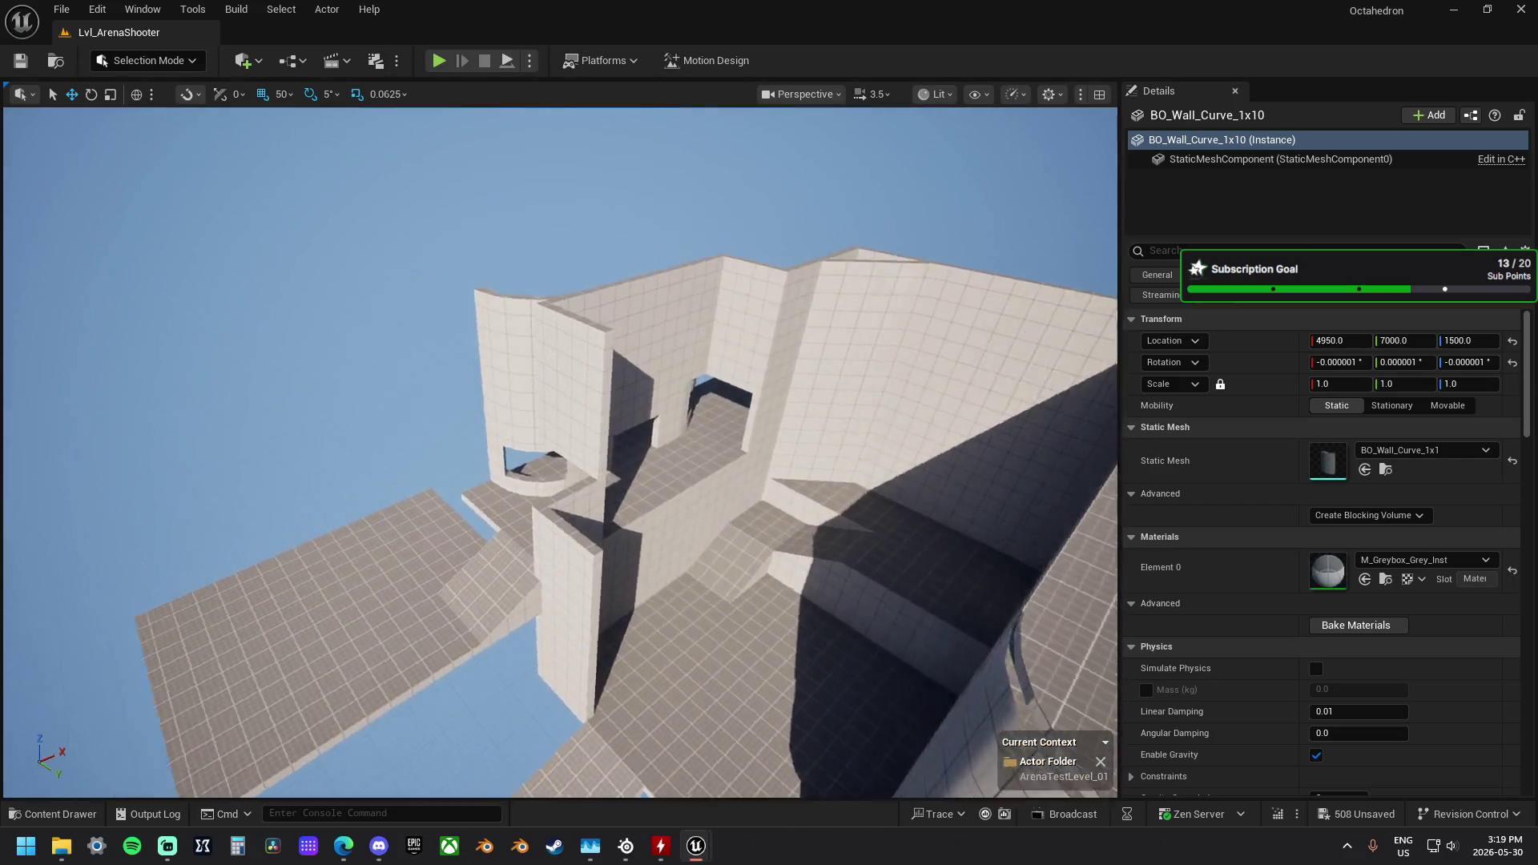
pyautogui.press('s')
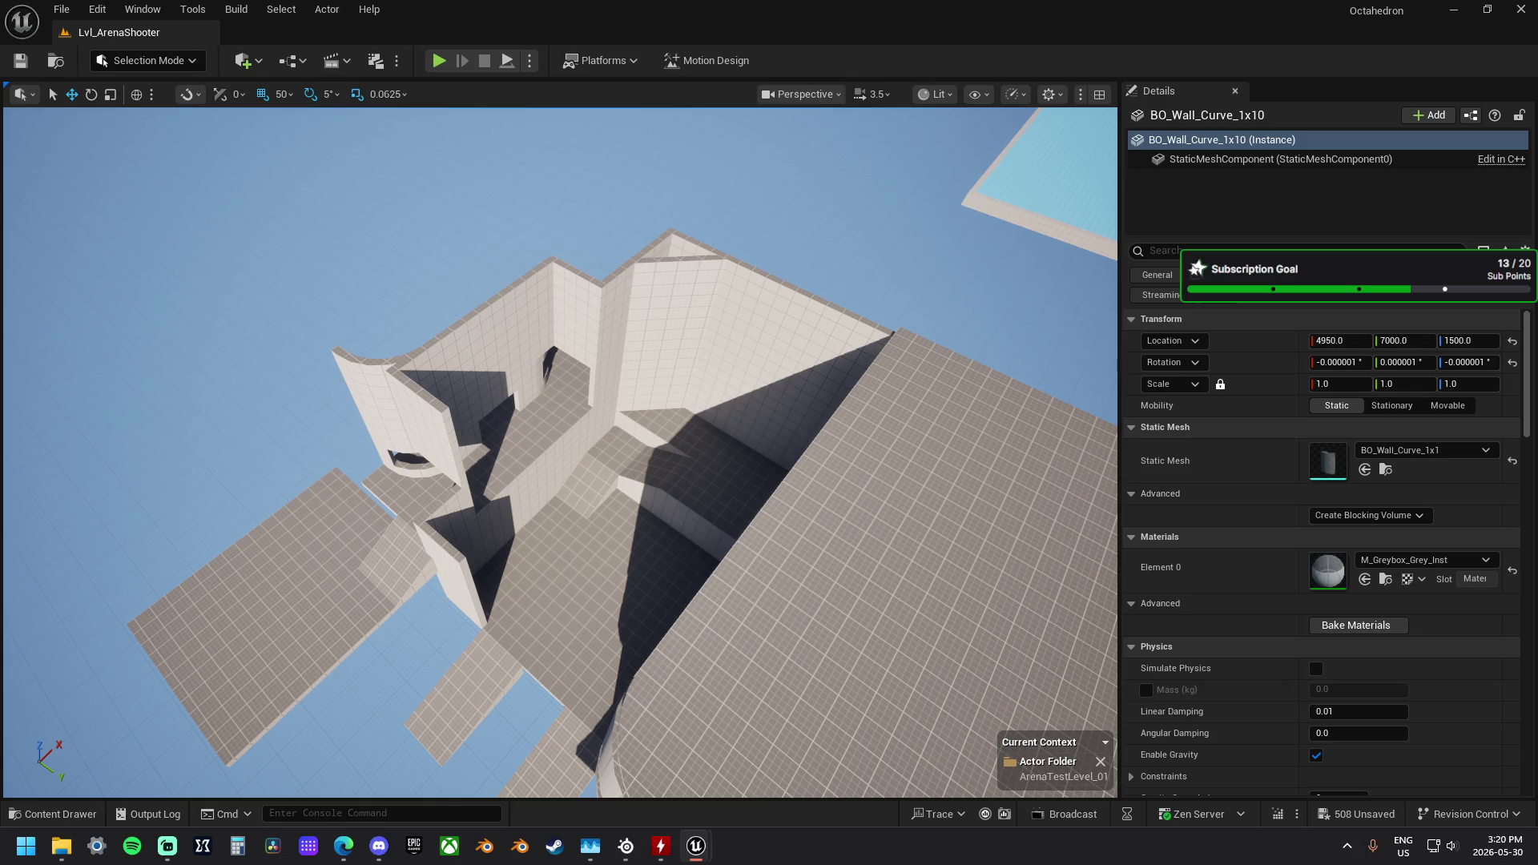
pyautogui.hotkey('alt', 'Tab')
# Step: Fly the camera down to the lower platforms and select floor piece BO_Floor_1x35
pyautogui.moveTo(573, 398); pyautogui.dragTo(557, 296)
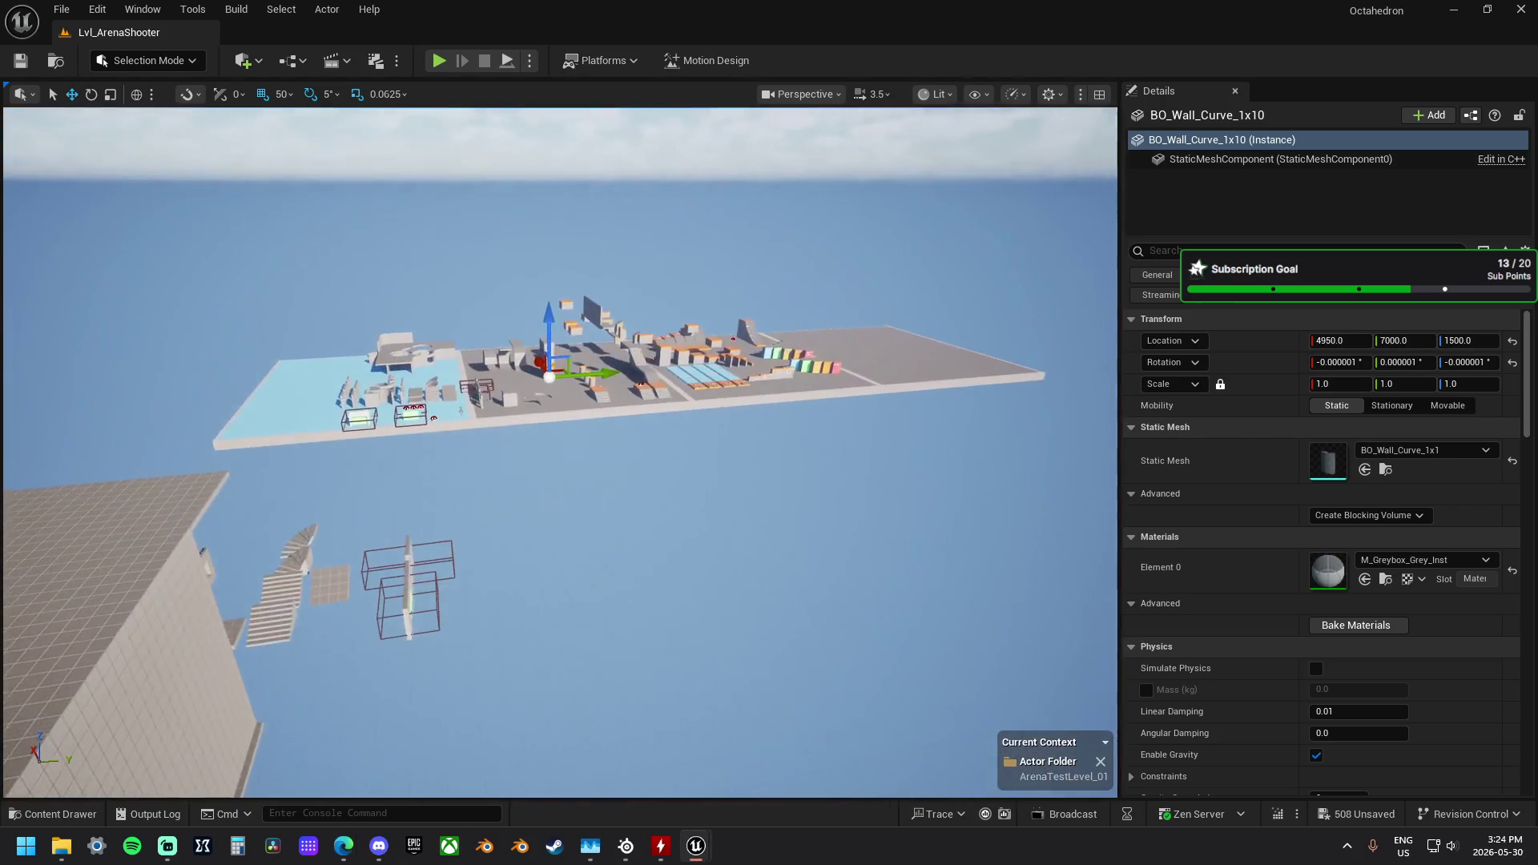
pyautogui.moveTo(635, 524); pyautogui.dragTo(638, 554)
pyautogui.click(521, 428)
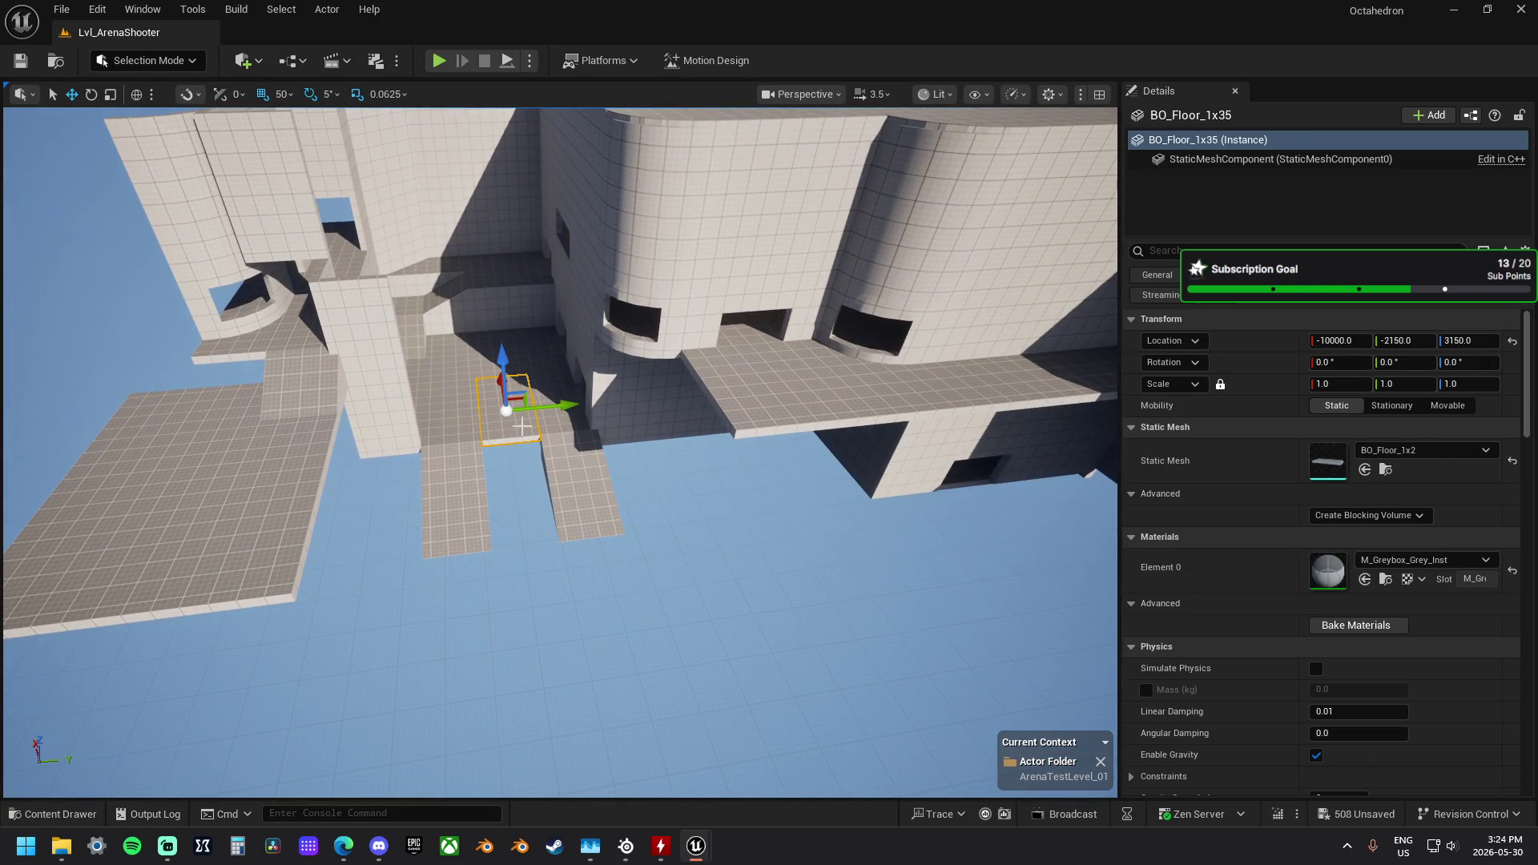
# Step: Select the two BO_Wall_1x2 panels beside the corner wall and slide them to X -11200
pyautogui.moveTo(465, 416); pyautogui.dragTo(464, 417)
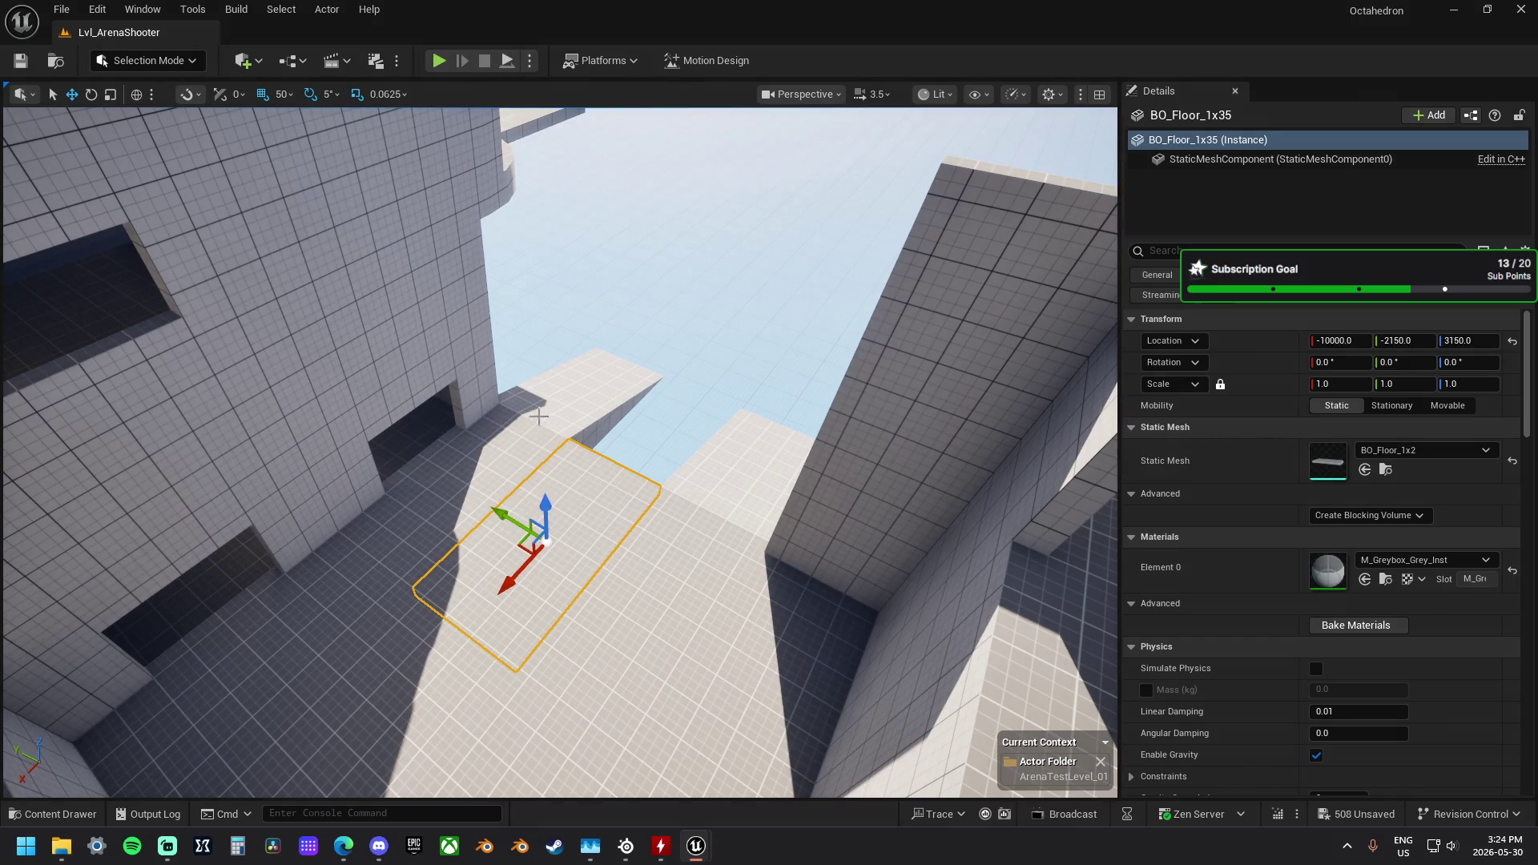
pyautogui.click(829, 528)
pyautogui.moveTo(828, 528); pyautogui.dragTo(829, 529)
pyautogui.moveTo(561, 452); pyautogui.dragTo(560, 452)
pyautogui.moveTo(840, 514); pyautogui.dragTo(840, 514)
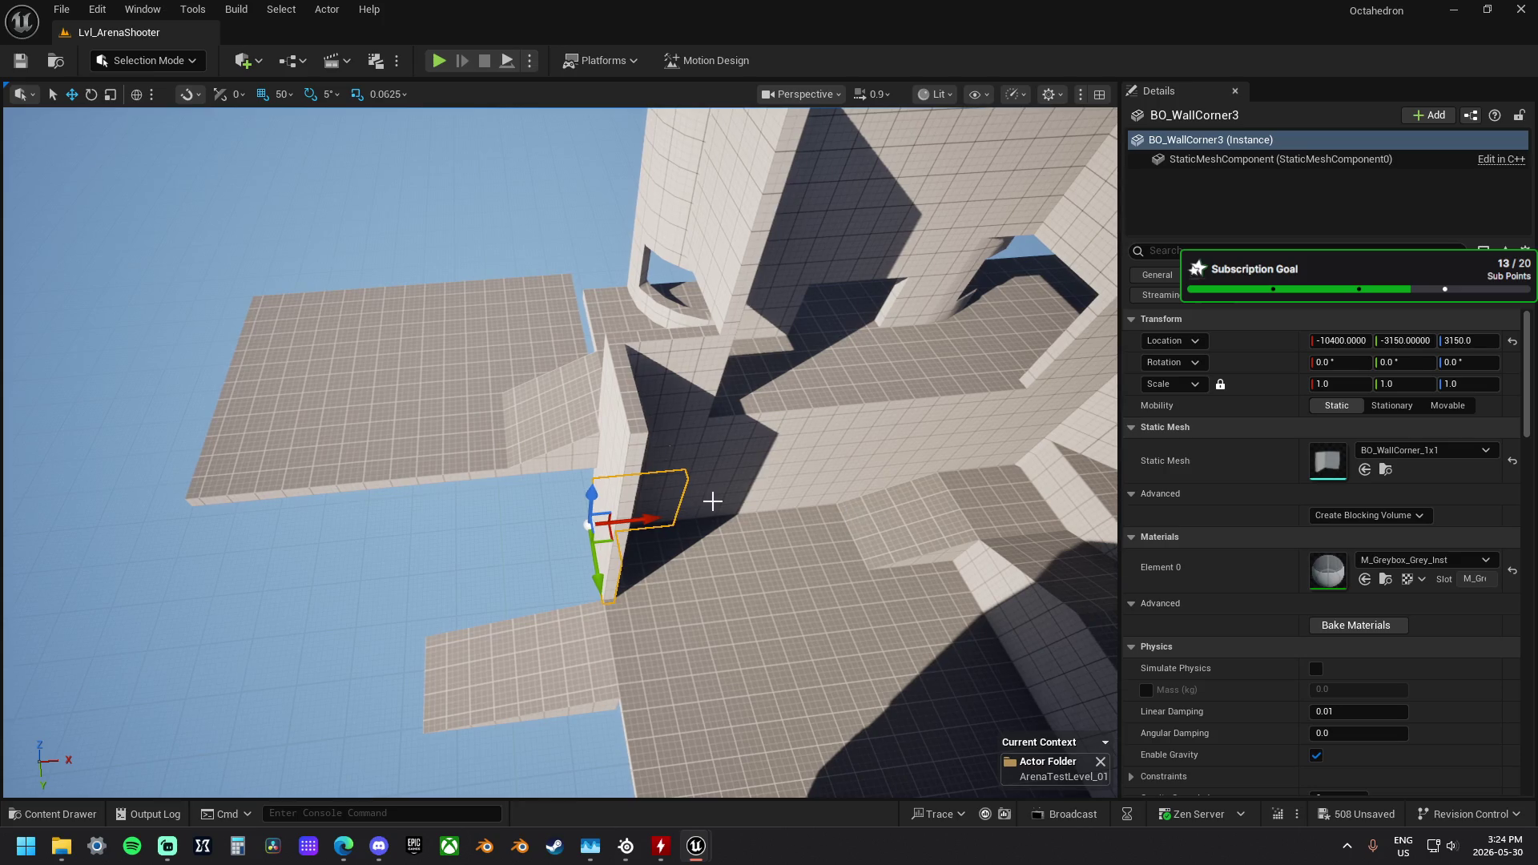
pyautogui.click(734, 446)
pyautogui.keyDown('ctrl'); pyautogui.click(748, 463); pyautogui.keyUp('ctrl')
pyautogui.moveTo(749, 464)
pyautogui.mouseDown()
pyautogui.moveTo(446, 457)
pyautogui.moveTo(481, 461)
pyautogui.moveTo(415, 509)
pyautogui.moveTo(295, 515)
pyautogui.moveTo(247, 538)
pyautogui.moveTo(248, 577)
pyautogui.mouseUp()
# Step: Shift BO_Wall_1x85 along X and select the wall beneath the left ledge
pyautogui.moveTo(560, 448)
pyautogui.mouseDown()
pyautogui.moveTo(544, 488)
pyautogui.moveTo(544, 472)
pyautogui.moveTo(619, 535)
pyautogui.mouseUp()
pyautogui.click(509, 507)
pyautogui.click(450, 517)
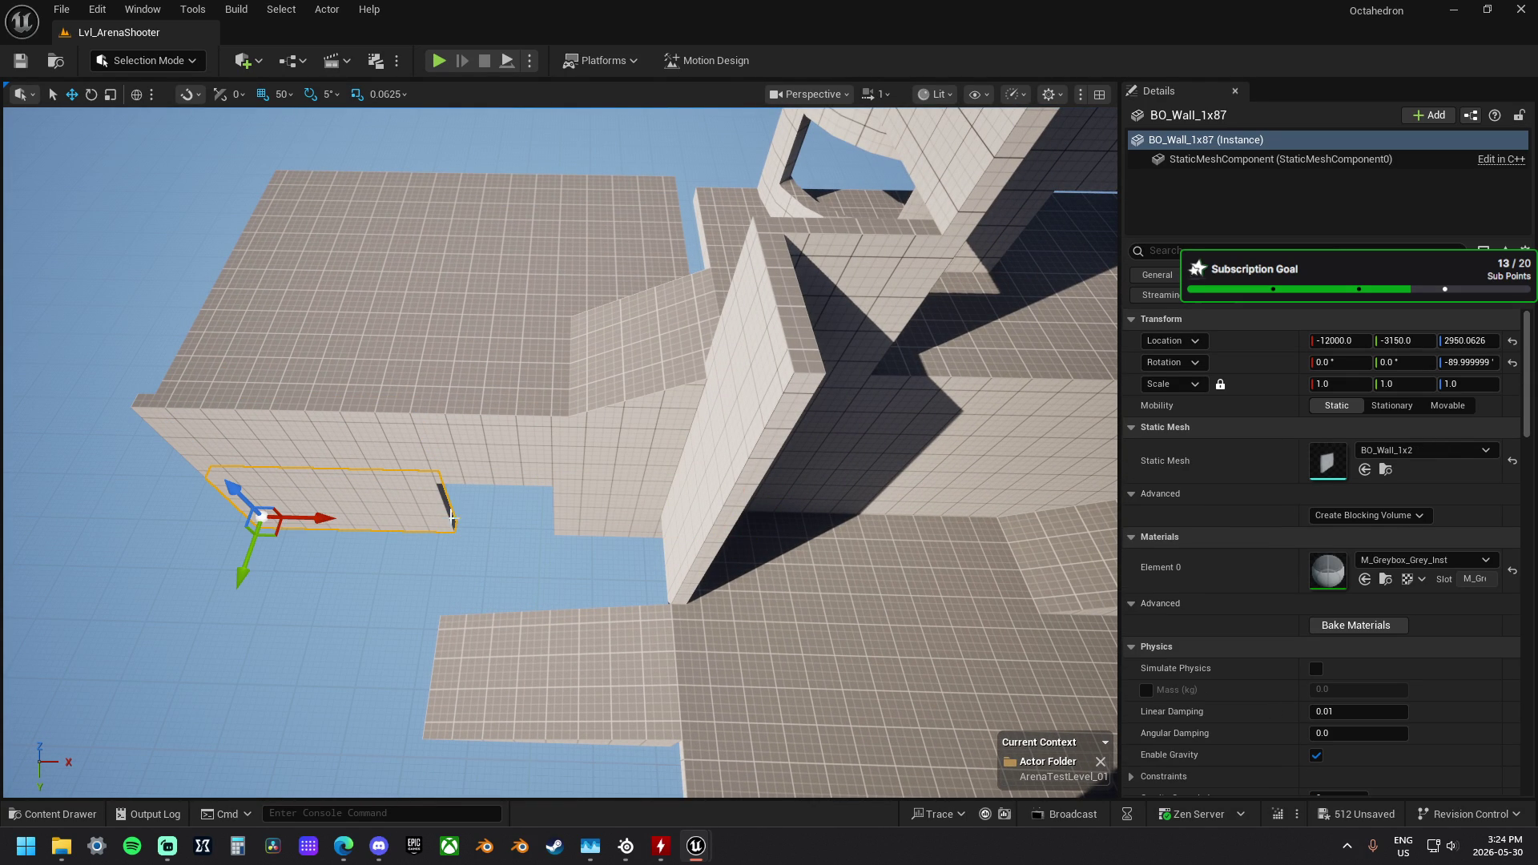
# Step: Shorten the wall, duplicate it turned 180°, and stretch the copy to 1.5 along Y
pyautogui.press('r')
pyautogui.moveTo(324, 521)
pyautogui.mouseDown()
pyautogui.moveTo(276, 521)
pyautogui.moveTo(496, 519)
pyautogui.moveTo(389, 519)
pyautogui.moveTo(428, 504)
pyautogui.moveTo(370, 423)
pyautogui.mouseUp()
pyautogui.press('w')
pyautogui.press('e')
pyautogui.press('w')
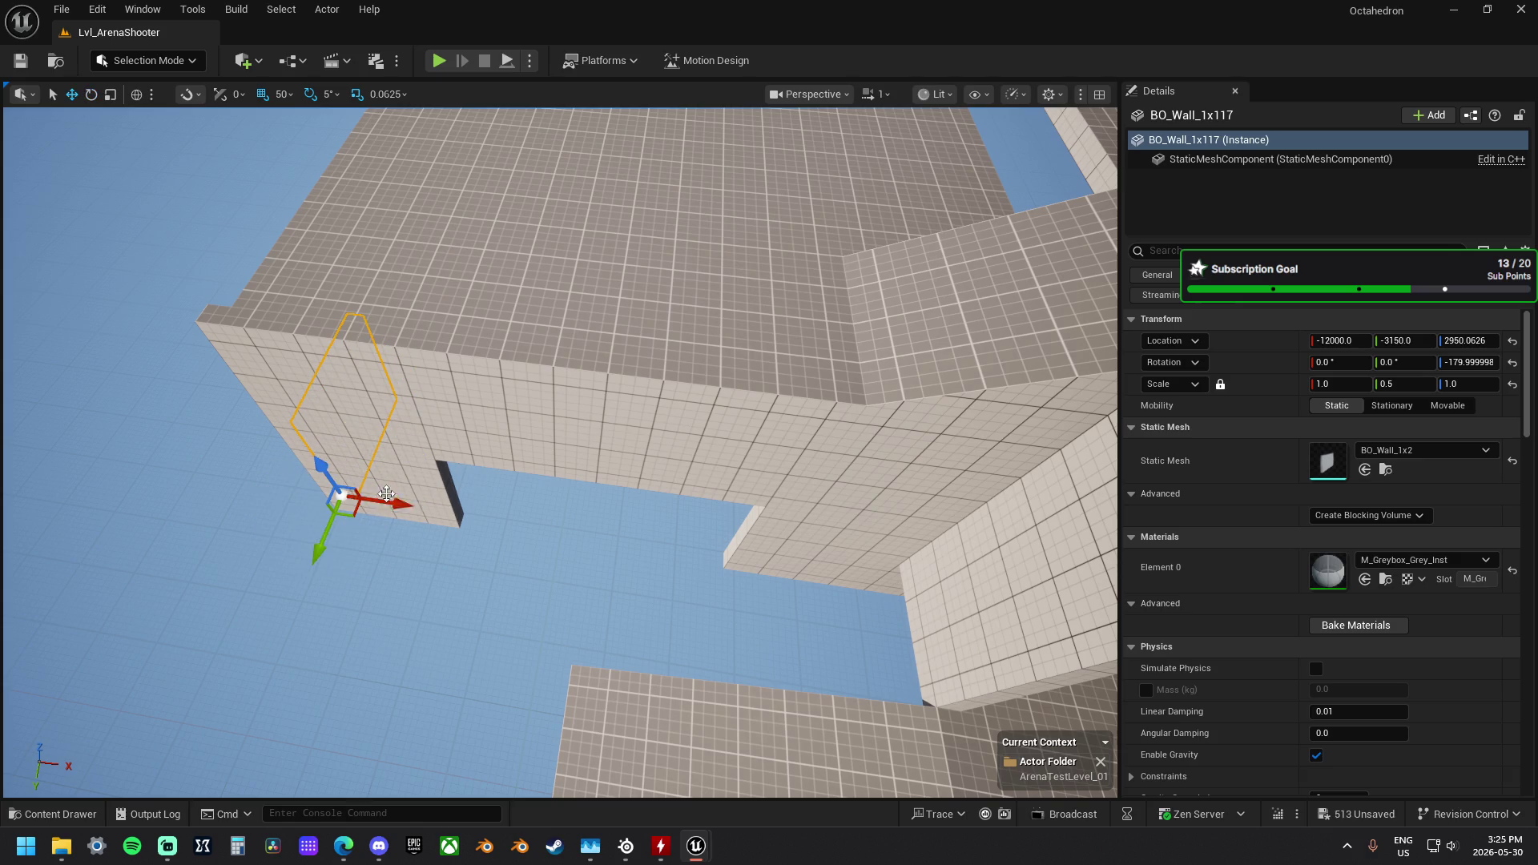
pyautogui.moveTo(329, 547); pyautogui.dragTo(322, 556)
pyautogui.scroll(2, 561, 448)
pyautogui.moveTo(560, 448); pyautogui.dragTo(560, 480)
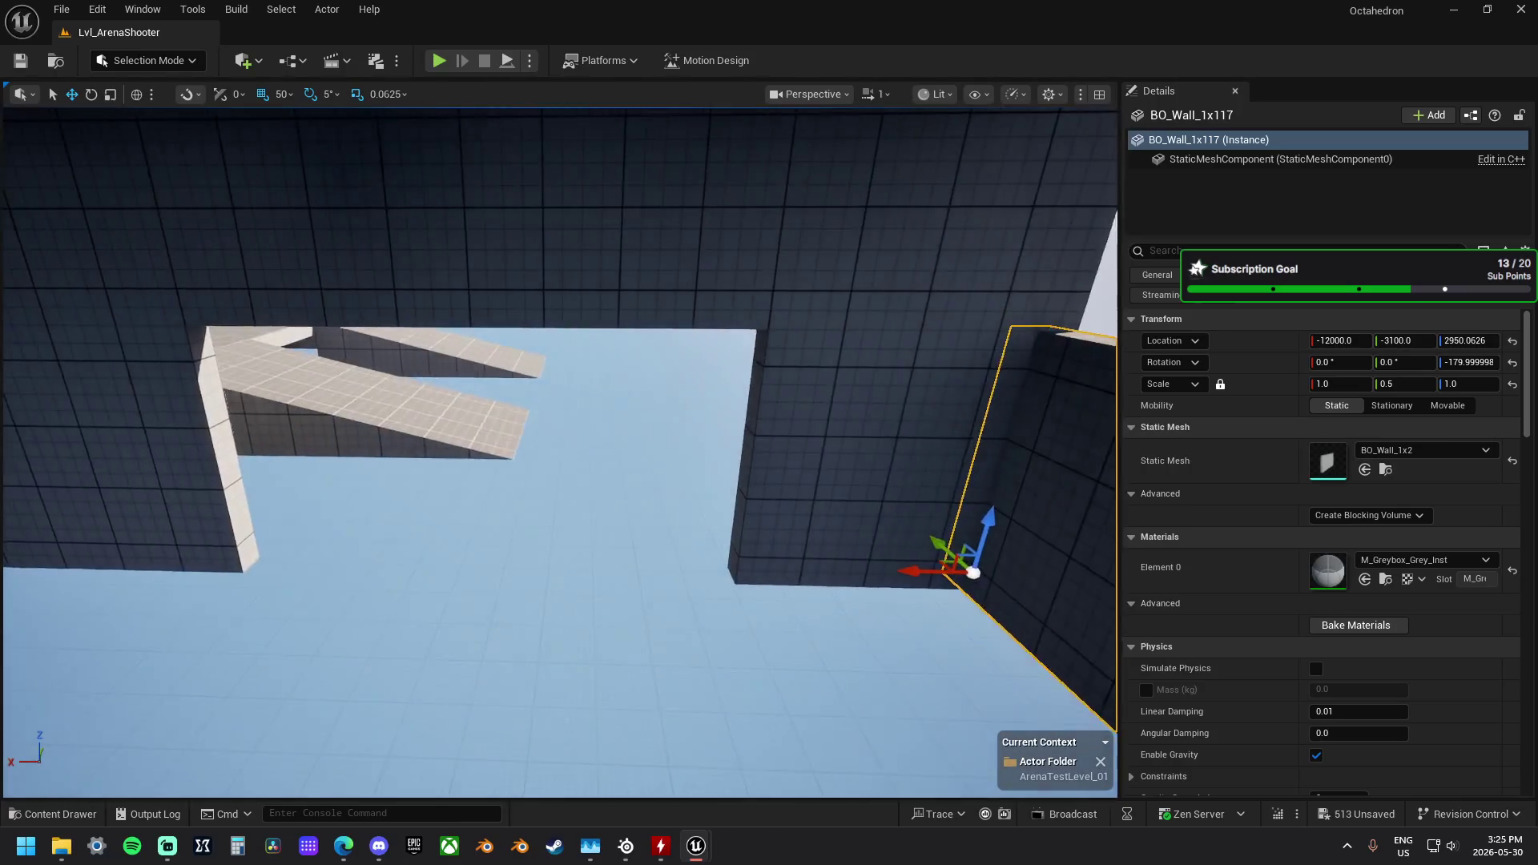
pyautogui.moveTo(368, 527); pyautogui.dragTo(402, 437)
pyautogui.moveTo(465, 579)
pyautogui.mouseDown()
pyautogui.moveTo(577, 582)
pyautogui.moveTo(448, 560)
pyautogui.moveTo(433, 545)
pyautogui.moveTo(465, 513)
pyautogui.moveTo(413, 578)
pyautogui.mouseUp()
# Step: Copy floor tile BO_Floor_1x43 further along Y to extend the lower floor
pyautogui.click(472, 408)
pyautogui.moveTo(473, 408)
pyautogui.mouseDown()
pyautogui.moveTo(368, 413)
pyautogui.moveTo(308, 452)
pyautogui.moveTo(332, 444)
pyautogui.mouseUp()
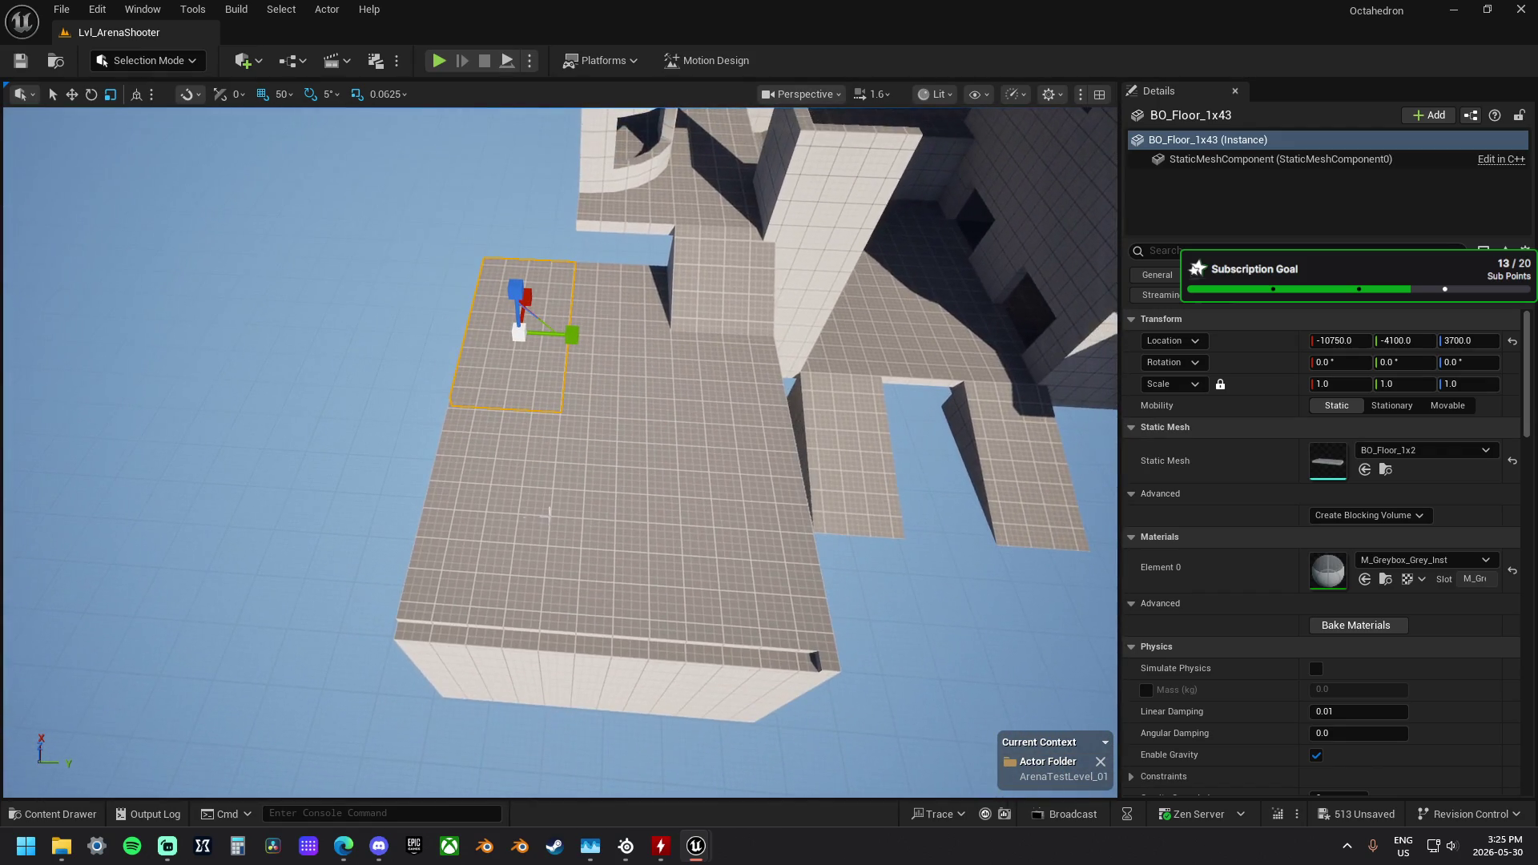
pyautogui.click(524, 506)
pyautogui.keyDown('ctrl'); pyautogui.click(525, 506); pyautogui.keyUp('ctrl')
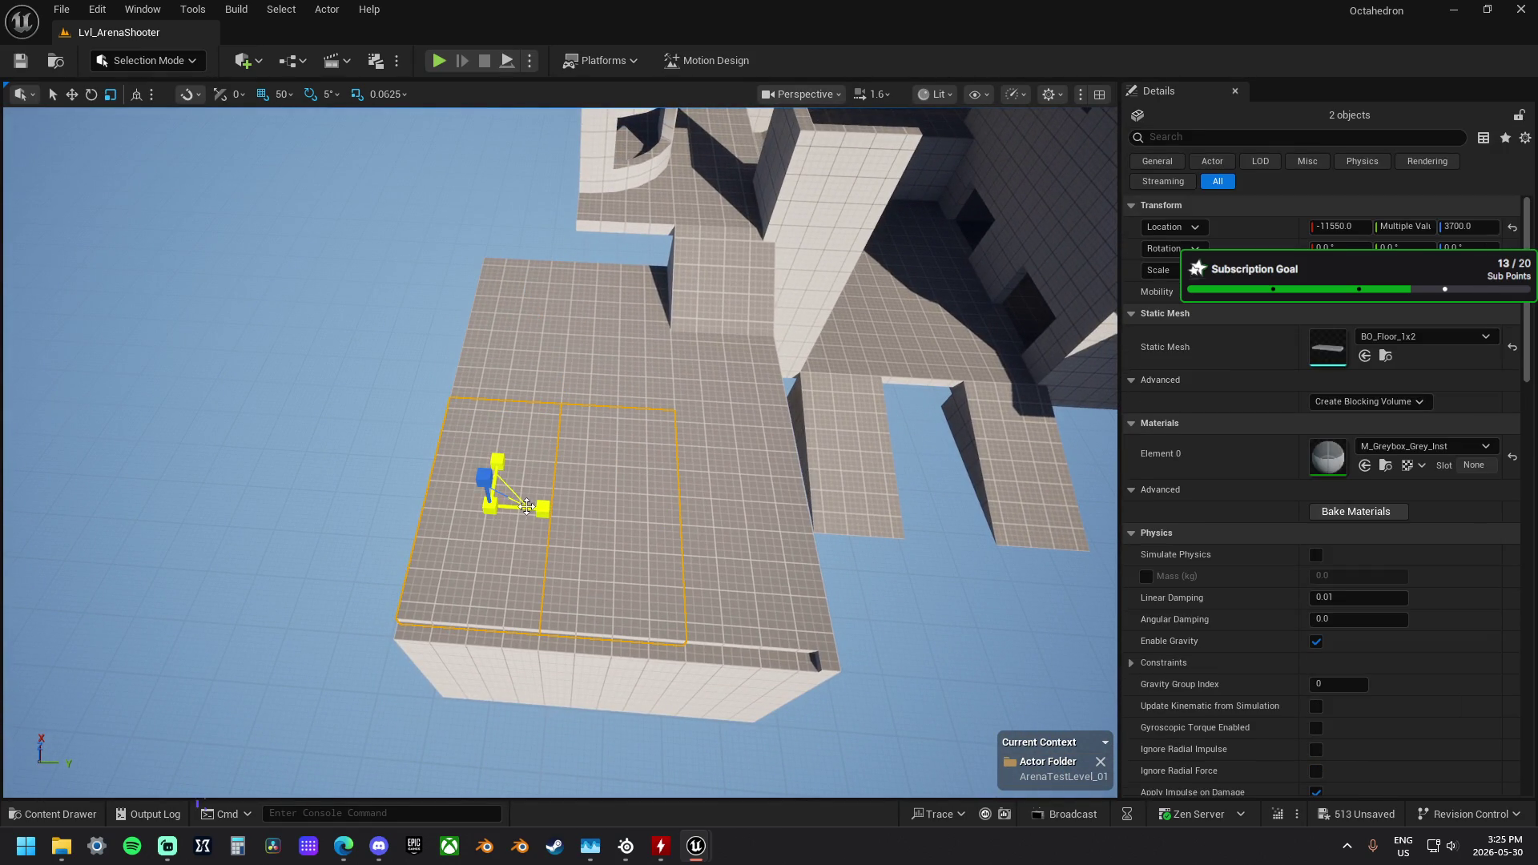
pyautogui.press('Delete')
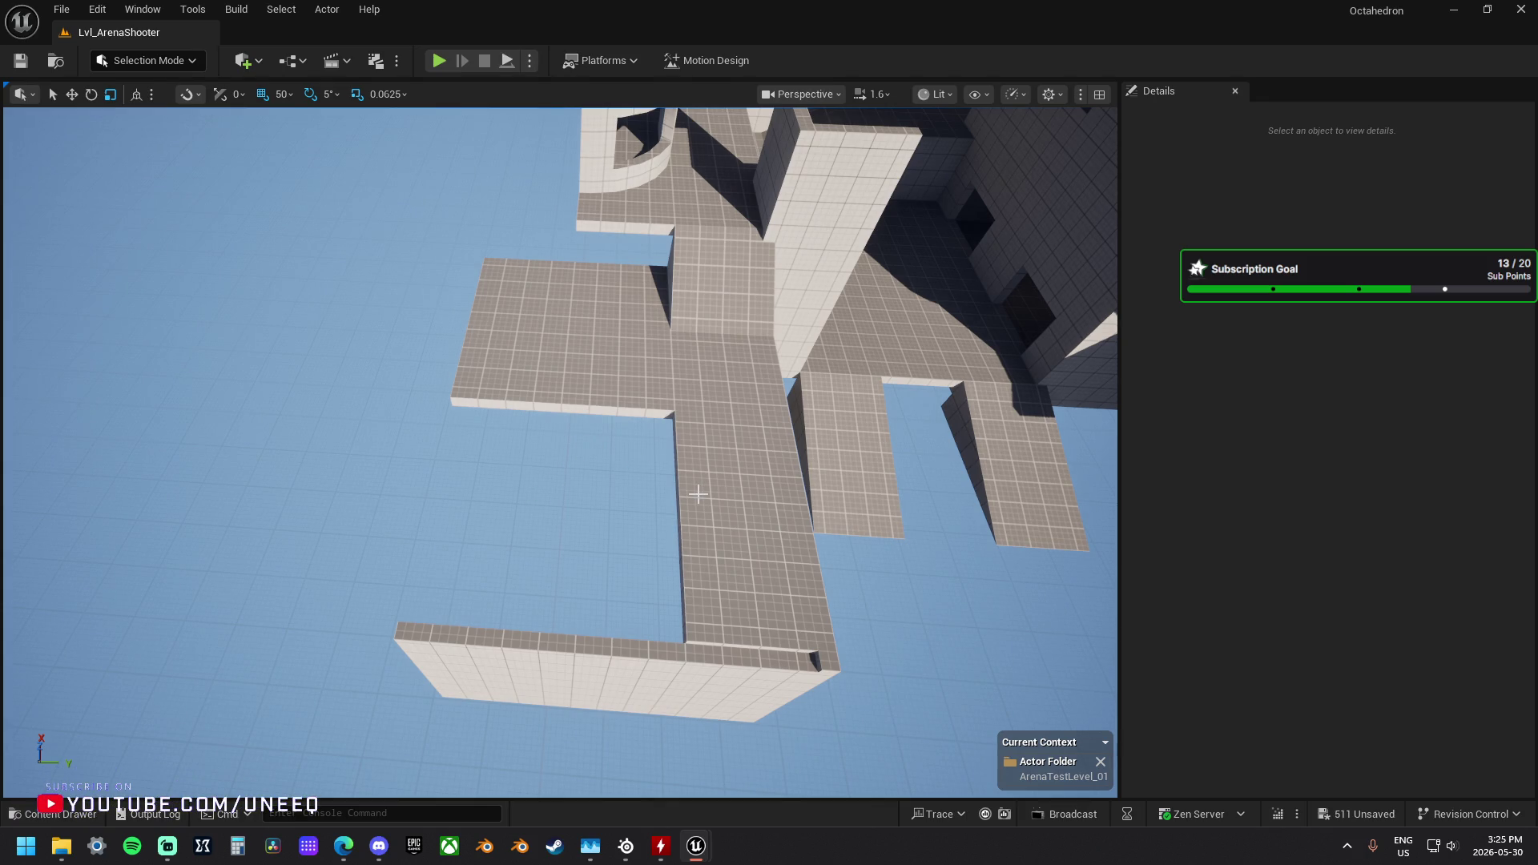
pyautogui.hotkey('ctrl', 'z')
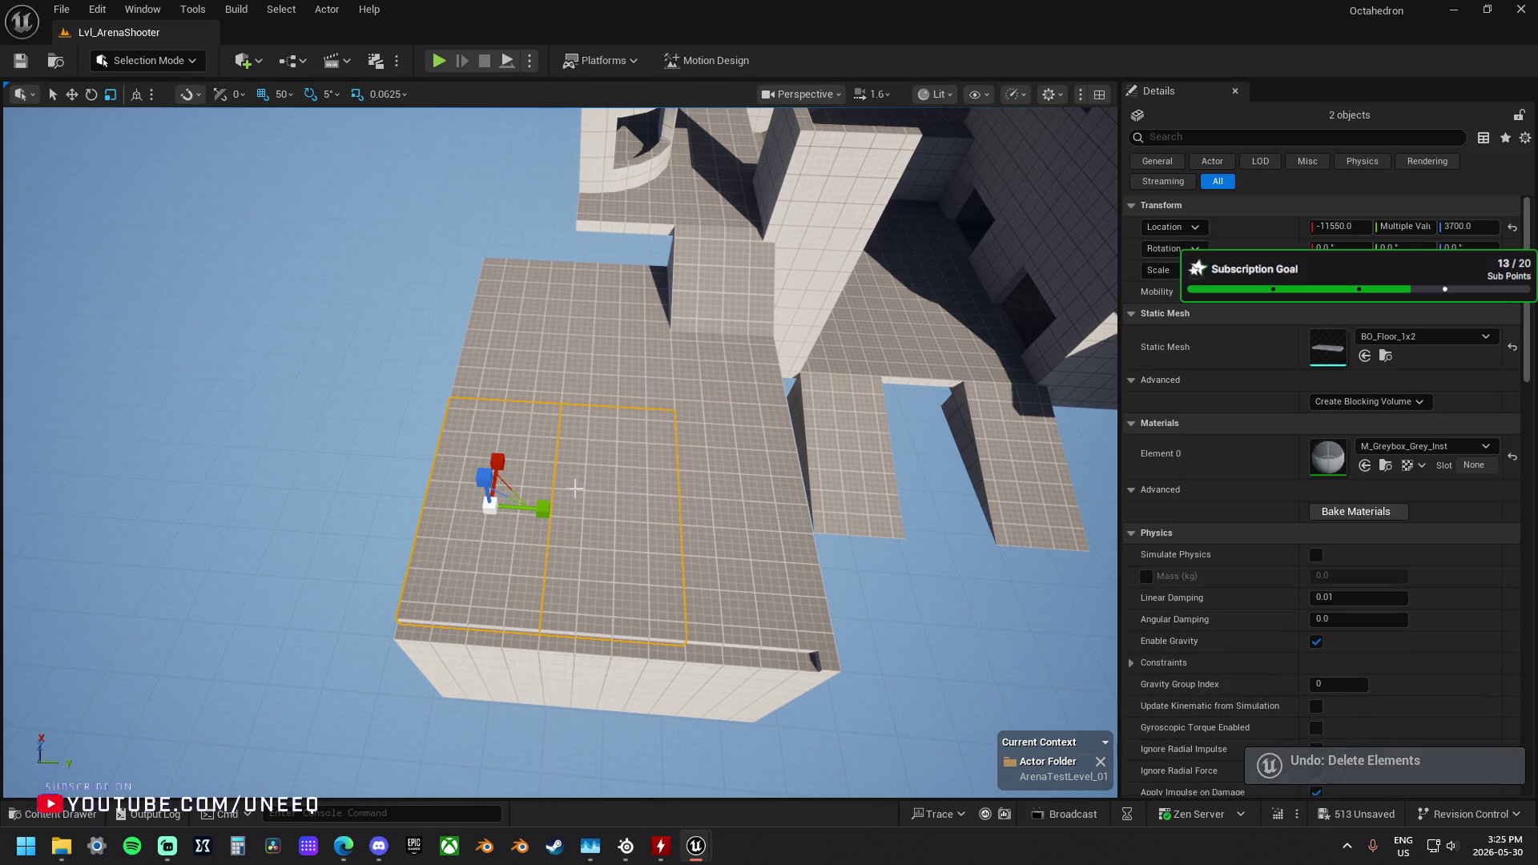
pyautogui.click(609, 536)
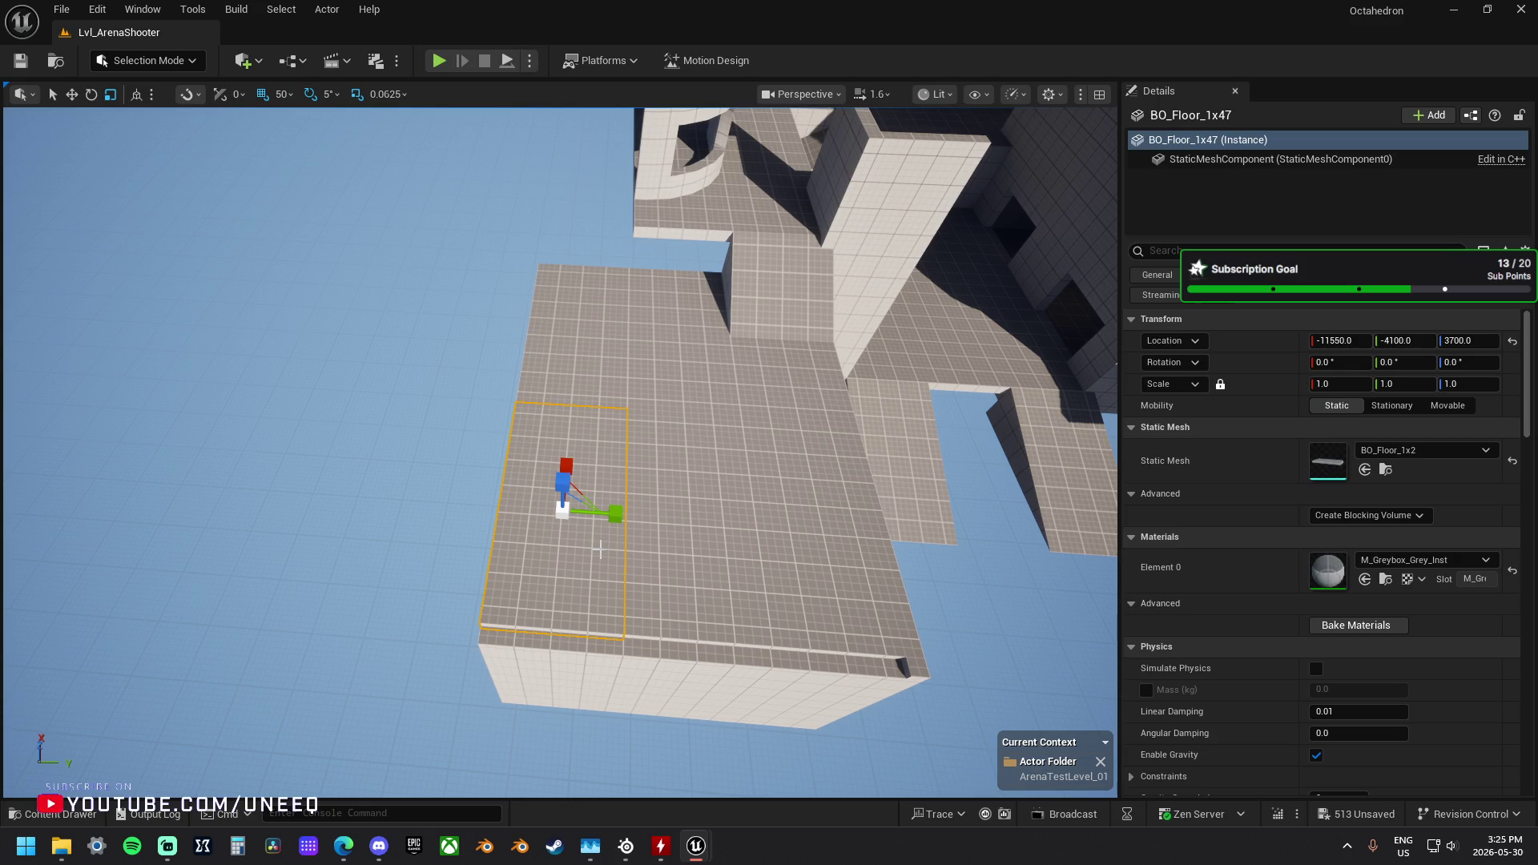
pyautogui.moveTo(609, 535)
pyautogui.mouseDown()
pyautogui.moveTo(604, 552)
pyautogui.moveTo(863, 535)
pyautogui.moveTo(487, 479)
pyautogui.moveTo(504, 482)
pyautogui.mouseUp()
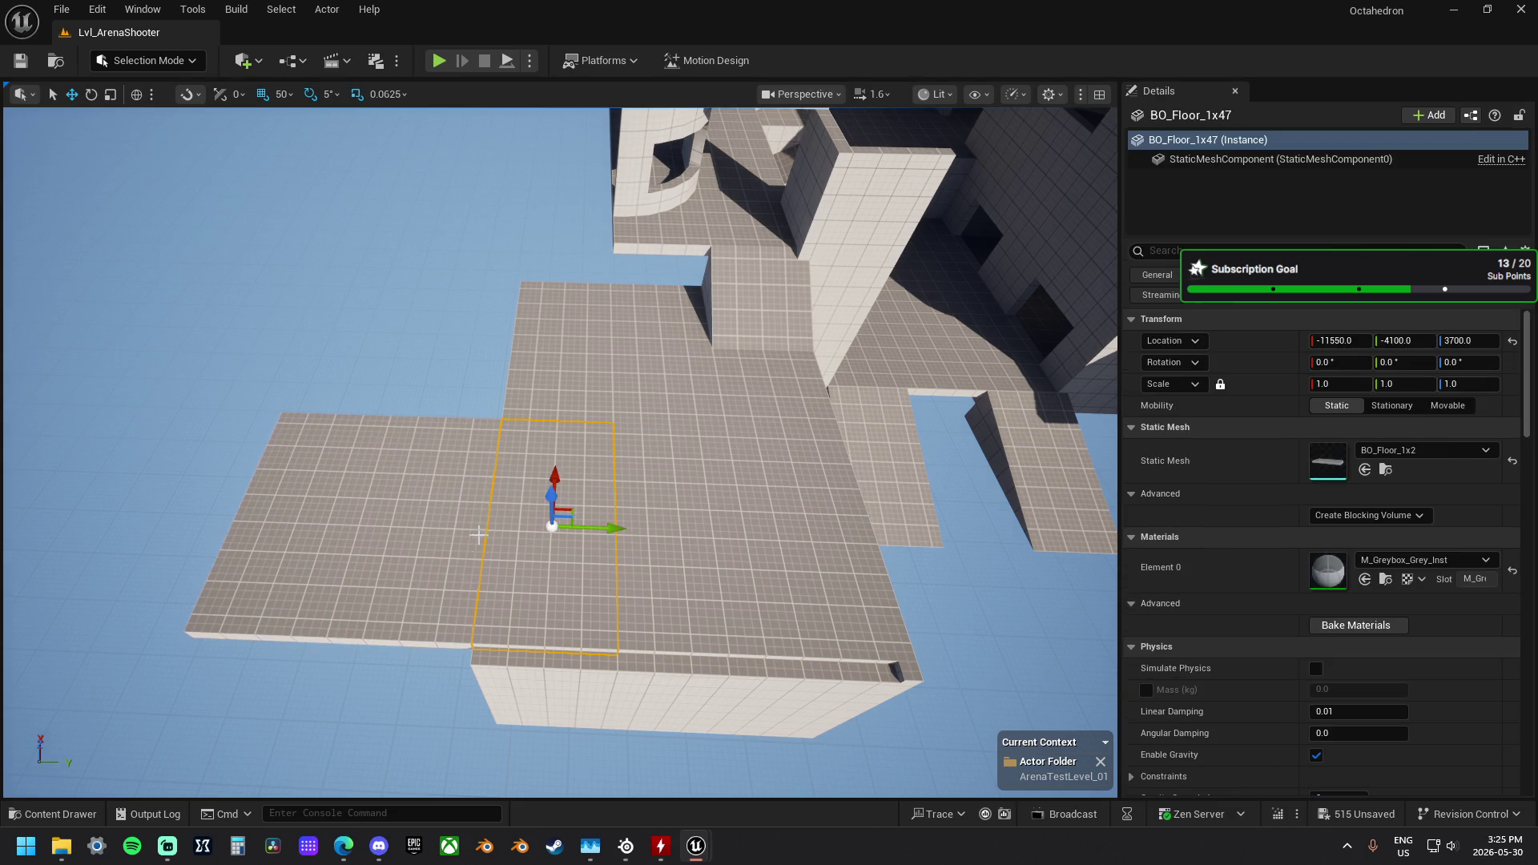
pyautogui.hotkey('ctrl', 'z')
pyautogui.hotkey('ctrl', 'z')
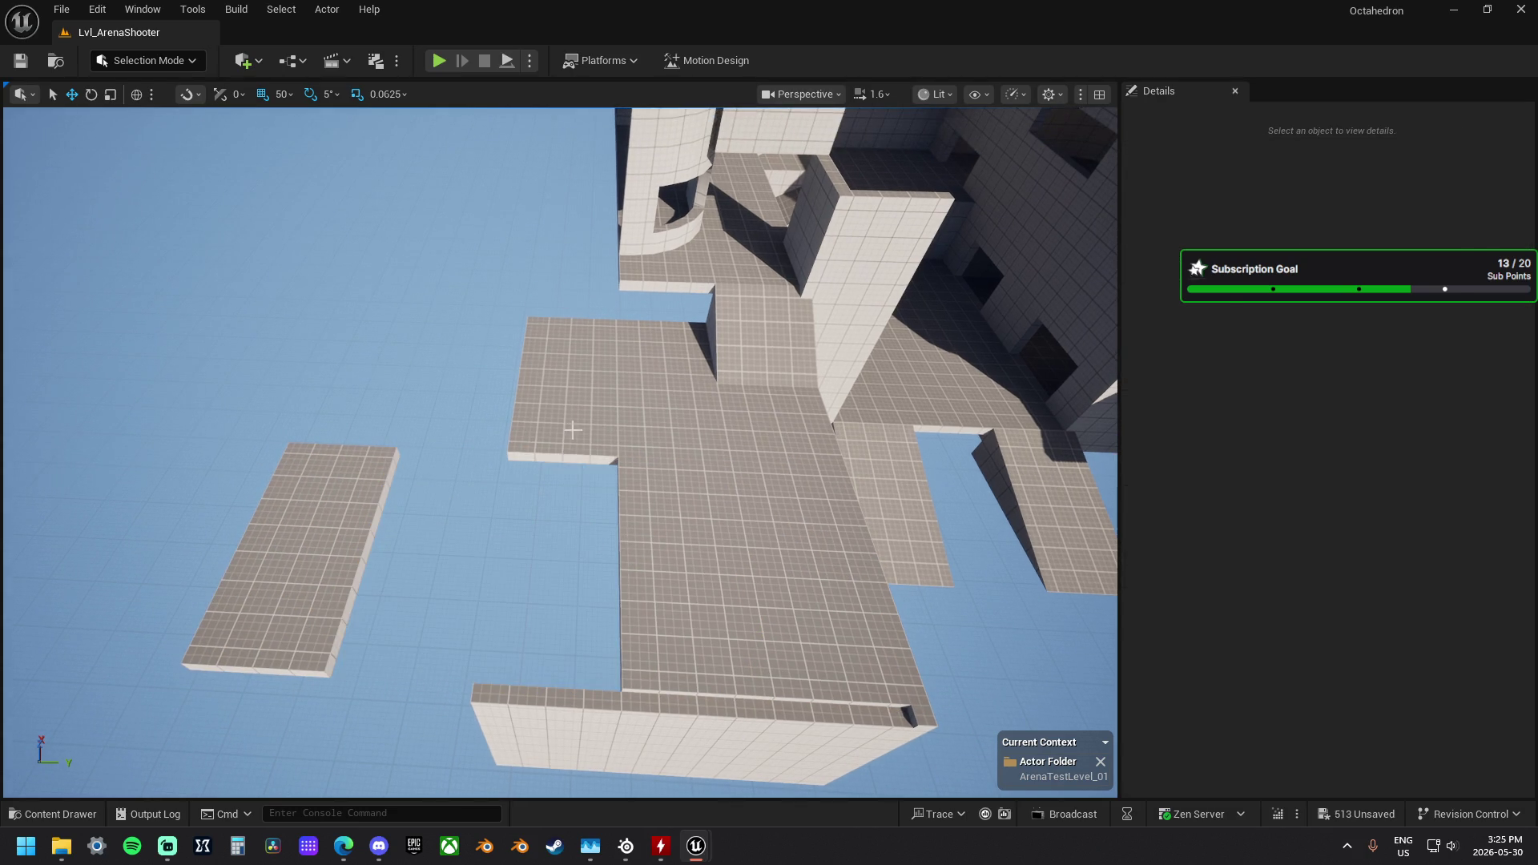
pyautogui.click(532, 433)
pyautogui.keyDown('alt'); pyautogui.moveTo(623, 394); pyautogui.dragTo(528, 387); pyautogui.keyUp('alt')
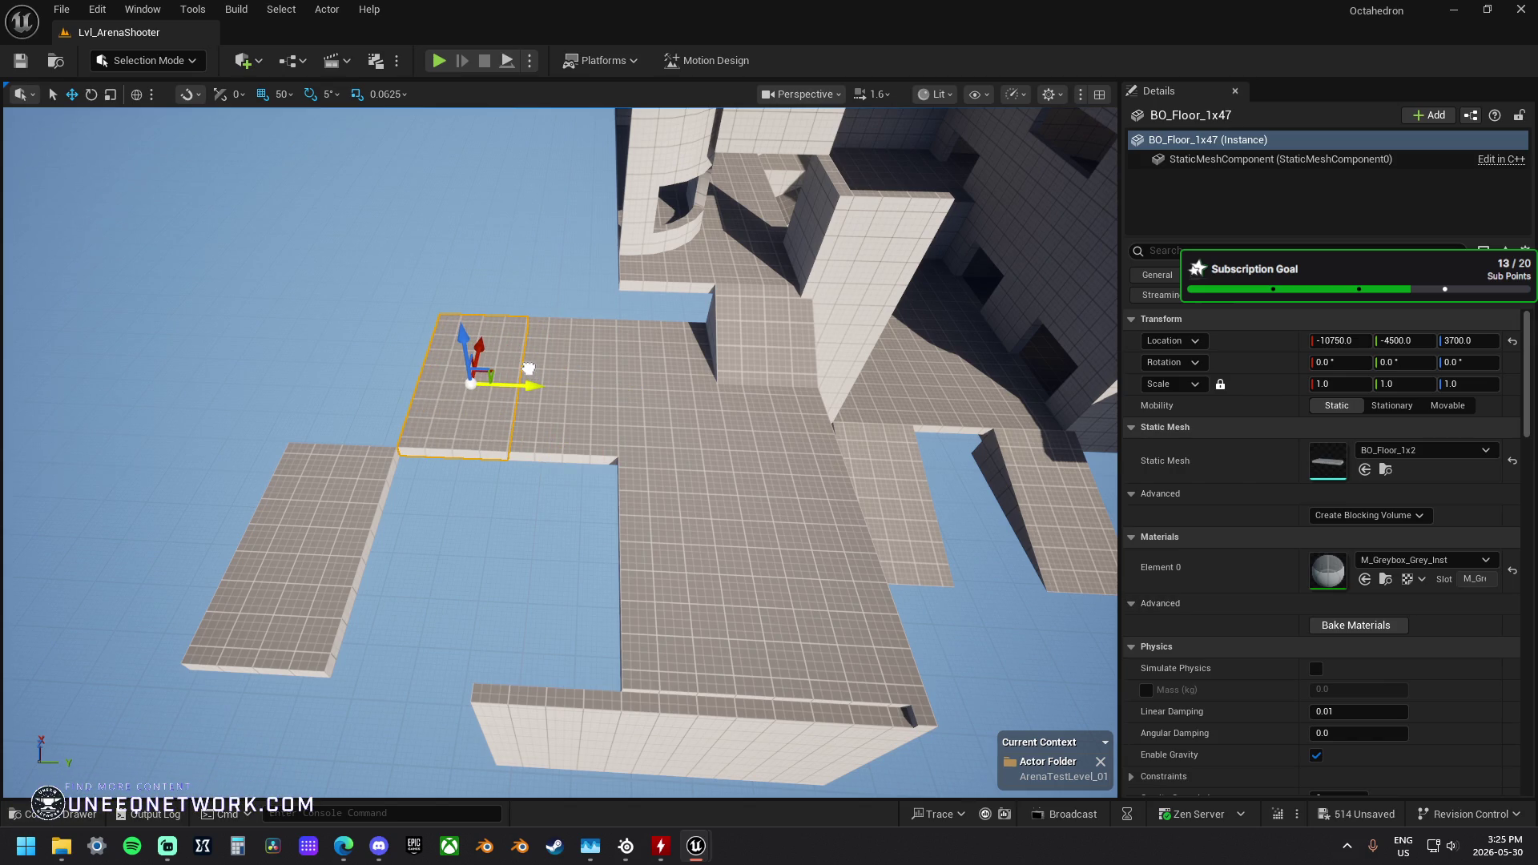
# Step: Scale wall BO_Wall_1x117 to 1.0, 2.5, 2.0 and select the nearby floor pieces
pyautogui.click(632, 532)
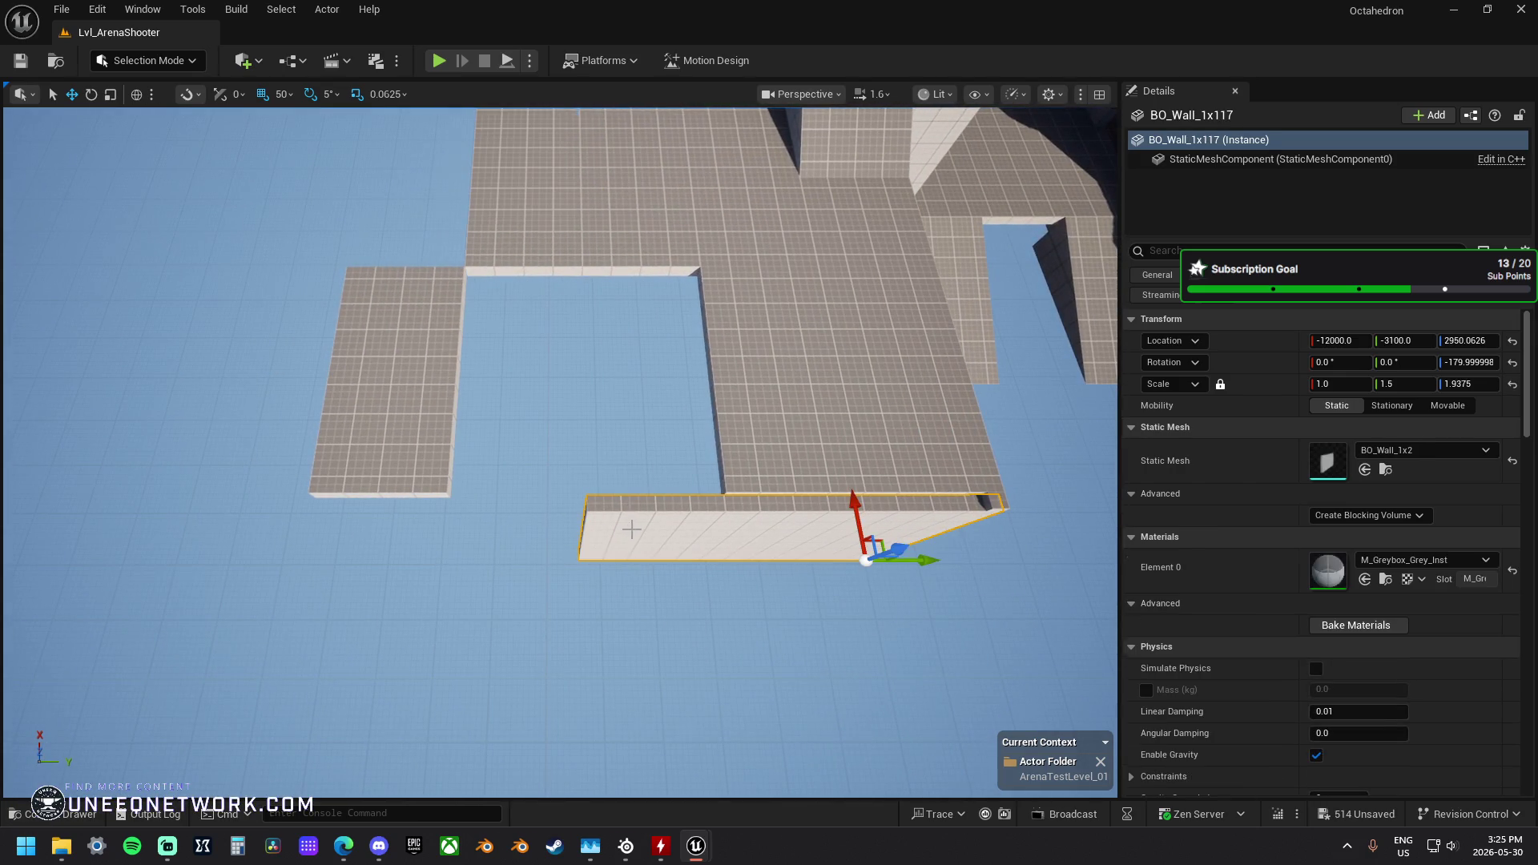
pyautogui.press('r')
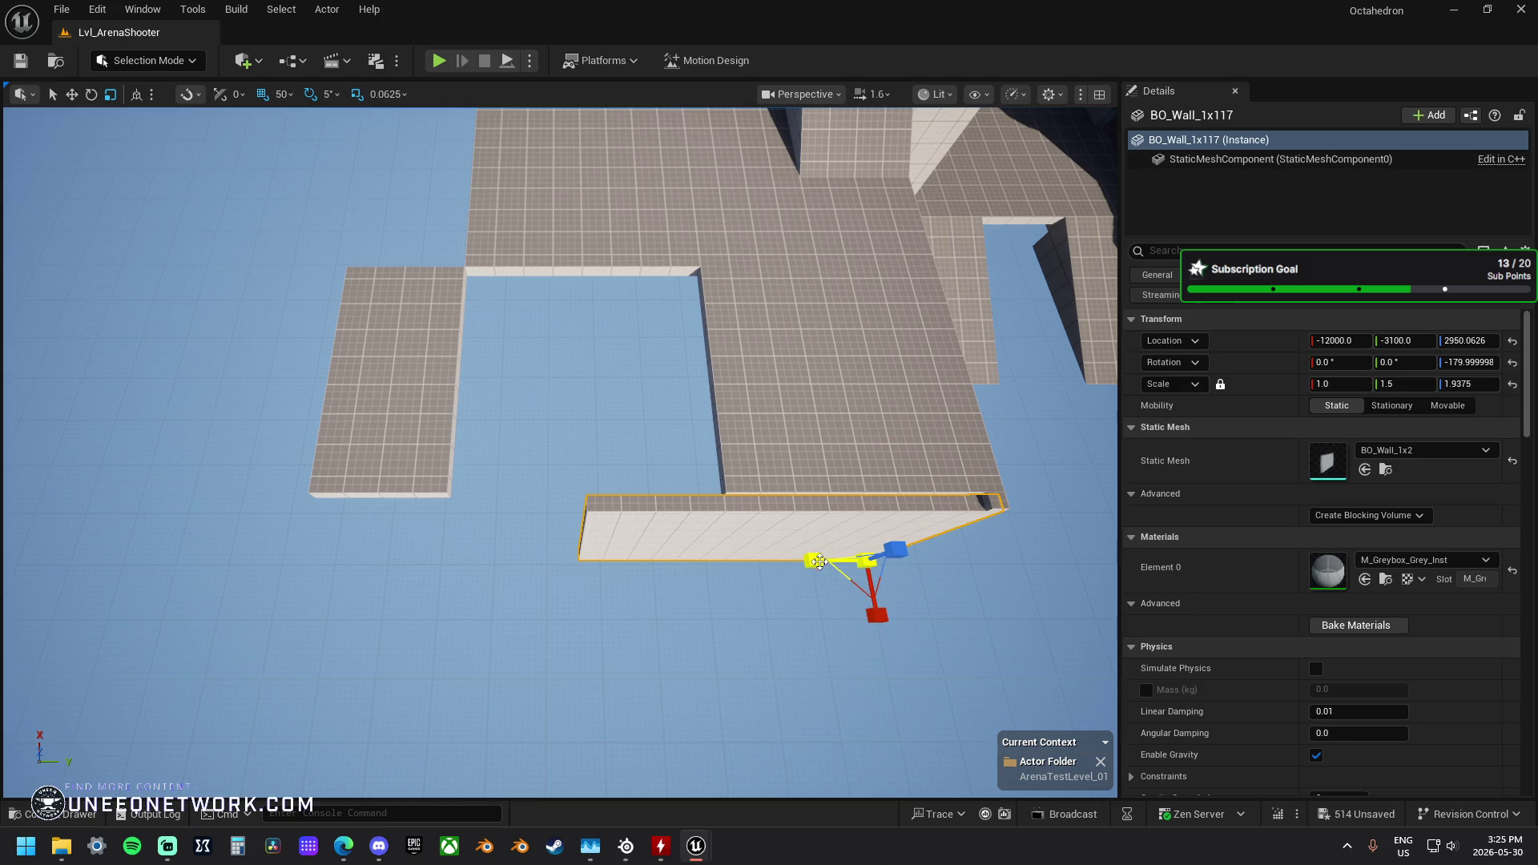
pyautogui.moveTo(812, 561); pyautogui.dragTo(769, 562)
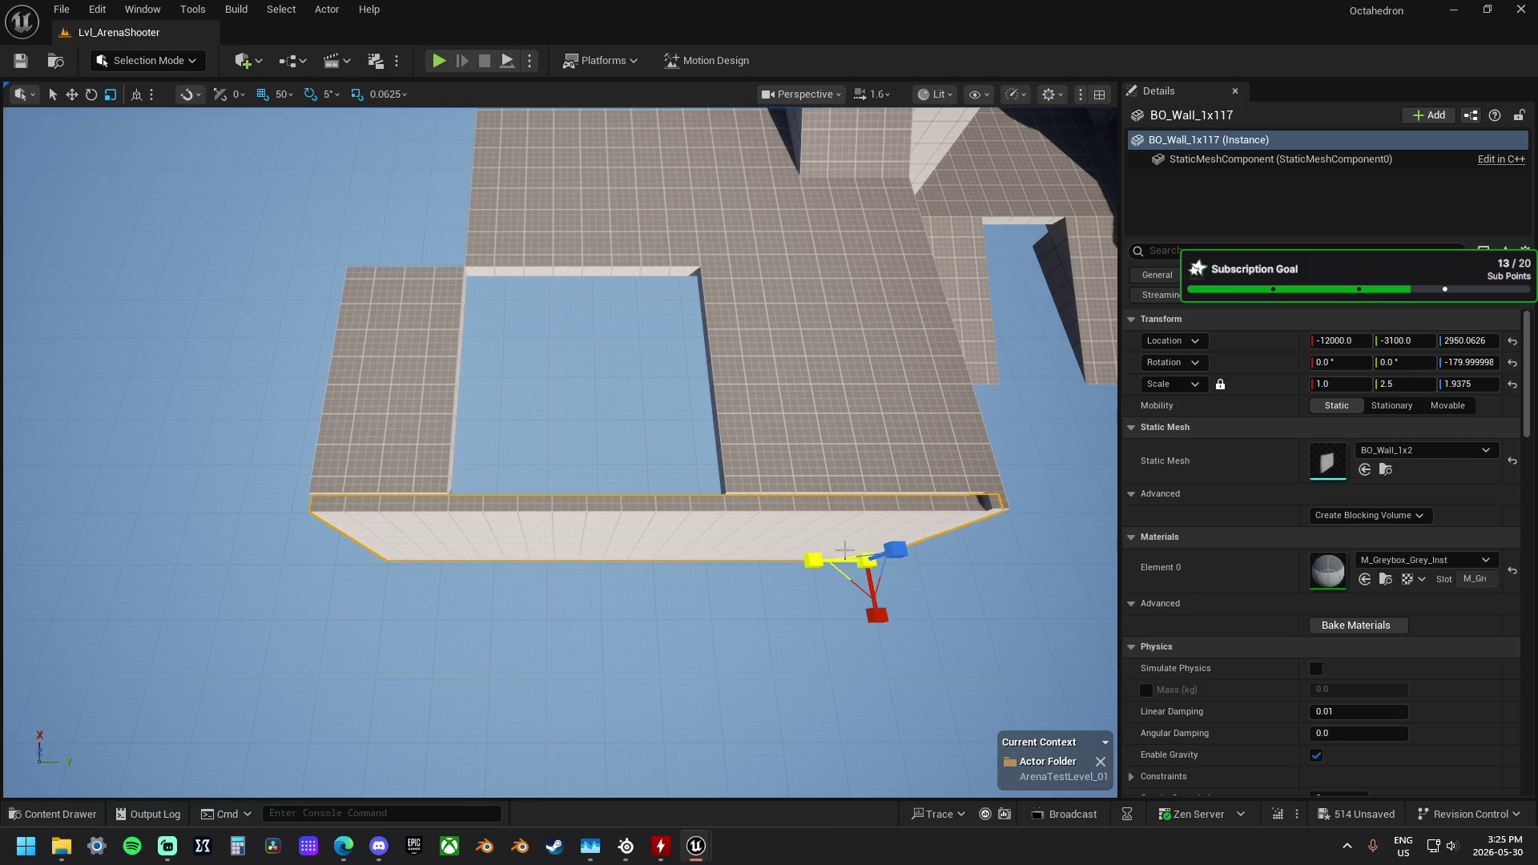
pyautogui.moveTo(895, 550); pyautogui.dragTo(897, 544)
pyautogui.moveTo(874, 596)
pyautogui.mouseDown()
pyautogui.moveTo(631, 398)
pyautogui.moveTo(835, 390)
pyautogui.moveTo(753, 360)
pyautogui.moveTo(825, 384)
pyautogui.mouseUp()
pyautogui.click(630, 398)
pyautogui.press('w')
pyautogui.keyDown('ctrl'); pyautogui.click(697, 401); pyautogui.keyUp('ctrl')
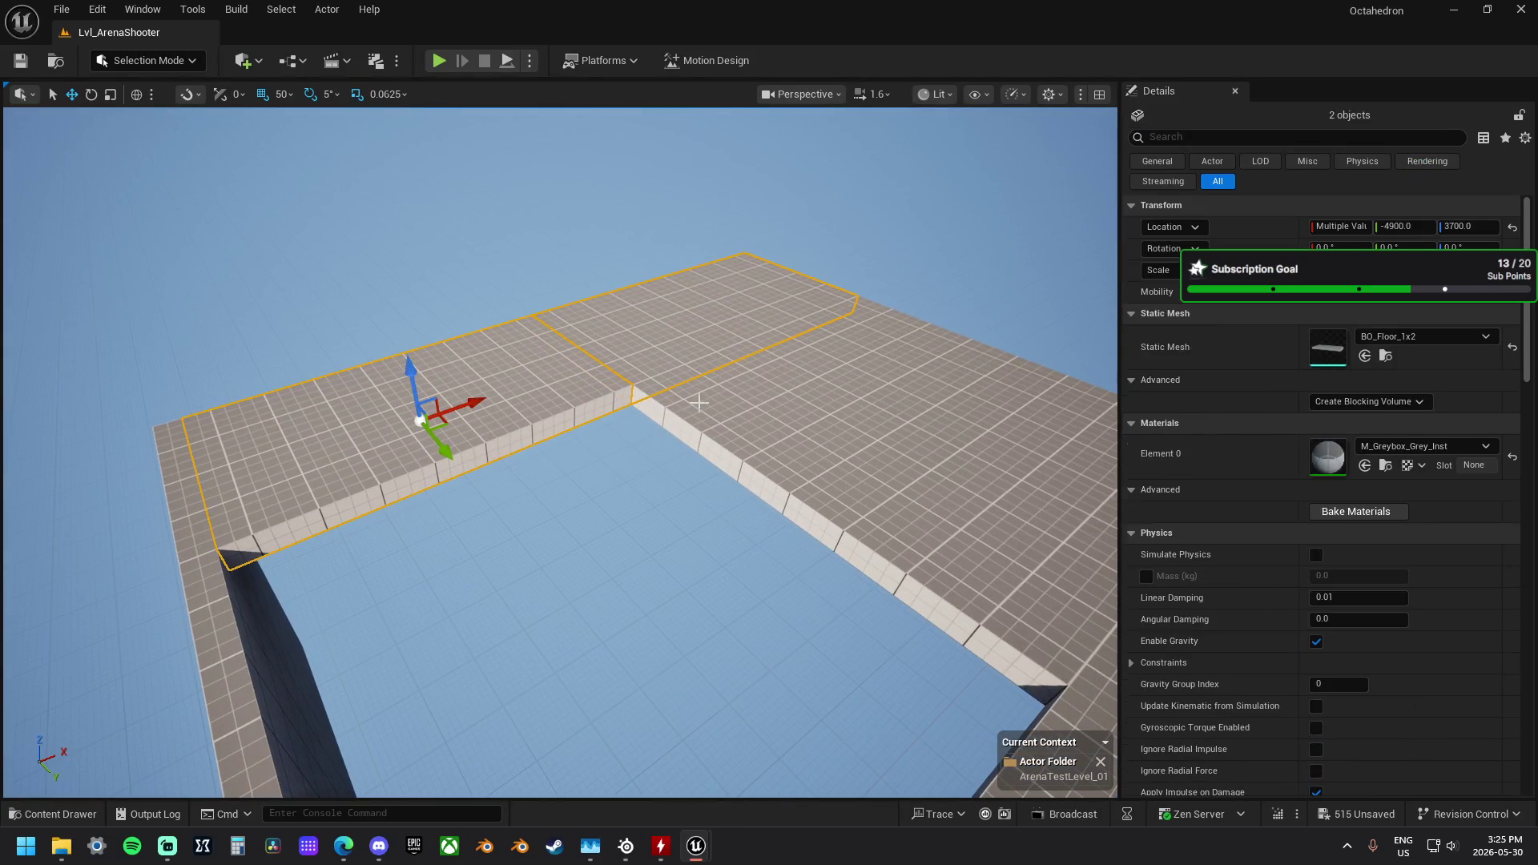
# Step: Copy BO_Floor_1x35 to Y -2900, lower it 200 units, and lower the corner wall 100
pyautogui.moveTo(561, 448)
pyautogui.mouseDown()
pyautogui.moveTo(528, 432)
pyautogui.moveTo(577, 449)
pyautogui.moveTo(521, 424)
pyautogui.moveTo(553, 445)
pyautogui.mouseUp()
pyautogui.moveTo(705, 397)
pyautogui.mouseDown()
pyautogui.moveTo(672, 384)
pyautogui.moveTo(705, 395)
pyautogui.mouseUp()
pyautogui.click(706, 394)
pyautogui.moveTo(806, 387)
pyautogui.keyDown('alt'); pyautogui.mouseDown()
pyautogui.moveTo(549, 335)
pyautogui.moveTo(522, 354)
pyautogui.moveTo(551, 401)
pyautogui.mouseUp(); pyautogui.keyUp('alt')
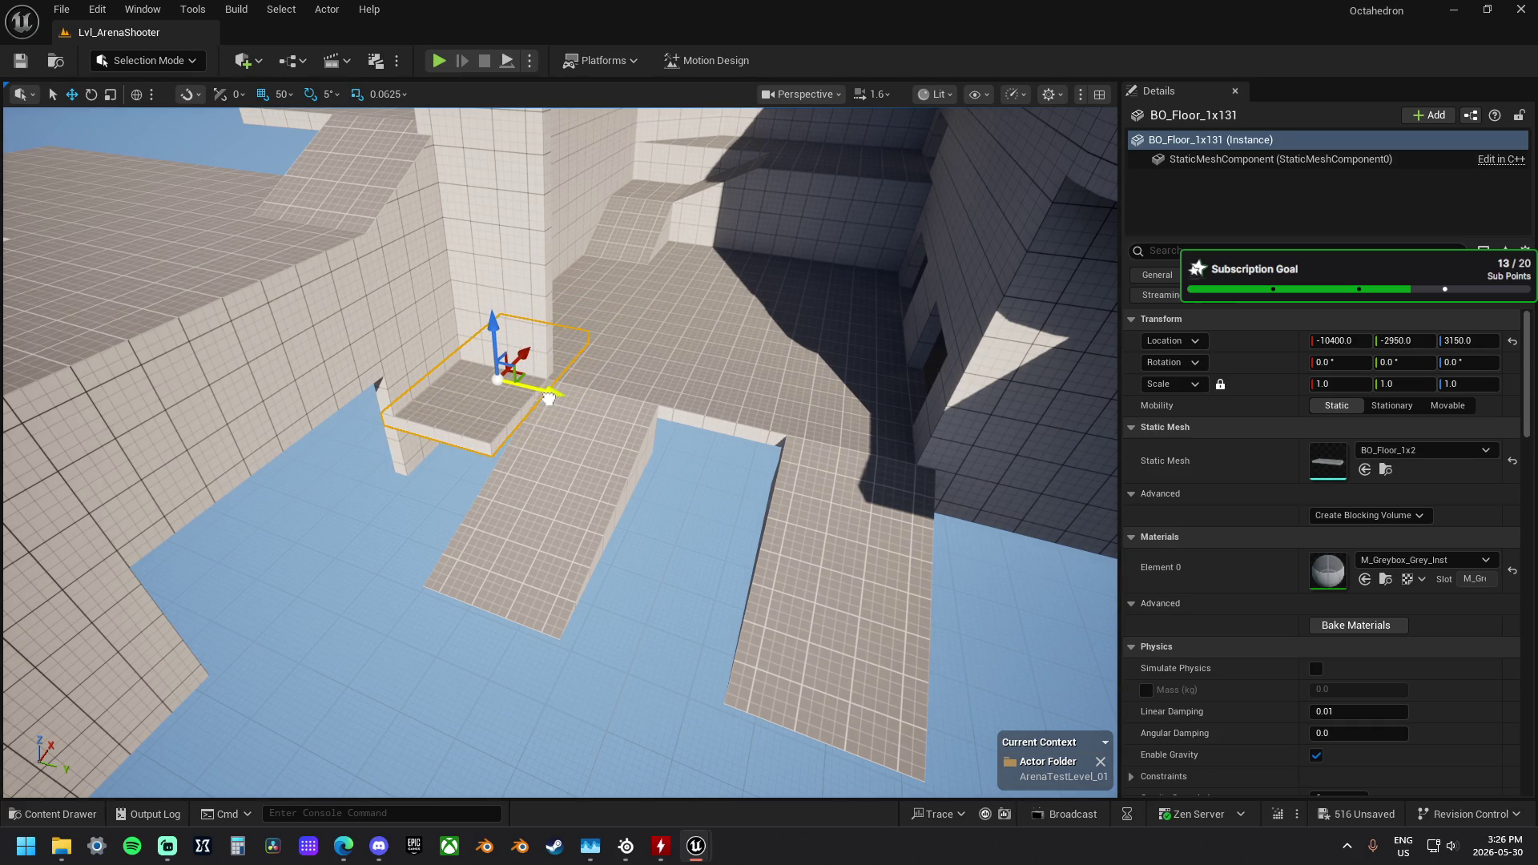
pyautogui.moveTo(495, 334); pyautogui.dragTo(510, 390)
pyautogui.click(503, 326)
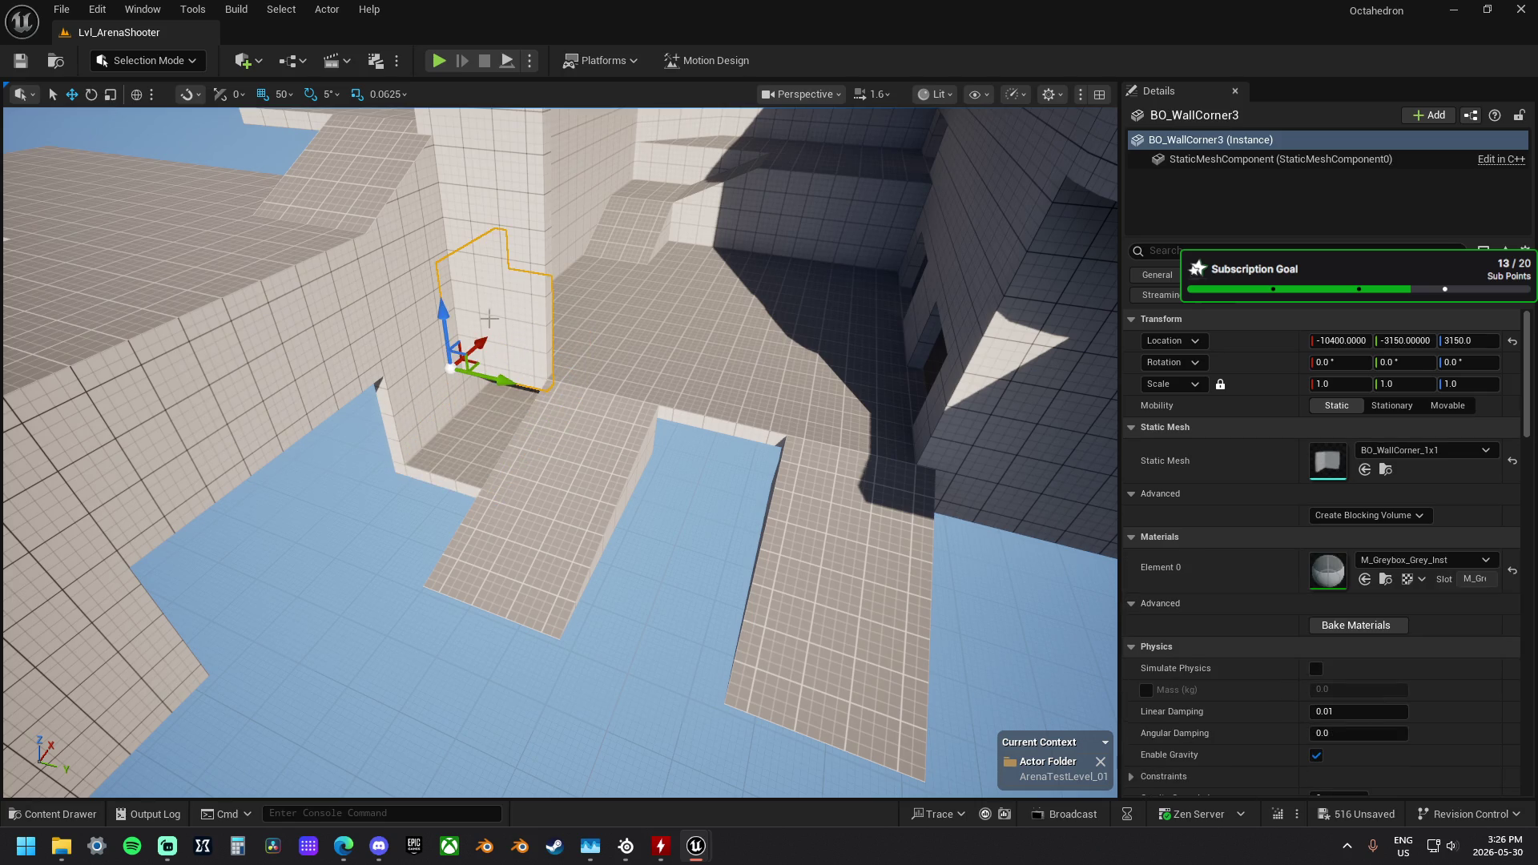
pyautogui.moveTo(449, 318); pyautogui.dragTo(449, 339)
# Step: Copy the long wall across the upper opening as BO_Wall_1x118 at -10050, -1550, 4350.06
pyautogui.moveTo(695, 501); pyautogui.dragTo(695, 501)
pyautogui.moveTo(795, 469); pyautogui.dragTo(795, 469)
pyautogui.click(809, 457)
pyautogui.moveTo(661, 478); pyautogui.dragTo(298, 463)
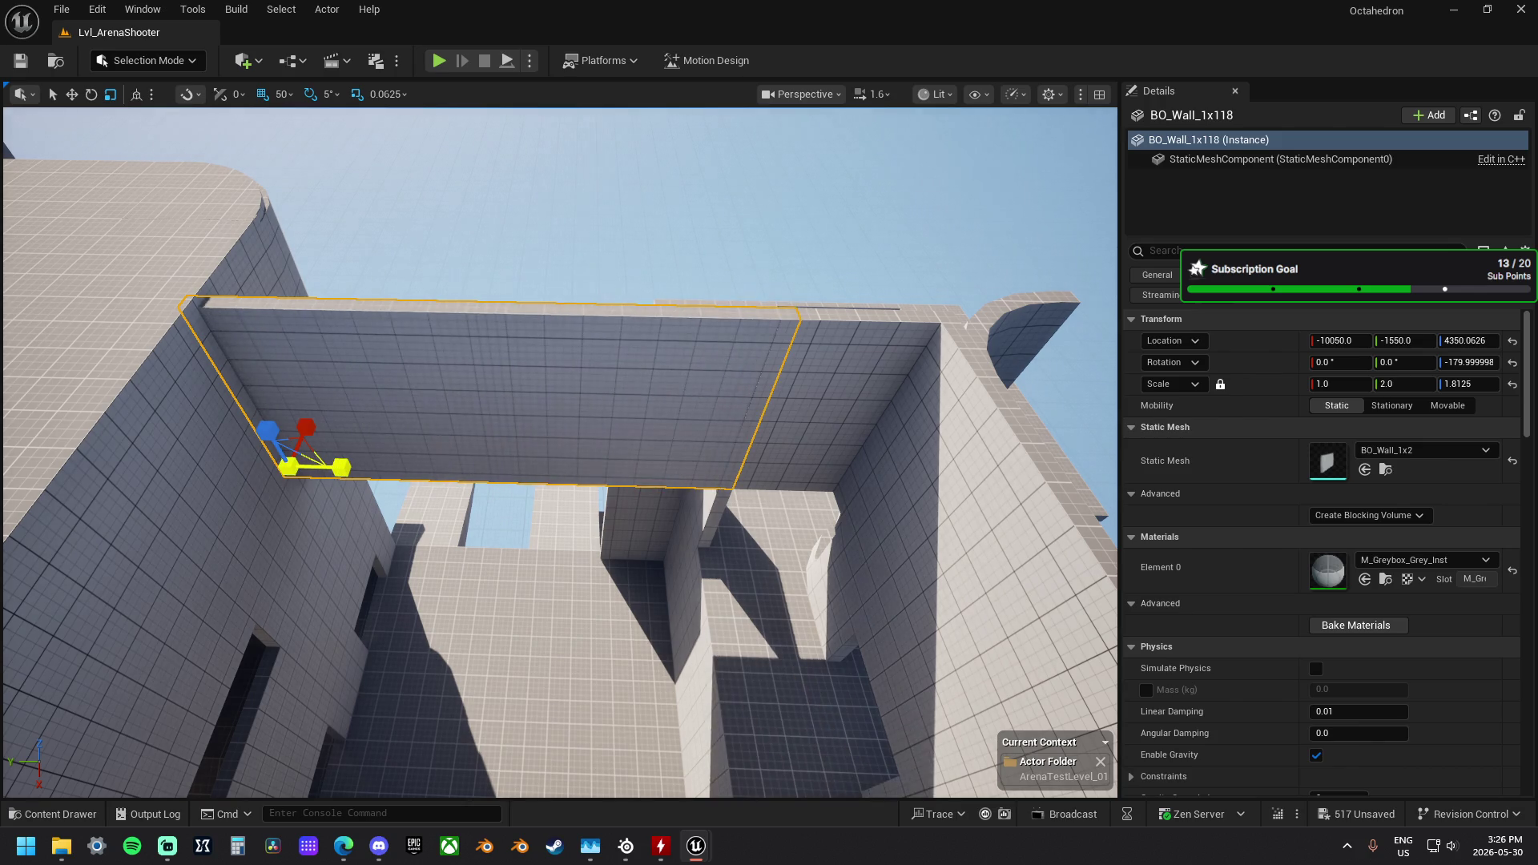
# Step: Inspect the parallel wall BO_Wall_1x119 at -10400, -1550, 4350.06 from alongside
pyautogui.moveTo(561, 452); pyautogui.dragTo(560, 453)
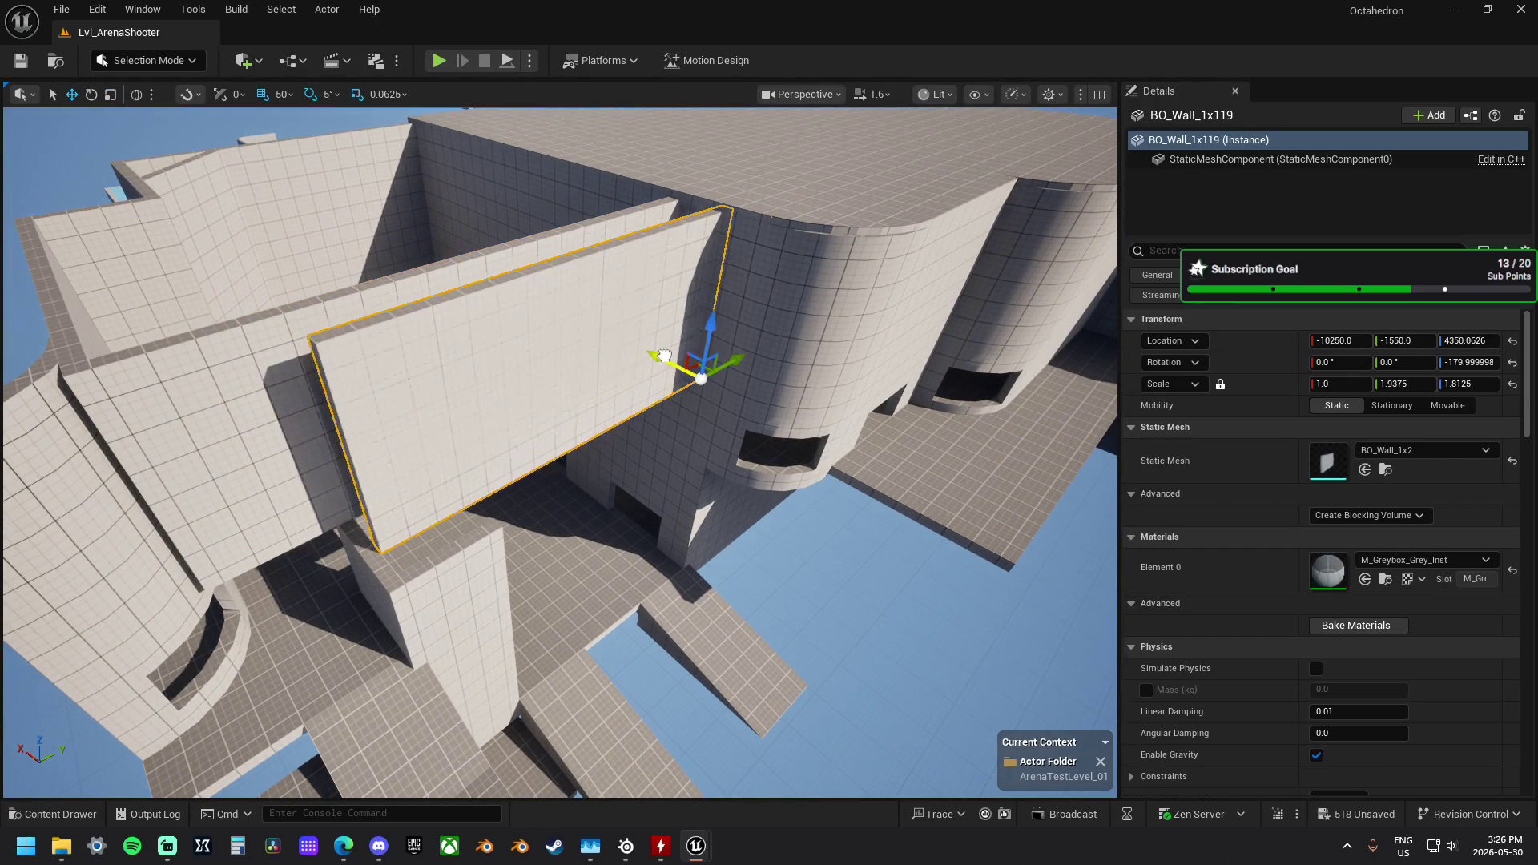
pyautogui.moveTo(693, 365); pyautogui.dragTo(694, 363)
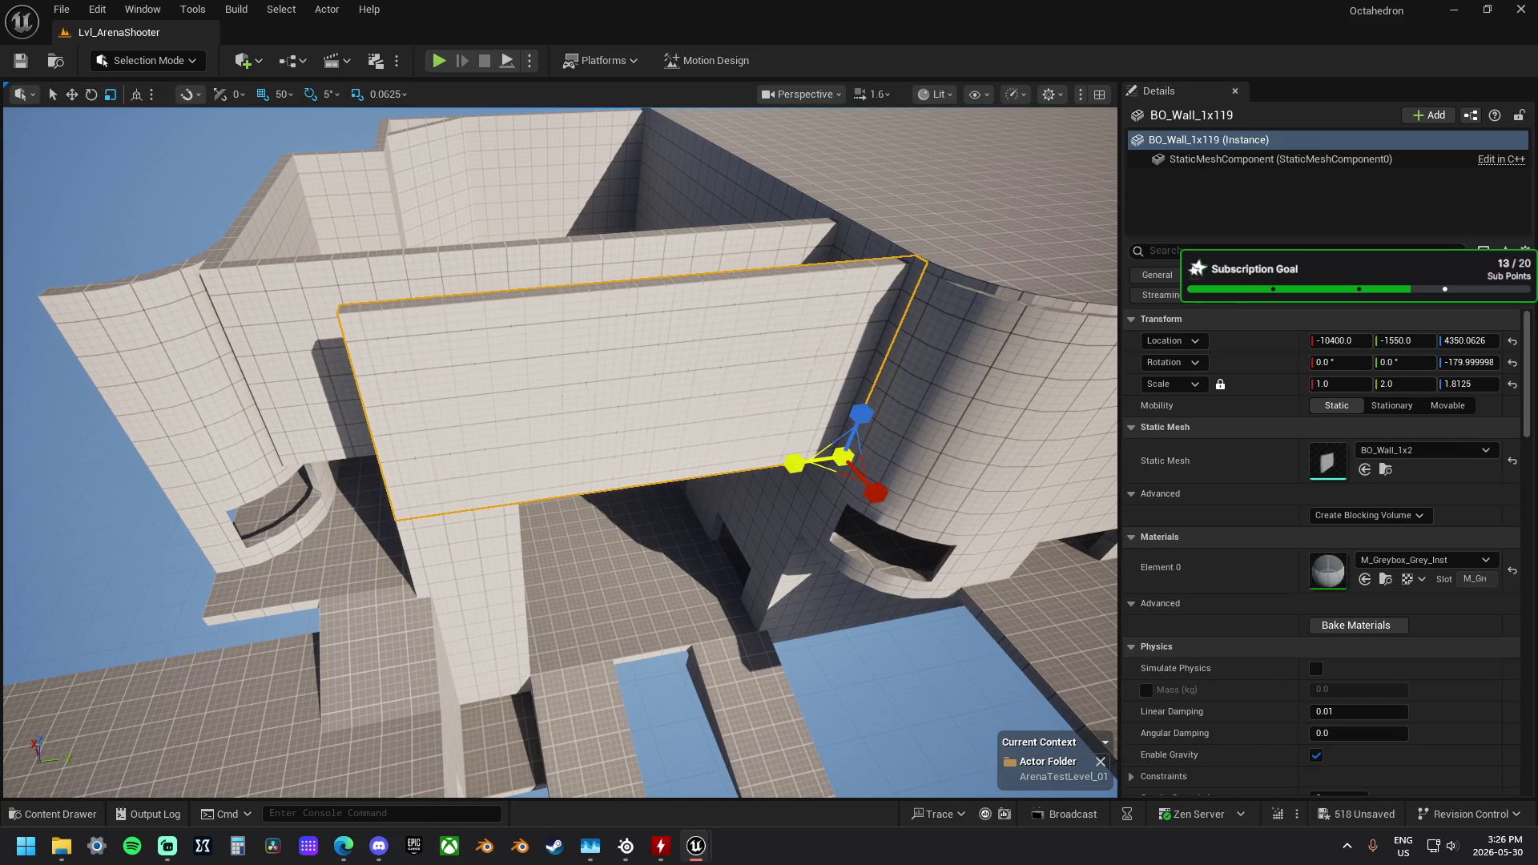
pyautogui.moveTo(767, 452); pyautogui.dragTo(591, 575)
# Step: Select the floor tile below the walls and undo its last move
pyautogui.click(240, 446)
pyautogui.moveTo(767, 452); pyautogui.dragTo(767, 452)
pyautogui.moveTo(593, 501); pyautogui.dragTo(649, 277)
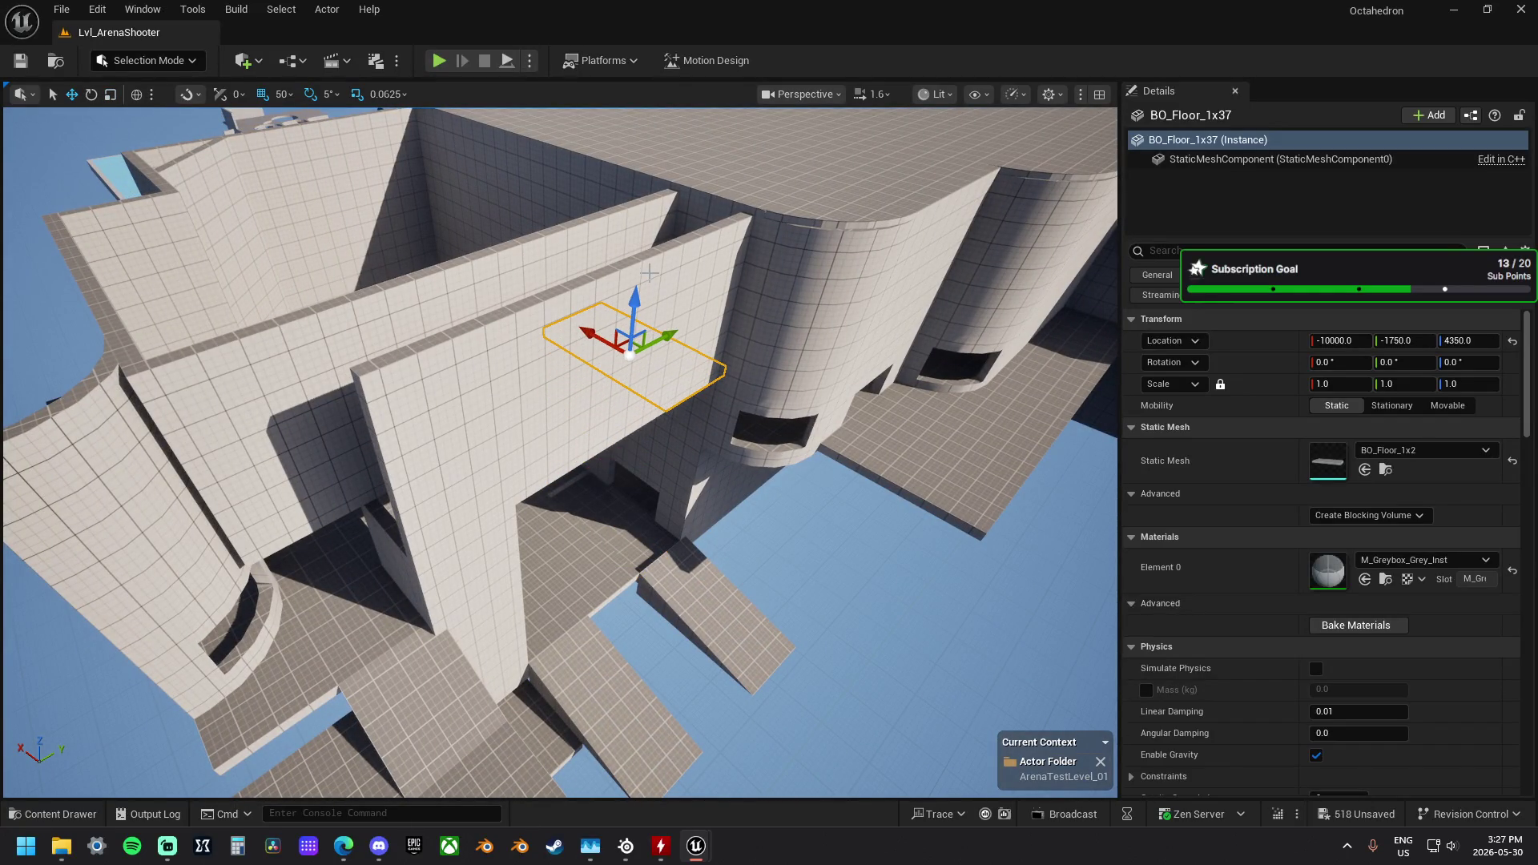
pyautogui.hotkey('ctrl', 'z')
# Step: Raise a copy of the floor tile to 4300 and shift it slightly along X
pyautogui.moveTo(621, 474); pyautogui.dragTo(645, 292)
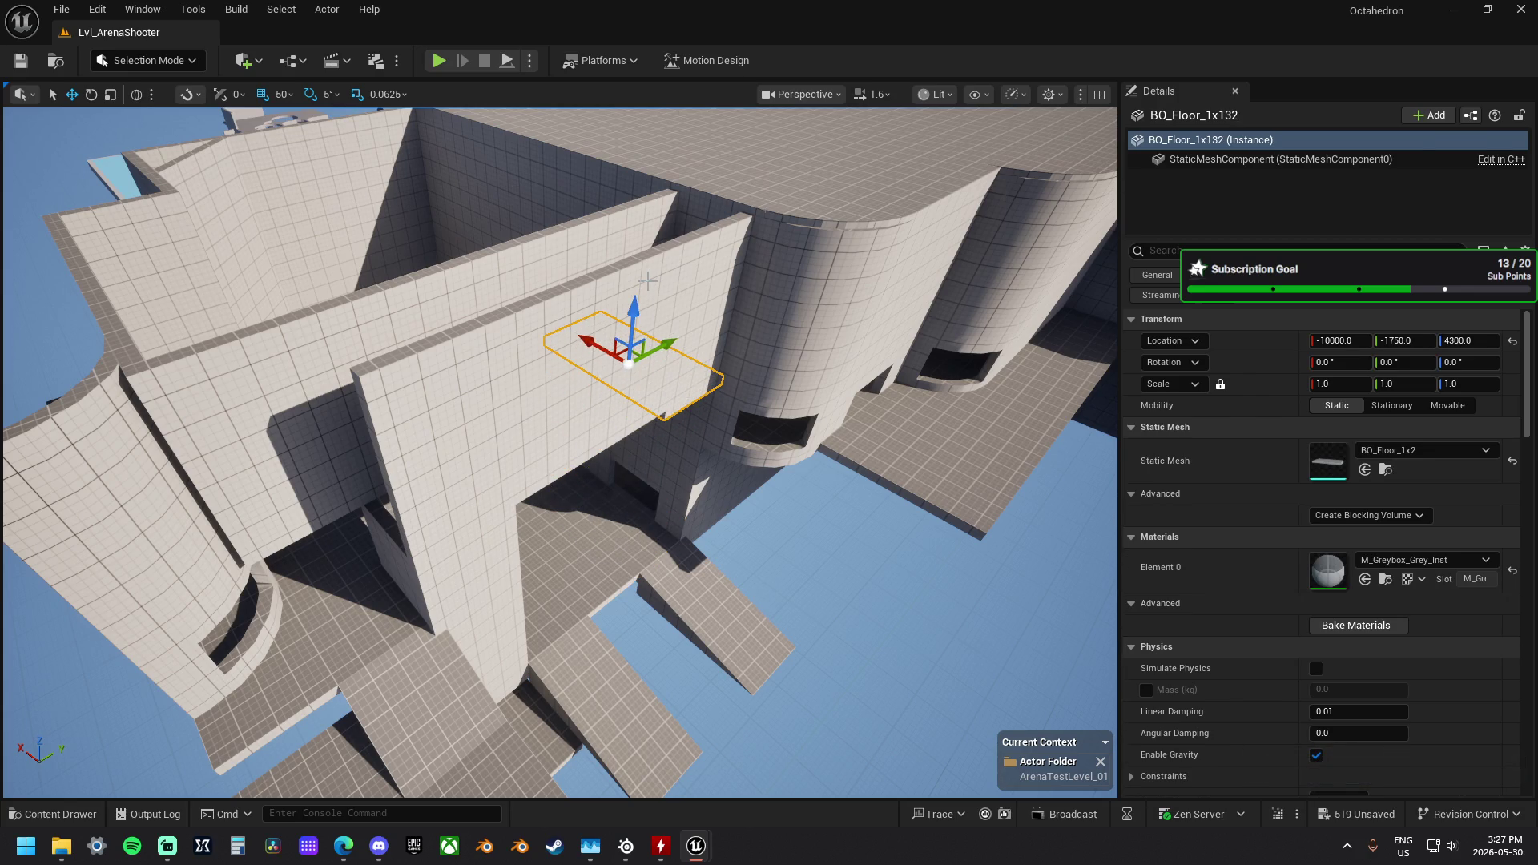
pyautogui.moveTo(648, 279)
pyautogui.mouseDown()
pyautogui.moveTo(672, 256)
pyautogui.moveTo(535, 306)
pyautogui.moveTo(562, 321)
pyautogui.mouseUp()
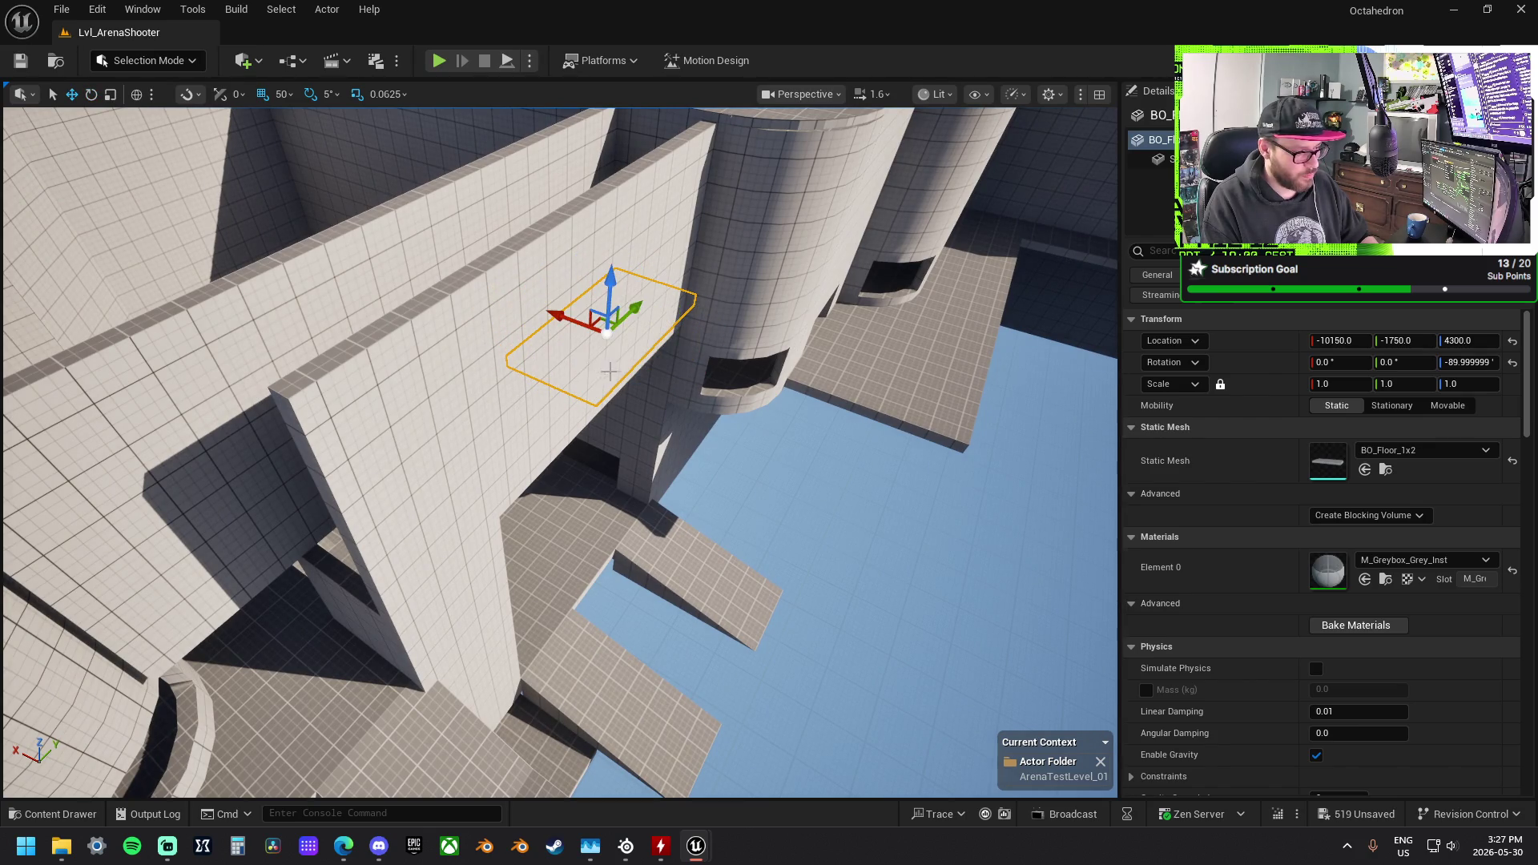
pyautogui.moveTo(623, 334)
pyautogui.mouseDown()
pyautogui.moveTo(561, 329)
pyautogui.moveTo(459, 360)
pyautogui.moveTo(481, 337)
pyautogui.mouseUp()
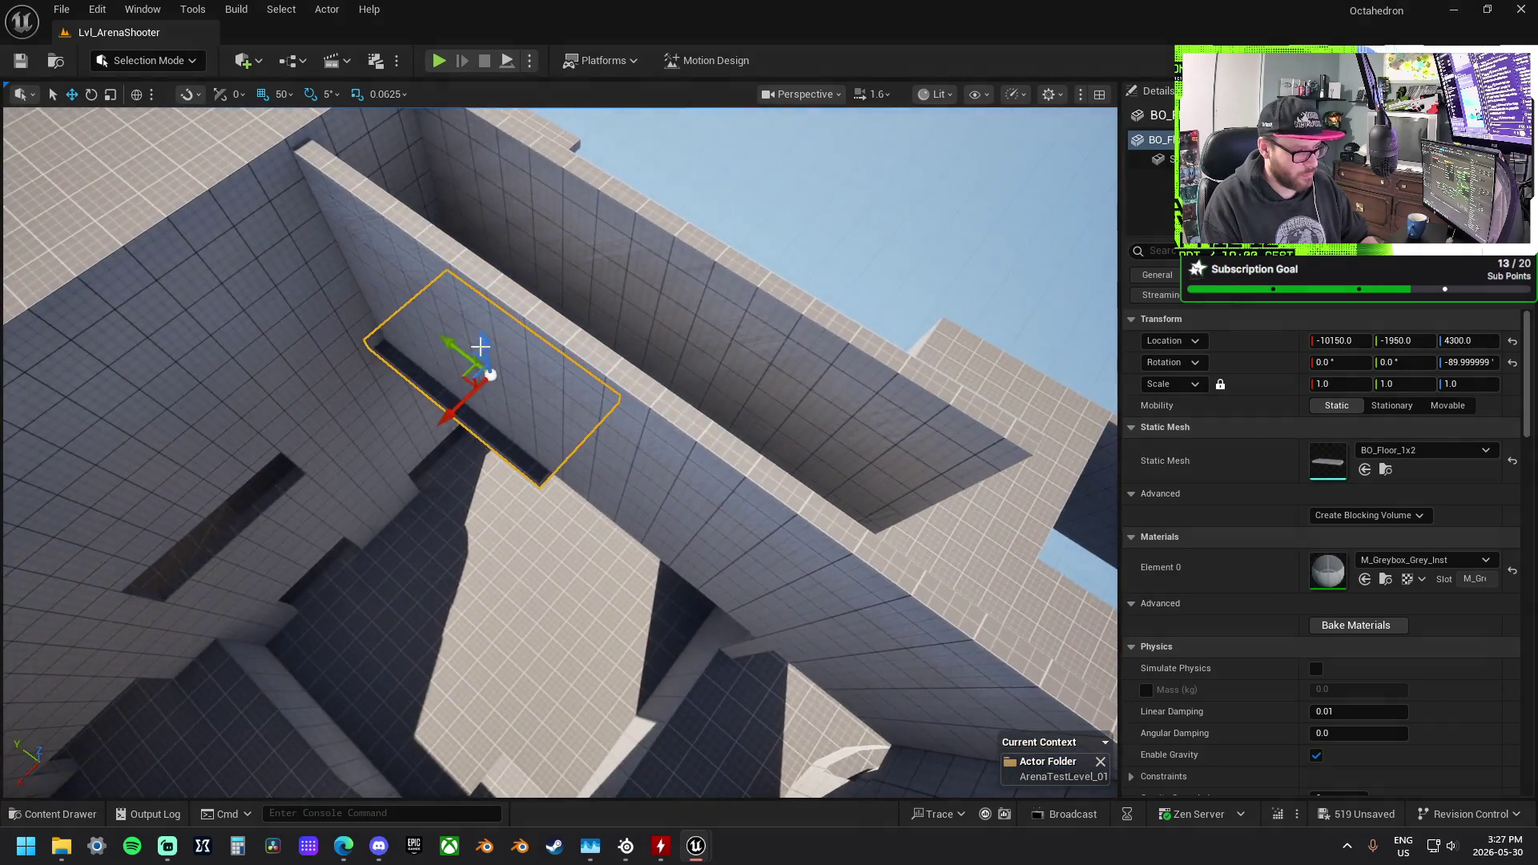
pyautogui.moveTo(442, 420)
pyautogui.mouseDown()
pyautogui.moveTo(432, 429)
pyautogui.moveTo(545, 368)
pyautogui.mouseUp()
pyautogui.moveTo(926, 453)
pyautogui.mouseDown()
pyautogui.moveTo(696, 448)
pyautogui.moveTo(500, 388)
pyautogui.mouseUp()
pyautogui.moveTo(755, 459); pyautogui.dragTo(815, 453)
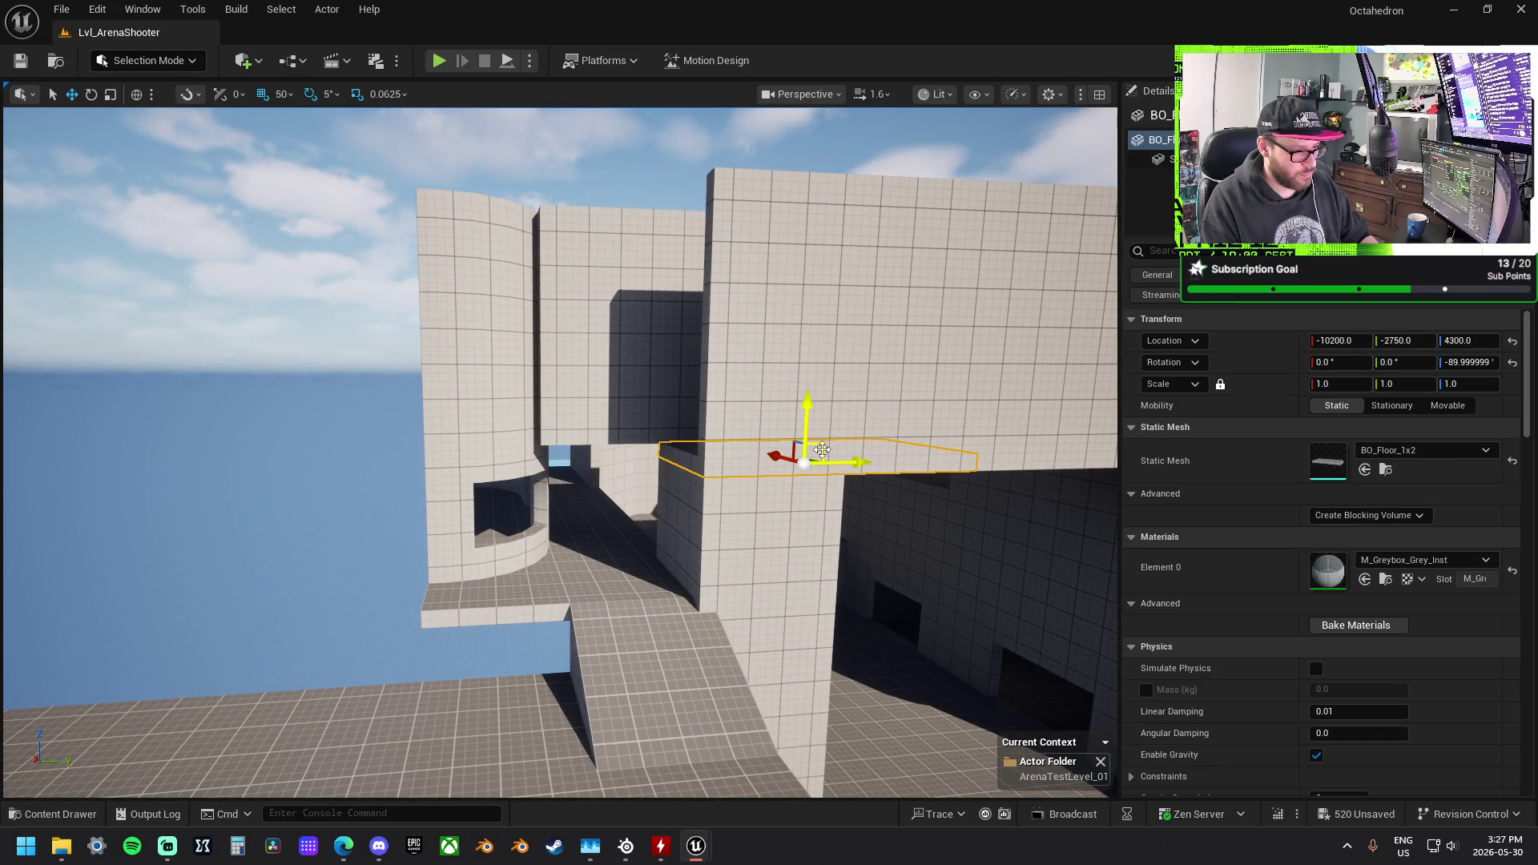
# Step: Line up the large left wall with the others and lengthen it to span the gap
pyautogui.click(687, 510)
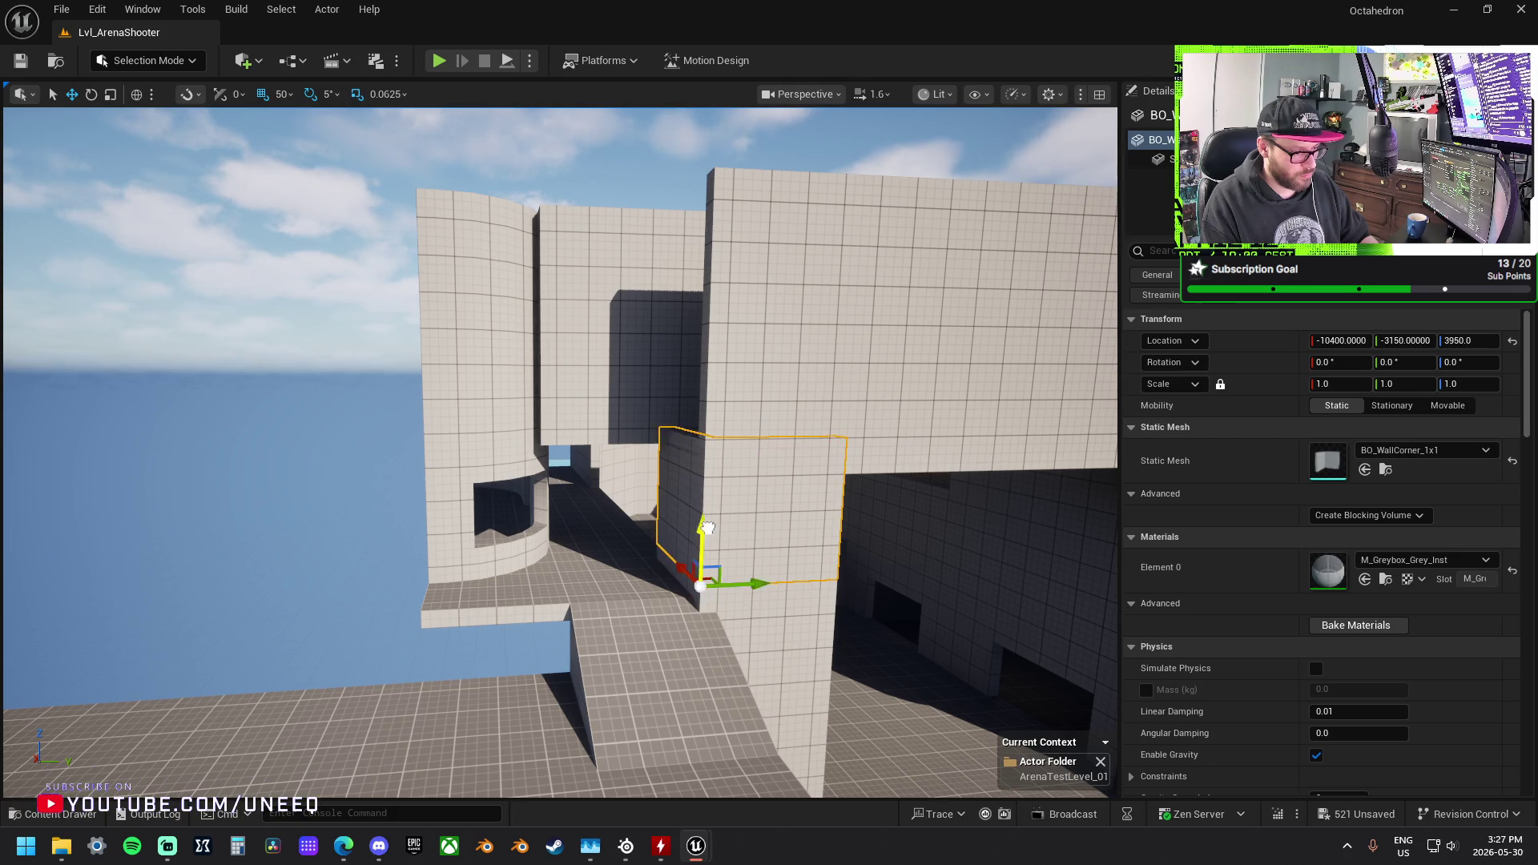
pyautogui.moveTo(733, 390)
pyautogui.mouseDown()
pyautogui.moveTo(701, 513)
pyautogui.moveTo(577, 400)
pyautogui.moveTo(459, 340)
pyautogui.mouseUp()
pyautogui.click(460, 340)
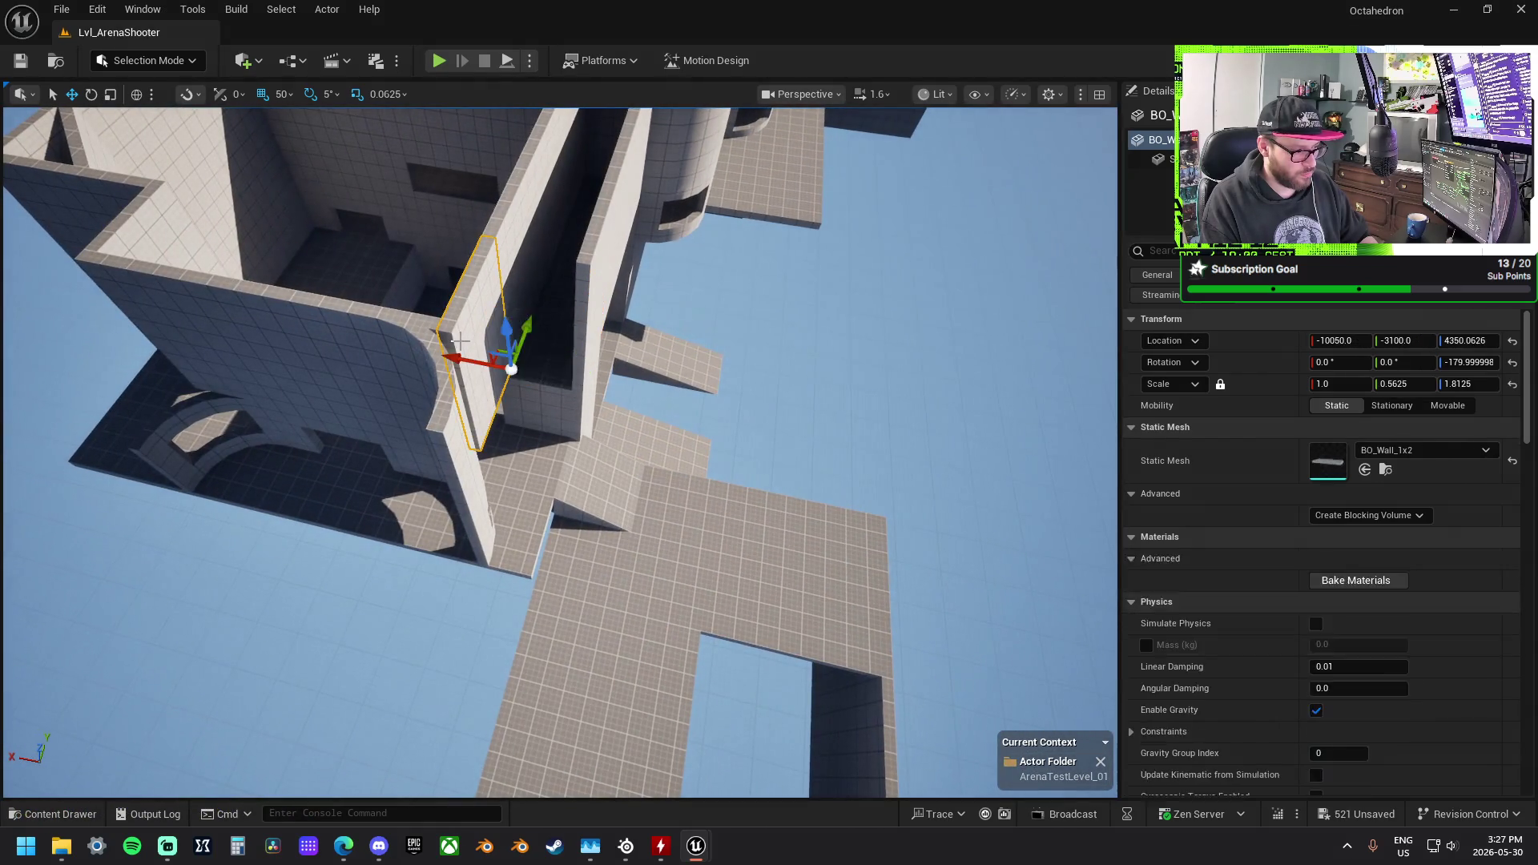
pyautogui.click(347, 322)
pyautogui.moveTo(161, 372)
pyautogui.mouseDown()
pyautogui.moveTo(466, 426)
pyautogui.moveTo(553, 372)
pyautogui.moveTo(569, 334)
pyautogui.mouseUp()
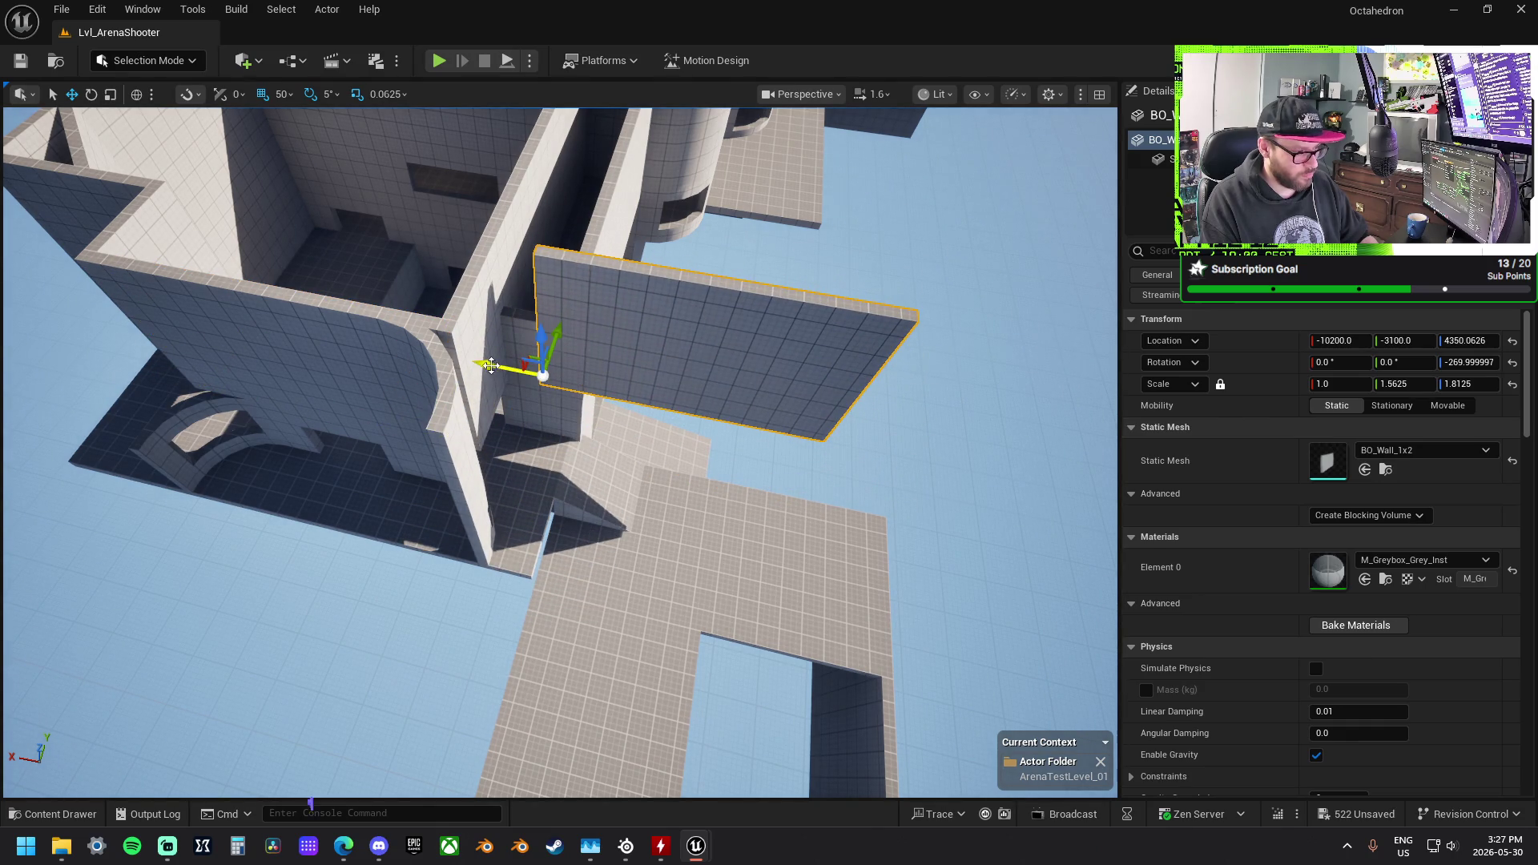
pyautogui.moveTo(490, 365); pyautogui.dragTo(459, 360)
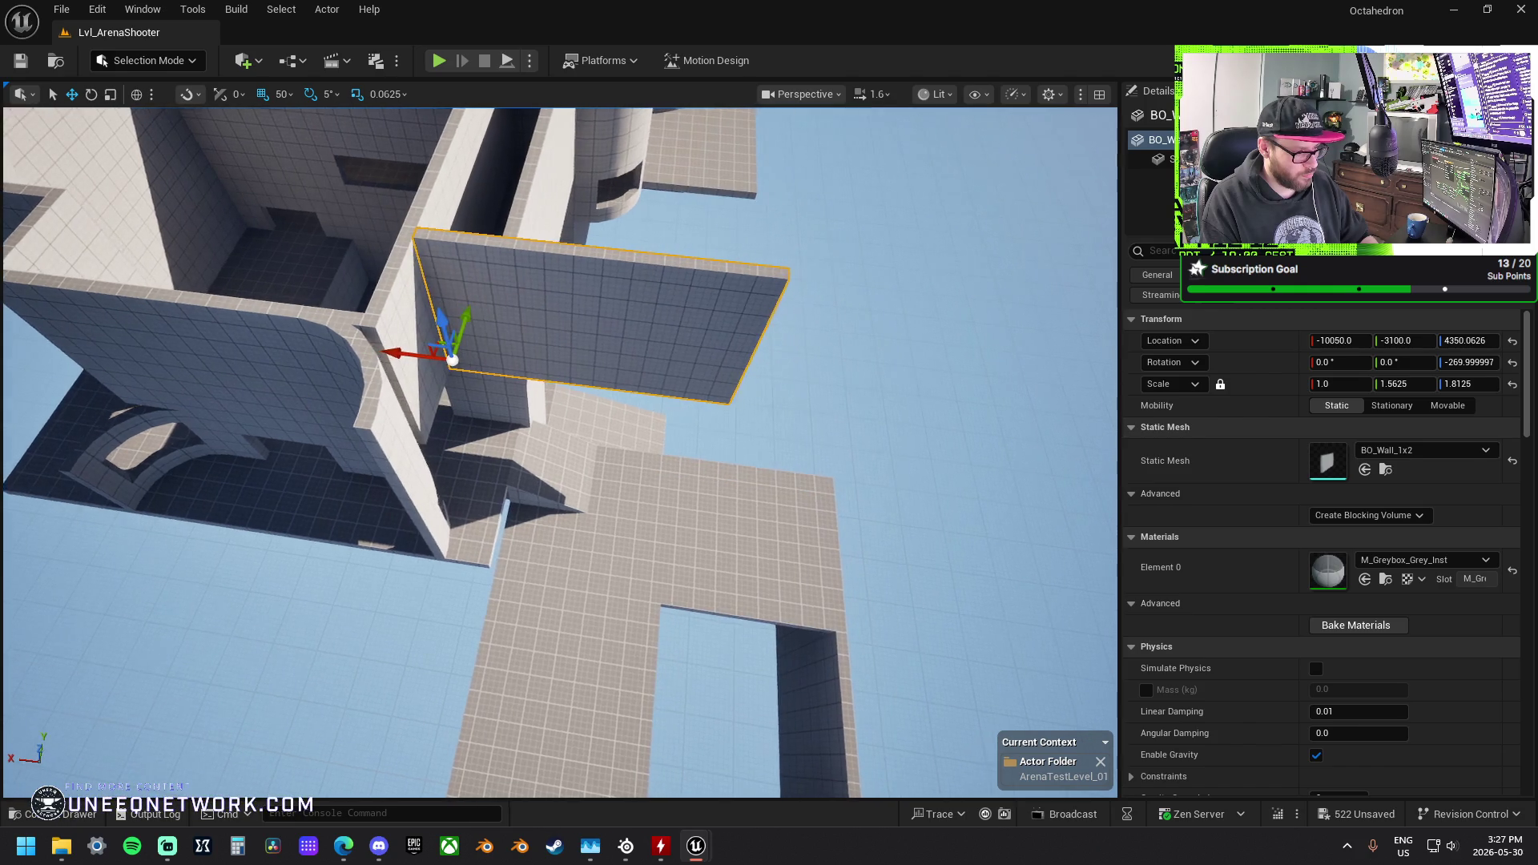
pyautogui.press('Down')
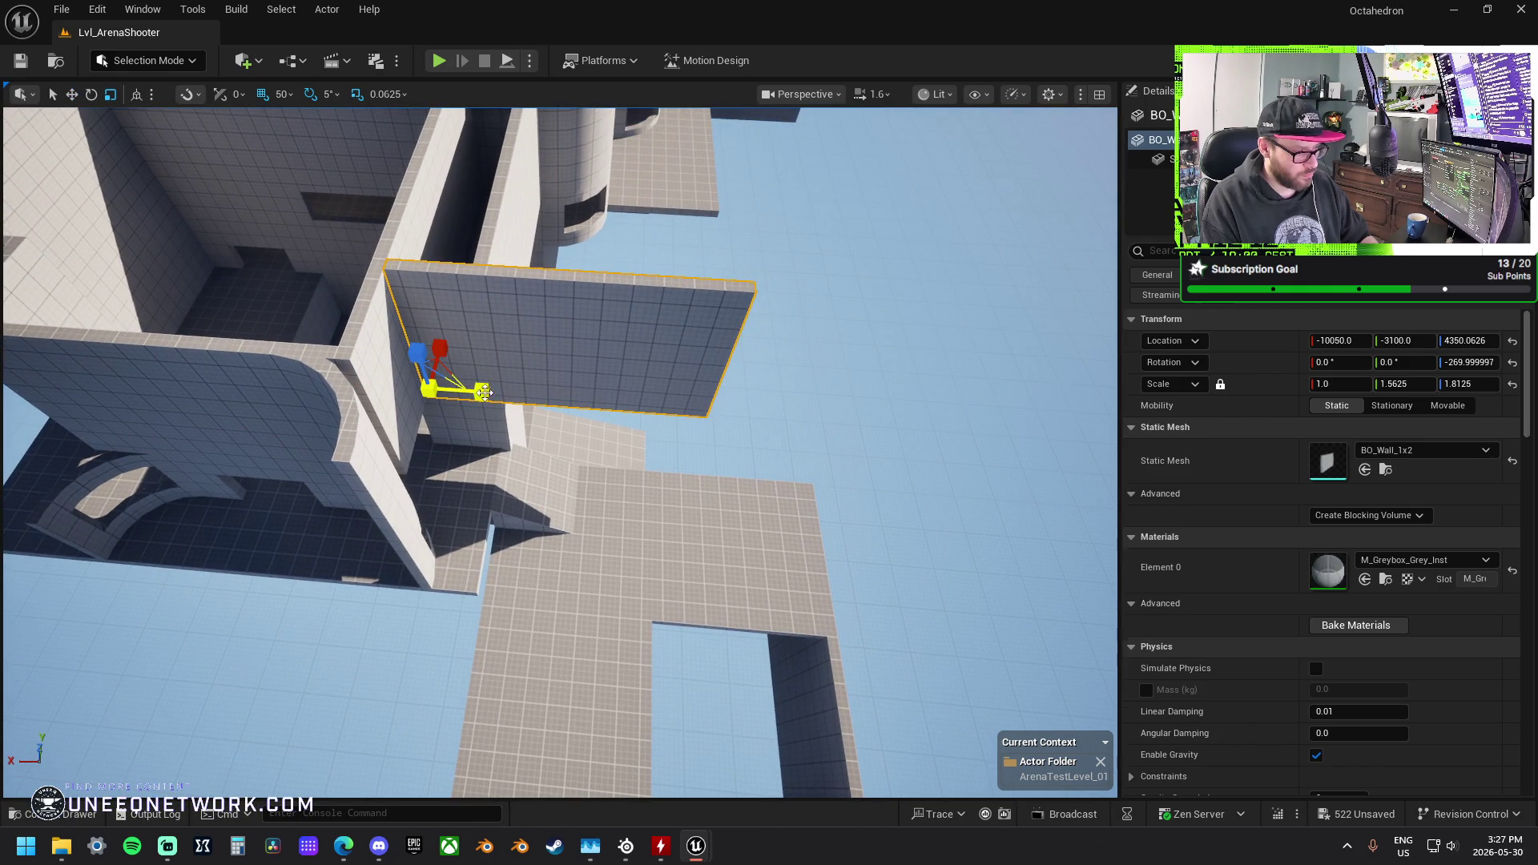
pyautogui.moveTo(484, 392); pyautogui.dragTo(553, 394)
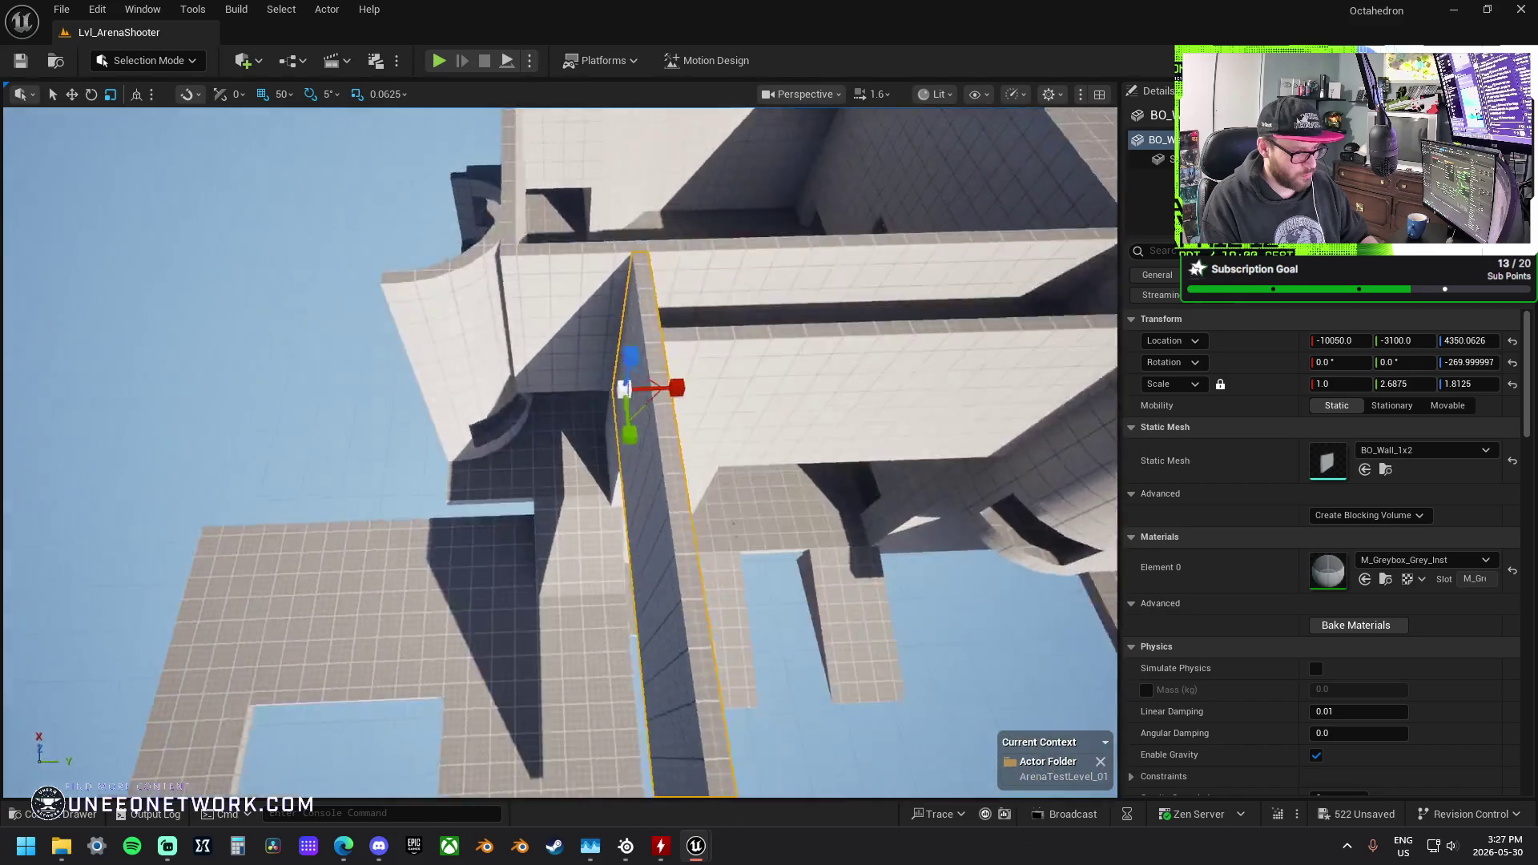
# Step: Slide the lengthened wall along Y to close the gap and widen the middle wall slightly
pyautogui.press('w')
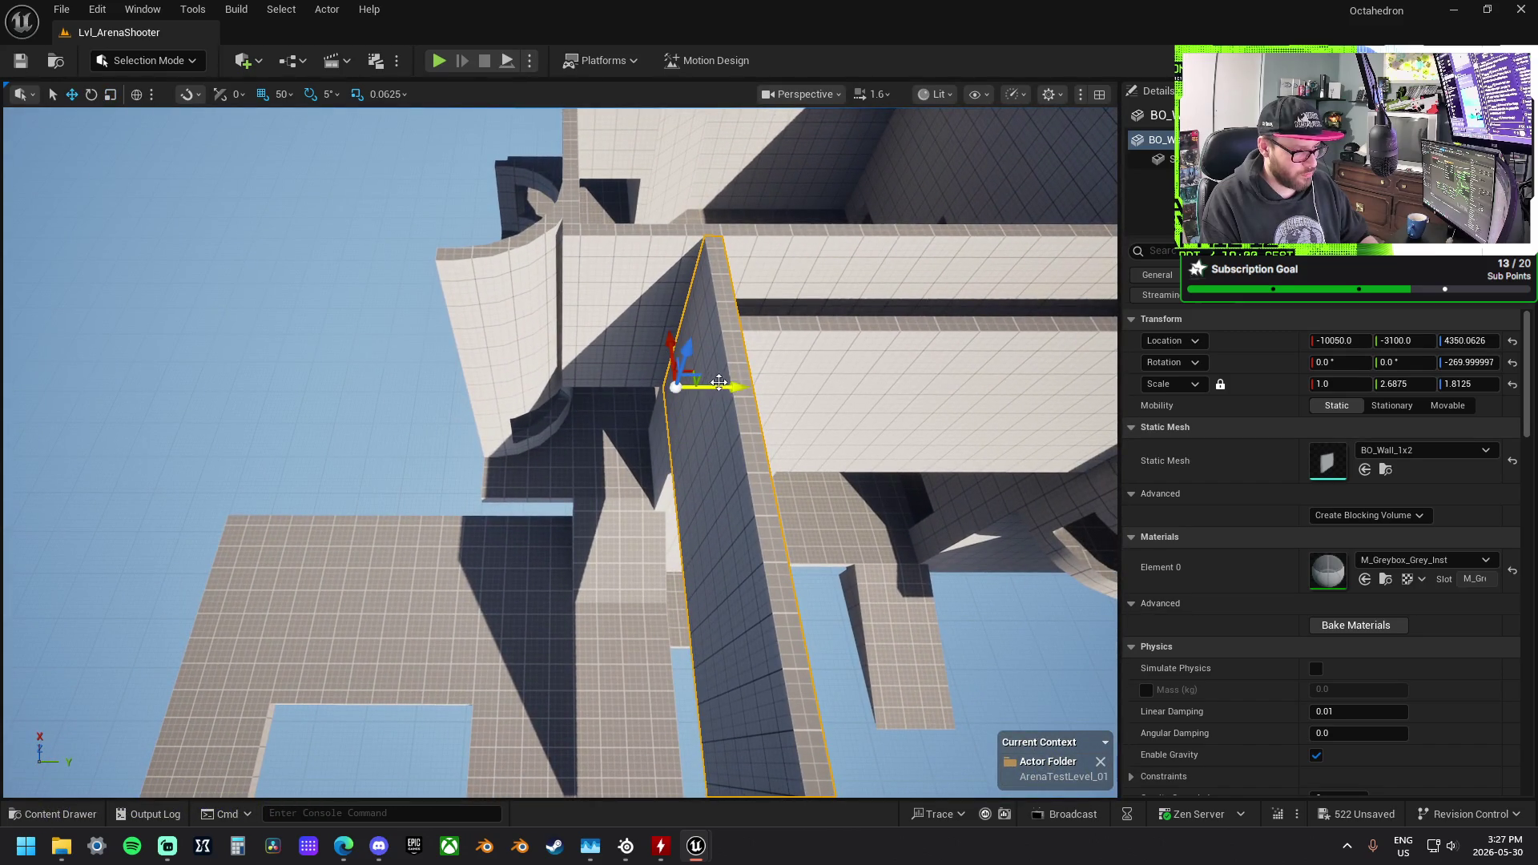
pyautogui.moveTo(738, 386)
pyautogui.mouseDown()
pyautogui.moveTo(535, 384)
pyautogui.moveTo(483, 351)
pyautogui.mouseUp()
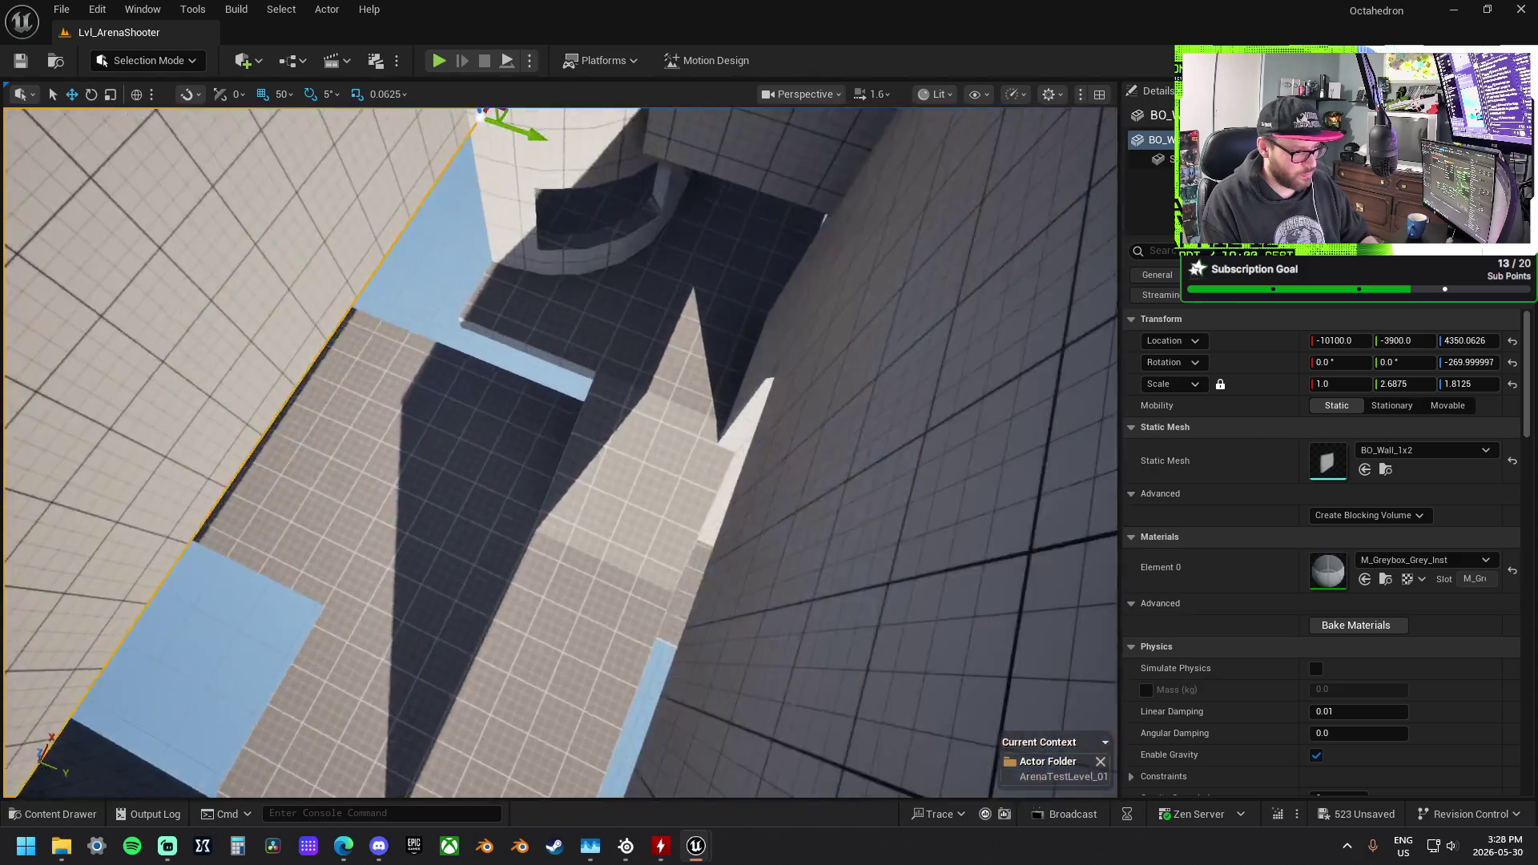
pyautogui.press('s')
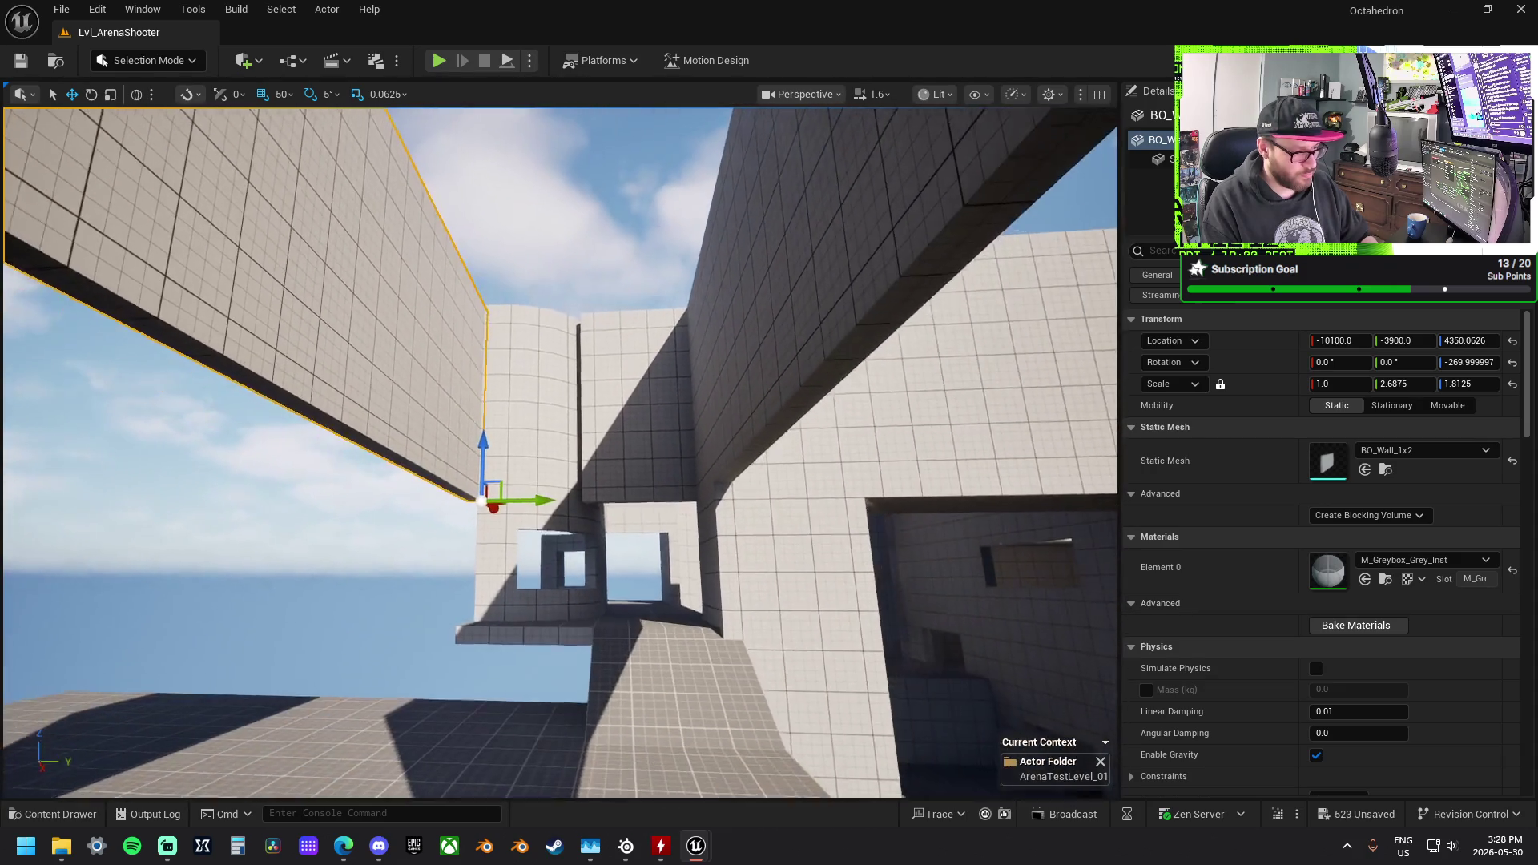
pyautogui.press('w')
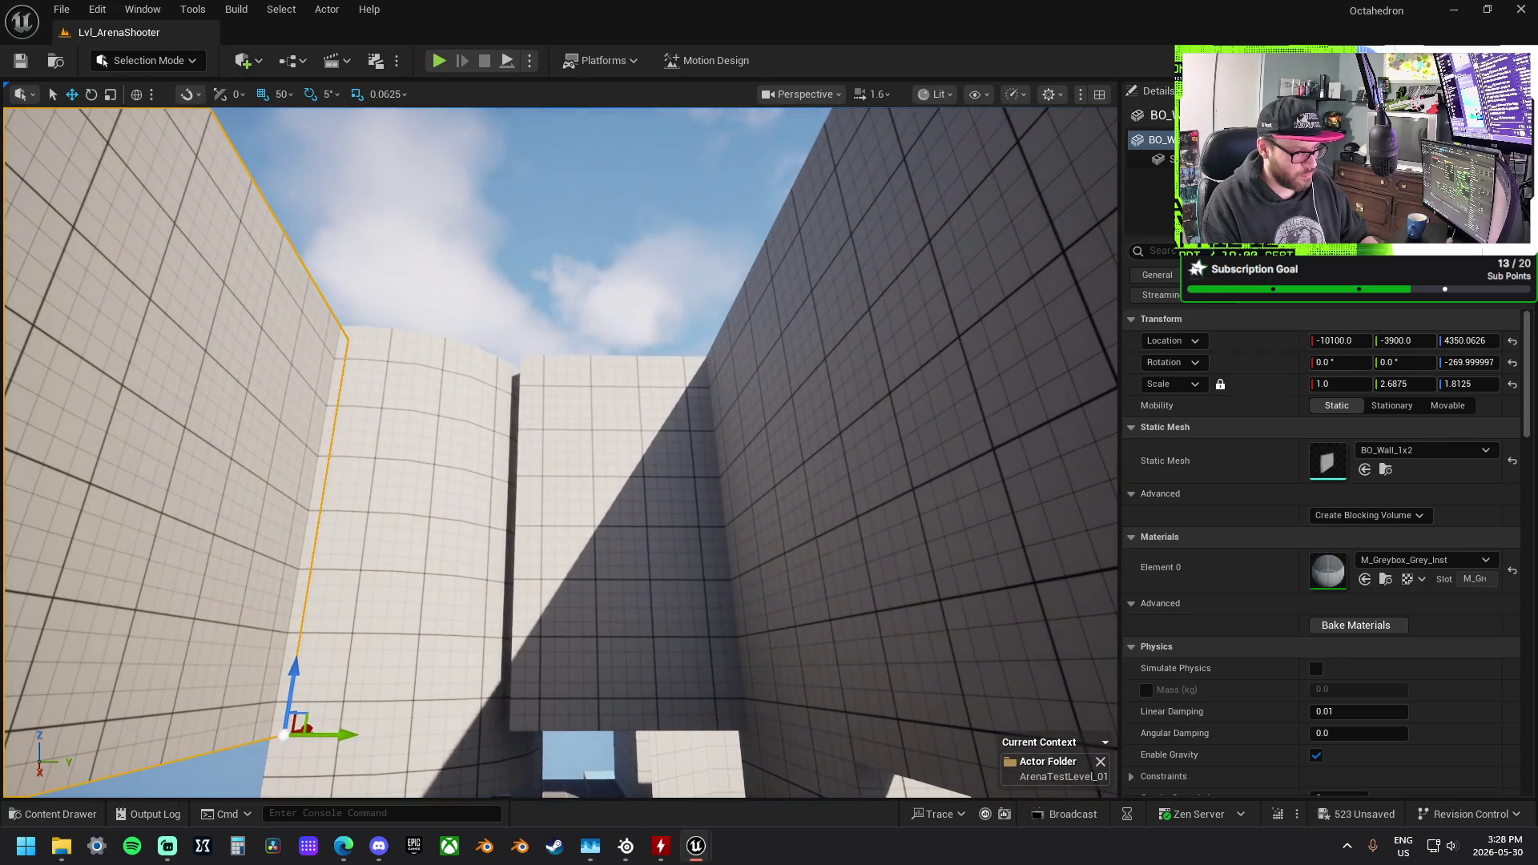
pyautogui.click(609, 521)
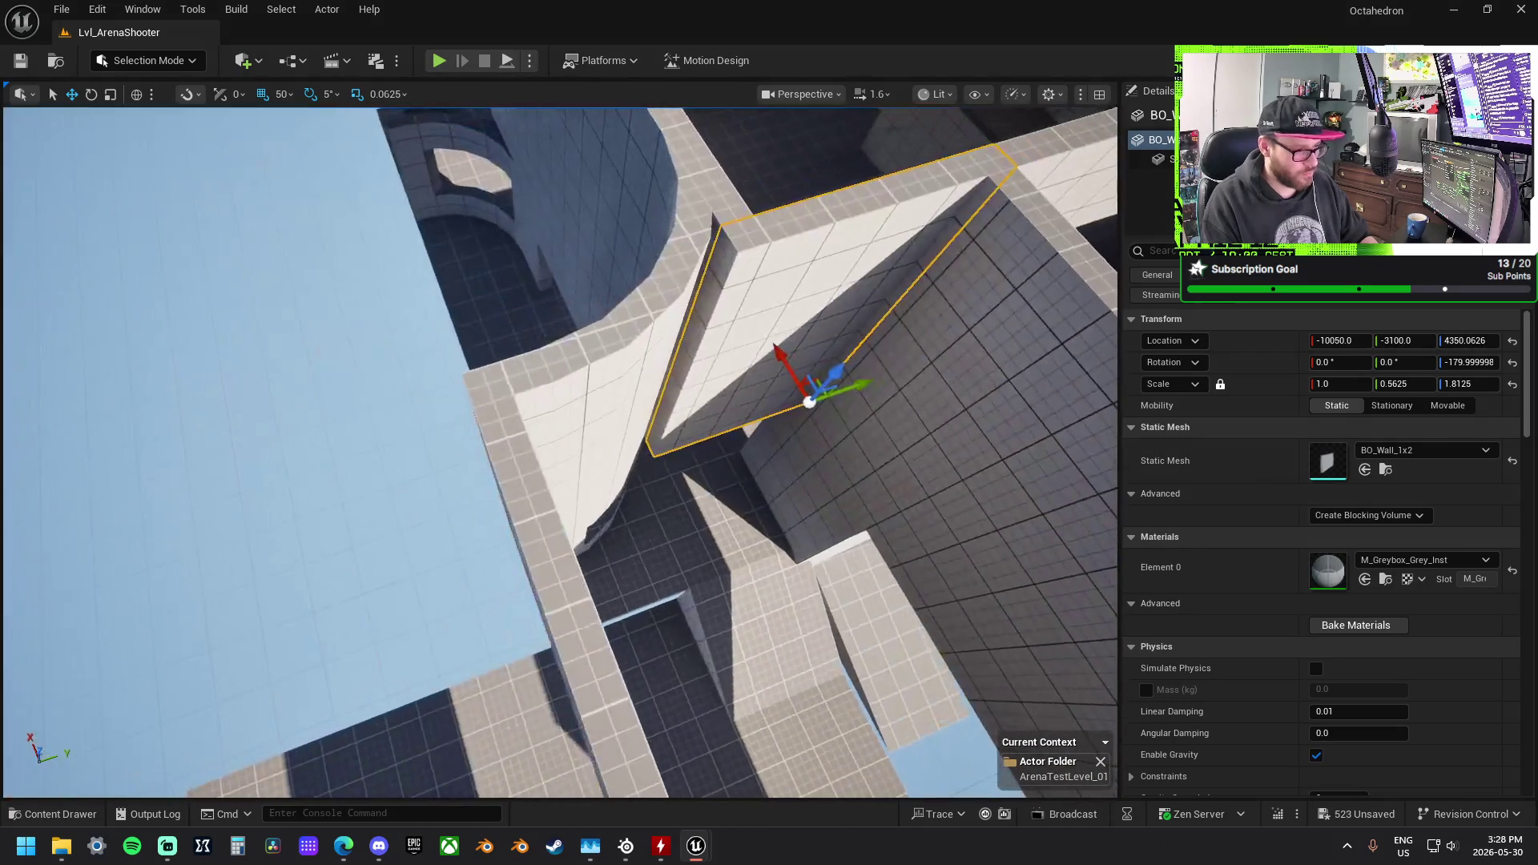
pyautogui.moveTo(779, 424)
pyautogui.mouseDown()
pyautogui.moveTo(752, 425)
pyautogui.moveTo(765, 420)
pyautogui.mouseUp()
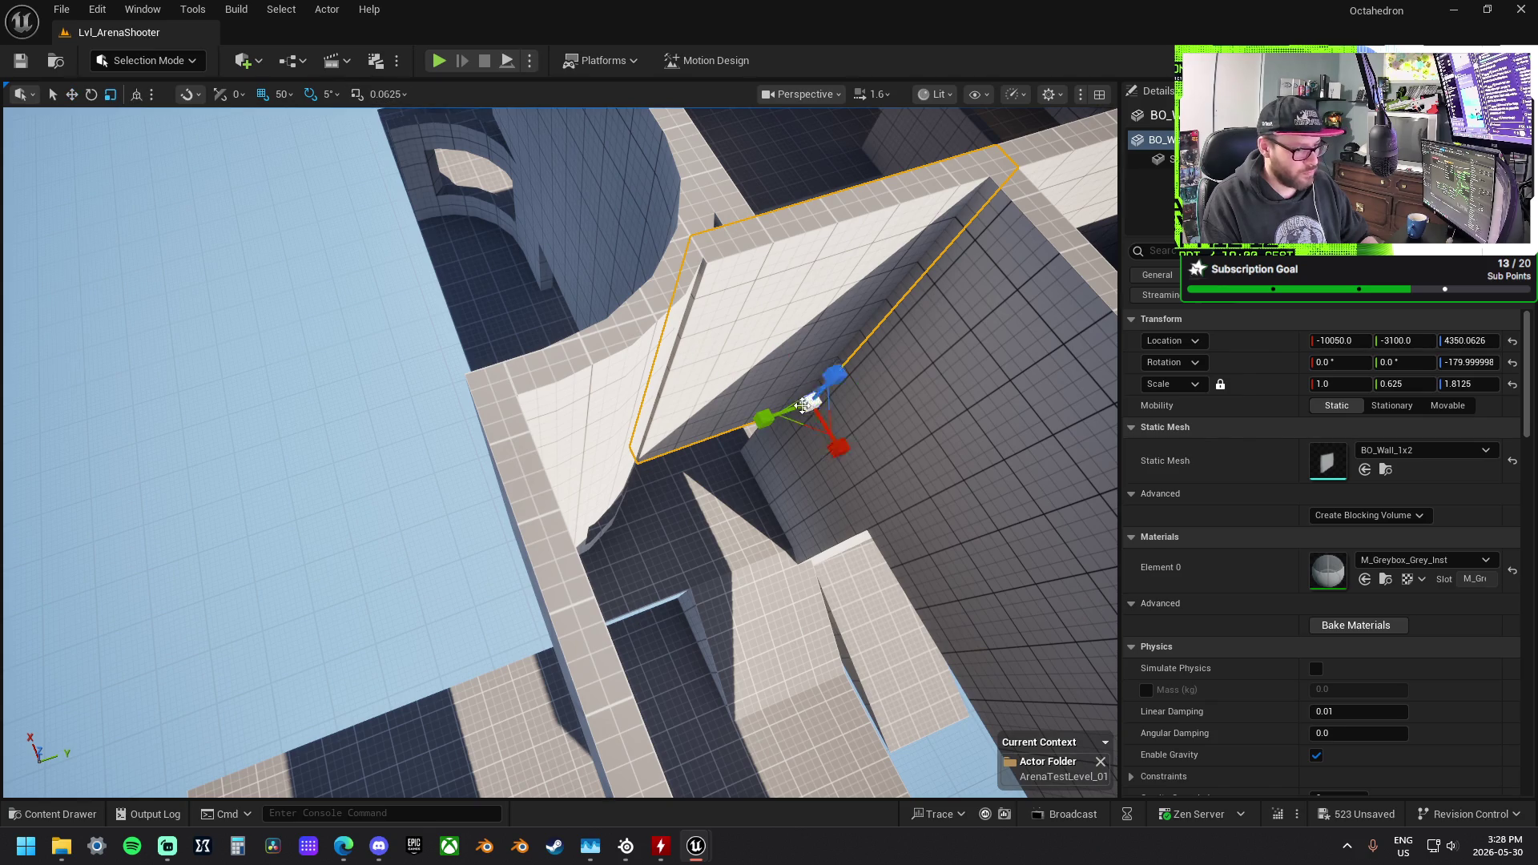
pyautogui.moveTo(772, 427); pyautogui.dragTo(756, 425)
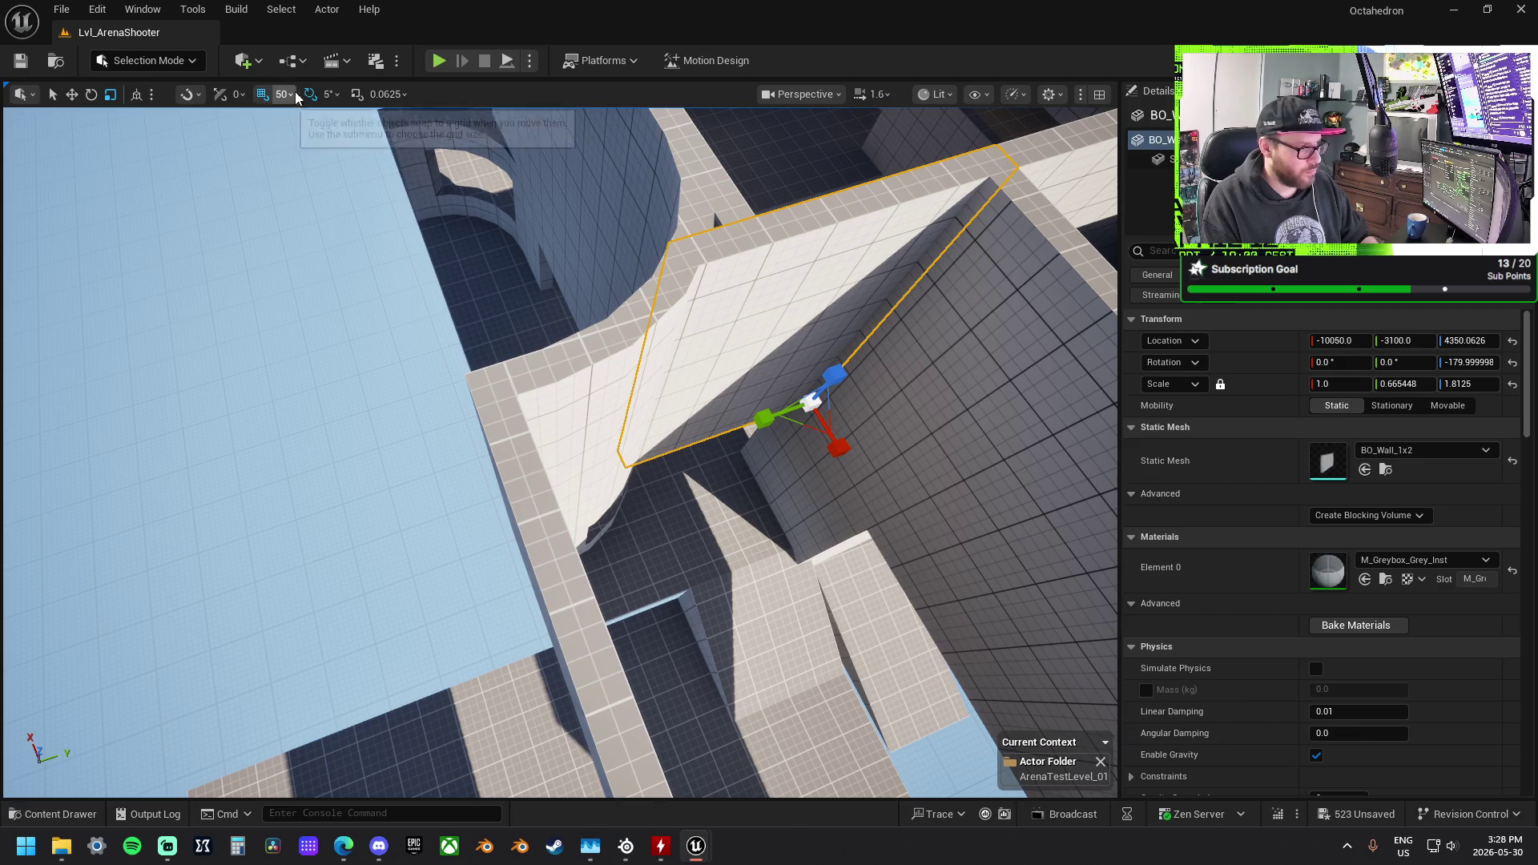
pyautogui.moveTo(369, 320)
pyautogui.mouseDown()
pyautogui.moveTo(368, 208)
pyautogui.moveTo(480, 185)
pyautogui.moveTo(508, 220)
pyautogui.moveTo(456, 515)
pyautogui.moveTo(521, 481)
pyautogui.moveTo(541, 438)
pyautogui.moveTo(547, 261)
pyautogui.moveTo(509, 367)
pyautogui.moveTo(611, 388)
pyautogui.moveTo(591, 444)
pyautogui.mouseUp()
# Step: Tilt a floor tile copy into a raised ramp beside the tall wall, with 10-unit grid snap
pyautogui.click(456, 515)
pyautogui.press('e')
pyautogui.press('w')
pyautogui.moveTo(543, 305); pyautogui.dragTo(544, 277)
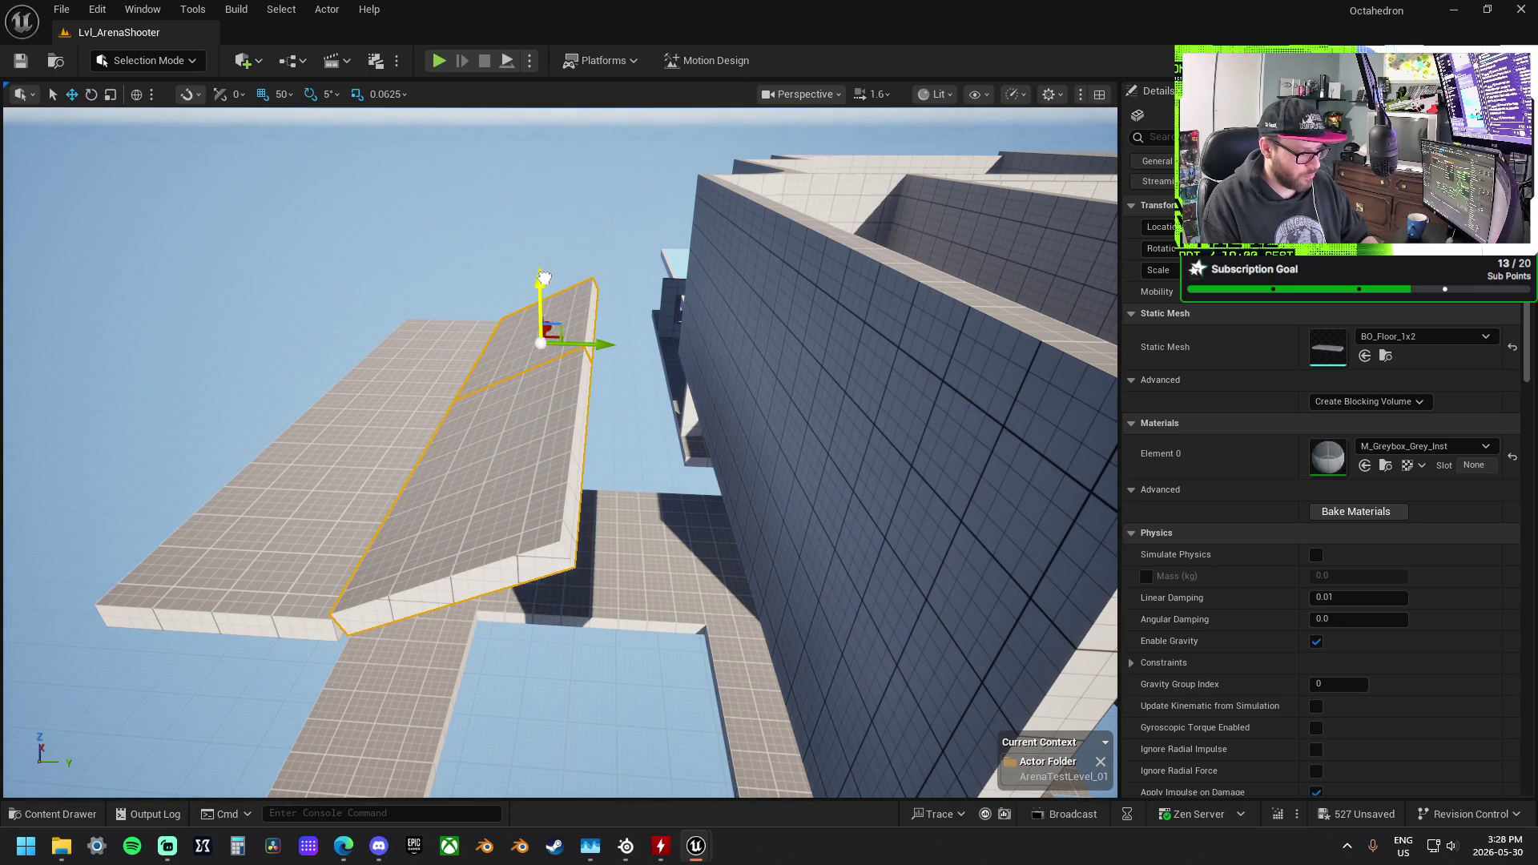
pyautogui.moveTo(603, 347)
pyautogui.mouseDown()
pyautogui.moveTo(589, 348)
pyautogui.moveTo(516, 554)
pyautogui.mouseUp()
pyautogui.press('e')
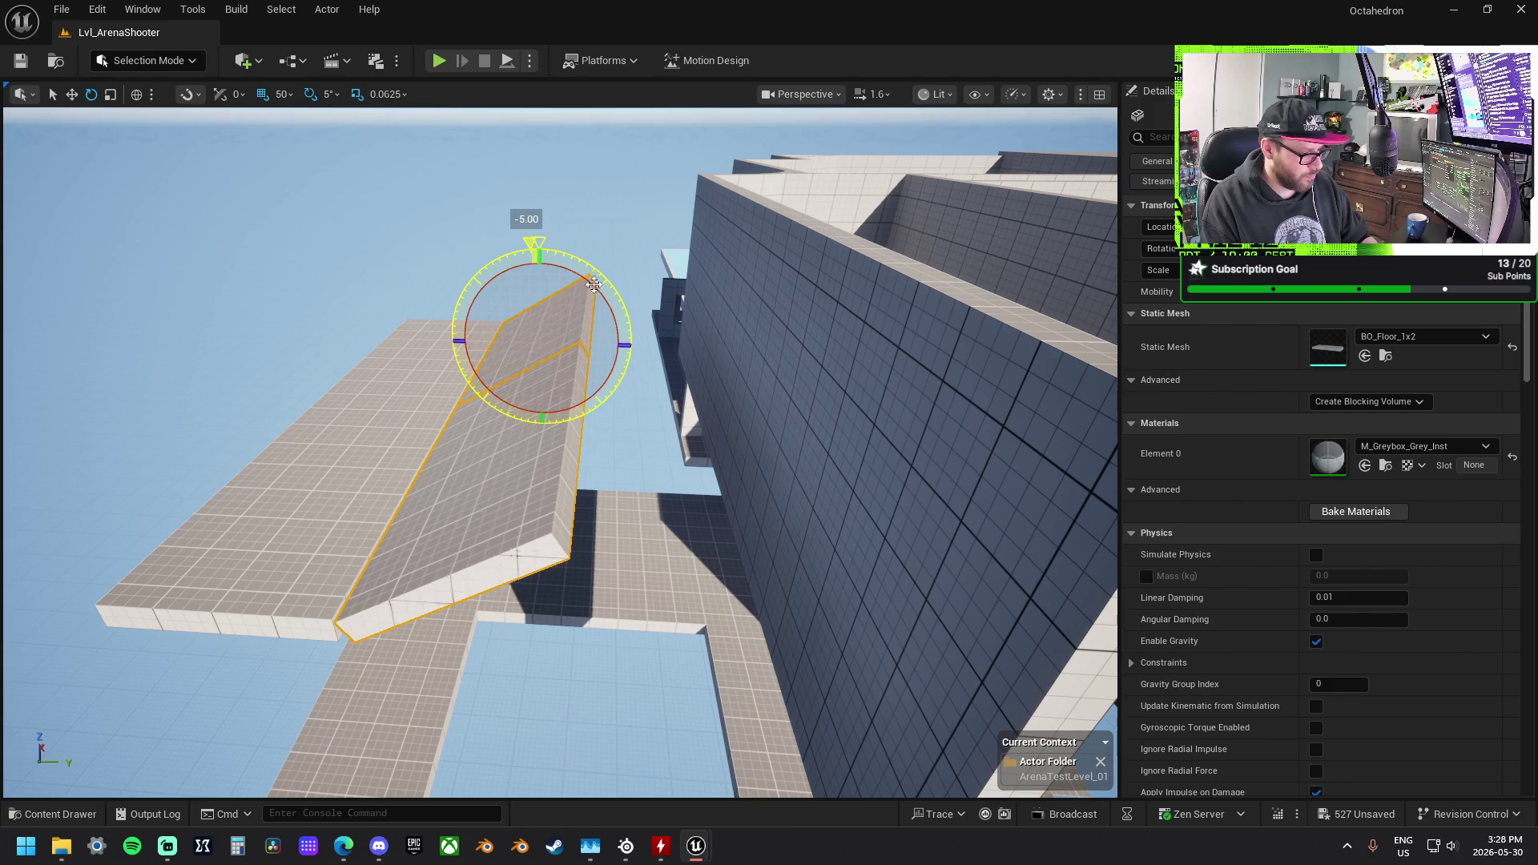
pyautogui.press('w')
pyautogui.moveTo(591, 343); pyautogui.dragTo(585, 341)
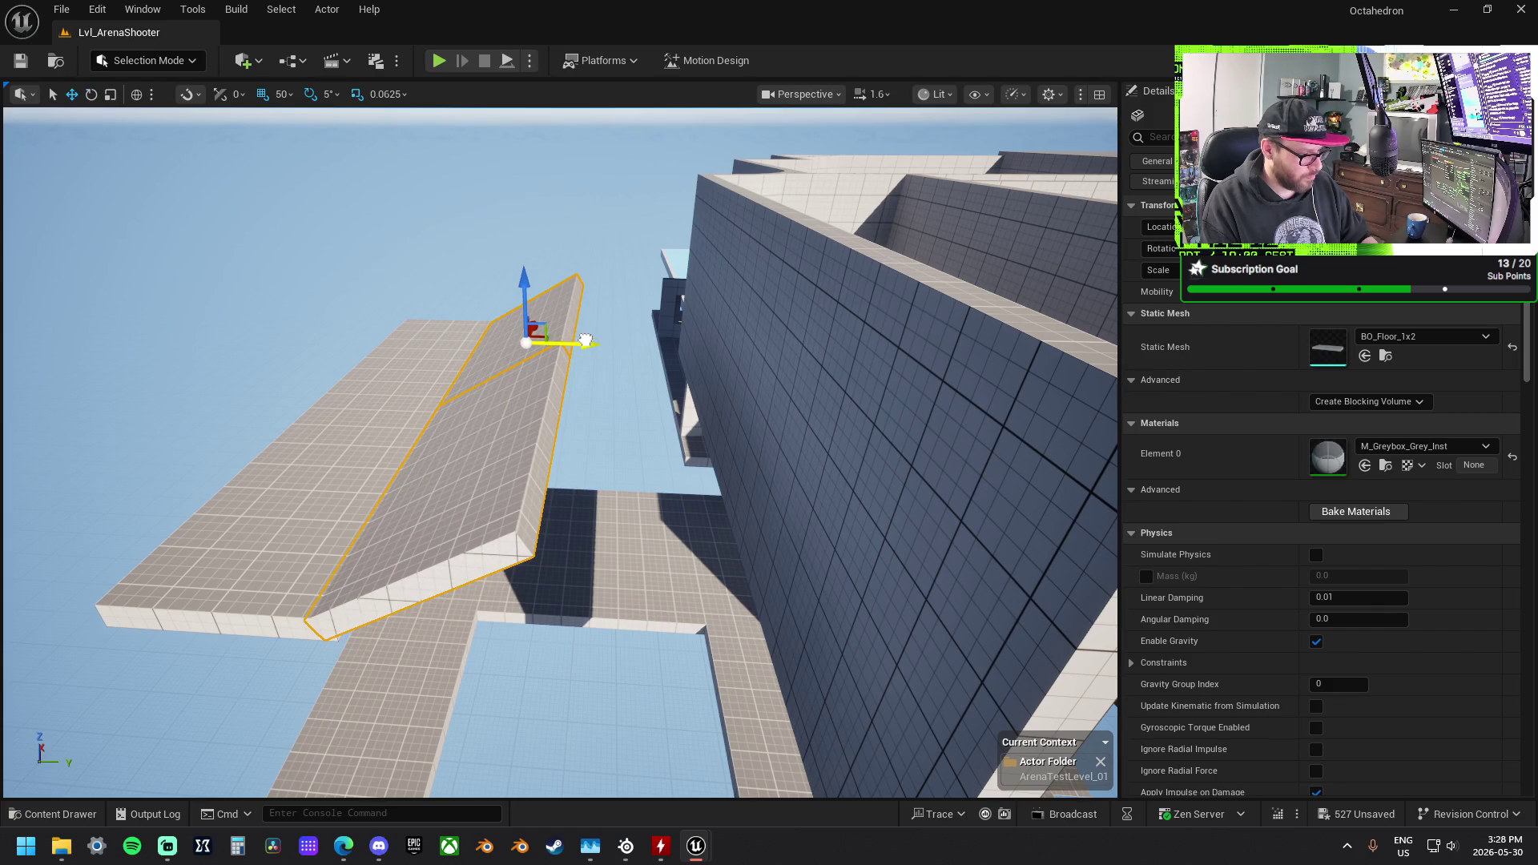
pyautogui.click(282, 94)
pyautogui.click(297, 154)
pyautogui.moveTo(587, 341); pyautogui.dragTo(597, 344)
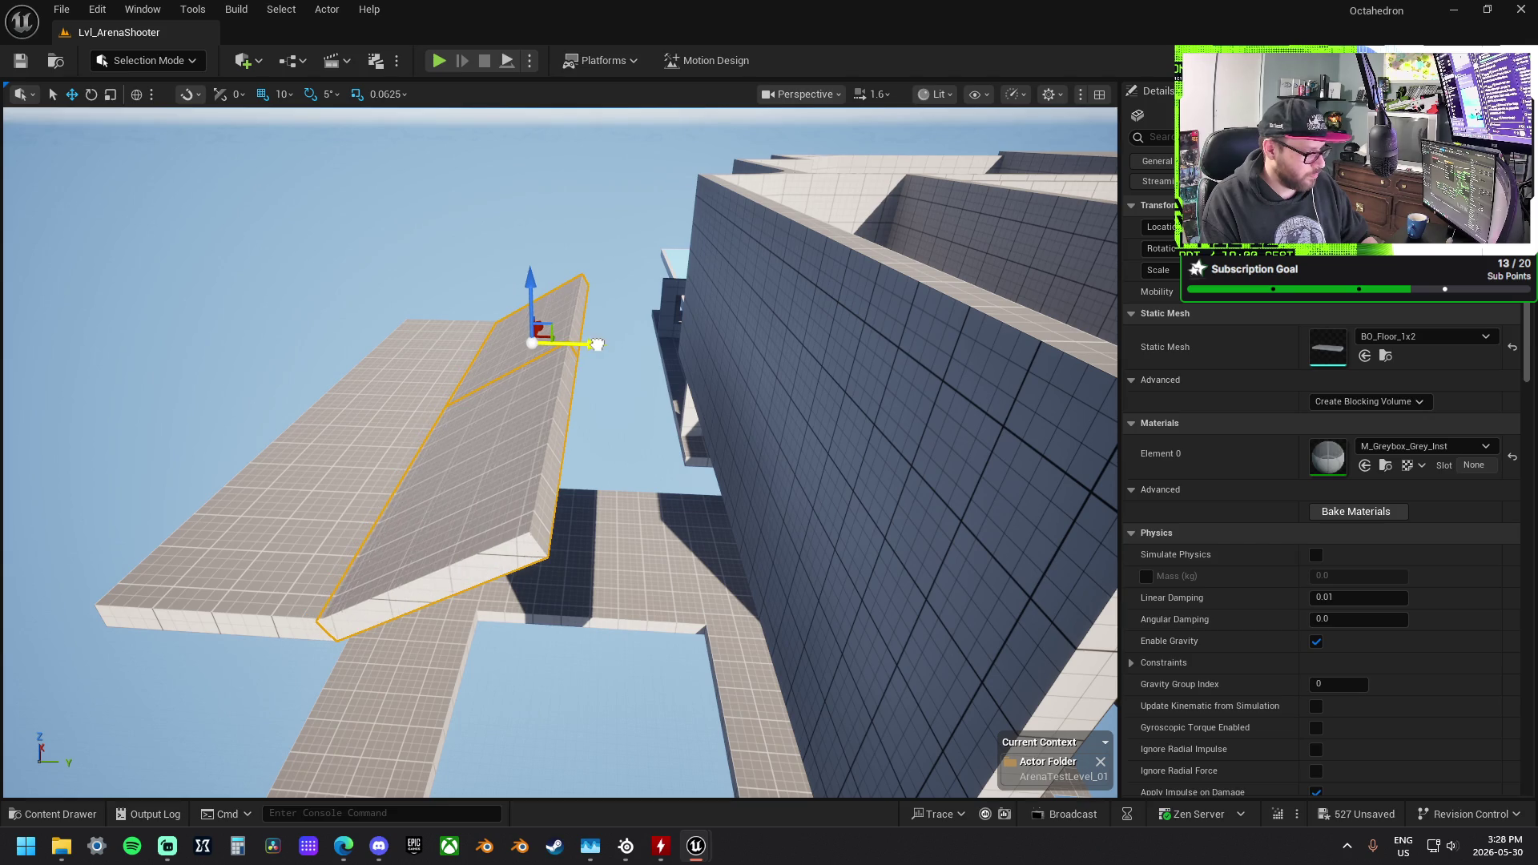
# Step: Copy the two flat floor slabs over against the wall and slide them along Y
pyautogui.click(320, 540)
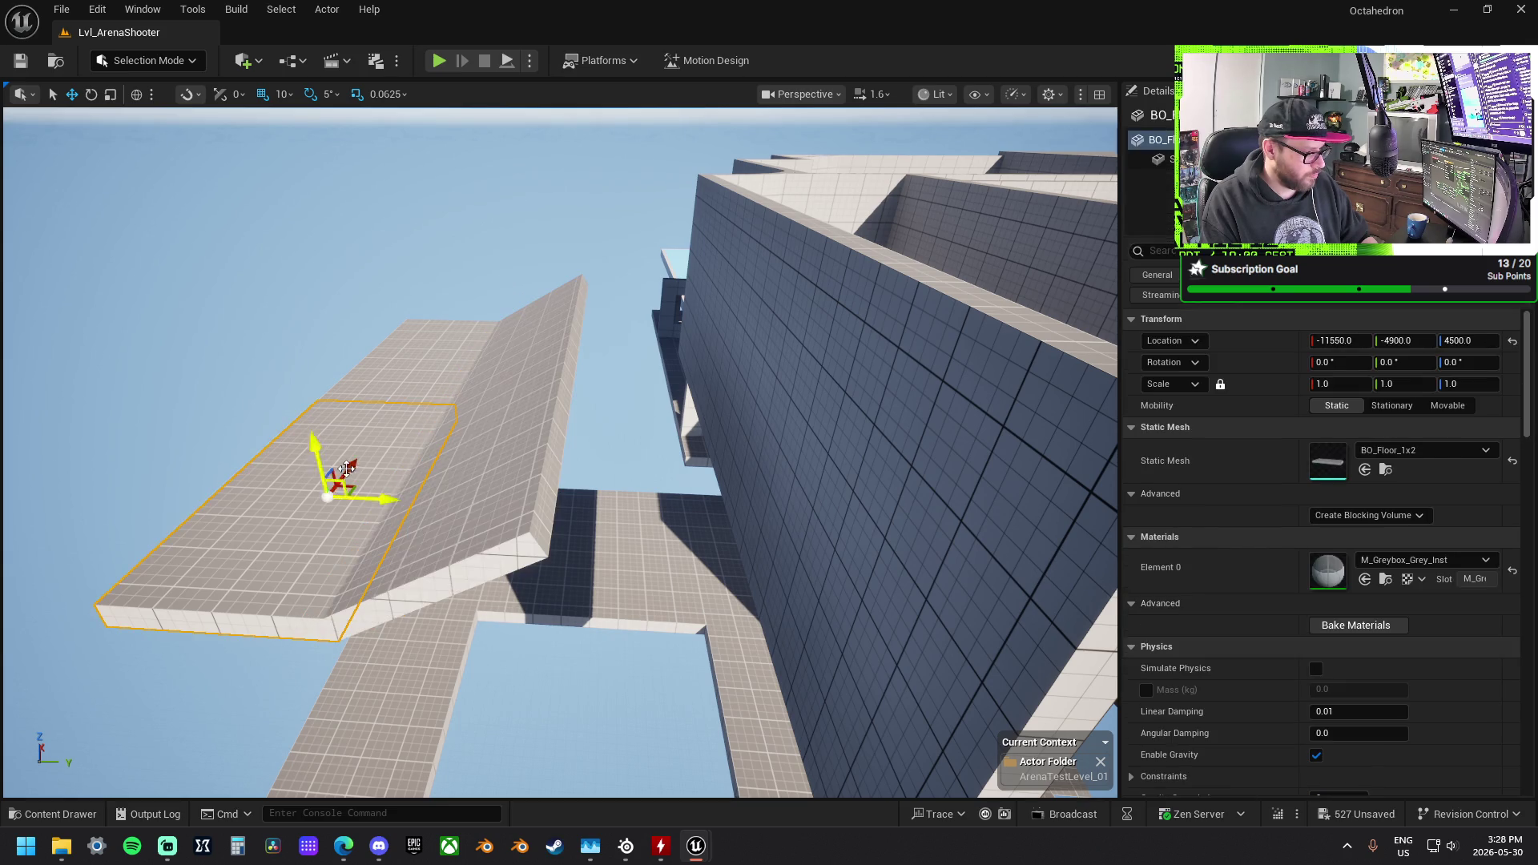
pyautogui.keyDown('ctrl'); pyautogui.click(400, 380); pyautogui.keyUp('ctrl')
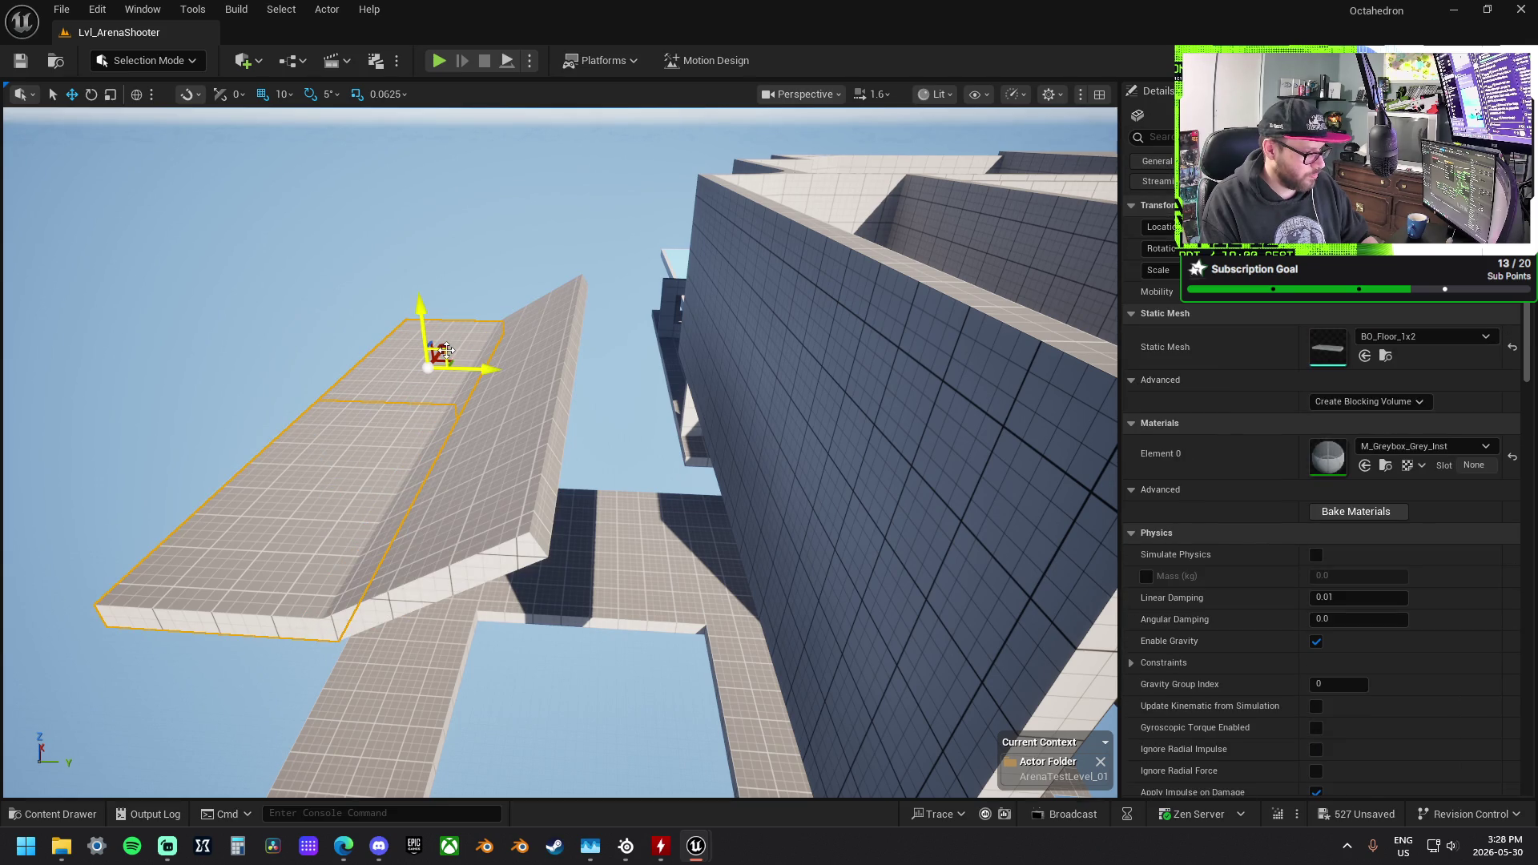
pyautogui.moveTo(446, 350)
pyautogui.keyDown('alt'); pyautogui.mouseDown()
pyautogui.moveTo(618, 328)
pyautogui.moveTo(663, 294)
pyautogui.mouseUp(); pyautogui.keyUp('alt')
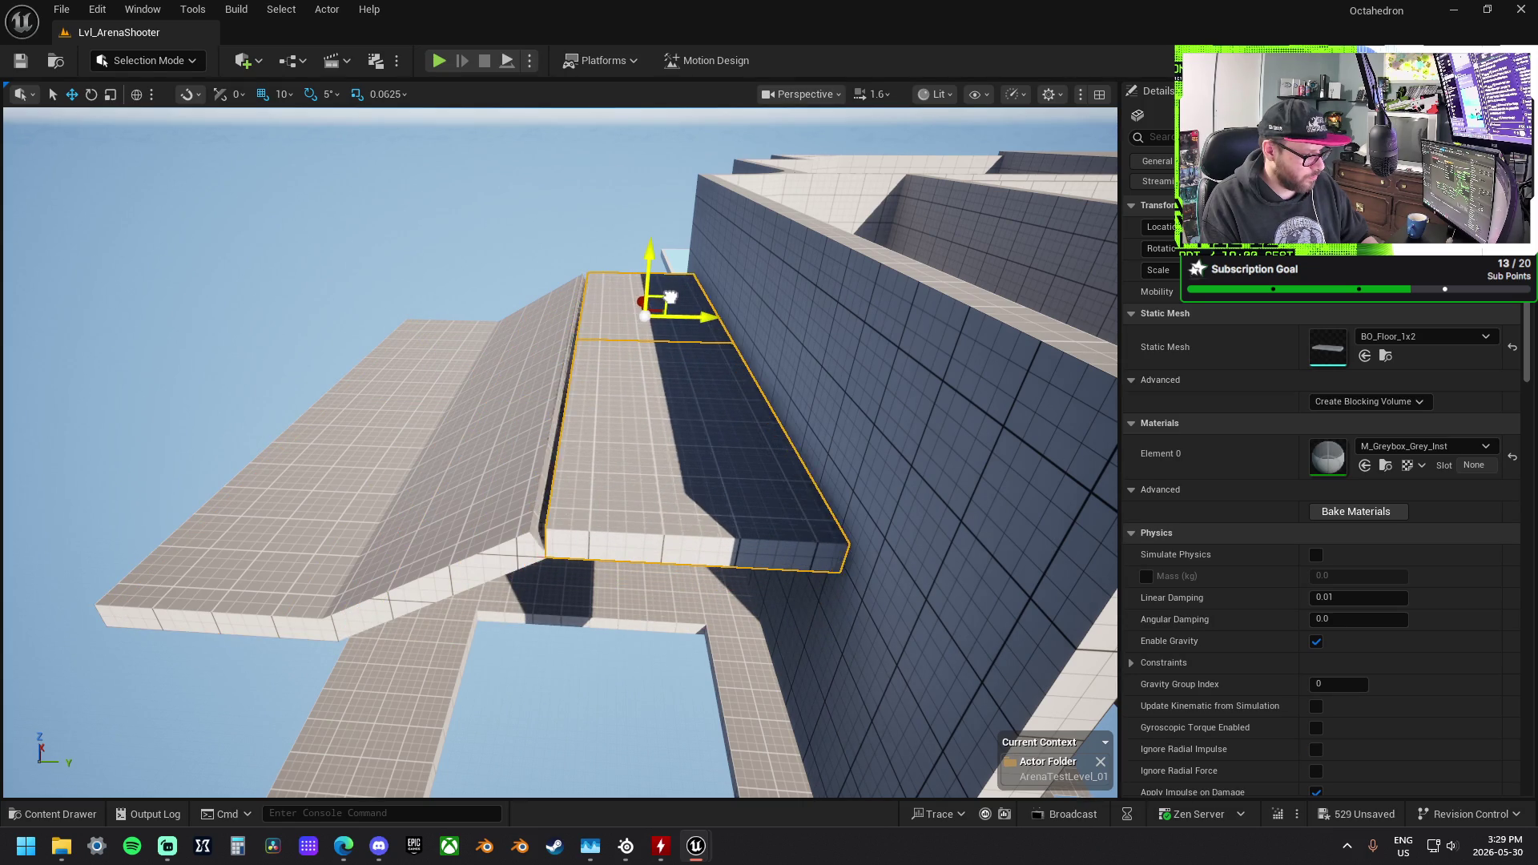
pyautogui.moveTo(678, 311); pyautogui.dragTo(710, 323)
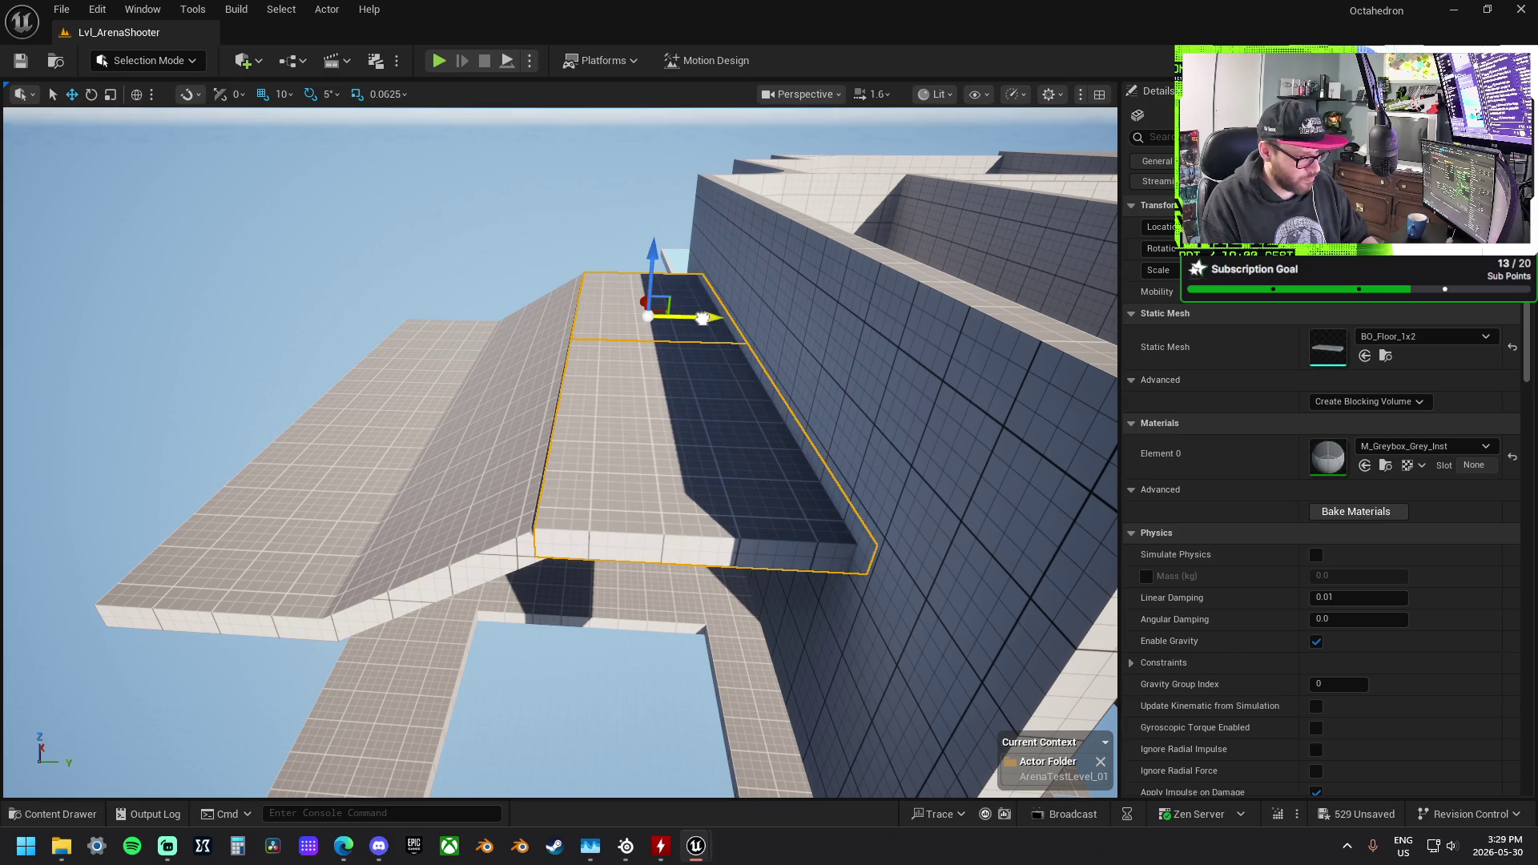
pyautogui.moveTo(700, 317)
pyautogui.mouseDown()
pyautogui.moveTo(793, 327)
pyautogui.moveTo(682, 337)
pyautogui.mouseUp()
# Step: Shrink a floor panel to a 0.25 slat tilted -30° at -11400, -4530, 4600
pyautogui.press('f')
pyautogui.press('r')
pyautogui.moveTo(603, 397); pyautogui.dragTo(505, 396)
pyautogui.moveTo(611, 401)
pyautogui.mouseDown()
pyautogui.moveTo(452, 400)
pyautogui.moveTo(707, 412)
pyautogui.mouseUp()
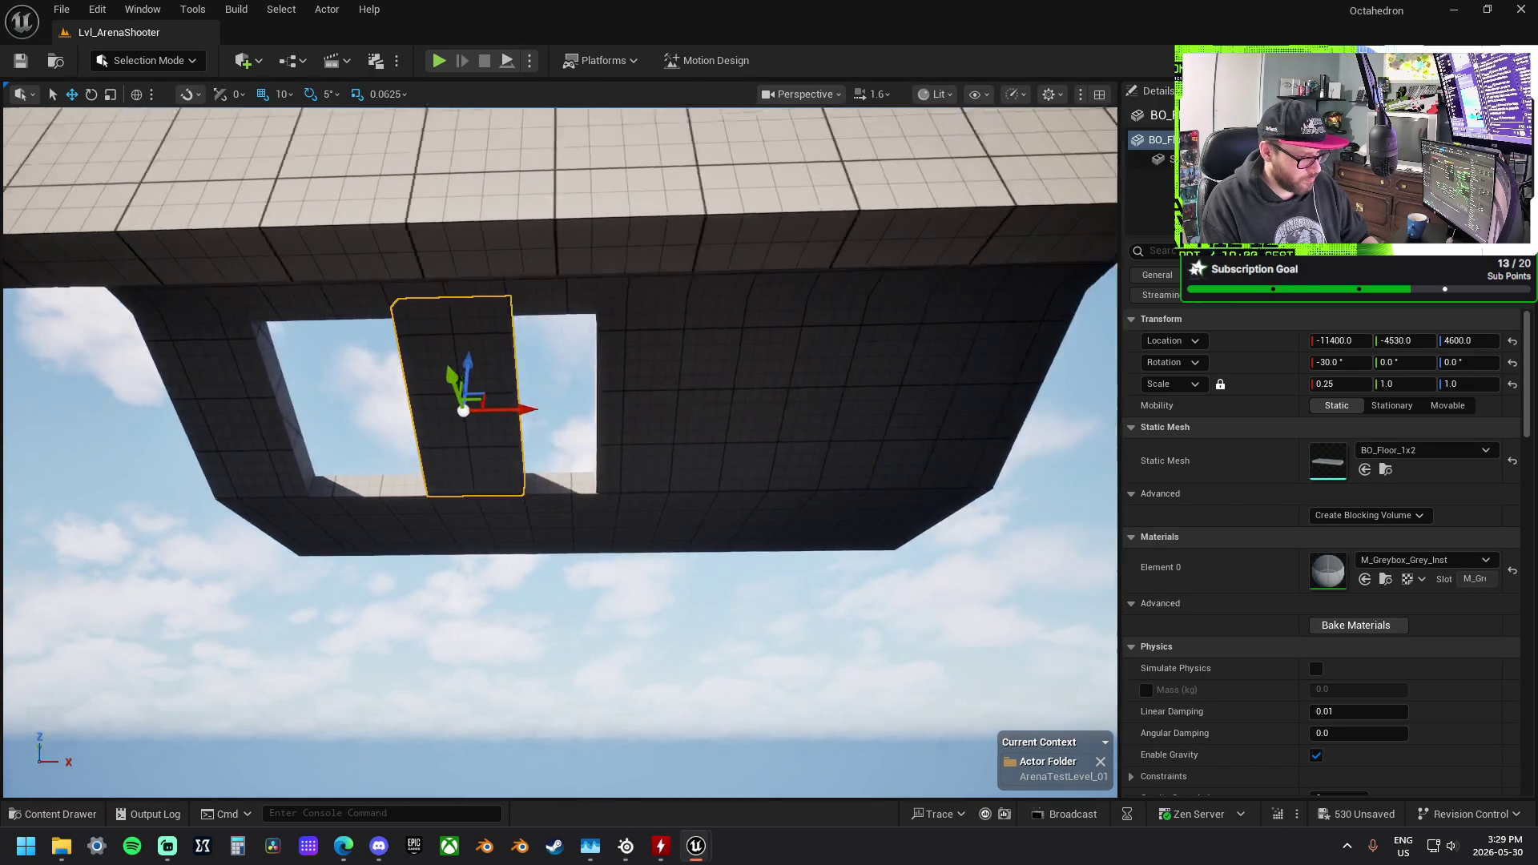
# Step: Undo the accidental panel change and move a slat copy into the opening at X -10900
pyautogui.click(588, 459)
pyautogui.hotkey('ctrl', 'z')
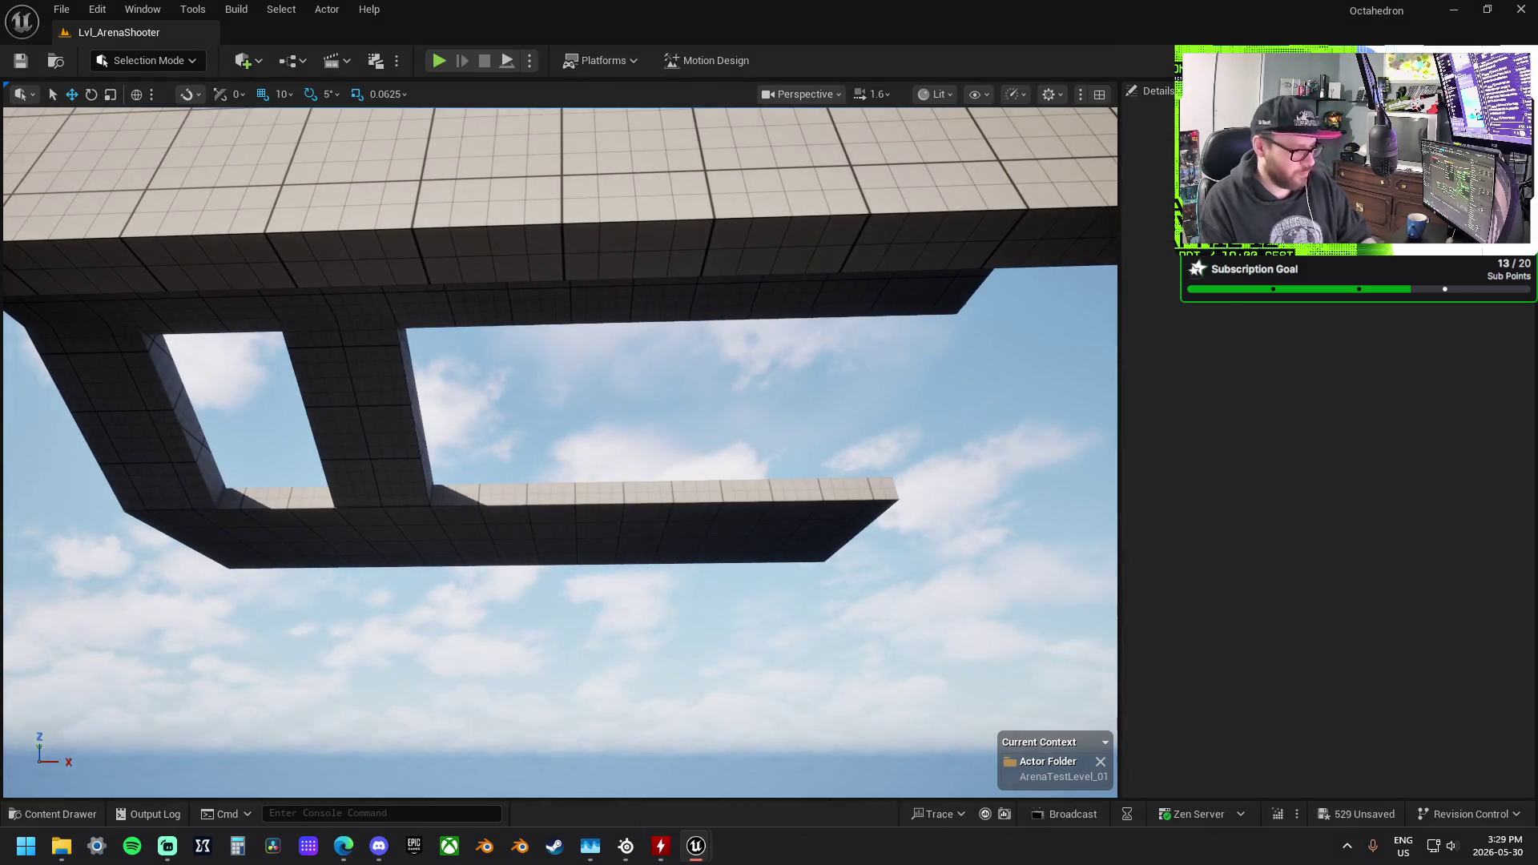
pyautogui.moveTo(423, 422)
pyautogui.mouseDown()
pyautogui.moveTo(939, 409)
pyautogui.moveTo(693, 406)
pyautogui.mouseUp()
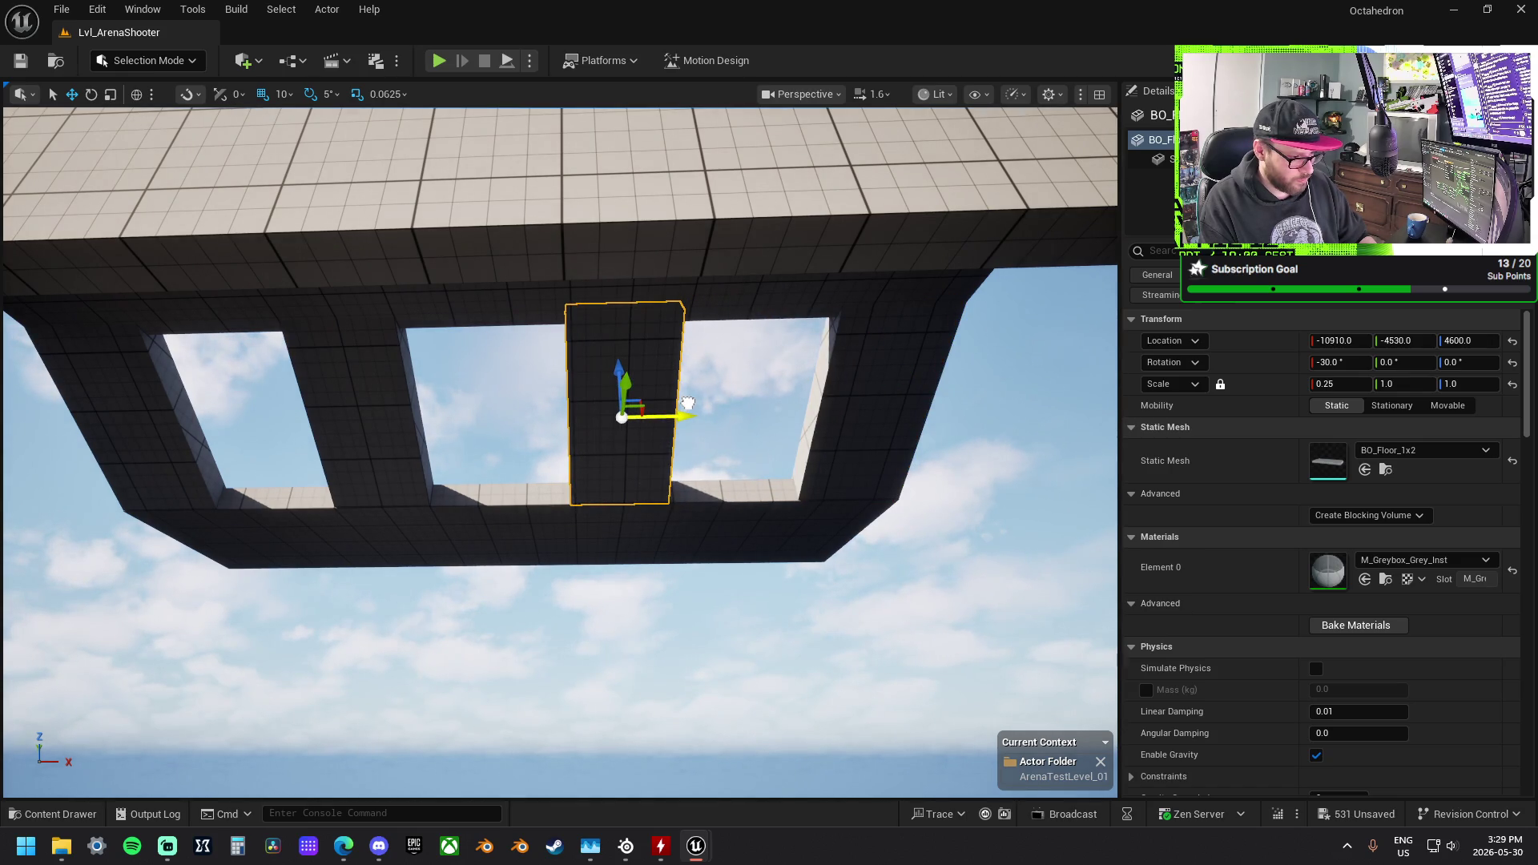
pyautogui.moveTo(638, 409)
pyautogui.mouseDown()
pyautogui.moveTo(841, 328)
pyautogui.moveTo(541, 402)
pyautogui.mouseUp()
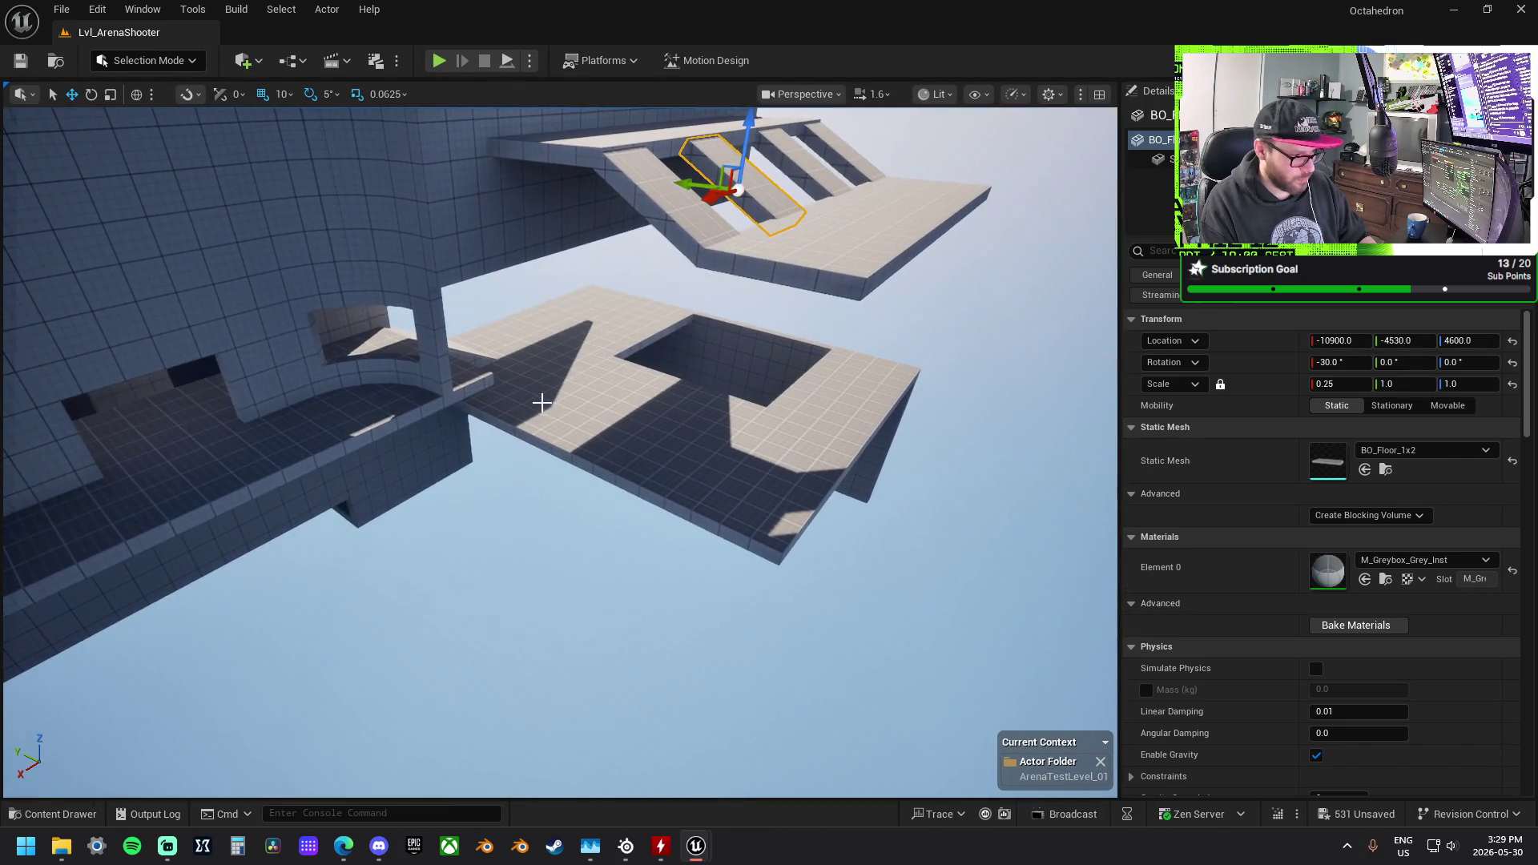
# Step: Slide the double doorway to Y -3900 to line up with the curved wall
pyautogui.click(289, 379)
pyautogui.moveTo(290, 380)
pyautogui.mouseDown()
pyautogui.moveTo(437, 441)
pyautogui.moveTo(497, 434)
pyautogui.mouseUp()
pyautogui.press('e')
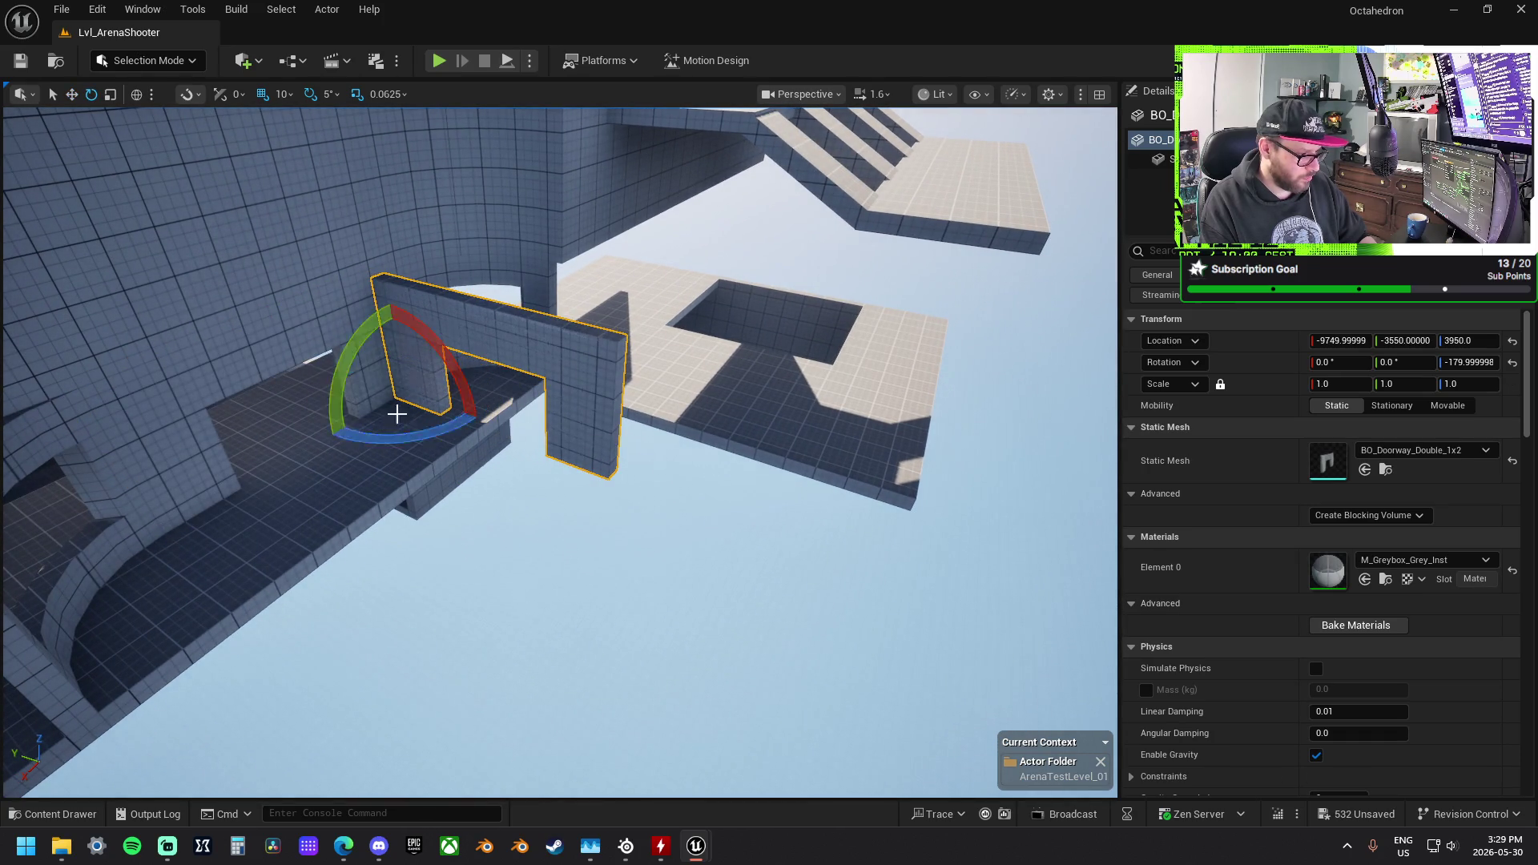
pyautogui.moveTo(376, 394)
pyautogui.mouseDown()
pyautogui.moveTo(484, 392)
pyautogui.moveTo(522, 369)
pyautogui.mouseUp()
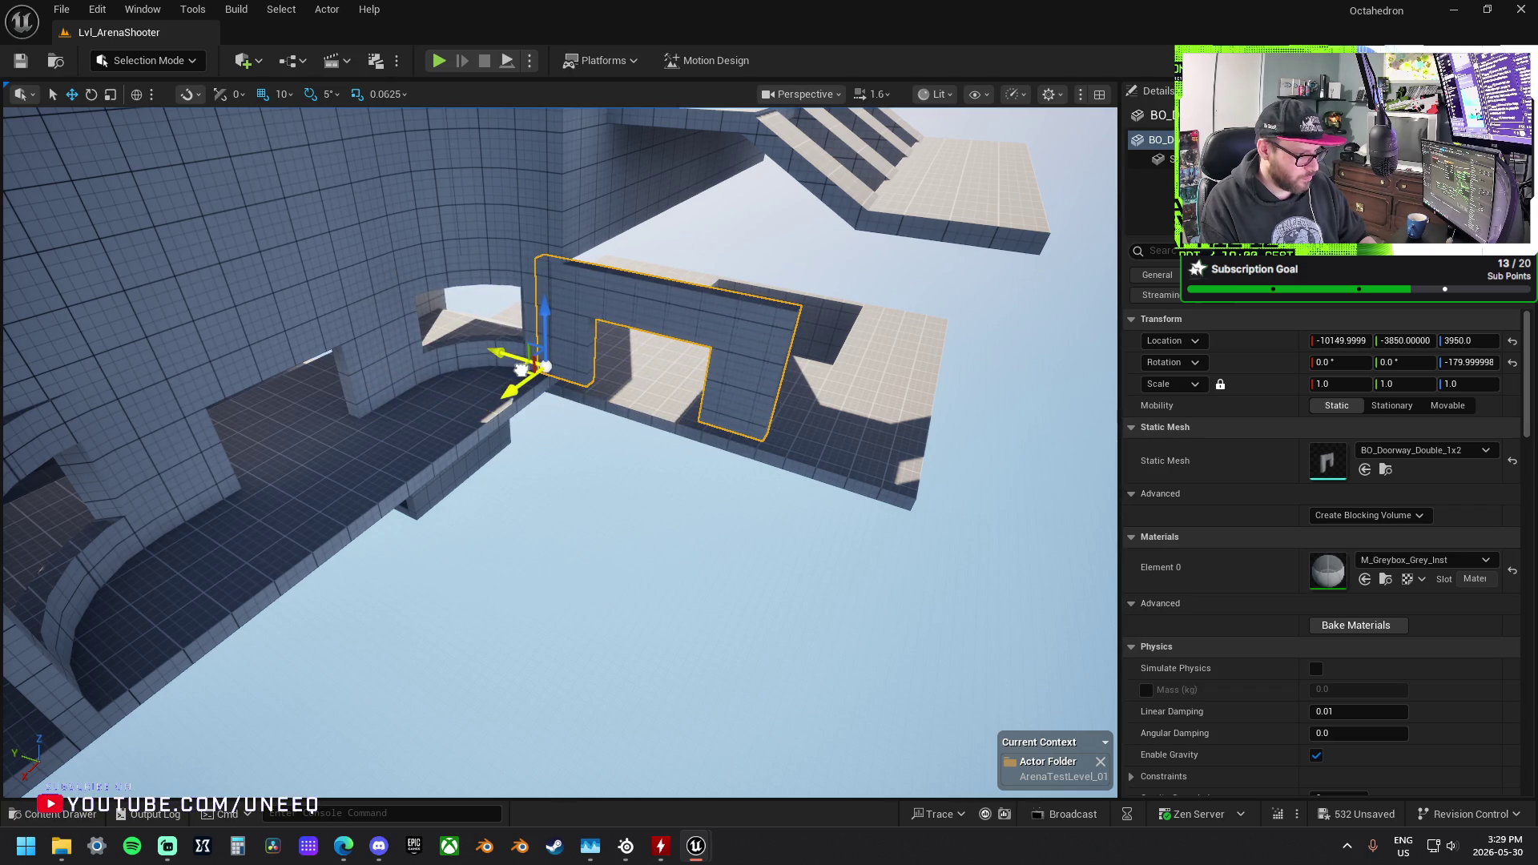
pyautogui.scroll(5, 521, 368)
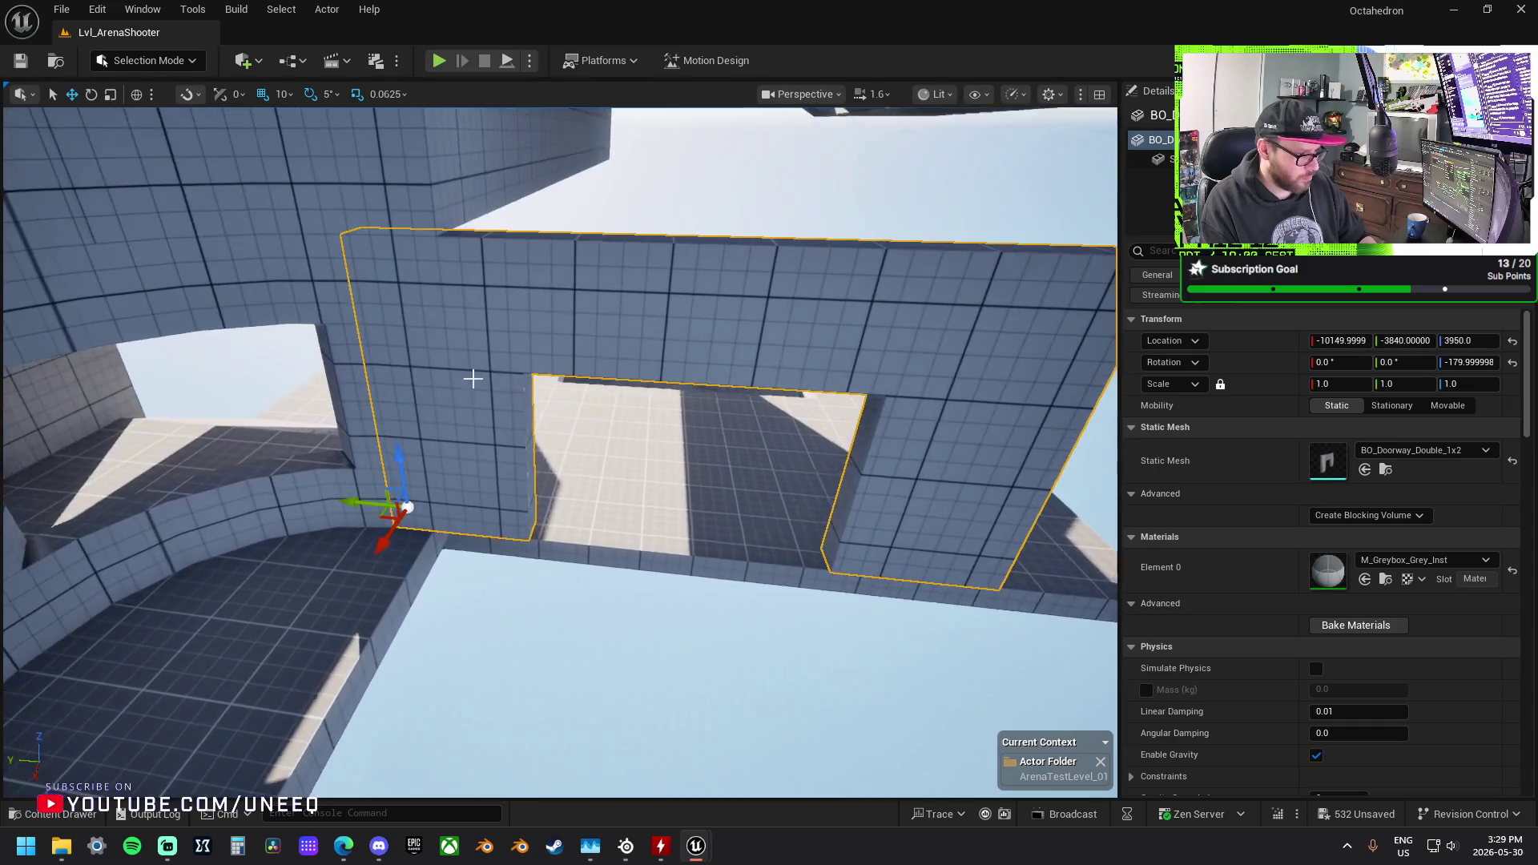
pyautogui.scroll(1, 473, 378)
pyautogui.moveTo(360, 503)
pyautogui.mouseDown()
pyautogui.moveTo(472, 510)
pyautogui.moveTo(405, 492)
pyautogui.mouseUp()
pyautogui.moveTo(561, 448)
pyautogui.mouseDown()
pyautogui.moveTo(689, 385)
pyautogui.moveTo(406, 457)
pyautogui.mouseUp()
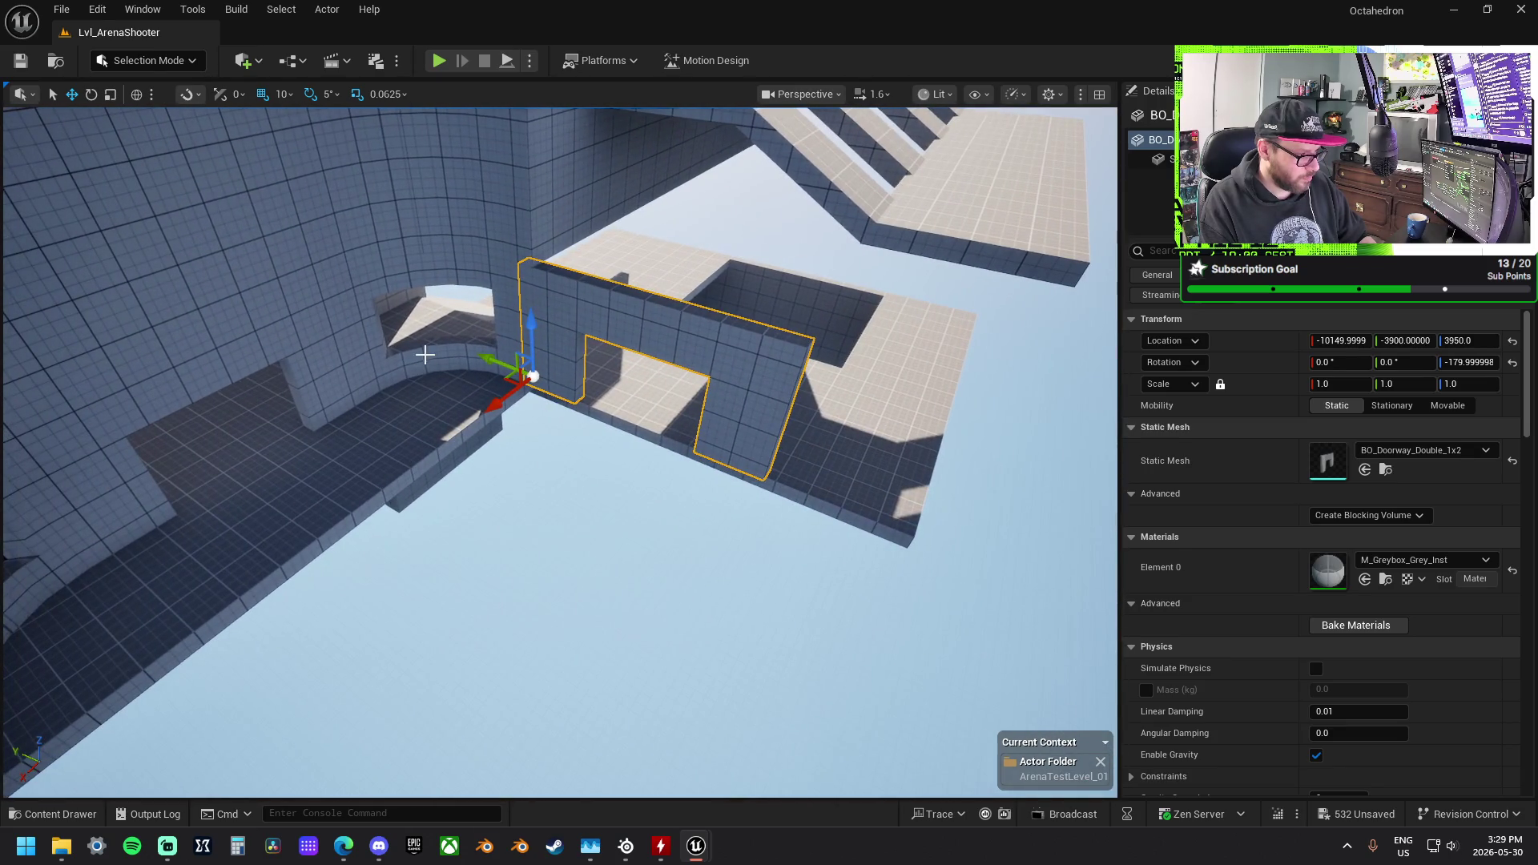
# Step: With 50-unit snap, place BO_Window_Curve_1x1 turned 90° at -9950, -4900, 3950
pyautogui.click(382, 359)
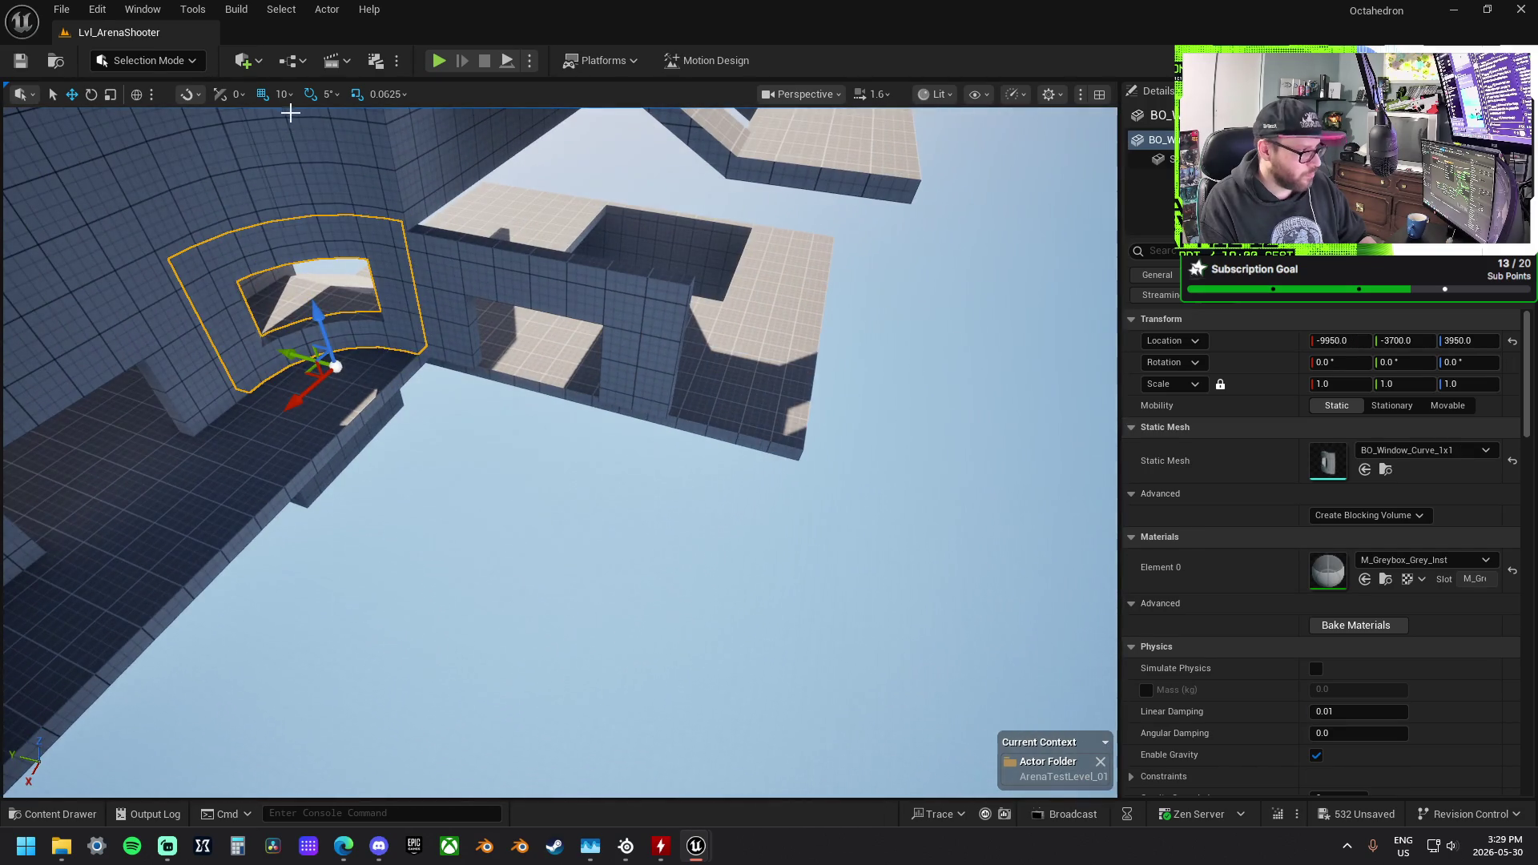
pyautogui.click(282, 95)
pyautogui.click(307, 188)
pyautogui.moveTo(306, 188)
pyautogui.mouseDown()
pyautogui.moveTo(253, 312)
pyautogui.moveTo(617, 360)
pyautogui.moveTo(748, 361)
pyautogui.mouseUp()
pyautogui.press('e')
pyautogui.moveTo(769, 437)
pyautogui.mouseDown()
pyautogui.moveTo(753, 438)
pyautogui.moveTo(783, 439)
pyautogui.moveTo(624, 363)
pyautogui.mouseUp()
pyautogui.press('w')
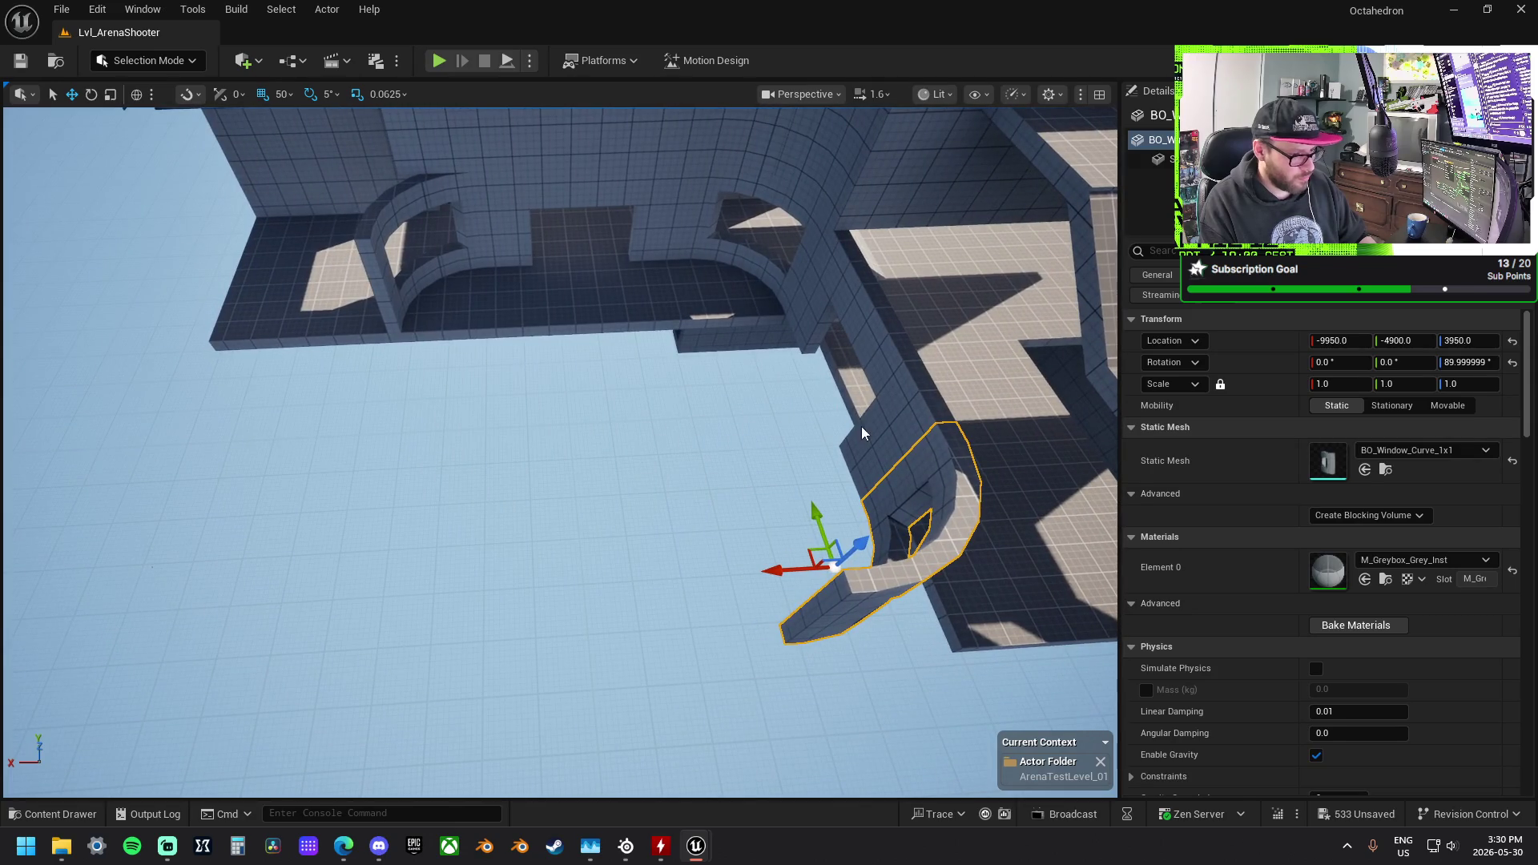
# Step: Alt-drag copies of the curved walkway pieces downward, then rotate, raise and slide them into place
pyautogui.keyDown('ctrl'); pyautogui.click(862, 433); pyautogui.keyUp('ctrl')
pyautogui.moveTo(823, 239); pyautogui.dragTo(875, 560)
pyautogui.press('e')
pyautogui.moveTo(833, 665)
pyautogui.mouseDown()
pyautogui.moveTo(813, 600)
pyautogui.moveTo(955, 660)
pyautogui.mouseUp()
pyautogui.press('w')
pyautogui.moveTo(899, 569); pyautogui.dragTo(880, 522)
pyautogui.moveTo(839, 580); pyautogui.dragTo(702, 578)
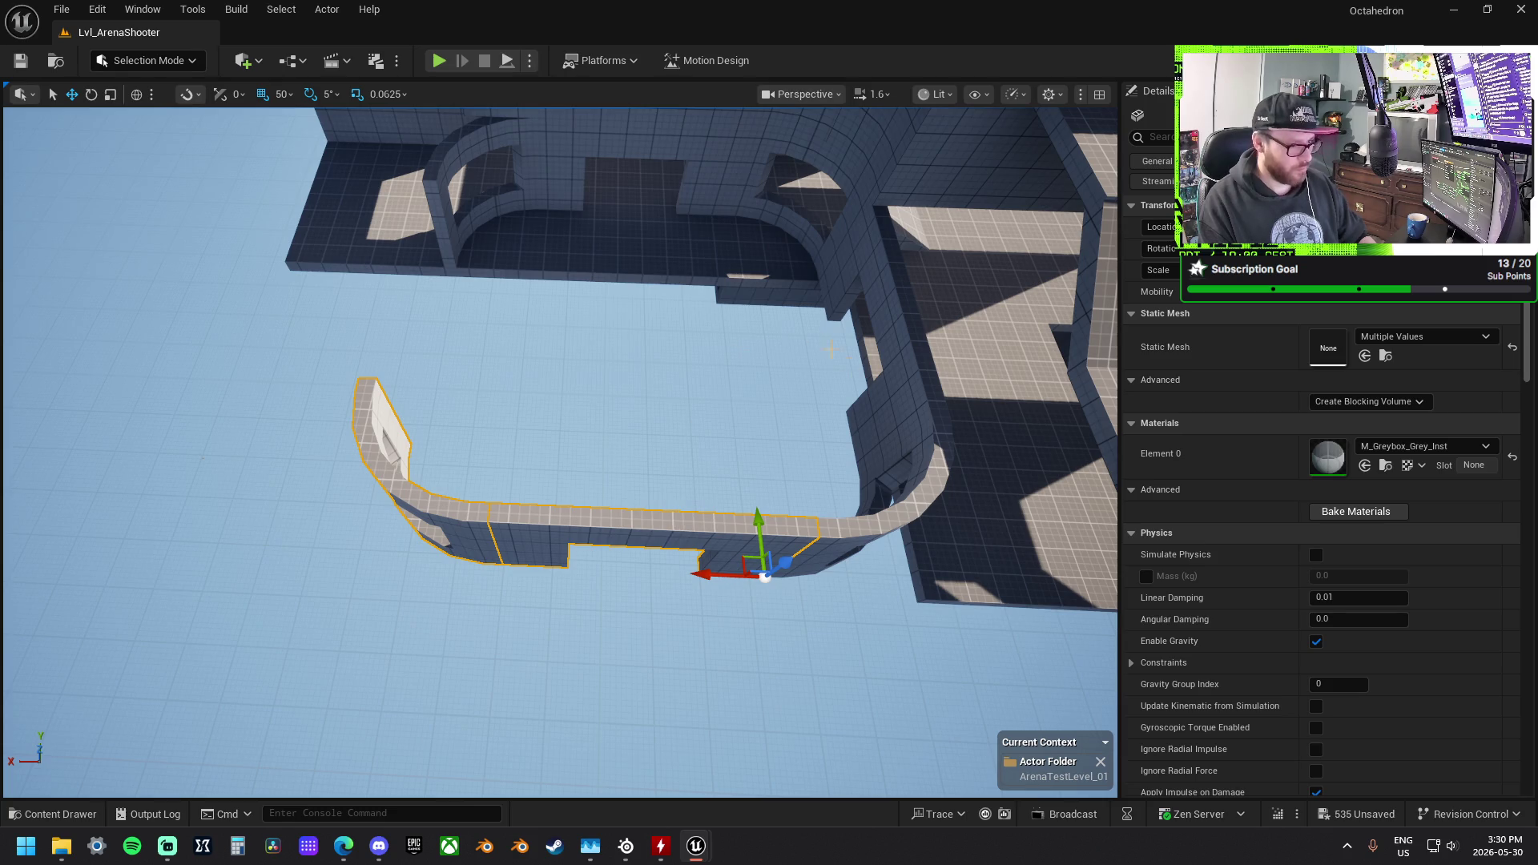
# Step: Slide the double doorway wall across to the new room and nudge the curved window pieces left
pyautogui.click(865, 384)
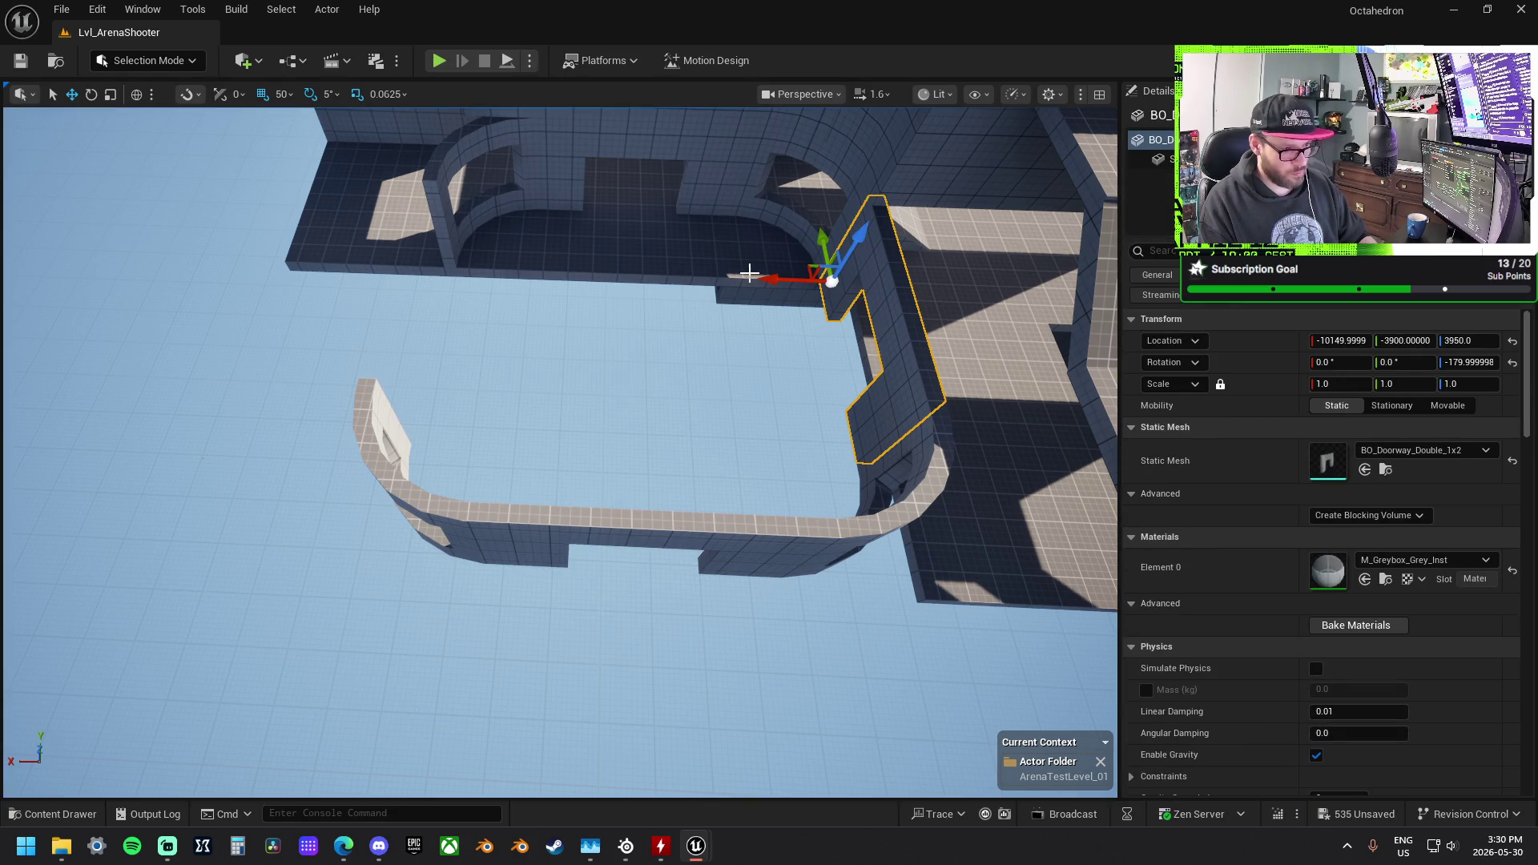
pyautogui.moveTo(773, 280)
pyautogui.mouseDown()
pyautogui.moveTo(359, 278)
pyautogui.moveTo(376, 278)
pyautogui.mouseUp()
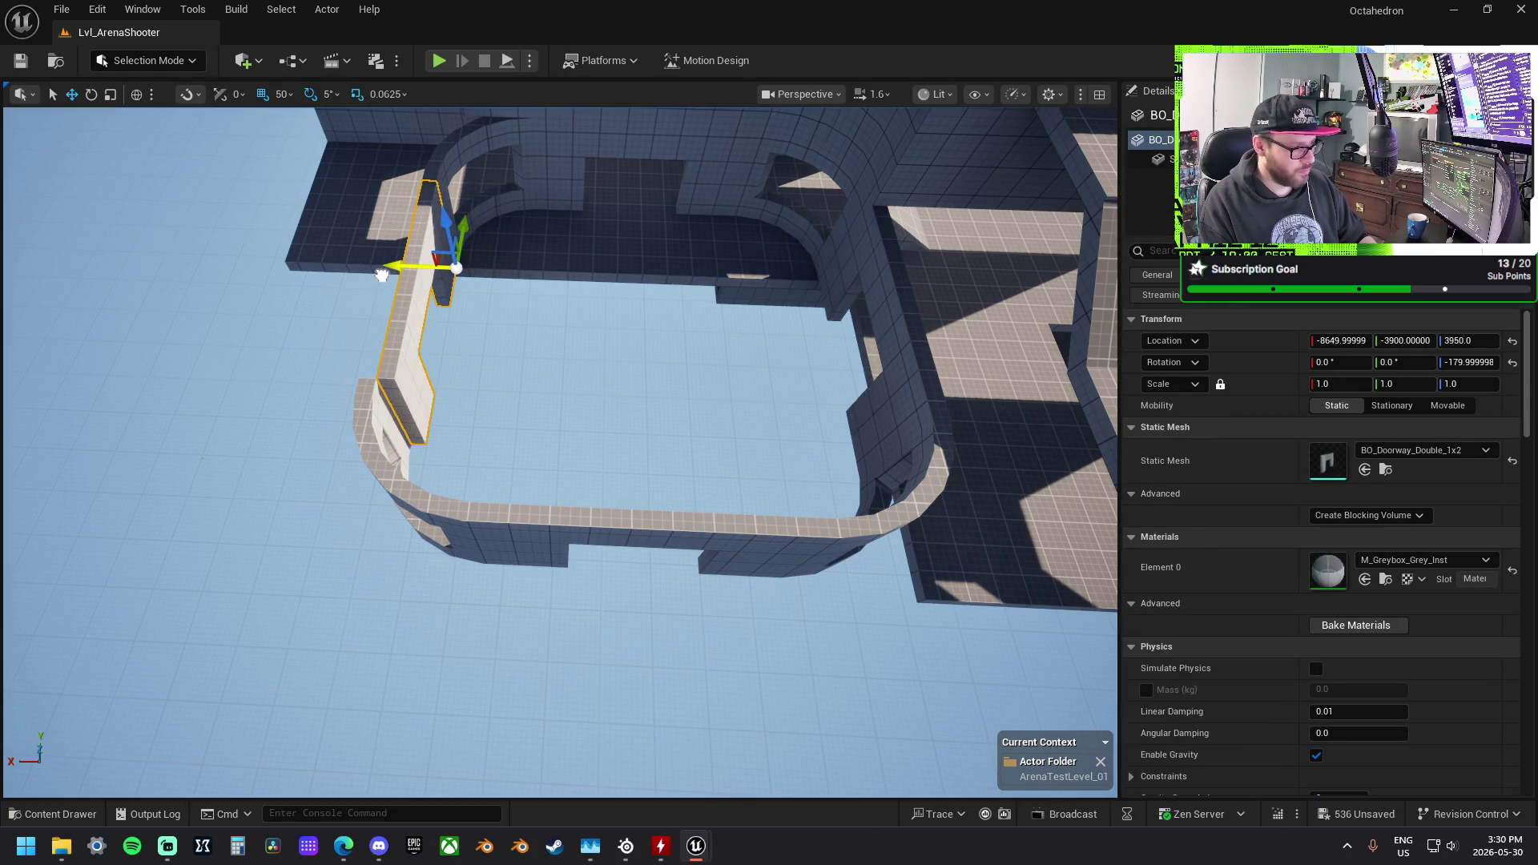
pyautogui.click(465, 536)
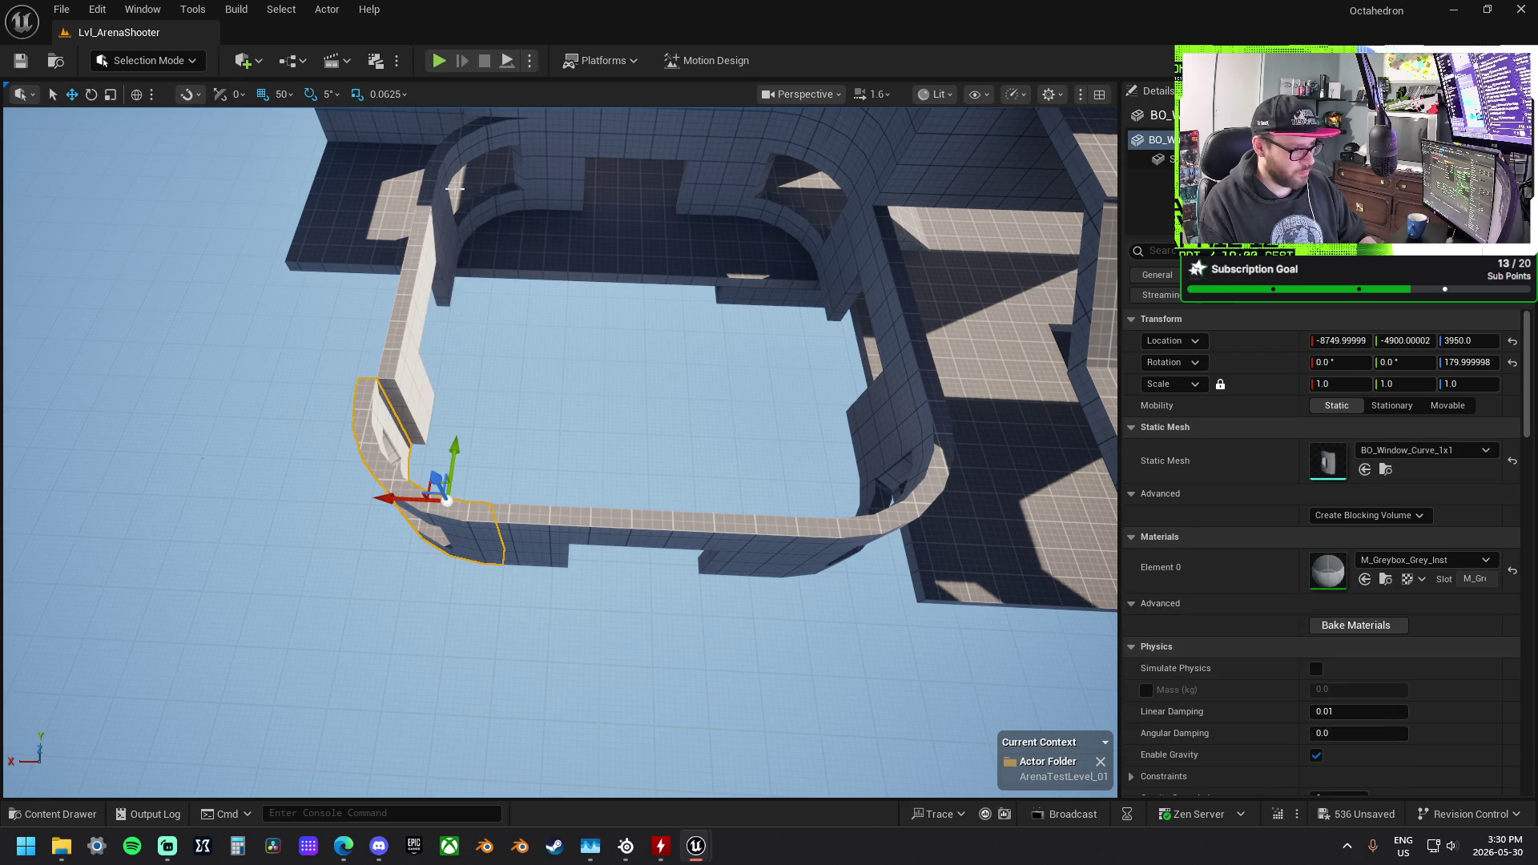
pyautogui.click(487, 183)
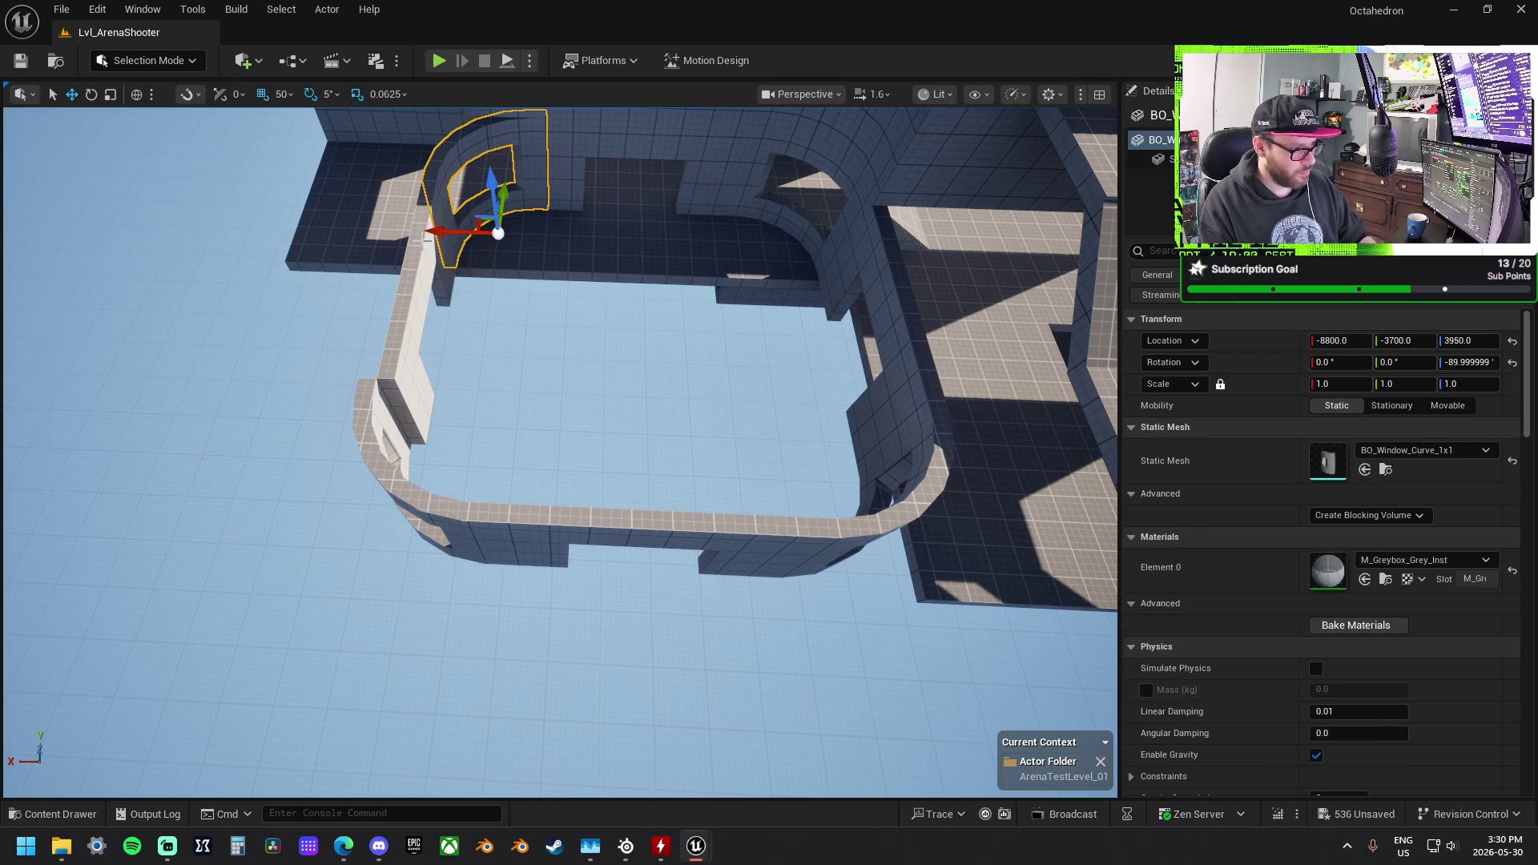
pyautogui.keyDown('ctrl'); pyautogui.click(437, 233); pyautogui.keyUp('ctrl')
pyautogui.moveTo(409, 271); pyautogui.dragTo(393, 266)
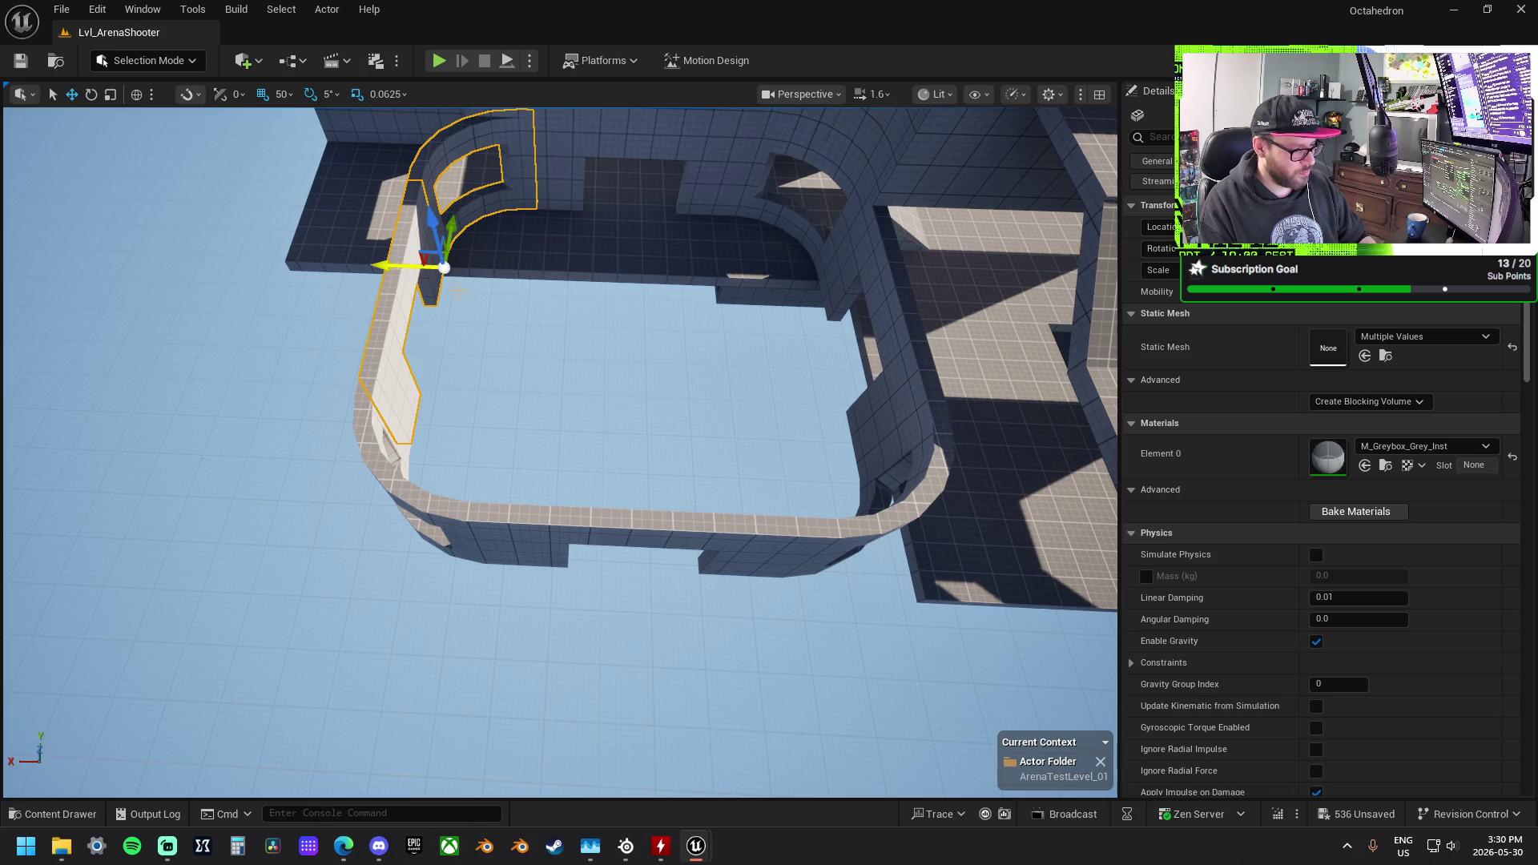
# Step: Alt-drag a copy of the BO_Floor_1x2 tile and move the tiles into the new room
pyautogui.click(440, 375)
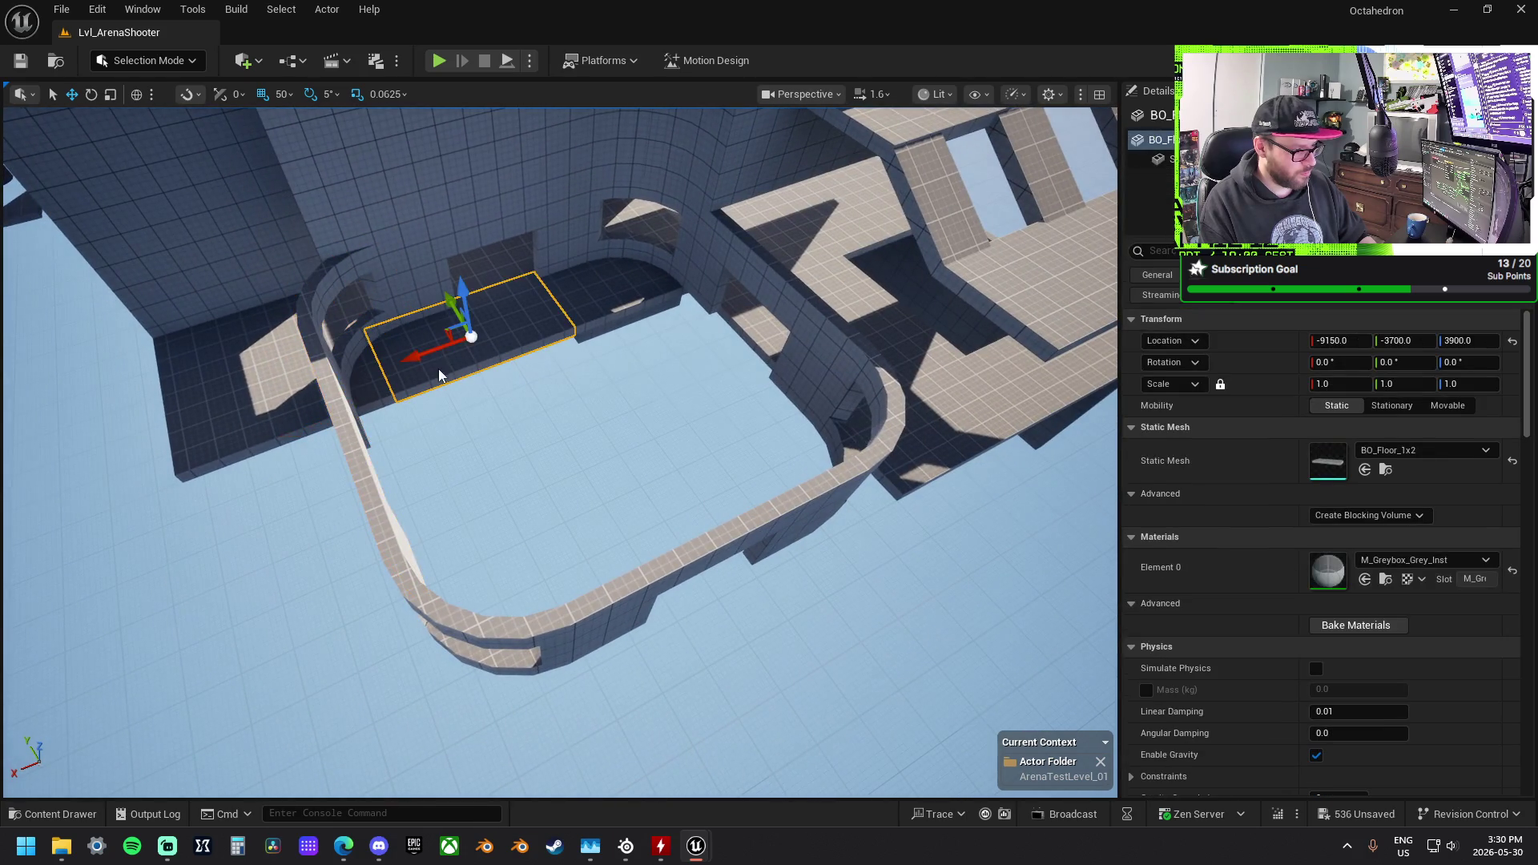
pyautogui.keyDown('alt'); pyautogui.moveTo(392, 361); pyautogui.dragTo(550, 305); pyautogui.keyUp('alt')
pyautogui.moveTo(602, 250)
pyautogui.mouseDown()
pyautogui.moveTo(704, 377)
pyautogui.moveTo(625, 388)
pyautogui.moveTo(560, 356)
pyautogui.moveTo(500, 435)
pyautogui.moveTo(559, 465)
pyautogui.moveTo(408, 433)
pyautogui.mouseUp()
# Step: Rotate the curved and straight walls about 95° and move them to the room's far upper side
pyautogui.moveTo(913, 440)
pyautogui.mouseDown()
pyautogui.moveTo(635, 526)
pyautogui.moveTo(544, 443)
pyautogui.moveTo(317, 538)
pyautogui.moveTo(437, 477)
pyautogui.moveTo(413, 416)
pyautogui.moveTo(385, 417)
pyautogui.moveTo(390, 473)
pyautogui.moveTo(340, 616)
pyautogui.moveTo(488, 613)
pyautogui.moveTo(512, 585)
pyautogui.moveTo(488, 553)
pyautogui.mouseUp()
pyautogui.click(652, 331)
pyautogui.moveTo(651, 331); pyautogui.dragTo(492, 359)
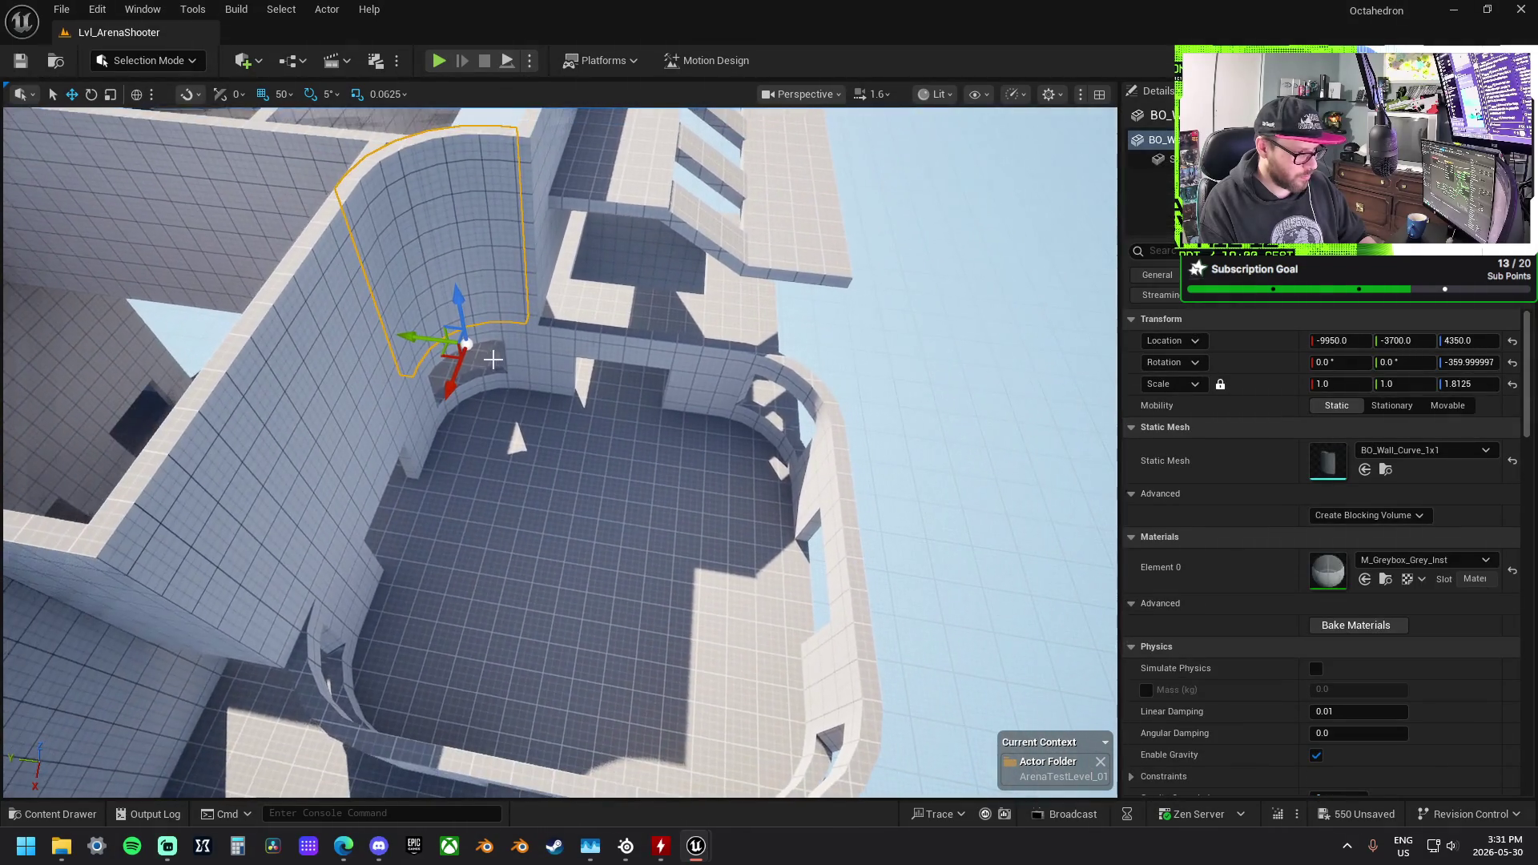
pyautogui.keyDown('ctrl'); pyautogui.click(337, 389); pyautogui.keyUp('ctrl')
pyautogui.press('e')
pyautogui.scroll(3, 379, 610)
pyautogui.moveTo(352, 622)
pyautogui.mouseDown()
pyautogui.moveTo(305, 672)
pyautogui.moveTo(368, 543)
pyautogui.mouseUp()
pyautogui.press('w')
pyautogui.moveTo(257, 589)
pyautogui.mouseDown()
pyautogui.moveTo(402, 435)
pyautogui.moveTo(457, 240)
pyautogui.moveTo(477, 240)
pyautogui.mouseUp()
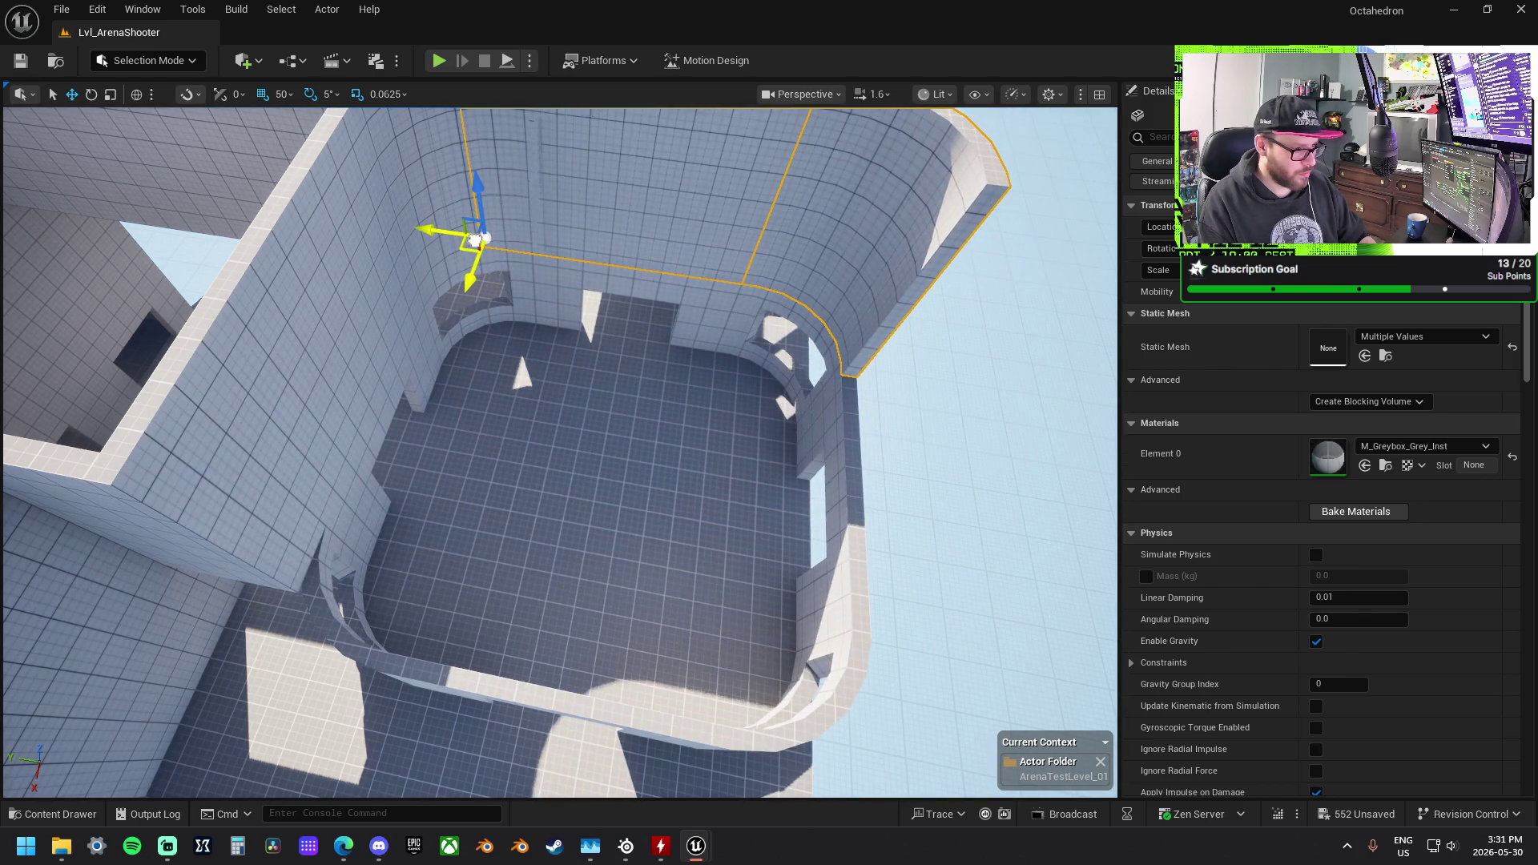
# Step: Shorten the straight wall to 0.9375 Y scale, then turn both walls 90° and slide them into place
pyautogui.moveTo(568, 305); pyautogui.dragTo(677, 143)
pyautogui.click(417, 337)
pyautogui.moveTo(352, 346); pyautogui.dragTo(498, 346)
pyautogui.moveTo(560, 448)
pyautogui.mouseDown()
pyautogui.moveTo(673, 417)
pyautogui.moveTo(555, 285)
pyautogui.mouseUp()
pyautogui.keyDown('ctrl'); pyautogui.click(496, 405); pyautogui.keyUp('ctrl')
pyautogui.press('e')
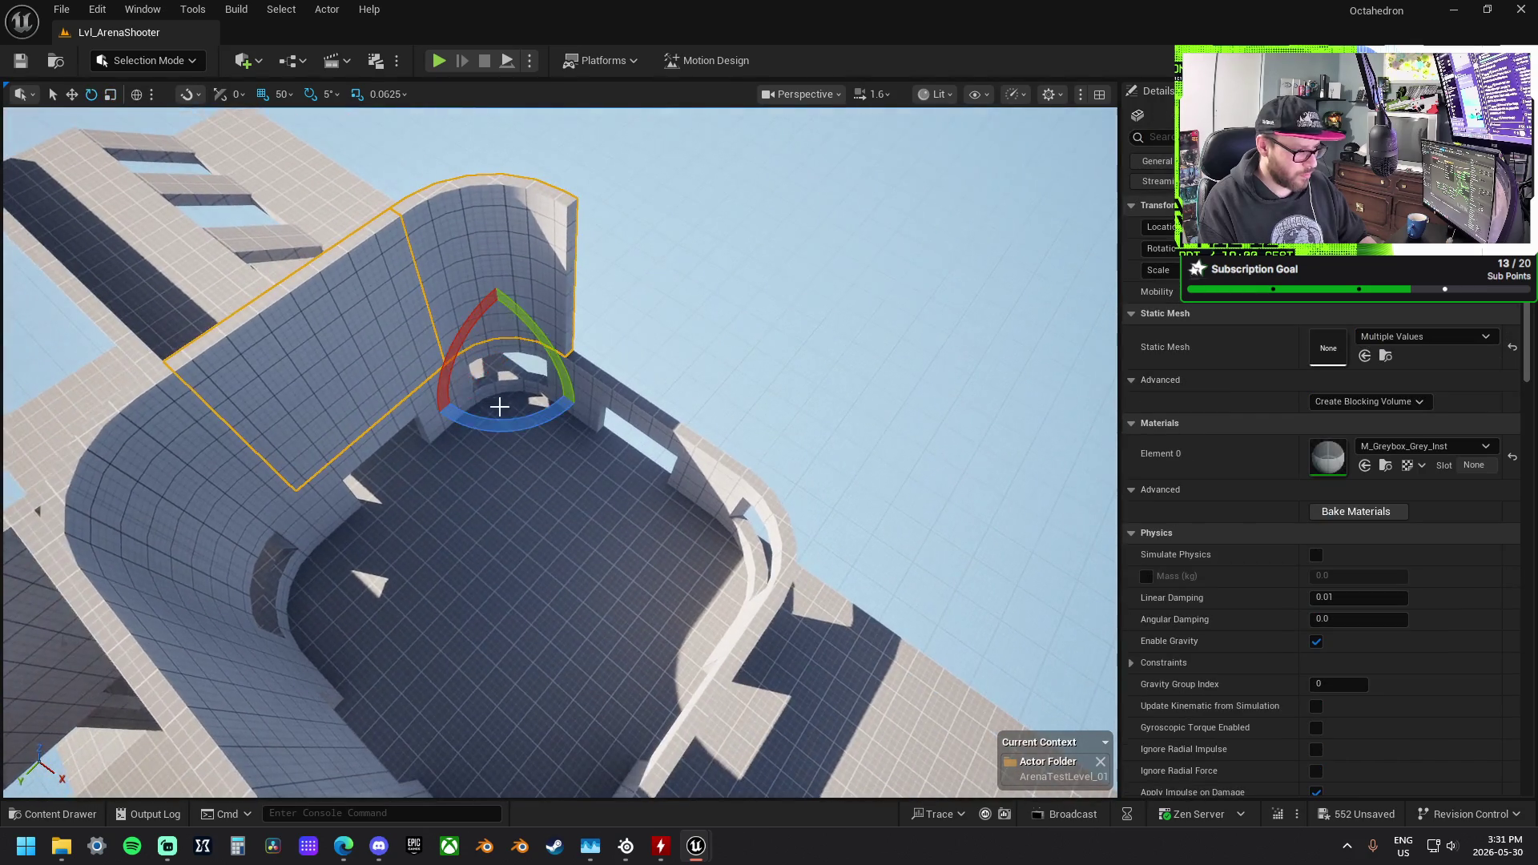
pyautogui.moveTo(505, 422)
pyautogui.mouseDown()
pyautogui.moveTo(480, 450)
pyautogui.moveTo(418, 441)
pyautogui.mouseUp()
pyautogui.press('w')
pyautogui.moveTo(557, 490)
pyautogui.mouseDown()
pyautogui.moveTo(608, 541)
pyautogui.moveTo(780, 534)
pyautogui.moveTo(844, 569)
pyautogui.mouseUp()
# Step: Move one BO_Wall_1x2 to X -9750 and another straight wall to X -8600 on the room's right
pyautogui.press('f')
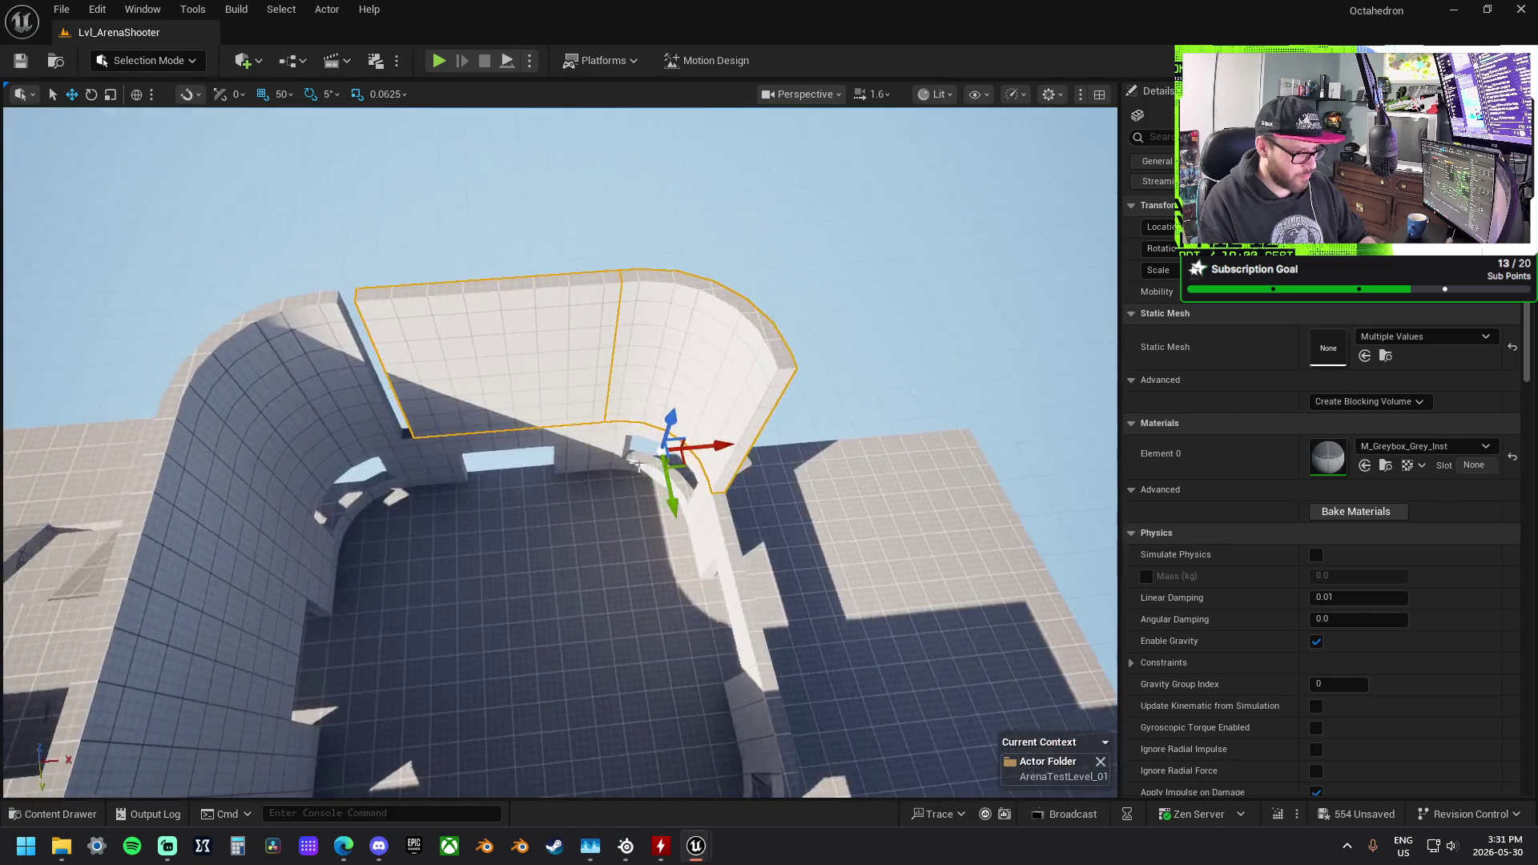
pyautogui.click(551, 411)
pyautogui.moveTo(486, 419); pyautogui.dragTo(469, 422)
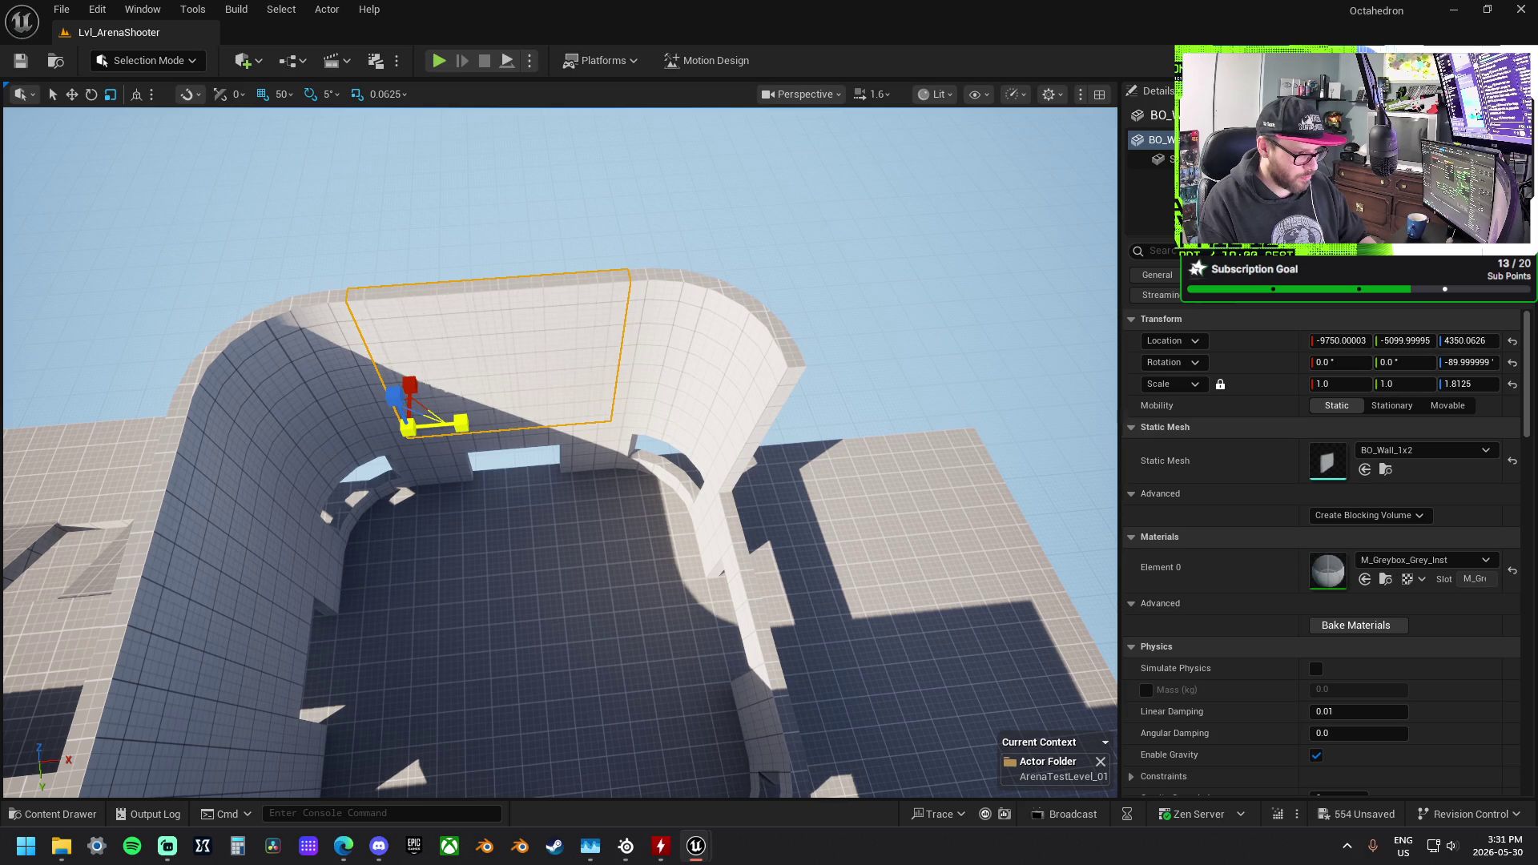
pyautogui.press('w')
pyautogui.click(322, 534)
pyautogui.moveTo(351, 589); pyautogui.dragTo(795, 605)
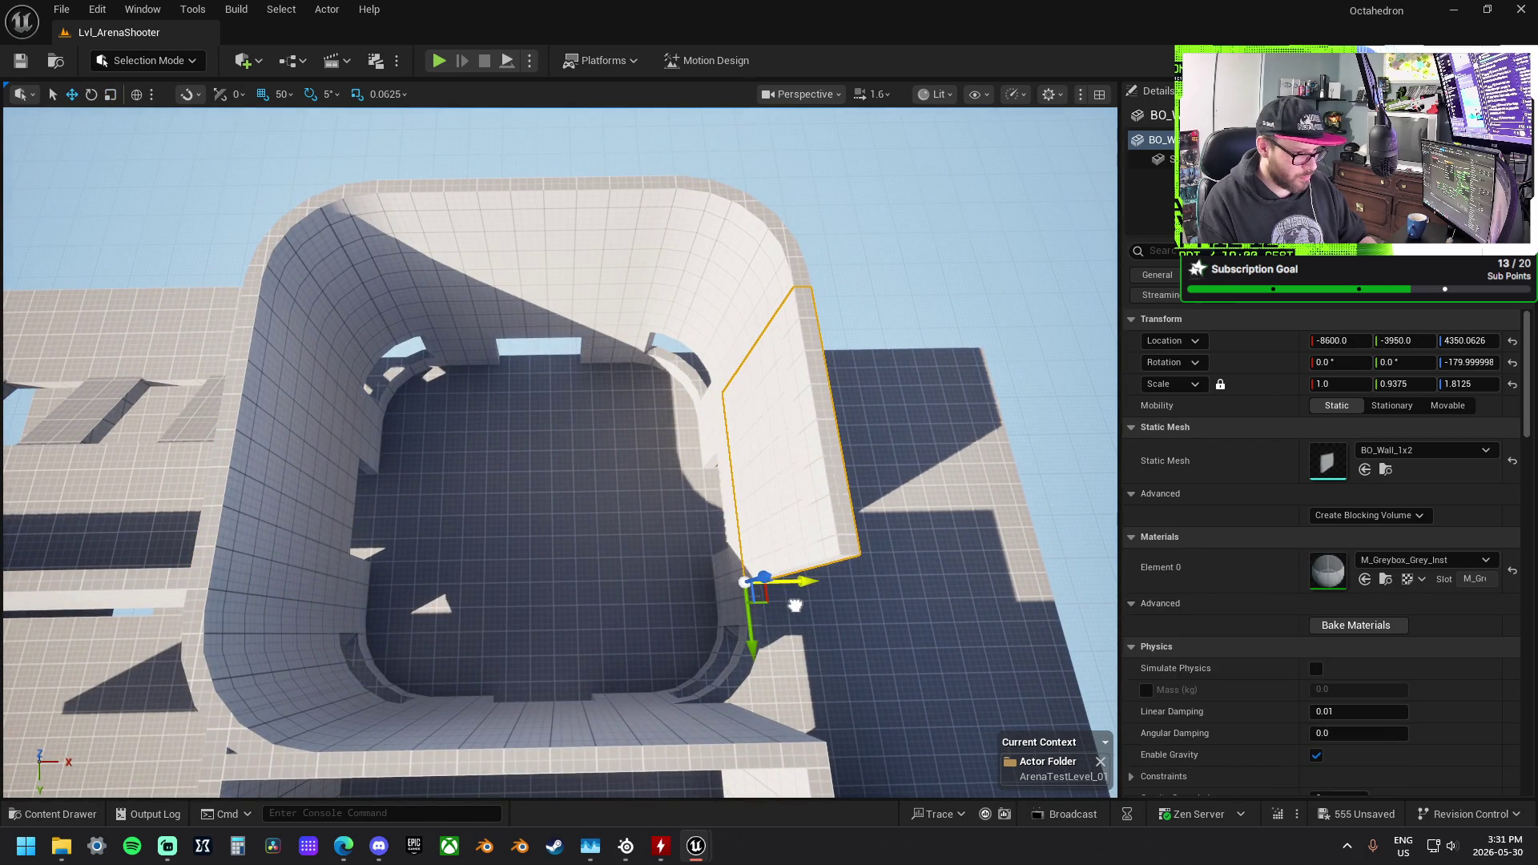
# Step: Turn the curved wall to -90° and fit it into the corner at Y -3700
pyautogui.moveTo(586, 536)
pyautogui.mouseDown()
pyautogui.moveTo(337, 472)
pyautogui.moveTo(687, 480)
pyautogui.mouseUp()
pyautogui.click(229, 477)
pyautogui.press('e')
pyautogui.moveTo(625, 532)
pyautogui.mouseDown()
pyautogui.moveTo(686, 449)
pyautogui.moveTo(709, 442)
pyautogui.moveTo(685, 480)
pyautogui.moveTo(664, 467)
pyautogui.mouseUp()
pyautogui.press('w')
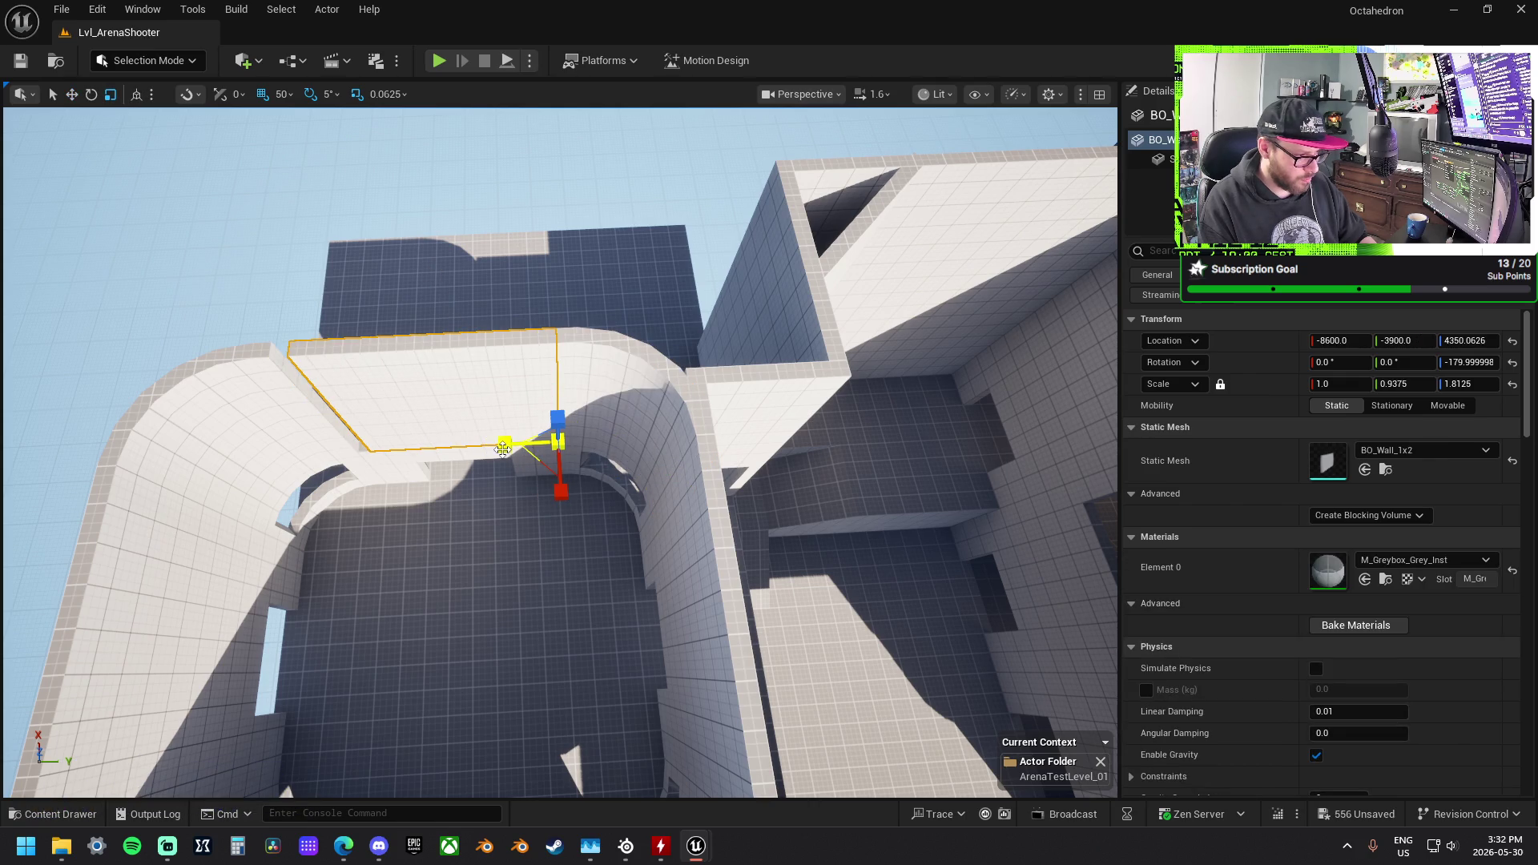
pyautogui.moveTo(561, 449)
pyautogui.mouseDown()
pyautogui.moveTo(561, 545)
pyautogui.moveTo(561, 513)
pyautogui.moveTo(633, 376)
pyautogui.mouseUp()
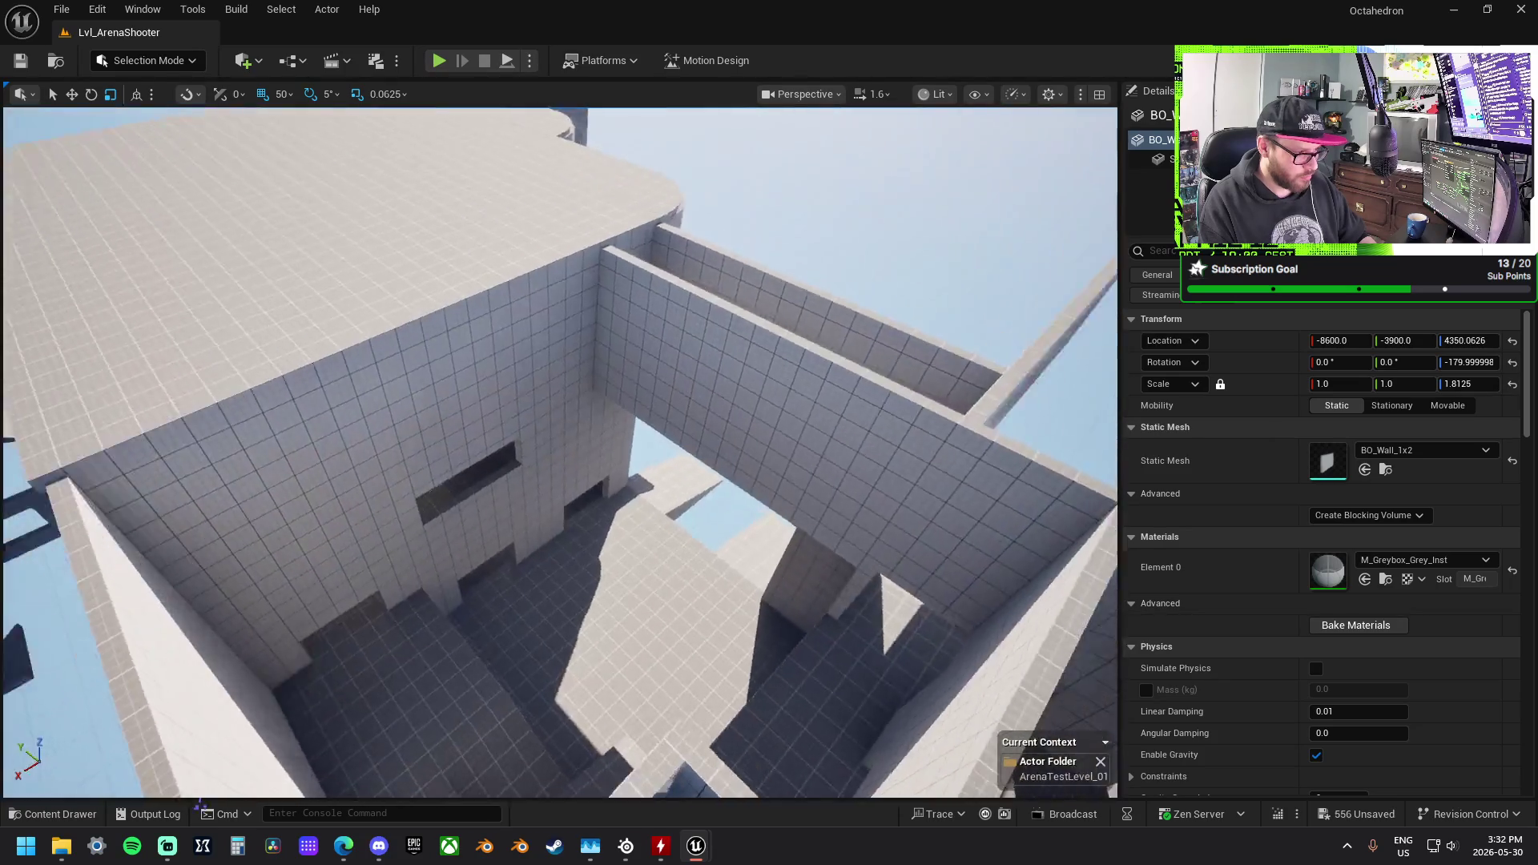
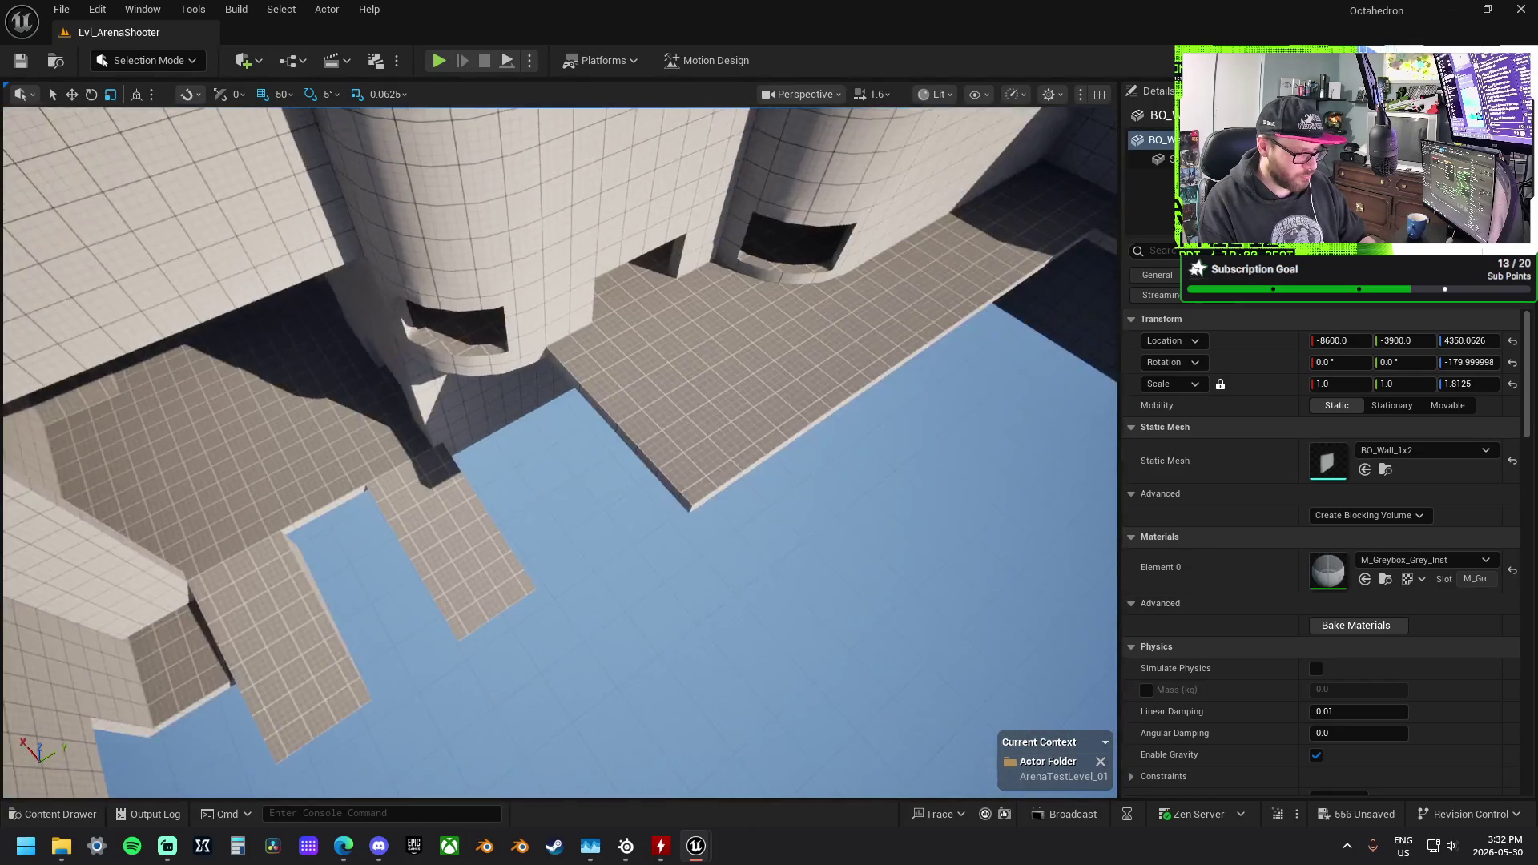
# Step: Slide the small floor slab by the tower and its neighbour along X and Y, and stretch one slab
pyautogui.moveTo(308, 422); pyautogui.dragTo(308, 422)
pyautogui.moveTo(432, 346); pyautogui.dragTo(432, 346)
pyautogui.click(447, 336)
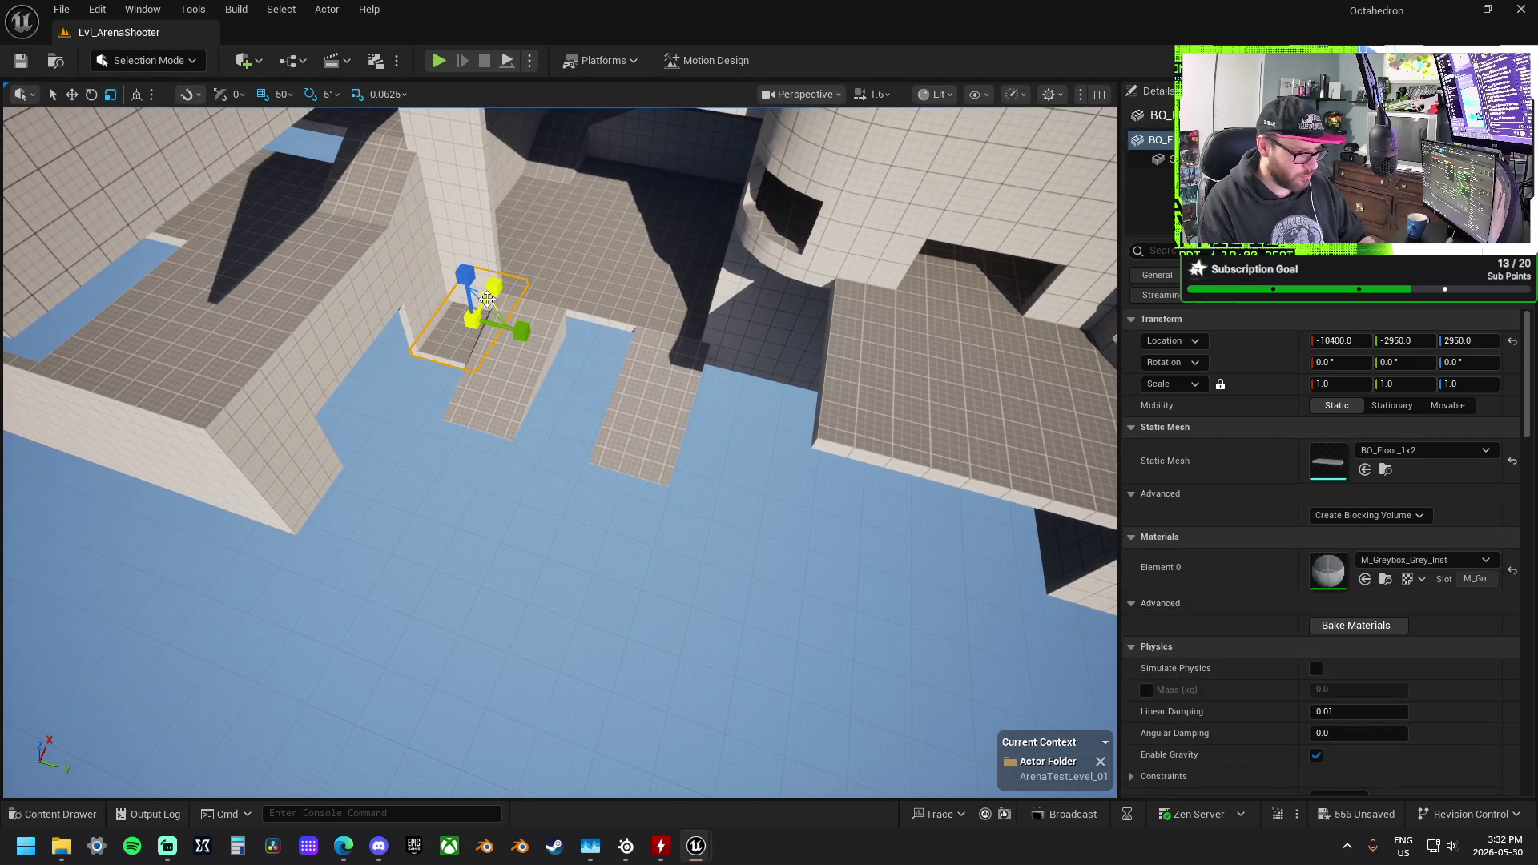
pyautogui.moveTo(498, 284)
pyautogui.mouseDown()
pyautogui.moveTo(413, 425)
pyautogui.moveTo(471, 357)
pyautogui.mouseUp()
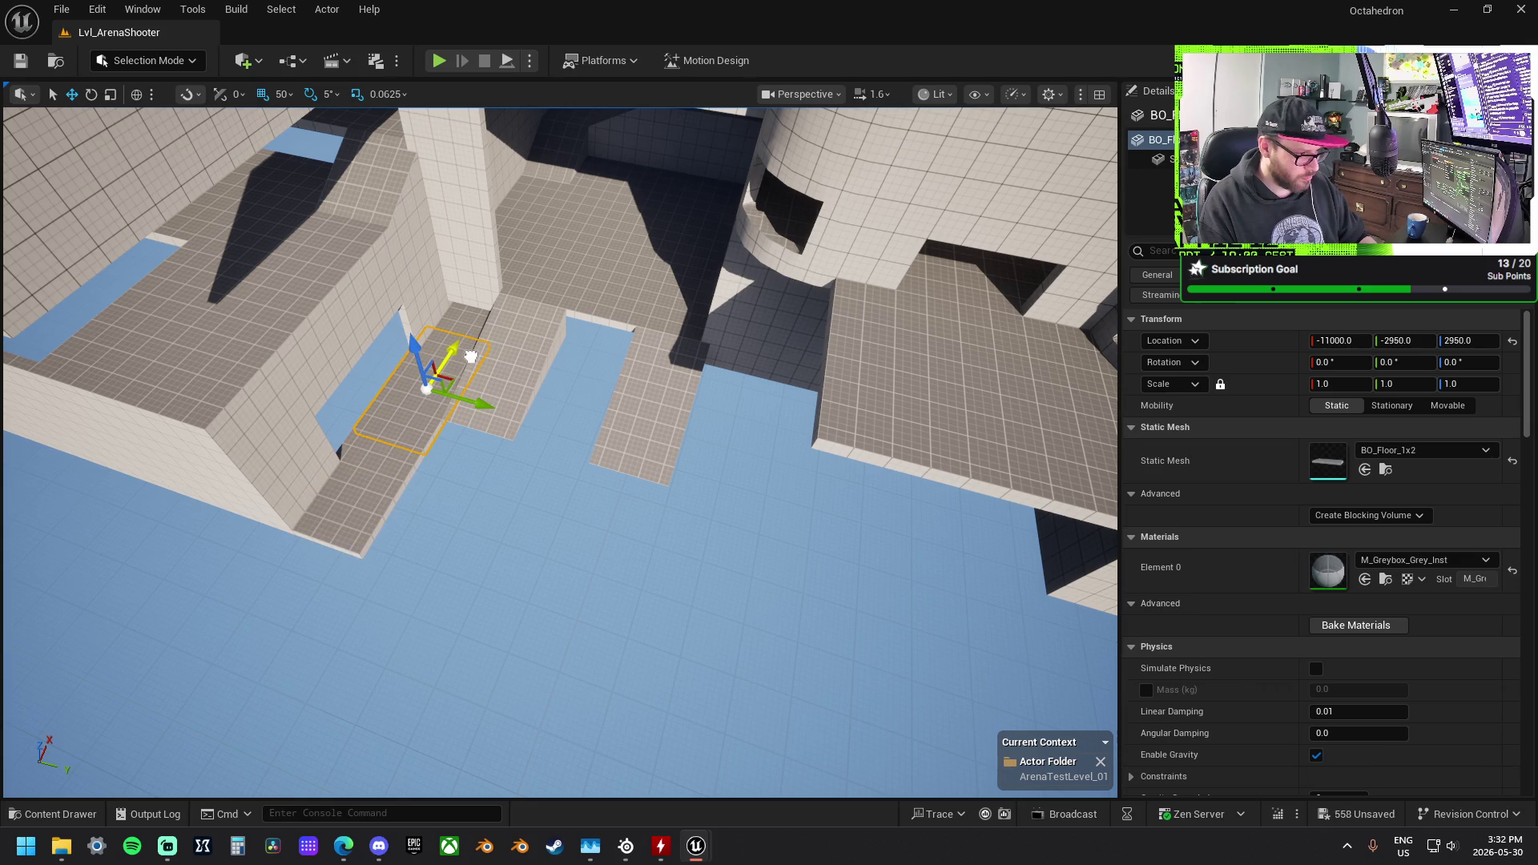
pyautogui.keyDown('ctrl'); pyautogui.click(383, 469); pyautogui.keyUp('ctrl')
pyautogui.moveTo(418, 493)
pyautogui.mouseDown()
pyautogui.moveTo(591, 533)
pyautogui.moveTo(620, 561)
pyautogui.mouseUp()
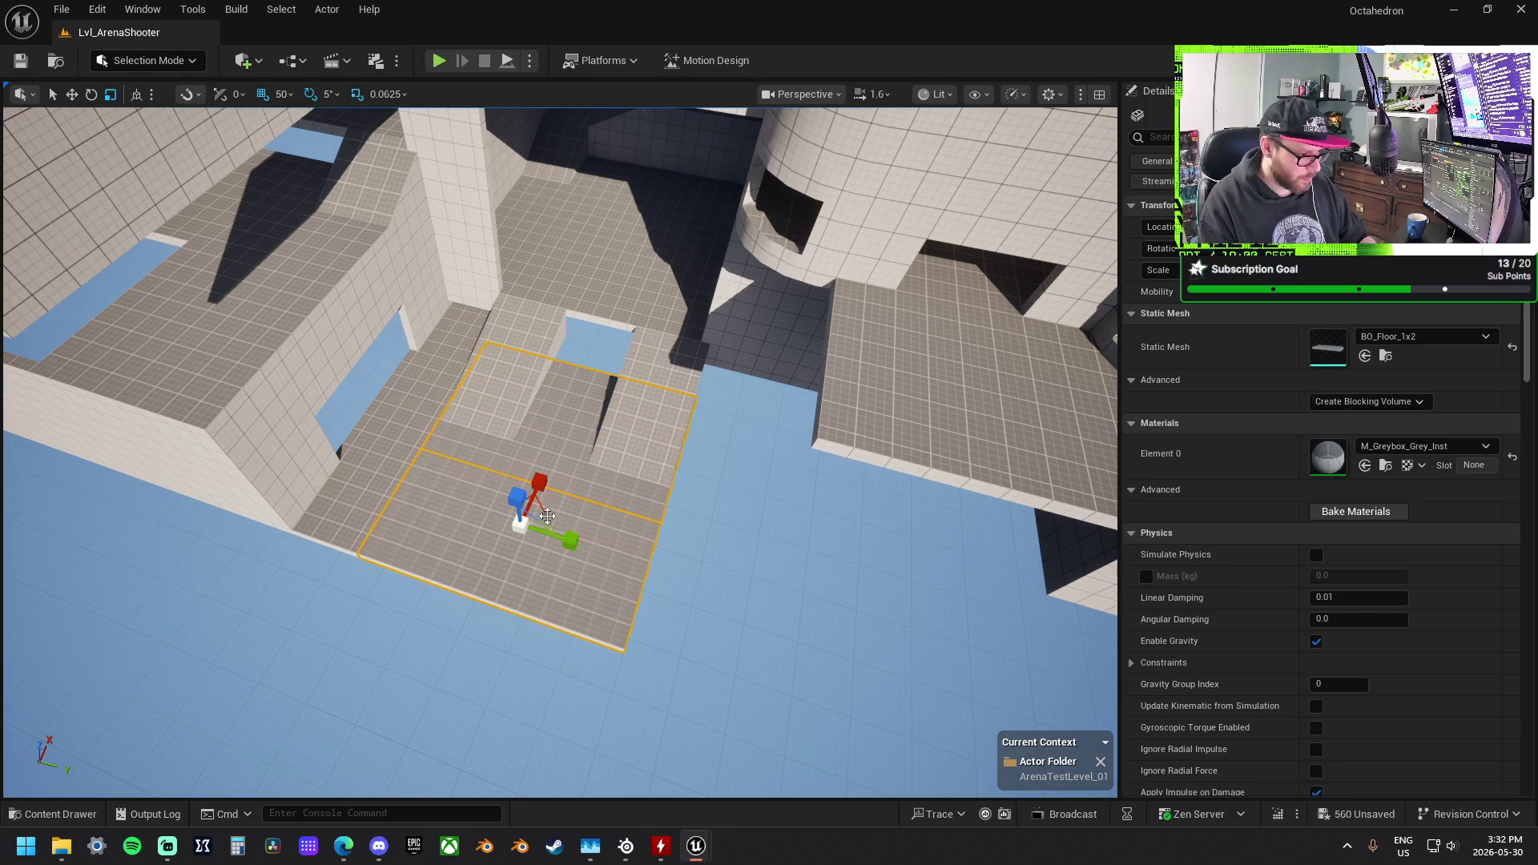
pyautogui.moveTo(539, 481)
pyautogui.mouseDown()
pyautogui.moveTo(579, 433)
pyautogui.moveTo(564, 430)
pyautogui.mouseUp()
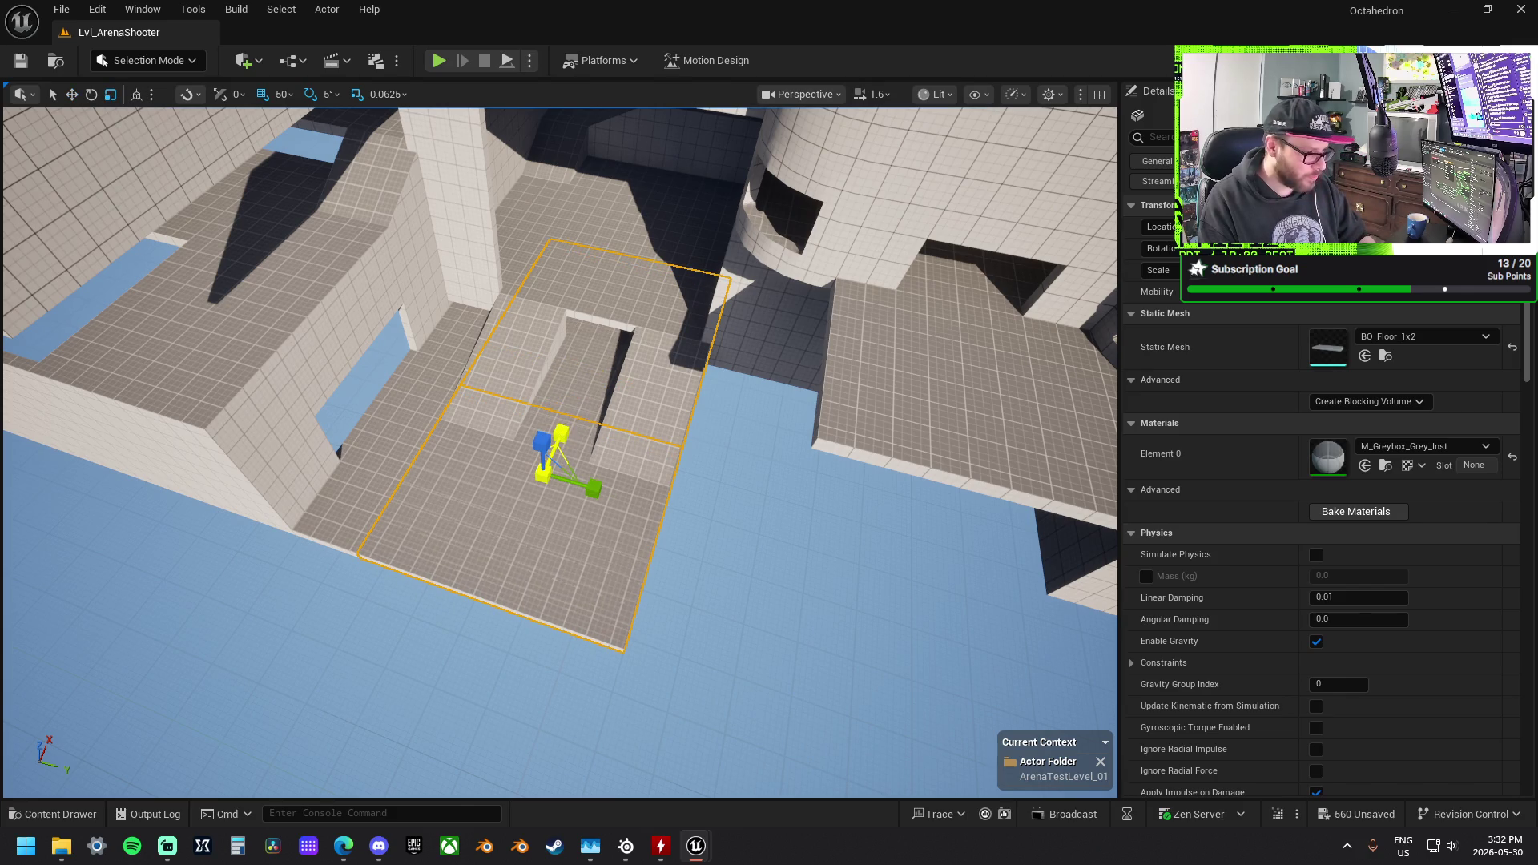
pyautogui.scroll(3, 532, 470)
# Step: Move the upper floor slab to X -11300, shift it with its neighbour, and nudge it along Y
pyautogui.click(518, 345)
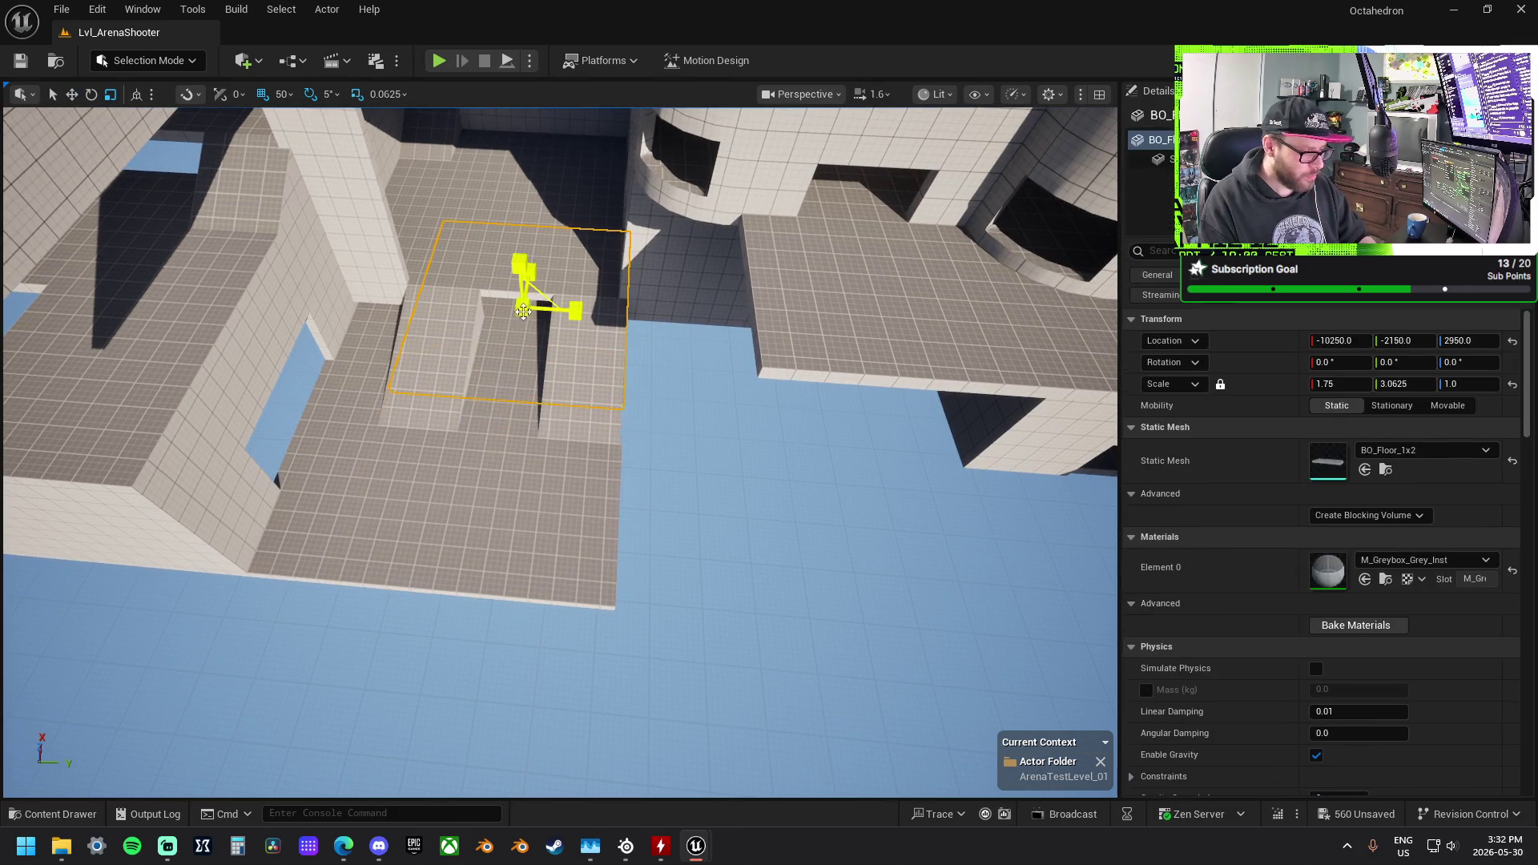
pyautogui.moveTo(535, 267)
pyautogui.mouseDown()
pyautogui.moveTo(565, 212)
pyautogui.moveTo(558, 226)
pyautogui.mouseUp()
pyautogui.moveTo(513, 437)
pyautogui.mouseDown()
pyautogui.moveTo(515, 416)
pyautogui.moveTo(419, 555)
pyautogui.moveTo(51, 549)
pyautogui.moveTo(278, 480)
pyautogui.mouseUp()
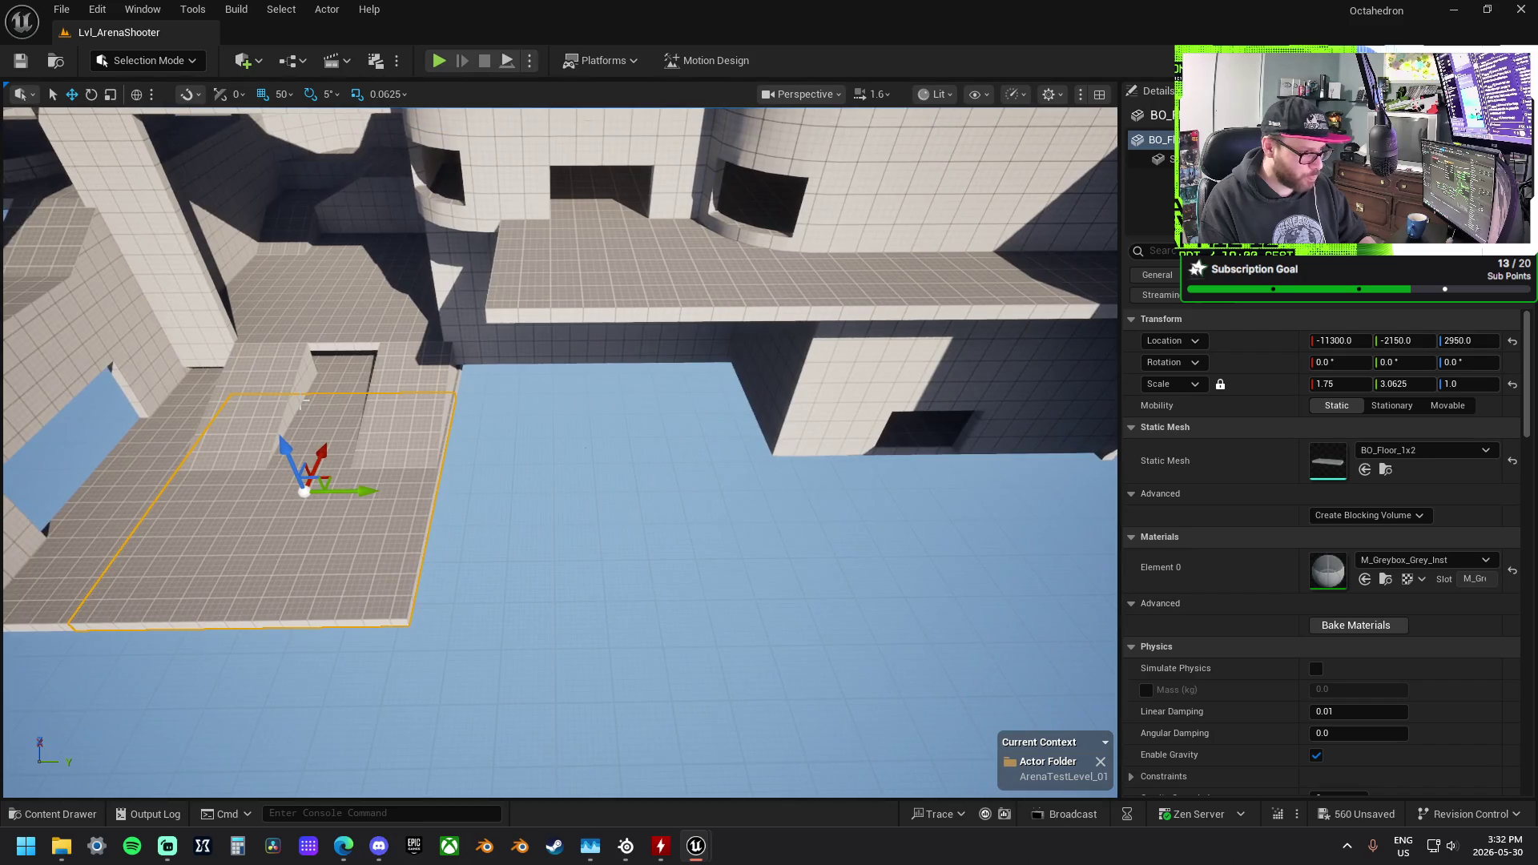
pyautogui.keyDown('ctrl'); pyautogui.click(356, 384); pyautogui.keyUp('ctrl')
pyautogui.moveTo(431, 334)
pyautogui.keyDown('shift'); pyautogui.mouseDown()
pyautogui.moveTo(801, 365)
pyautogui.moveTo(732, 371)
pyautogui.mouseUp(); pyautogui.keyUp('shift')
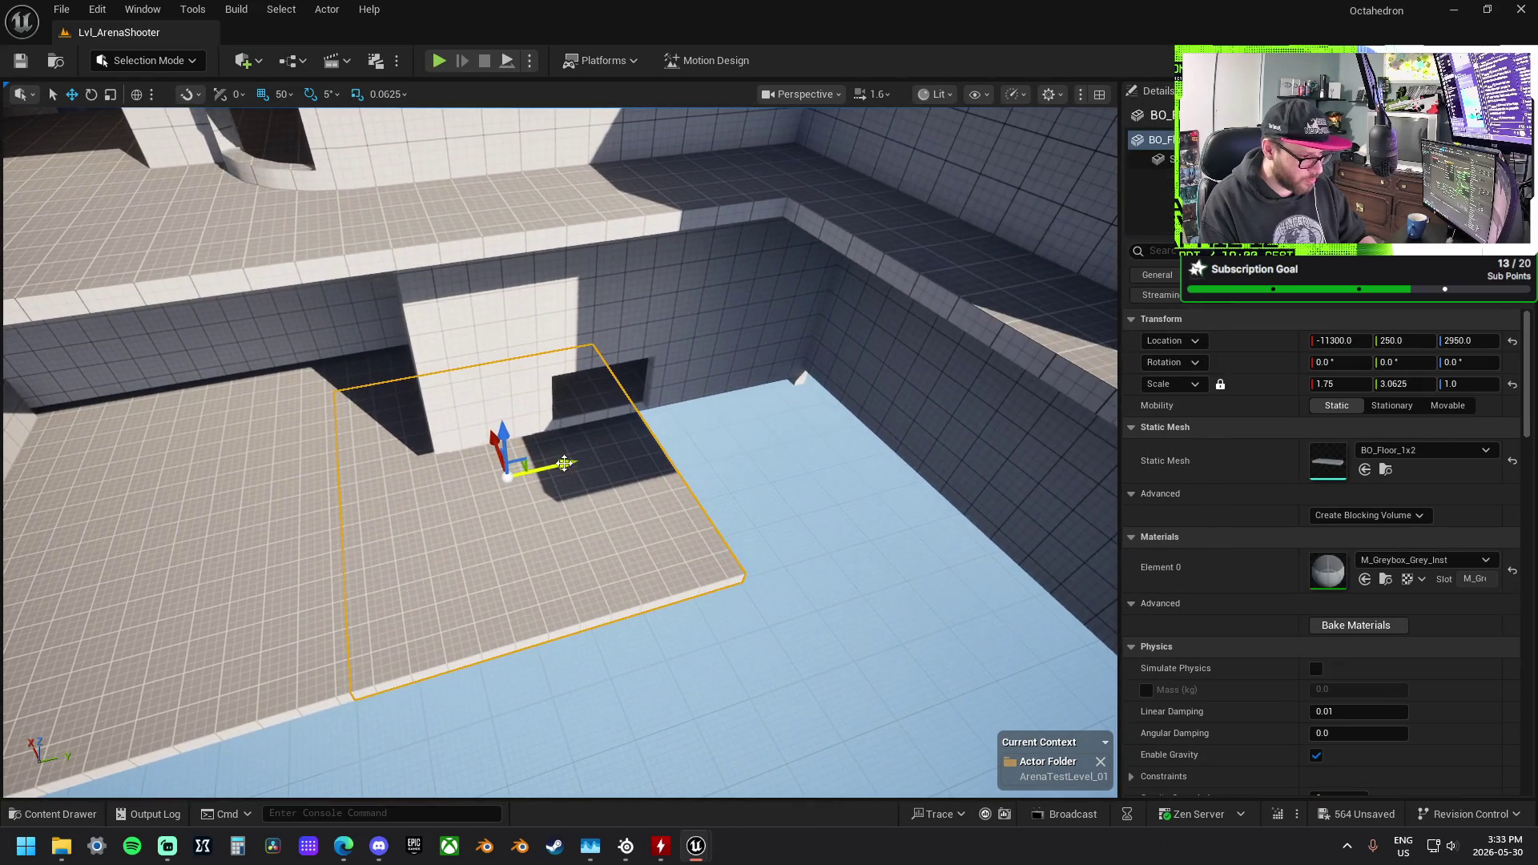
pyautogui.click(792, 441)
pyautogui.moveTo(792, 441)
pyautogui.mouseDown()
pyautogui.moveTo(801, 400)
pyautogui.moveTo(769, 481)
pyautogui.mouseUp()
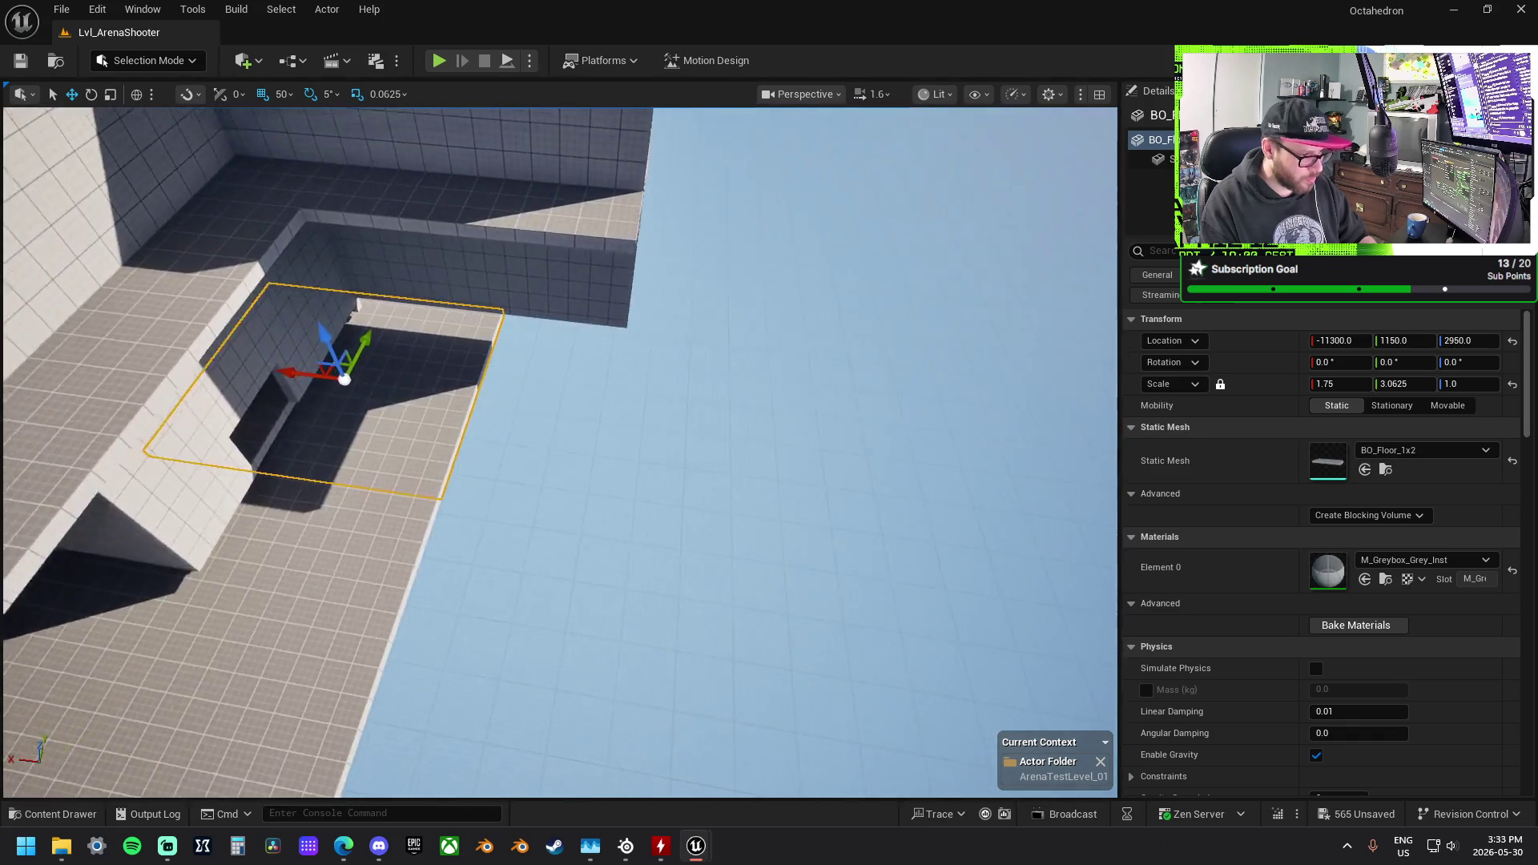
# Step: Undo the unwanted slab moves and try placing the slab beside the stepped ledges
pyautogui.moveTo(392, 368)
pyautogui.mouseDown()
pyautogui.moveTo(637, 386)
pyautogui.moveTo(714, 317)
pyautogui.moveTo(780, 407)
pyautogui.moveTo(559, 353)
pyautogui.moveTo(577, 341)
pyautogui.moveTo(601, 404)
pyautogui.mouseUp()
pyautogui.hotkey('ctrl', 'z')
pyautogui.hotkey('ctrl', 'z')
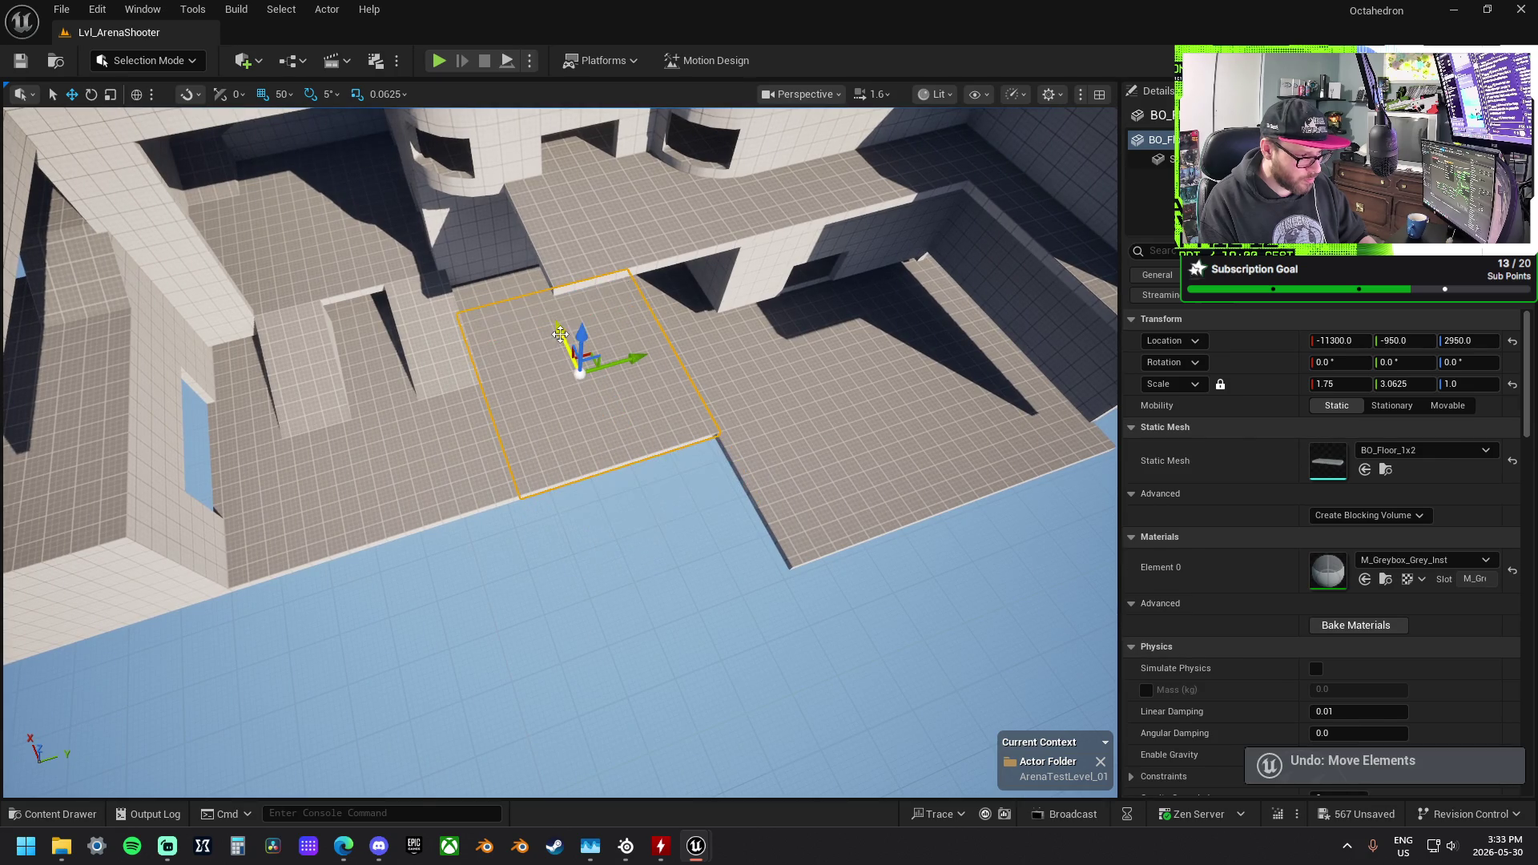
pyautogui.hotkey('ctrl', 'z')
pyautogui.moveTo(632, 485)
pyautogui.mouseDown()
pyautogui.moveTo(779, 425)
pyautogui.moveTo(542, 325)
pyautogui.moveTo(601, 324)
pyautogui.moveTo(633, 264)
pyautogui.moveTo(766, 385)
pyautogui.moveTo(693, 405)
pyautogui.mouseUp()
pyautogui.hotkey('ctrl', 'z')
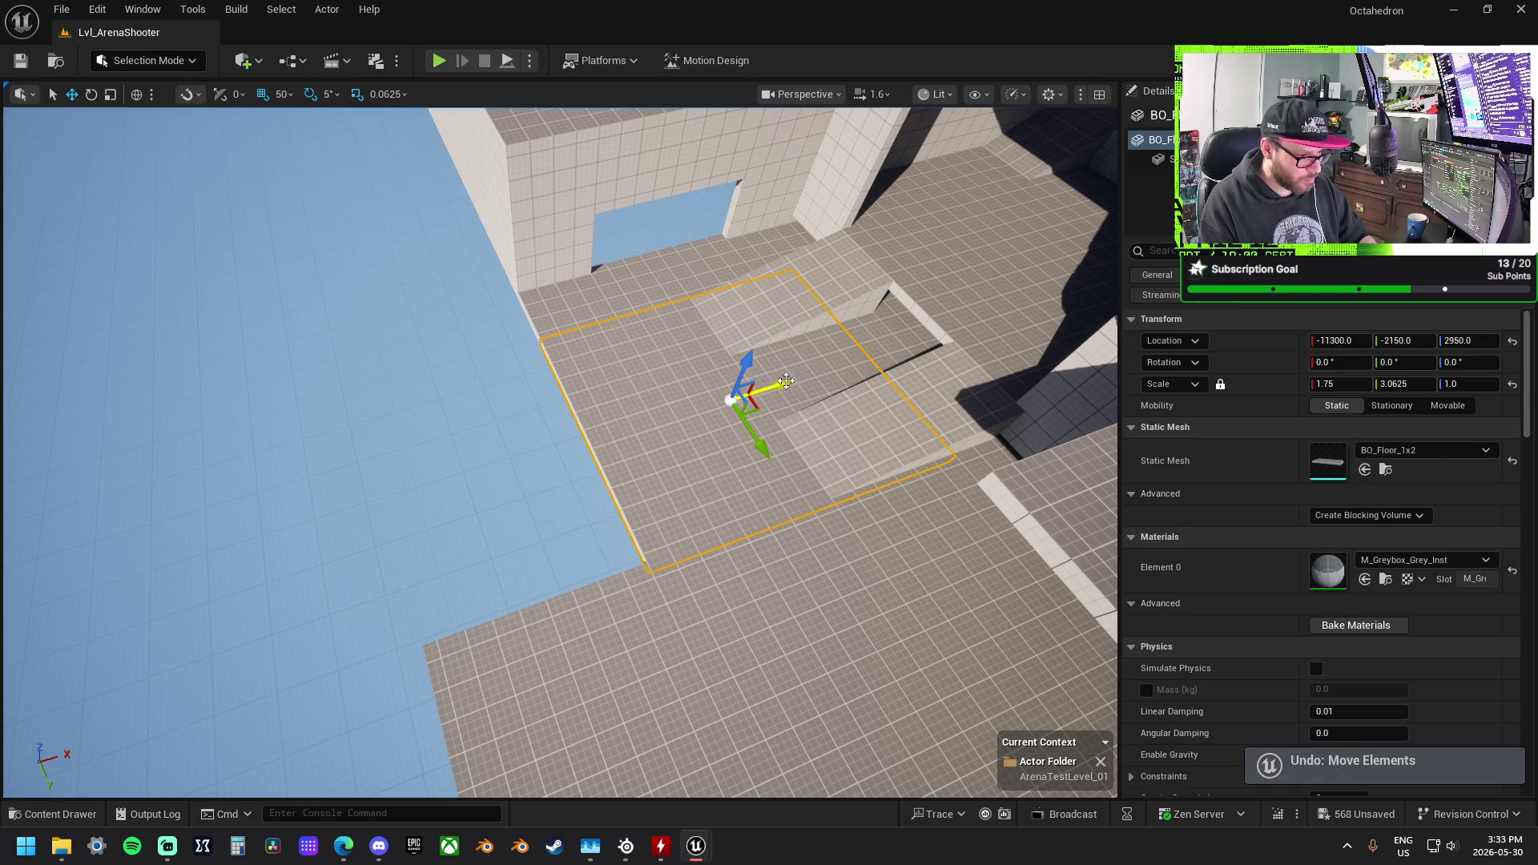
pyautogui.moveTo(561, 448); pyautogui.dragTo(673, 449)
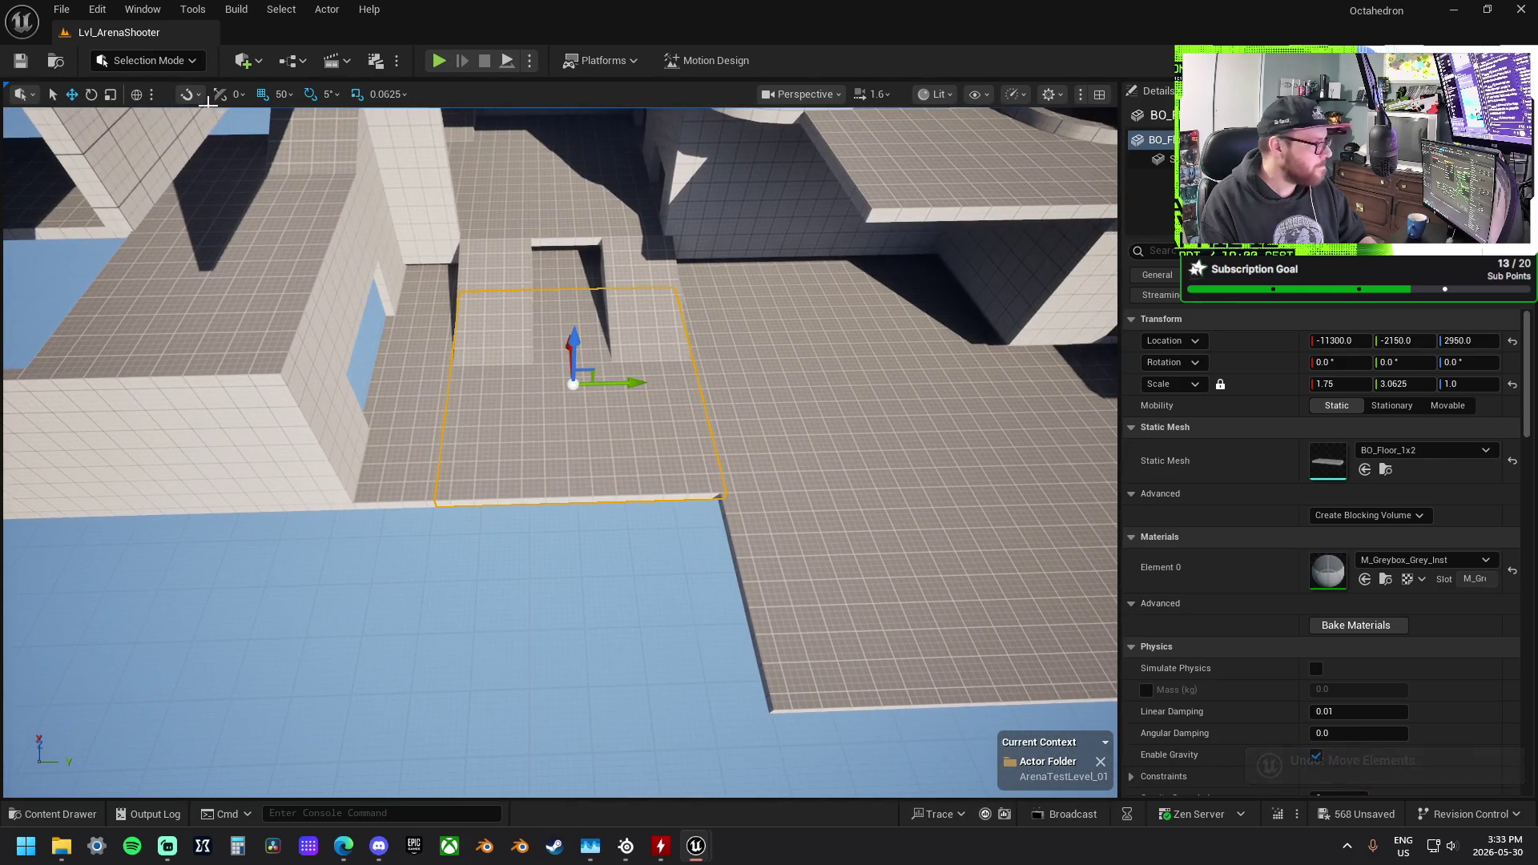
pyautogui.click(160, 64)
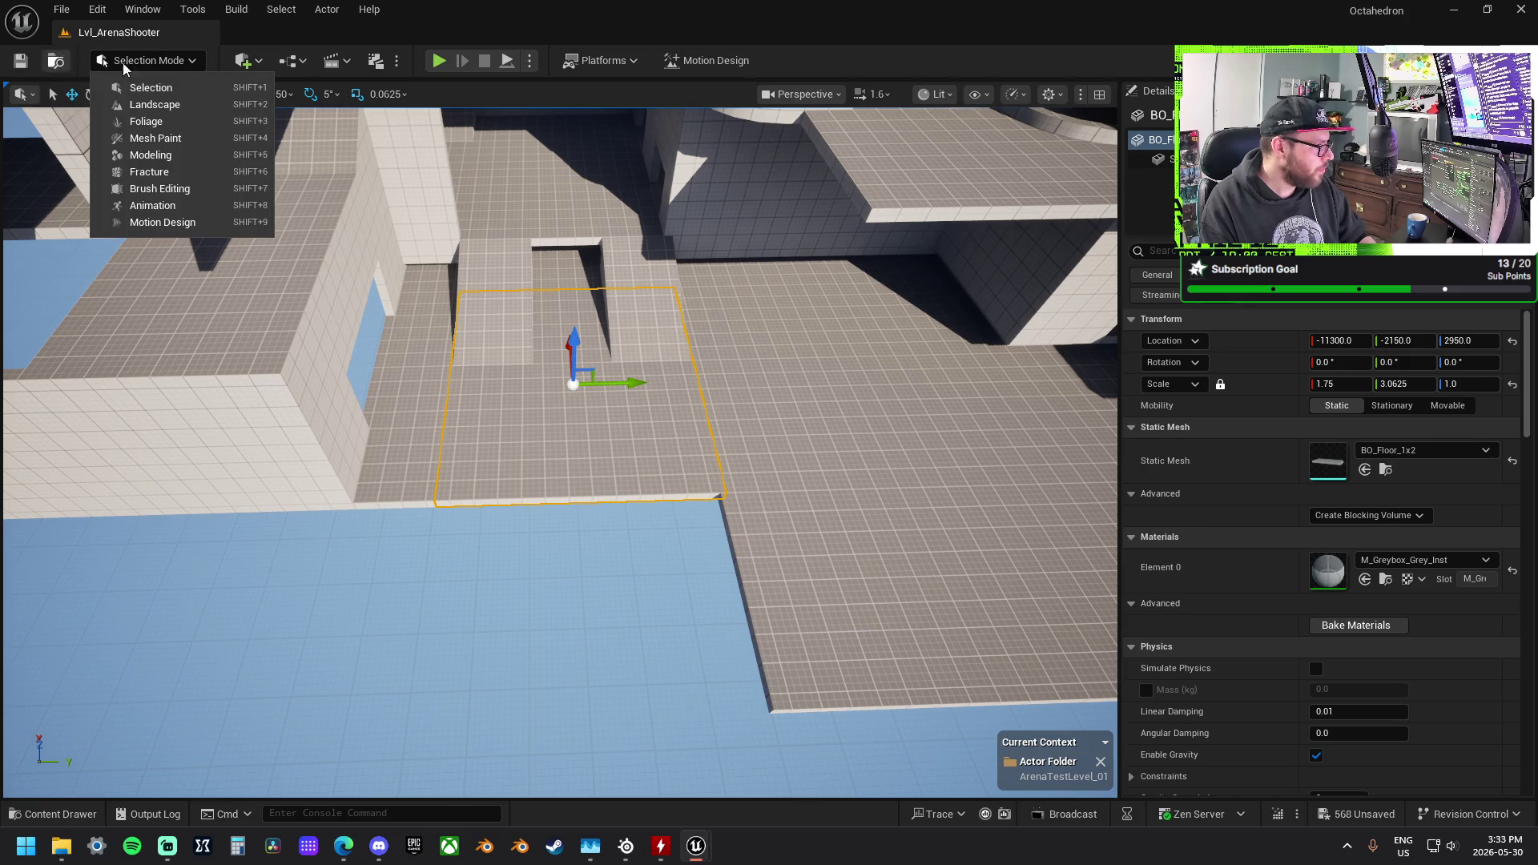
pyautogui.press('Escape')
# Step: Place the slab at the platform's outer edge (-12150, -950, 2950), undoing a trial -60° rotation
pyautogui.moveTo(573, 383)
pyautogui.mouseDown()
pyautogui.moveTo(809, 361)
pyautogui.moveTo(846, 527)
pyautogui.moveTo(873, 548)
pyautogui.moveTo(620, 527)
pyautogui.moveTo(637, 526)
pyautogui.moveTo(690, 604)
pyautogui.moveTo(671, 585)
pyautogui.mouseUp()
pyautogui.press('e')
pyautogui.press('f')
pyautogui.press('w')
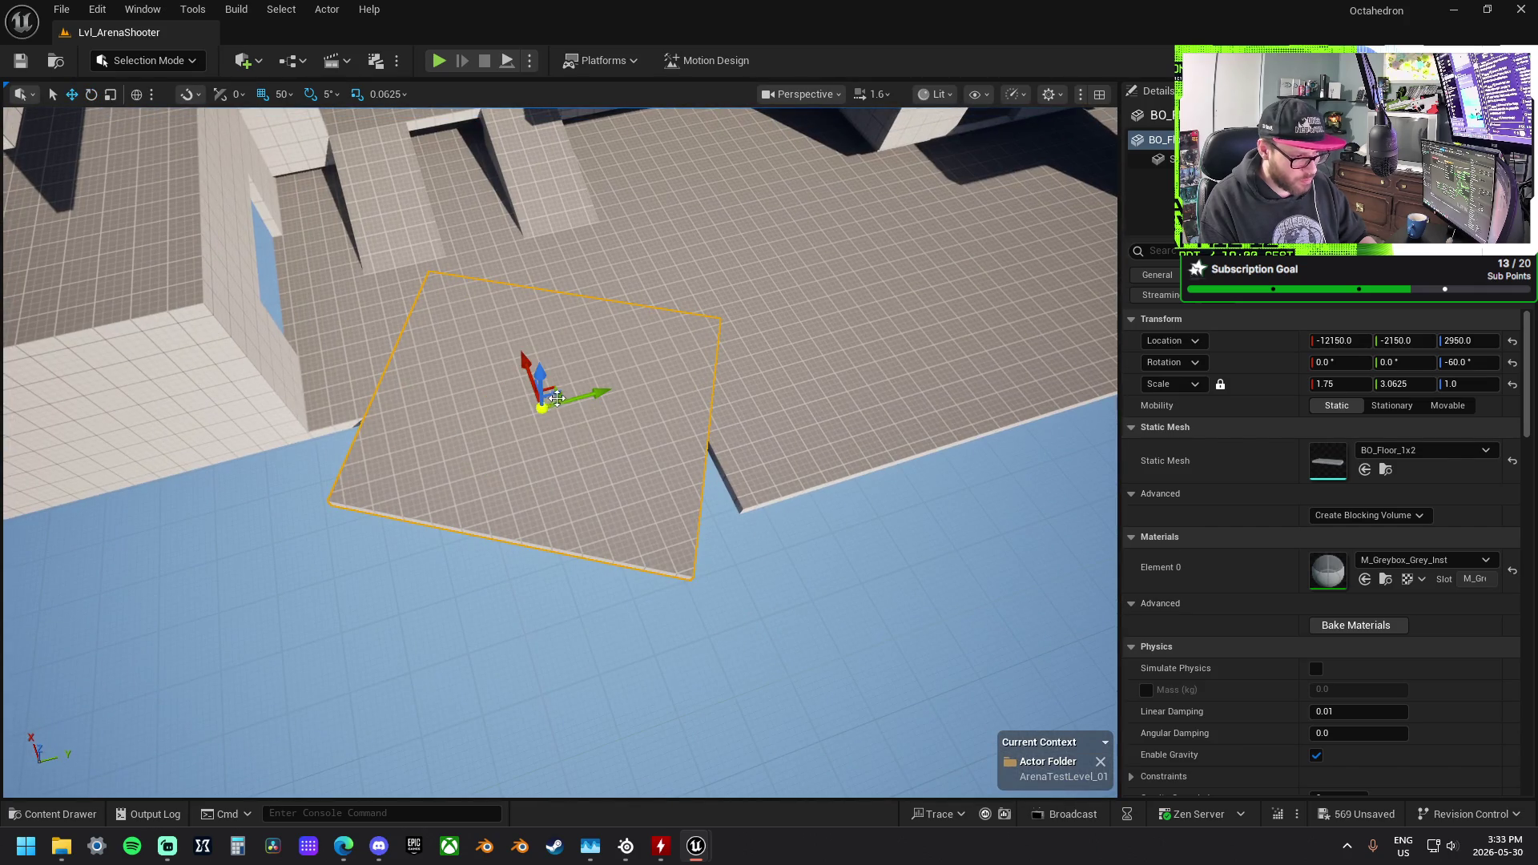
pyautogui.moveTo(560, 384)
pyautogui.mouseDown()
pyautogui.moveTo(611, 335)
pyautogui.moveTo(593, 331)
pyautogui.mouseUp()
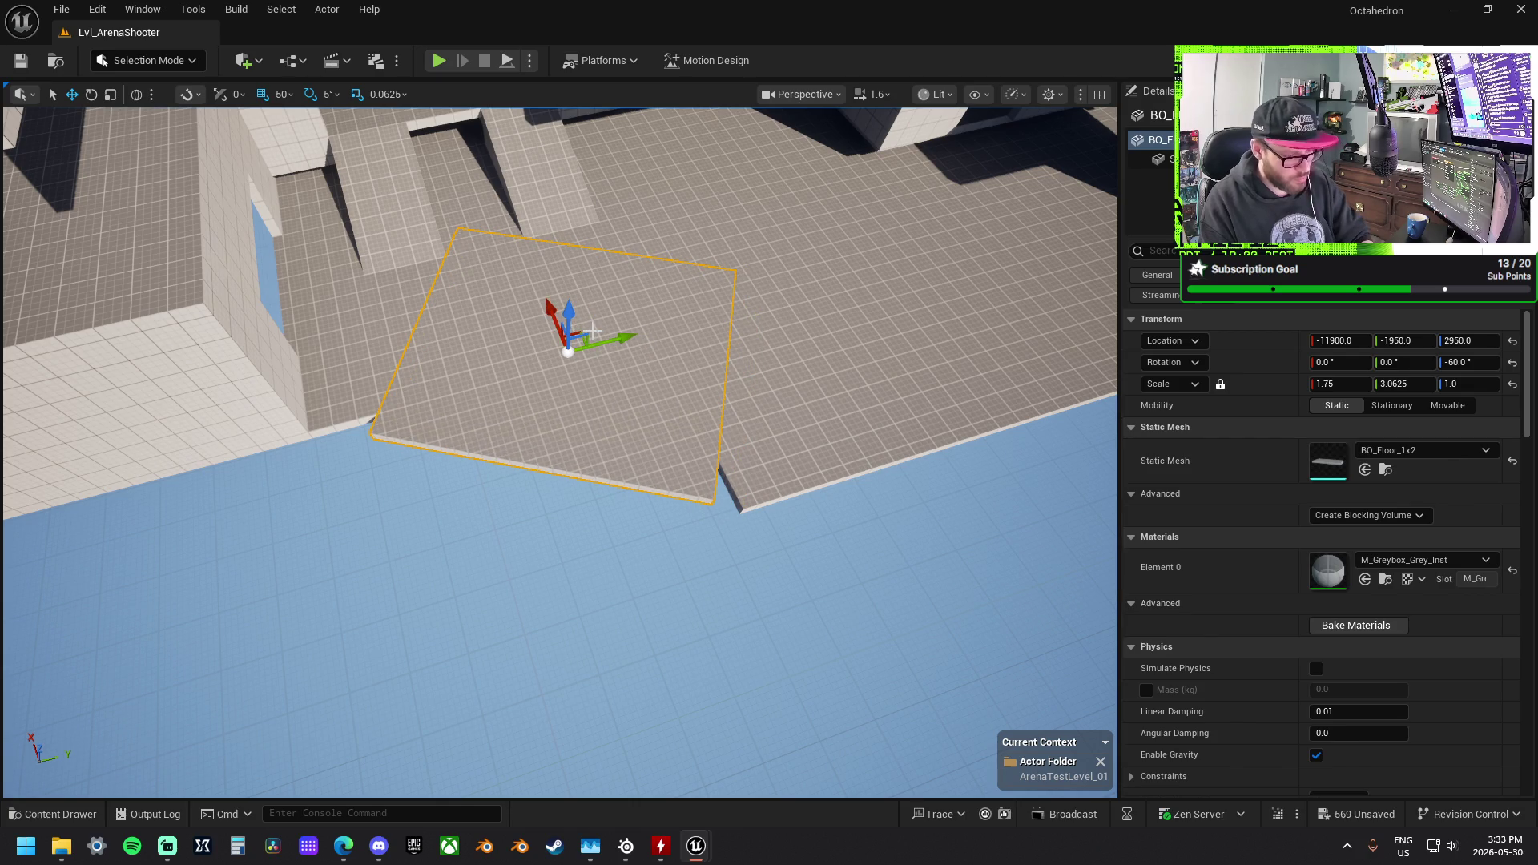
pyautogui.hotkey('ctrl', 'z')
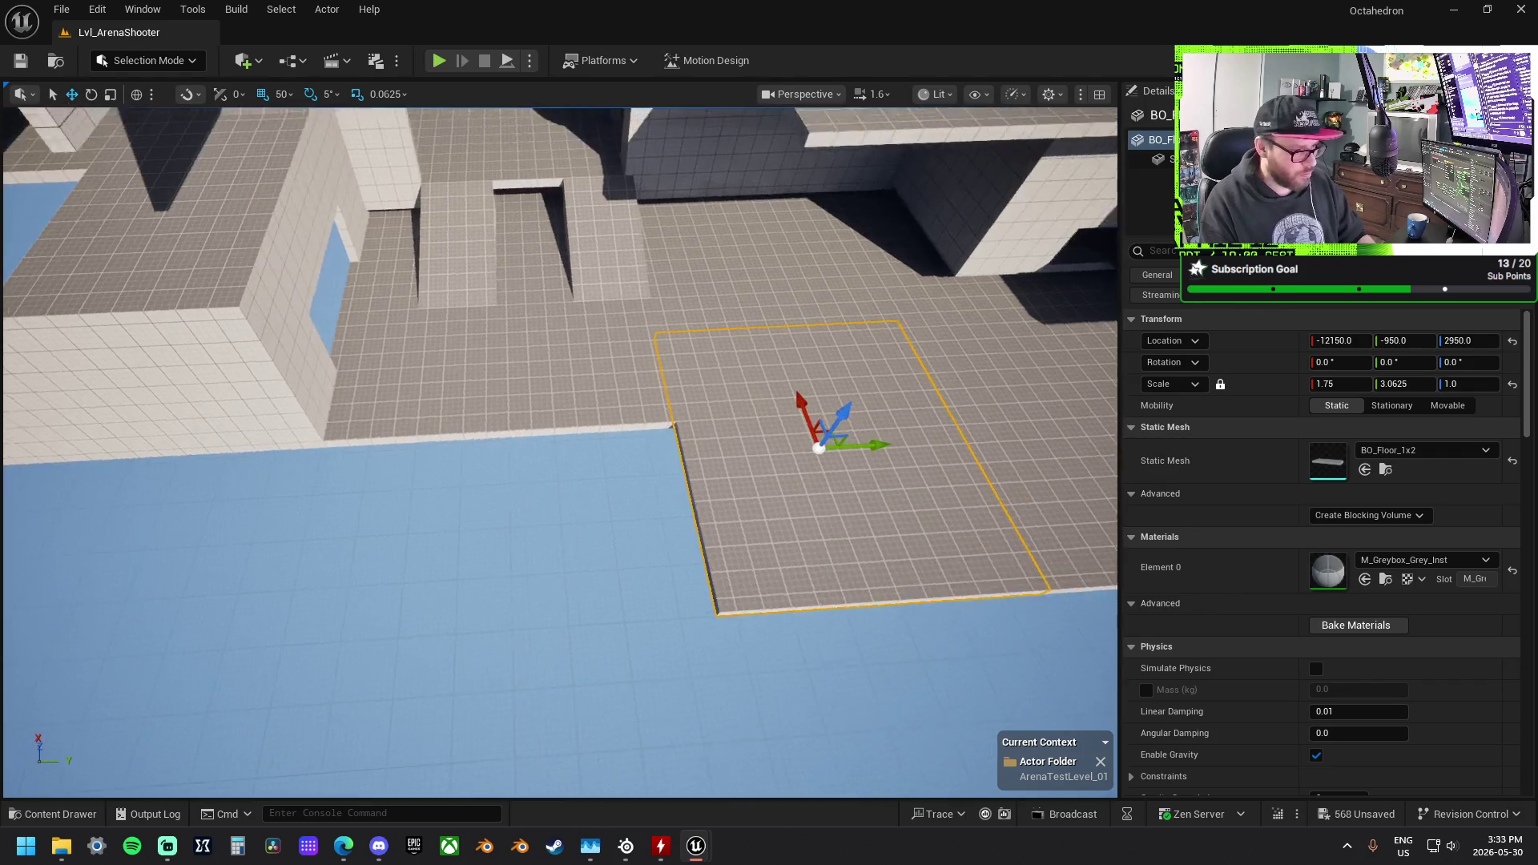
pyautogui.click(144, 61)
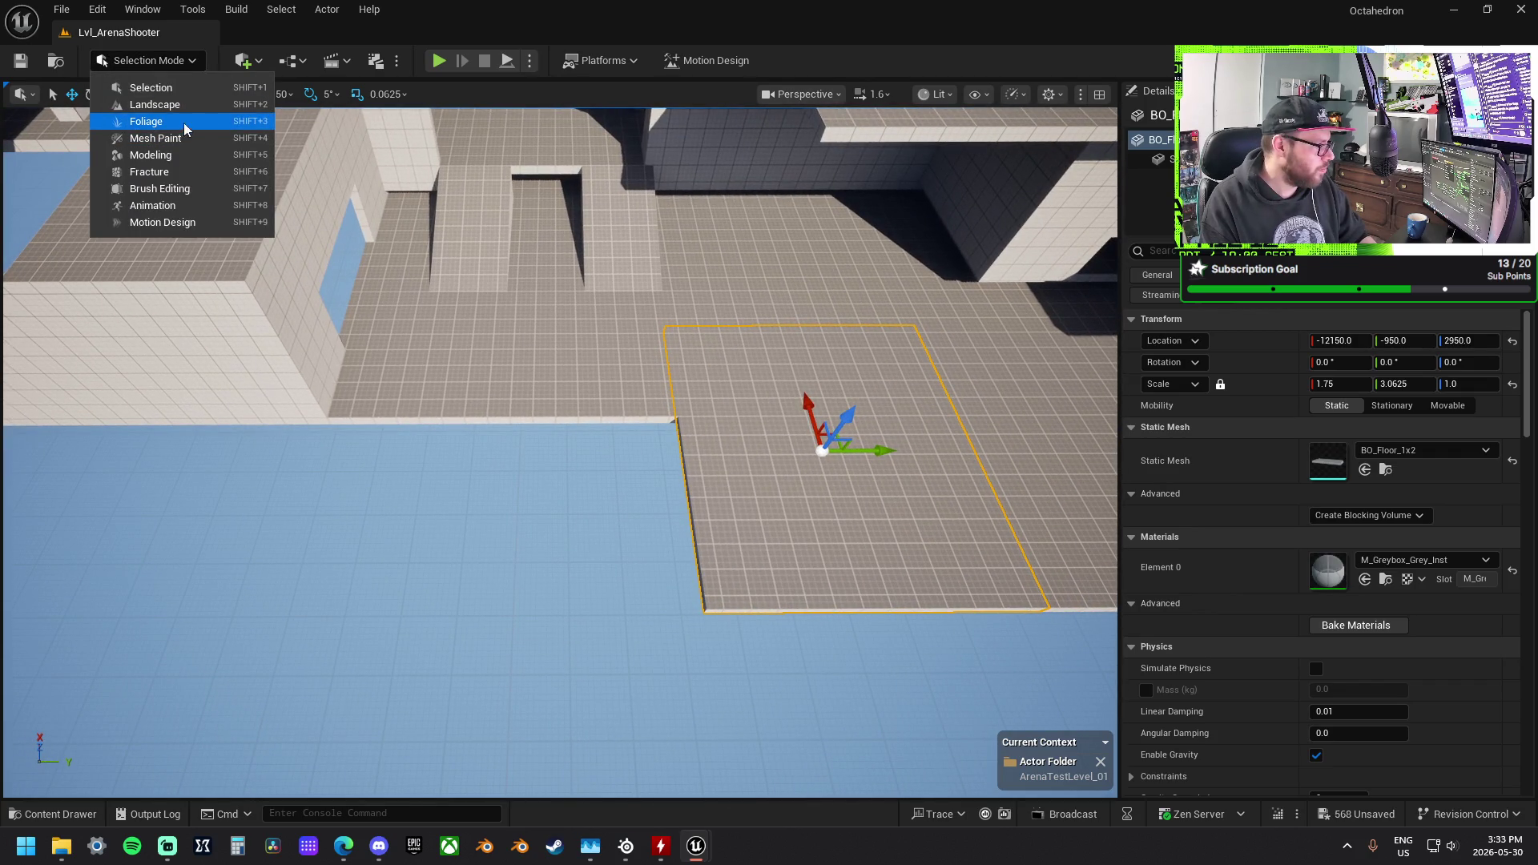
# Step: In Modeling Mode, duplicate the floor slab as a new mesh with XForm > Duplicate and accept
pyautogui.click(173, 156)
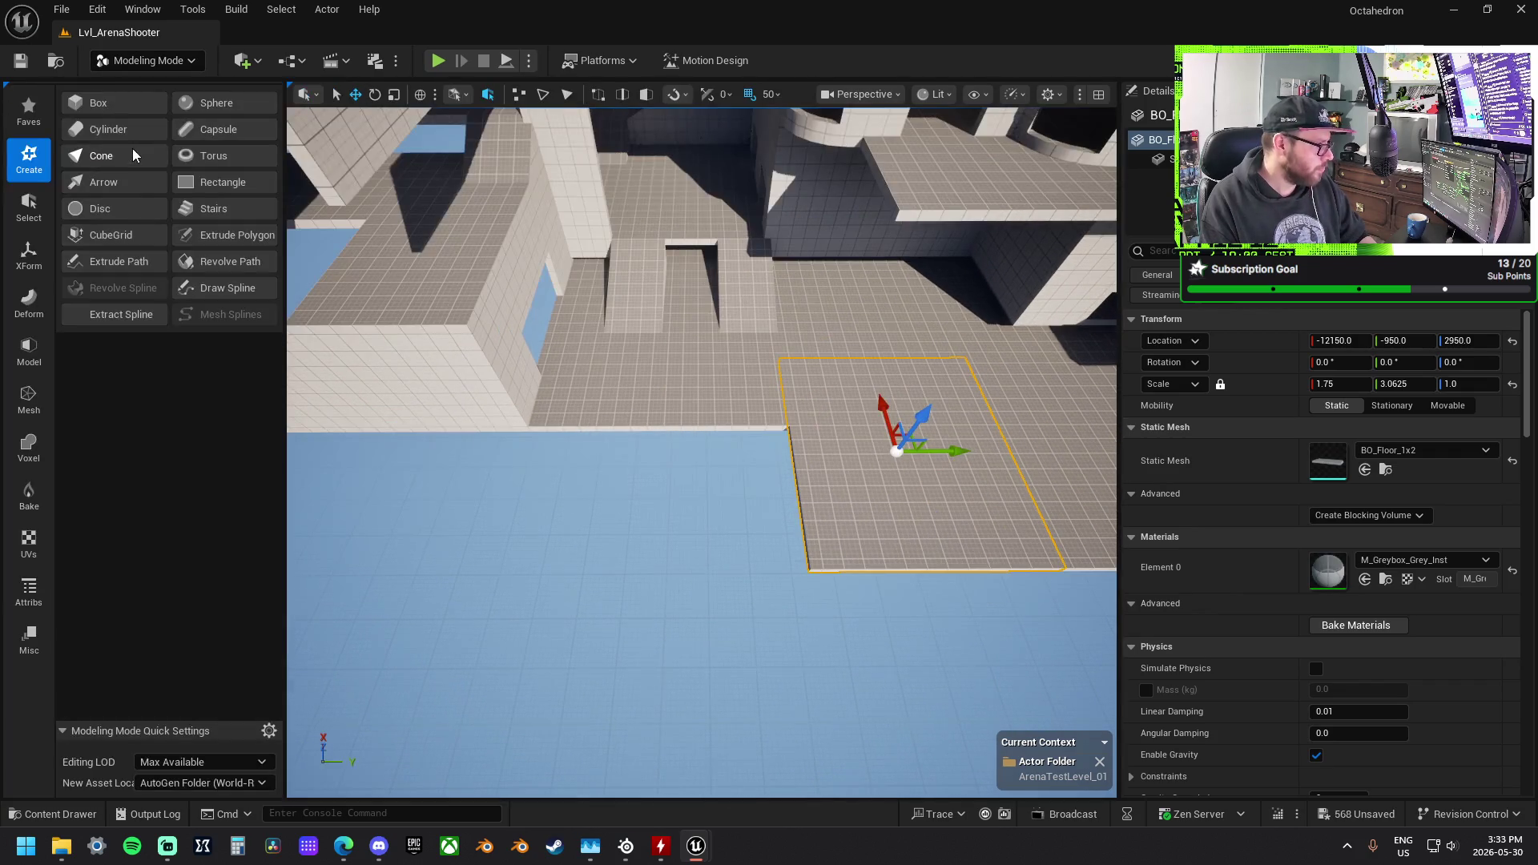
pyautogui.click(29, 350)
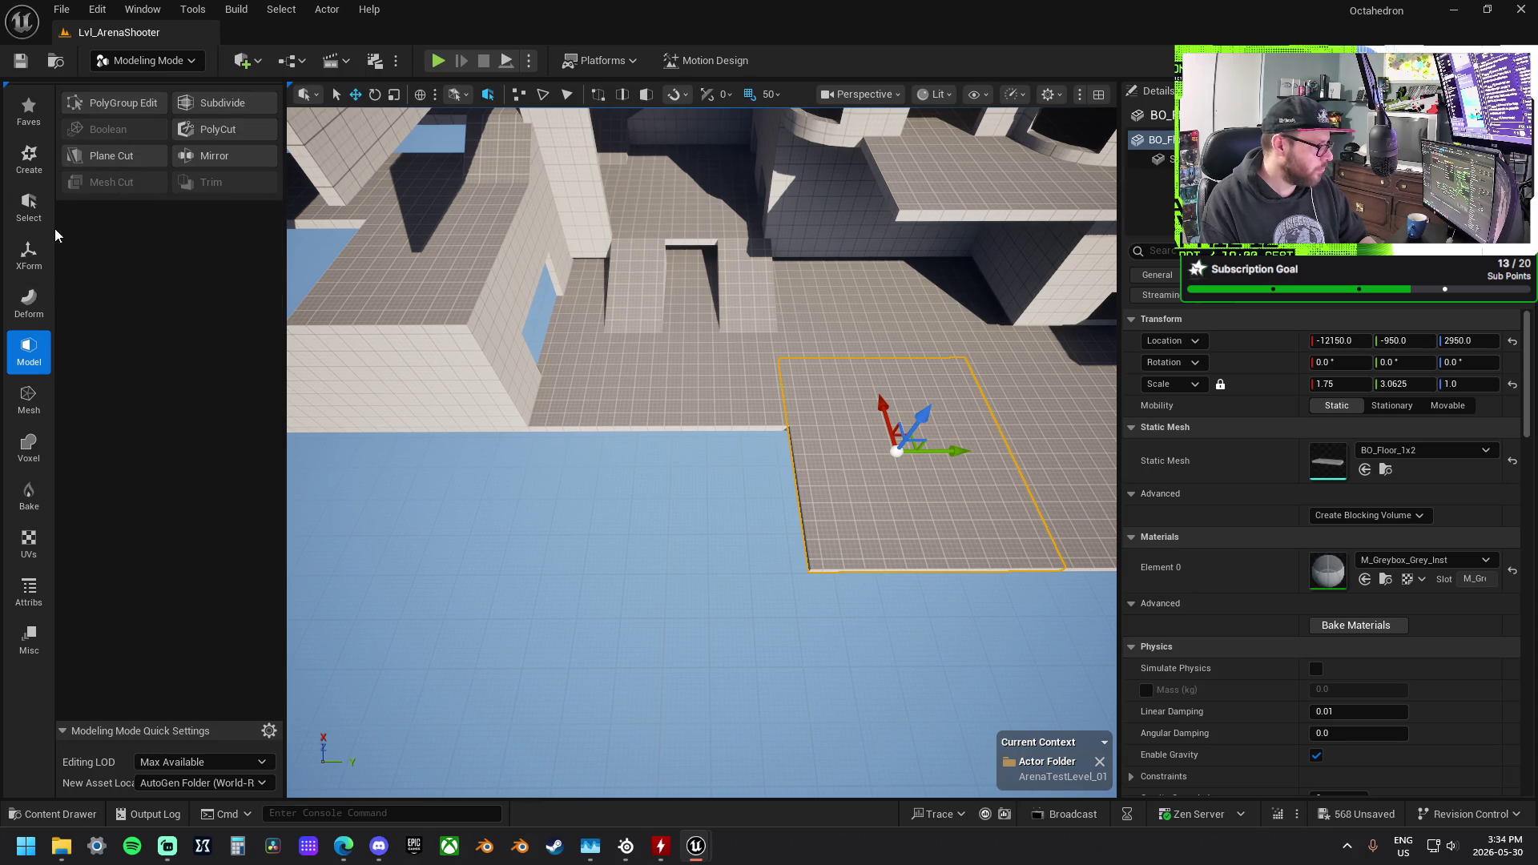
pyautogui.click(32, 302)
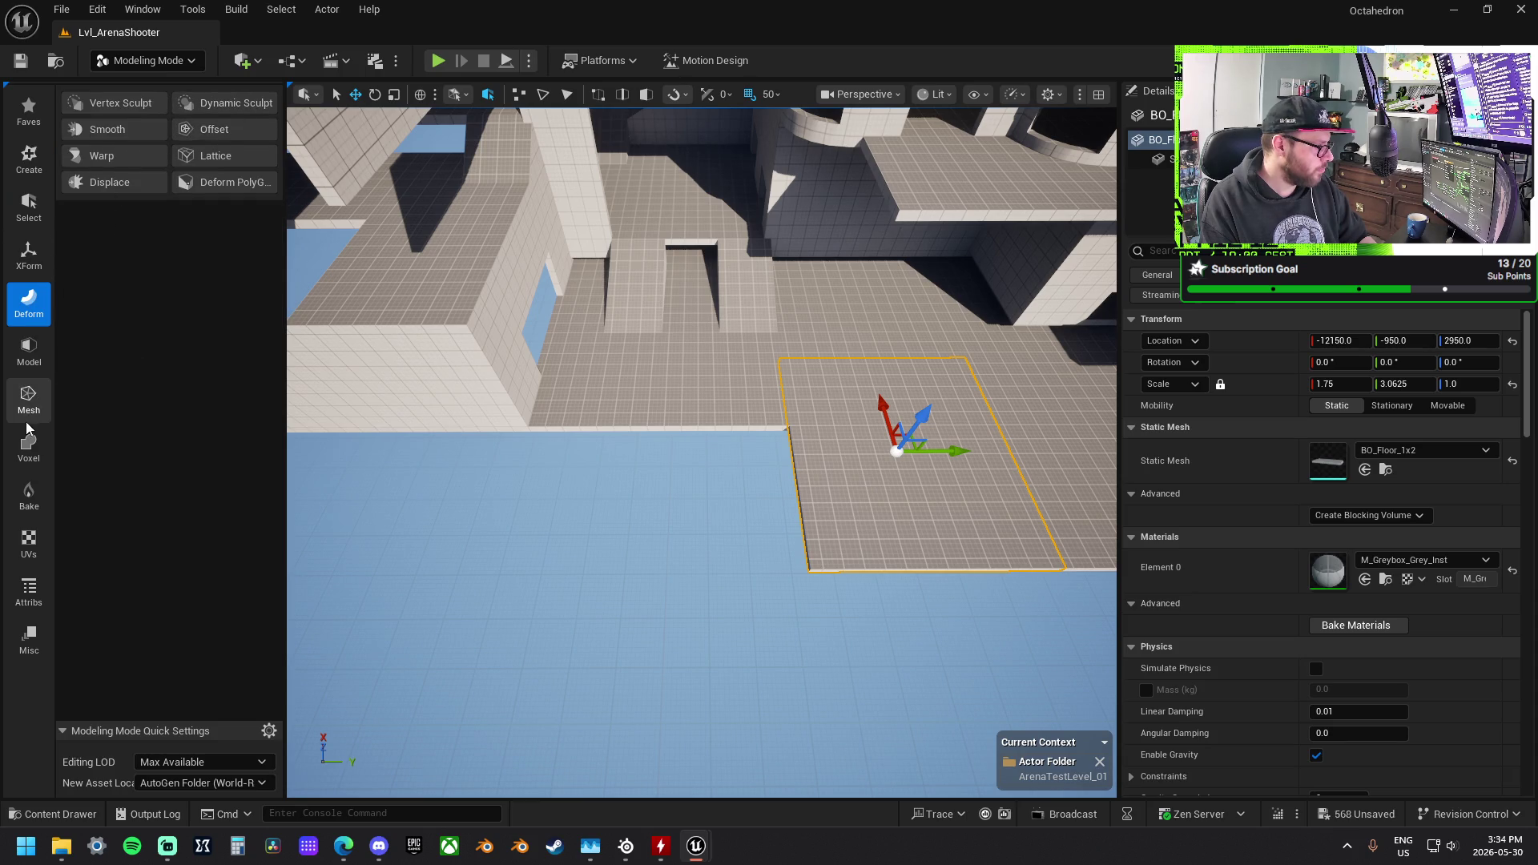
pyautogui.click(28, 398)
pyautogui.click(32, 212)
pyautogui.click(29, 255)
pyautogui.click(224, 128)
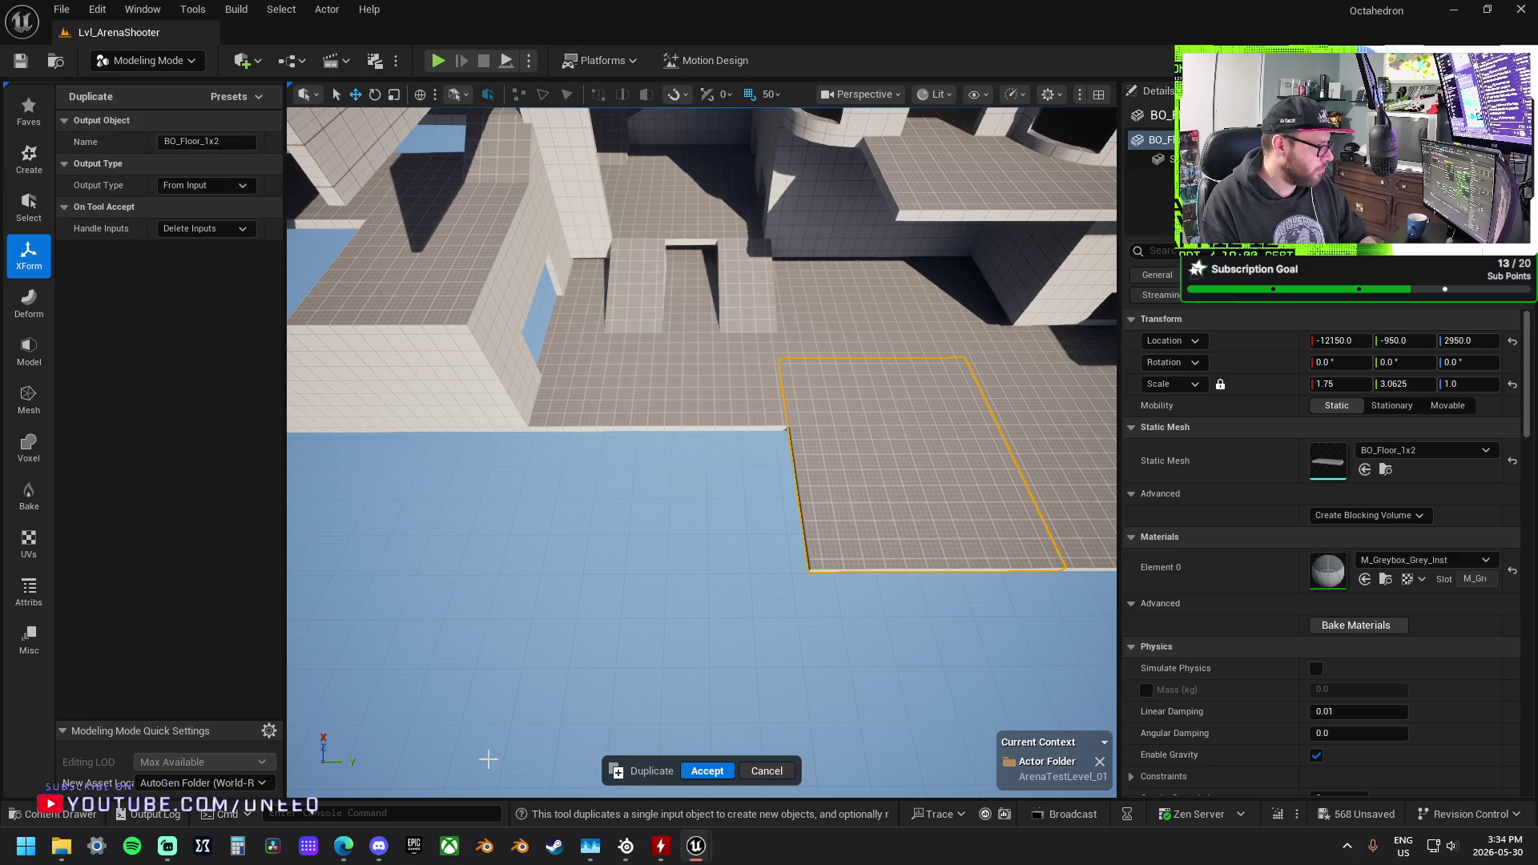
pyautogui.click(701, 769)
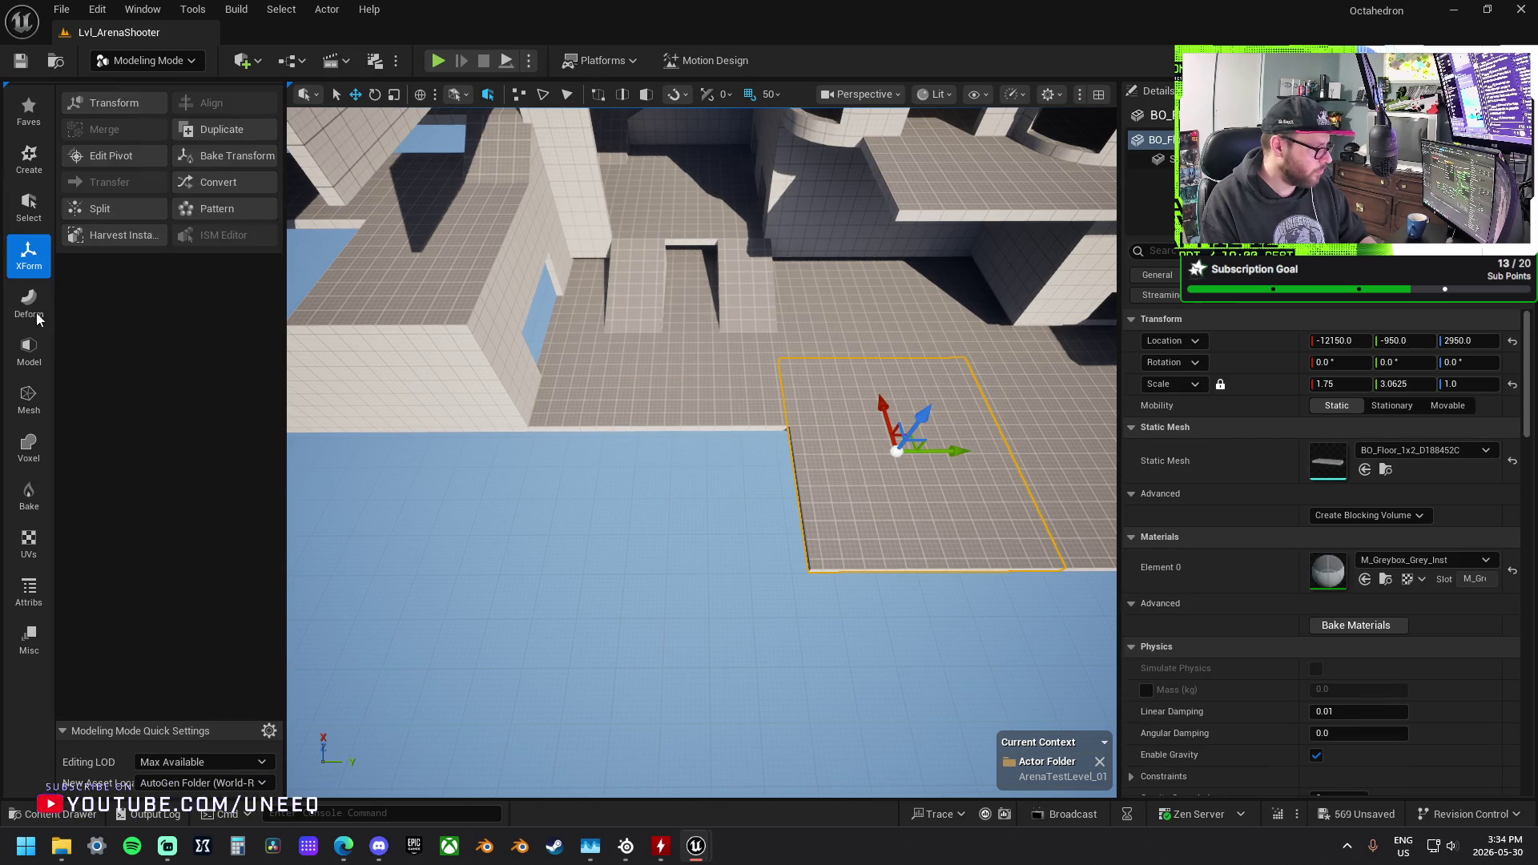
# Step: In PolyGroup Edit with edge-only selection, drag the slab's end edge outward along Y
pyautogui.click(29, 353)
pyautogui.click(124, 102)
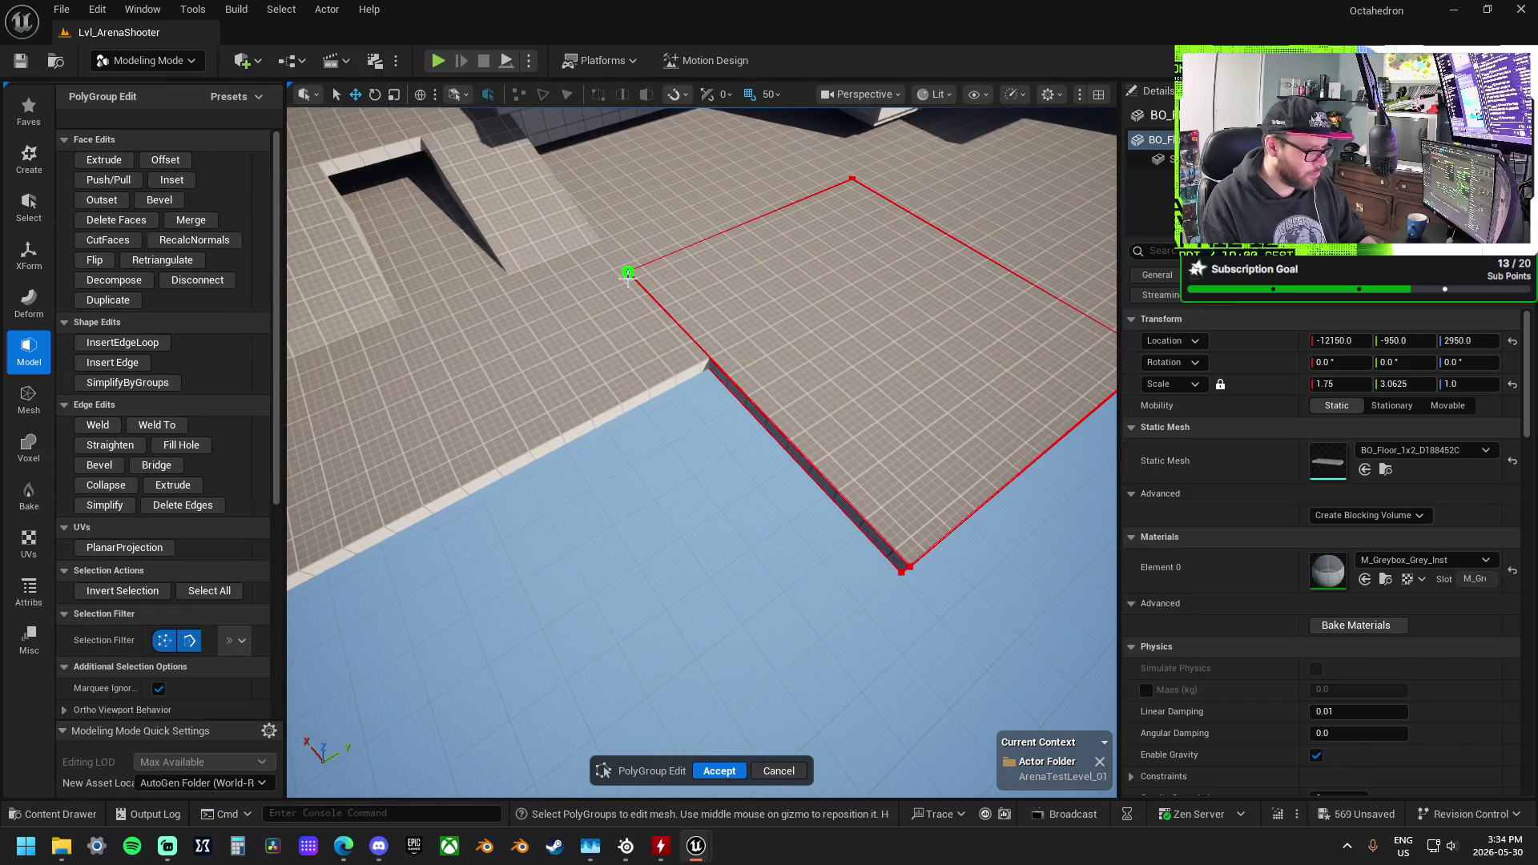
pyautogui.click(183, 640)
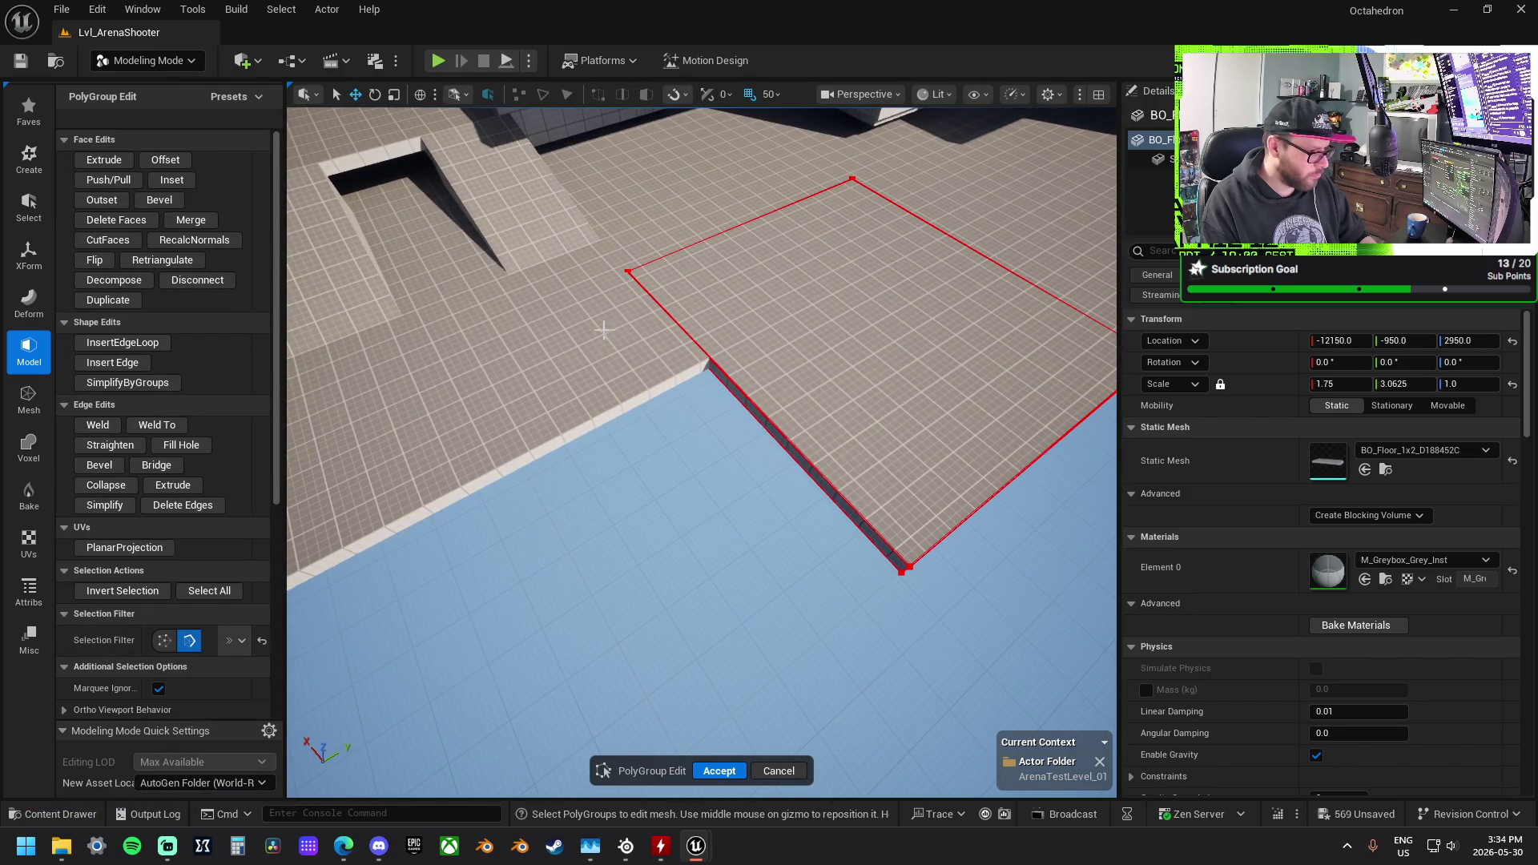
pyautogui.click(625, 277)
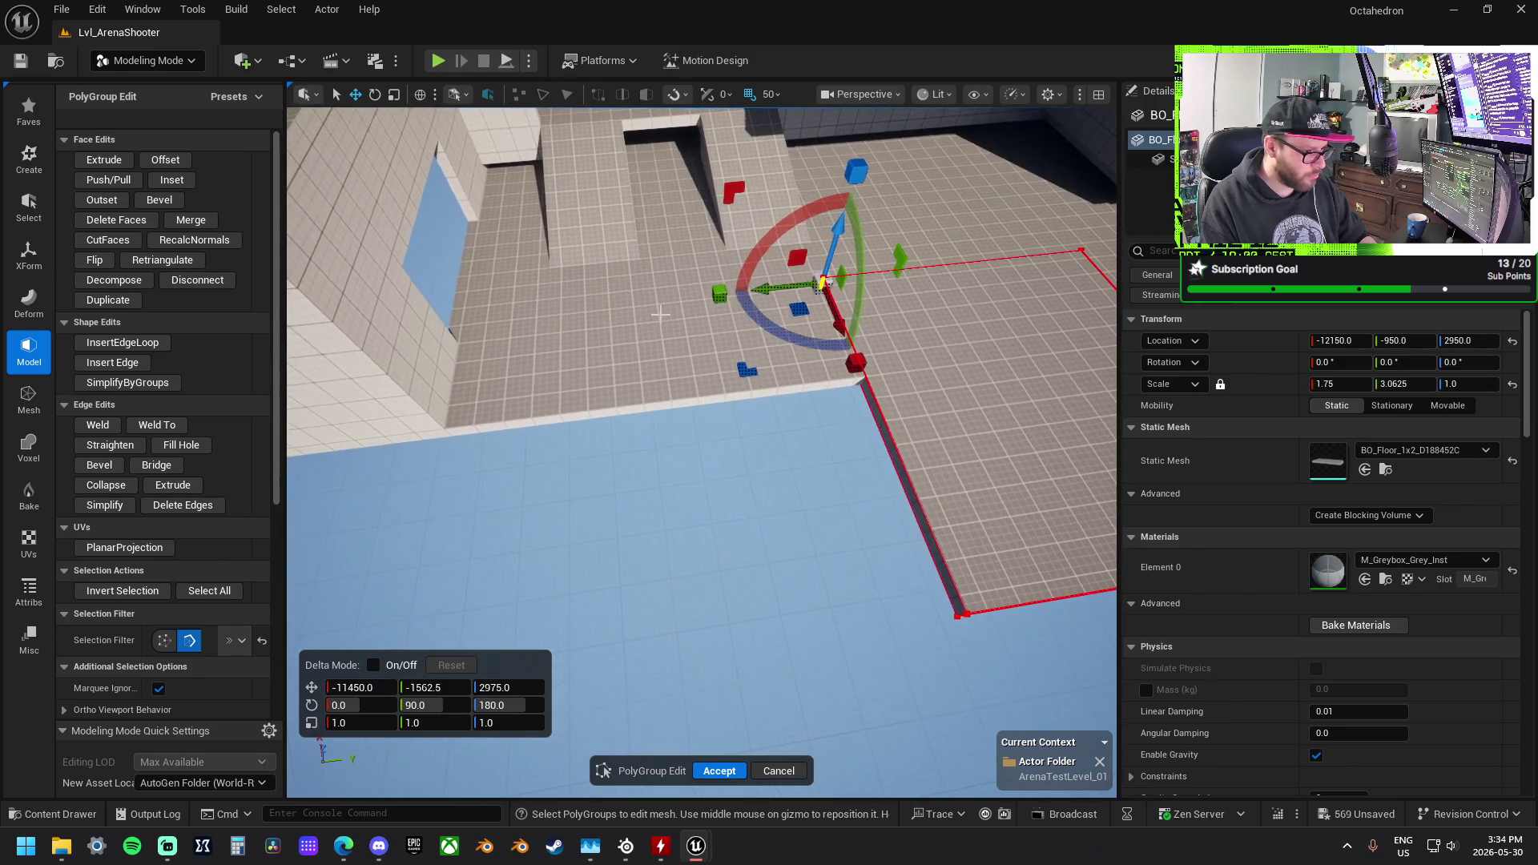
pyautogui.moveTo(724, 295)
pyautogui.mouseDown()
pyautogui.moveTo(364, 346)
pyautogui.moveTo(391, 337)
pyautogui.mouseUp()
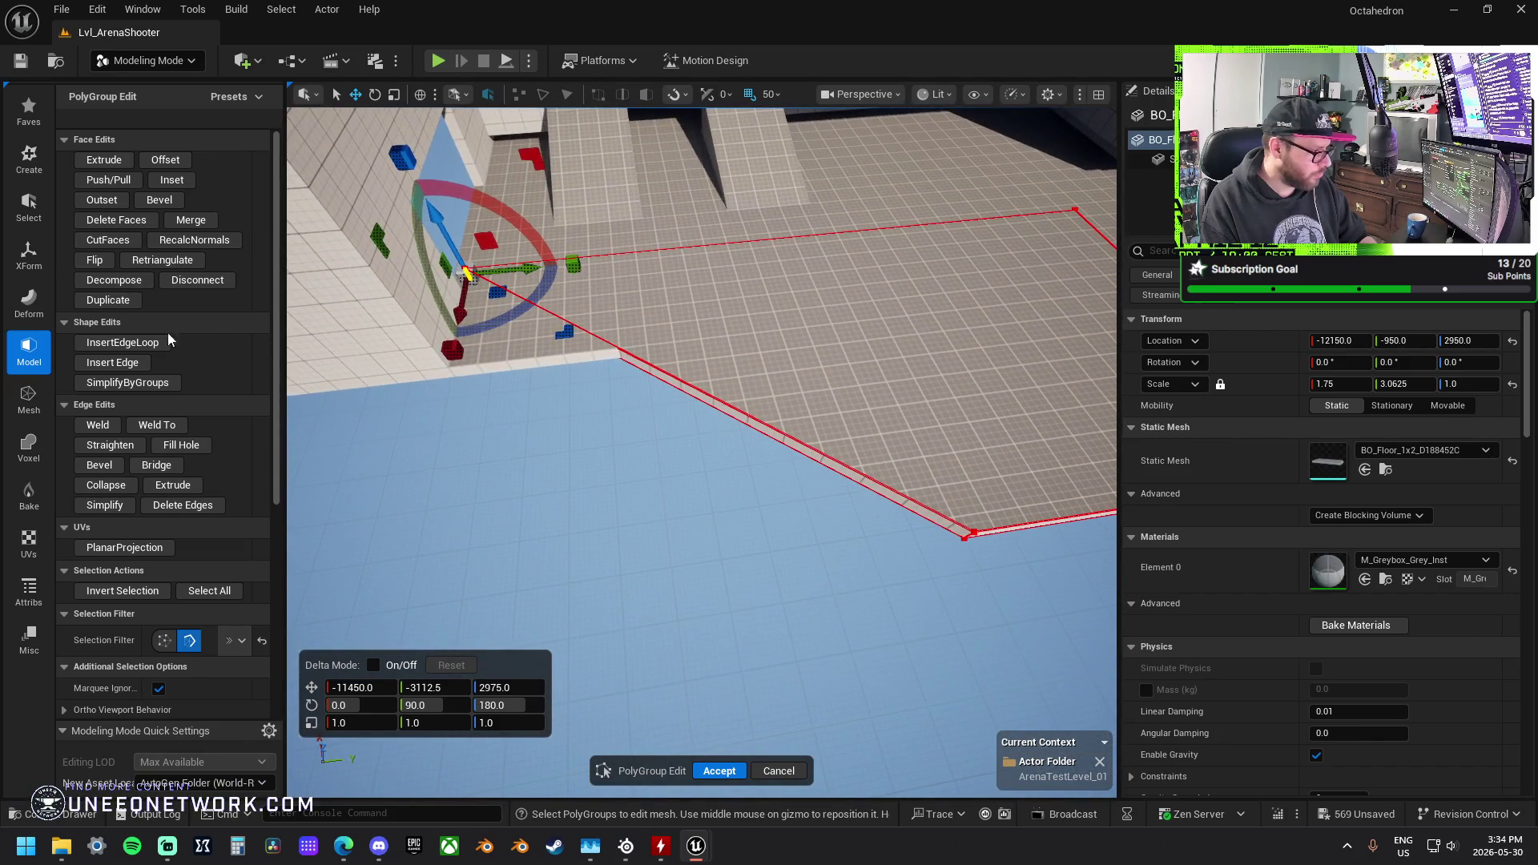
pyautogui.press('i')
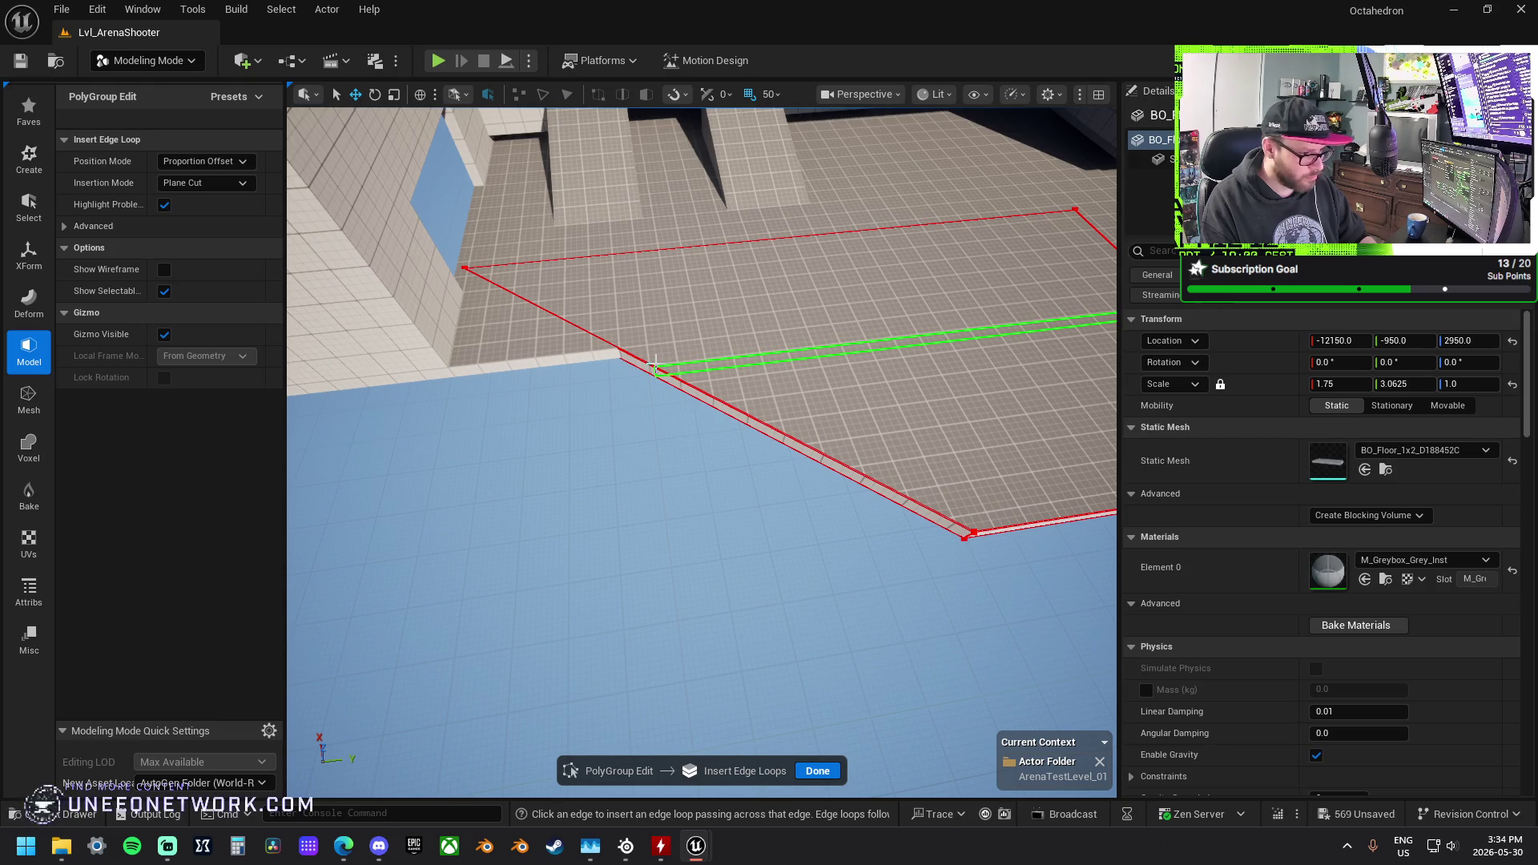
# Step: Insert three edge loops across the floor slab
pyautogui.click(817, 454)
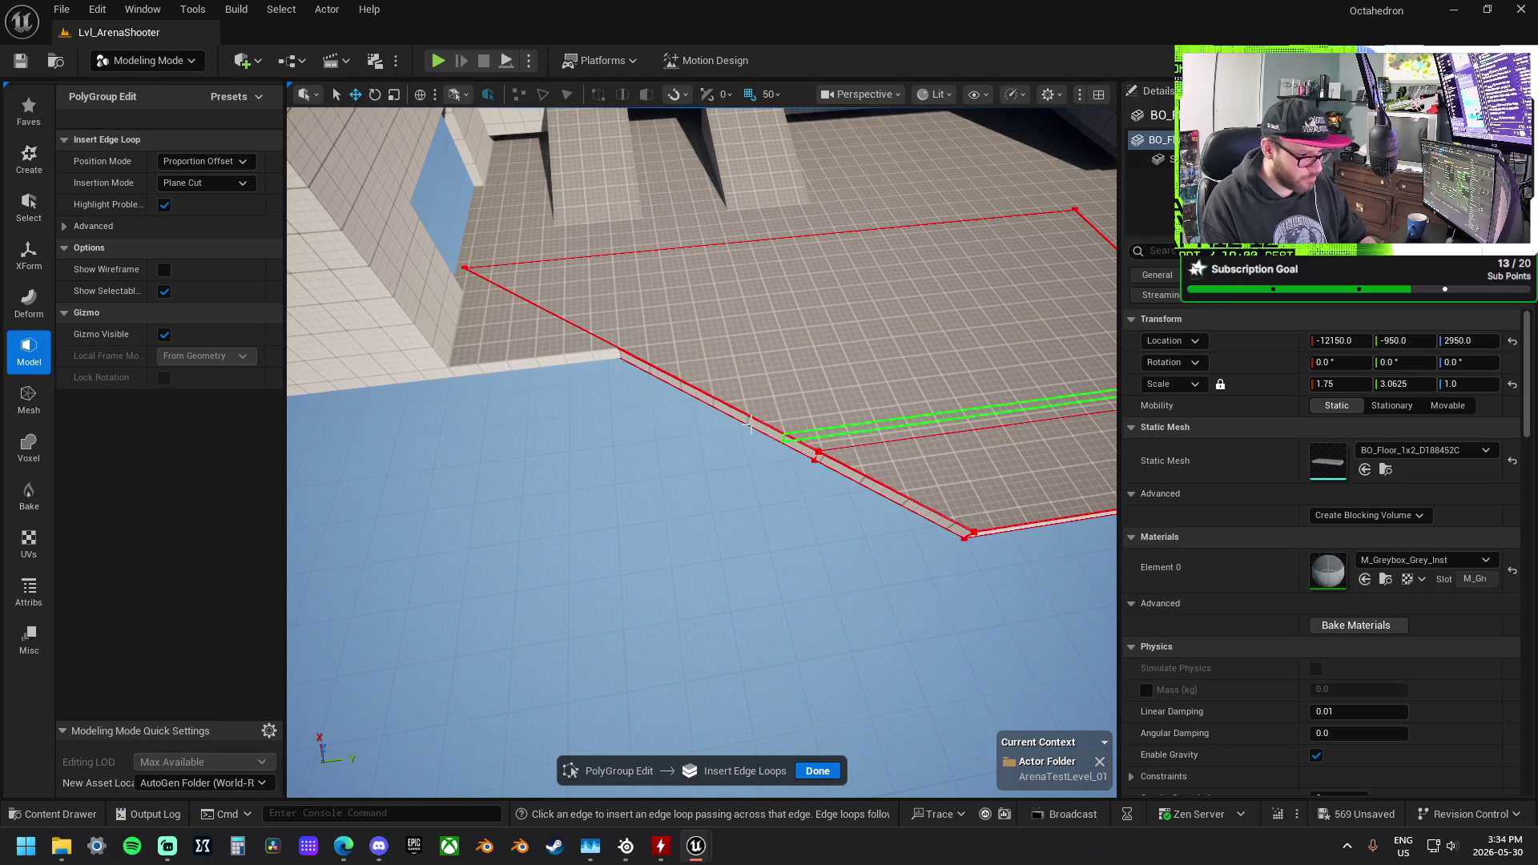
pyautogui.click(723, 405)
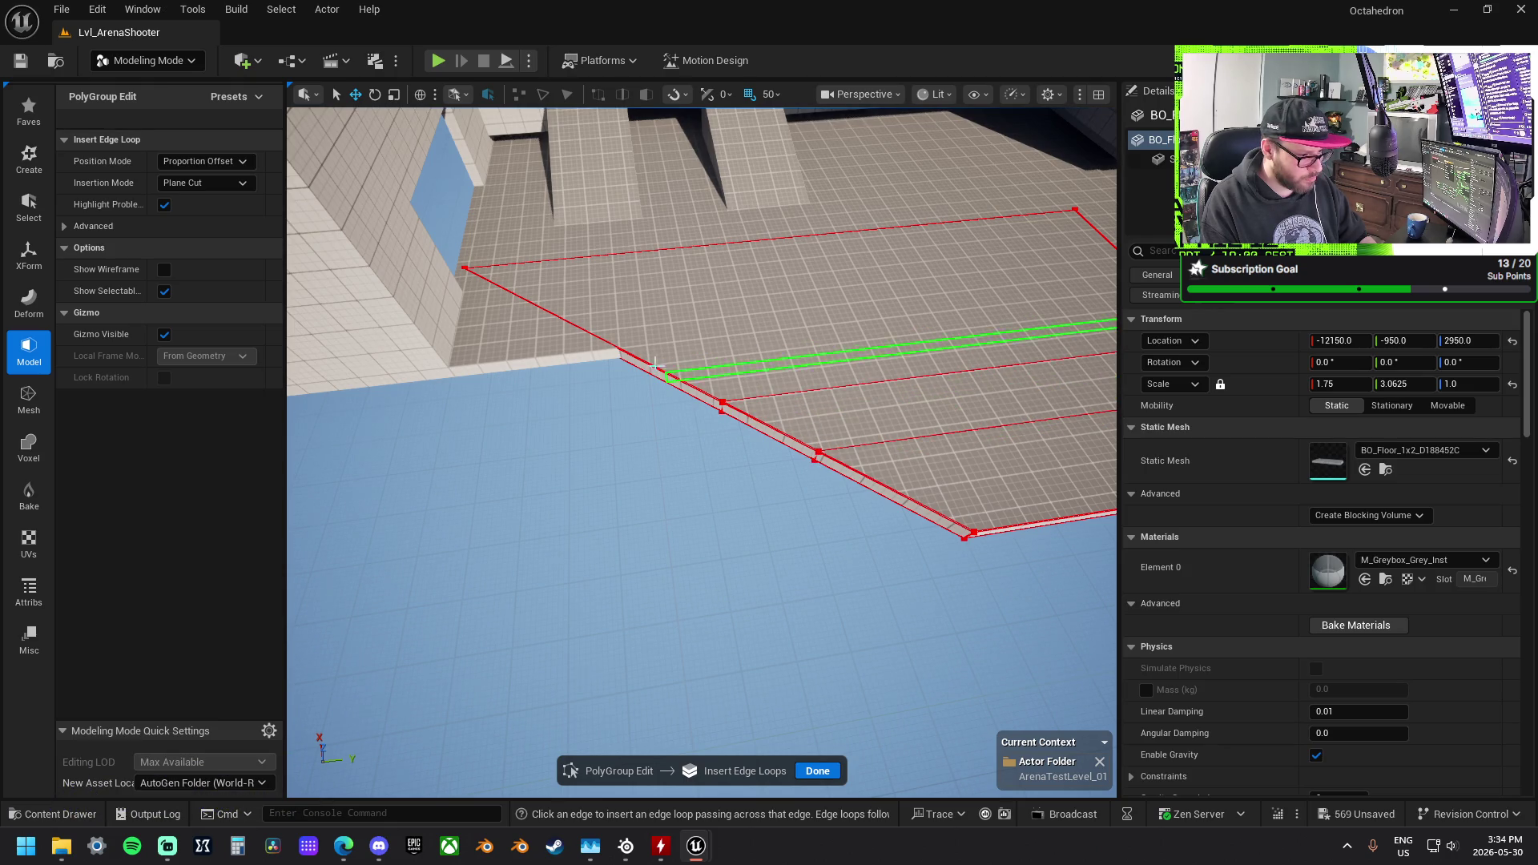
pyautogui.click(563, 321)
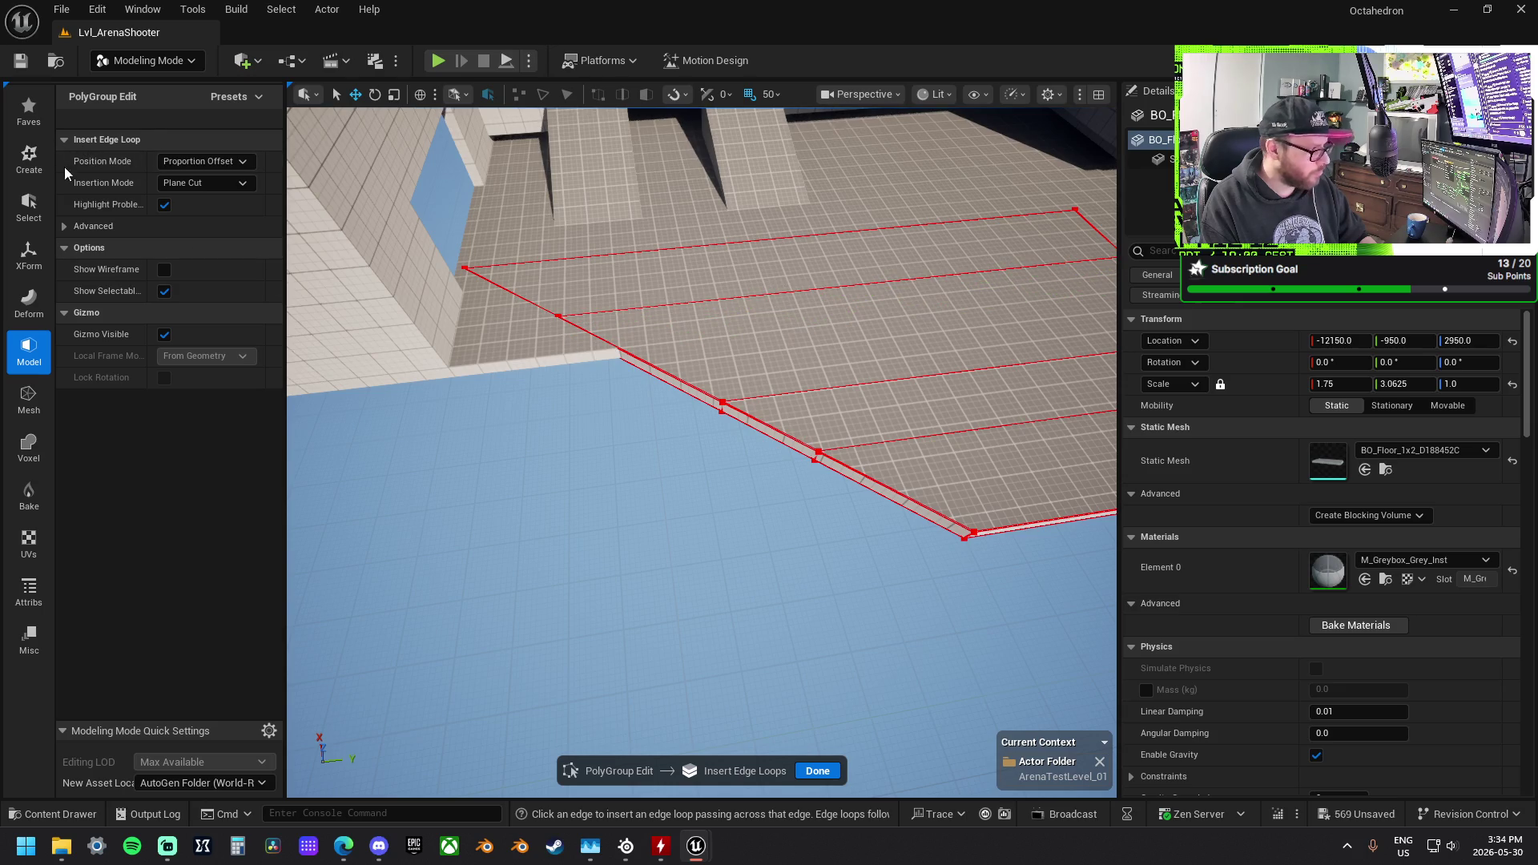
pyautogui.click(817, 770)
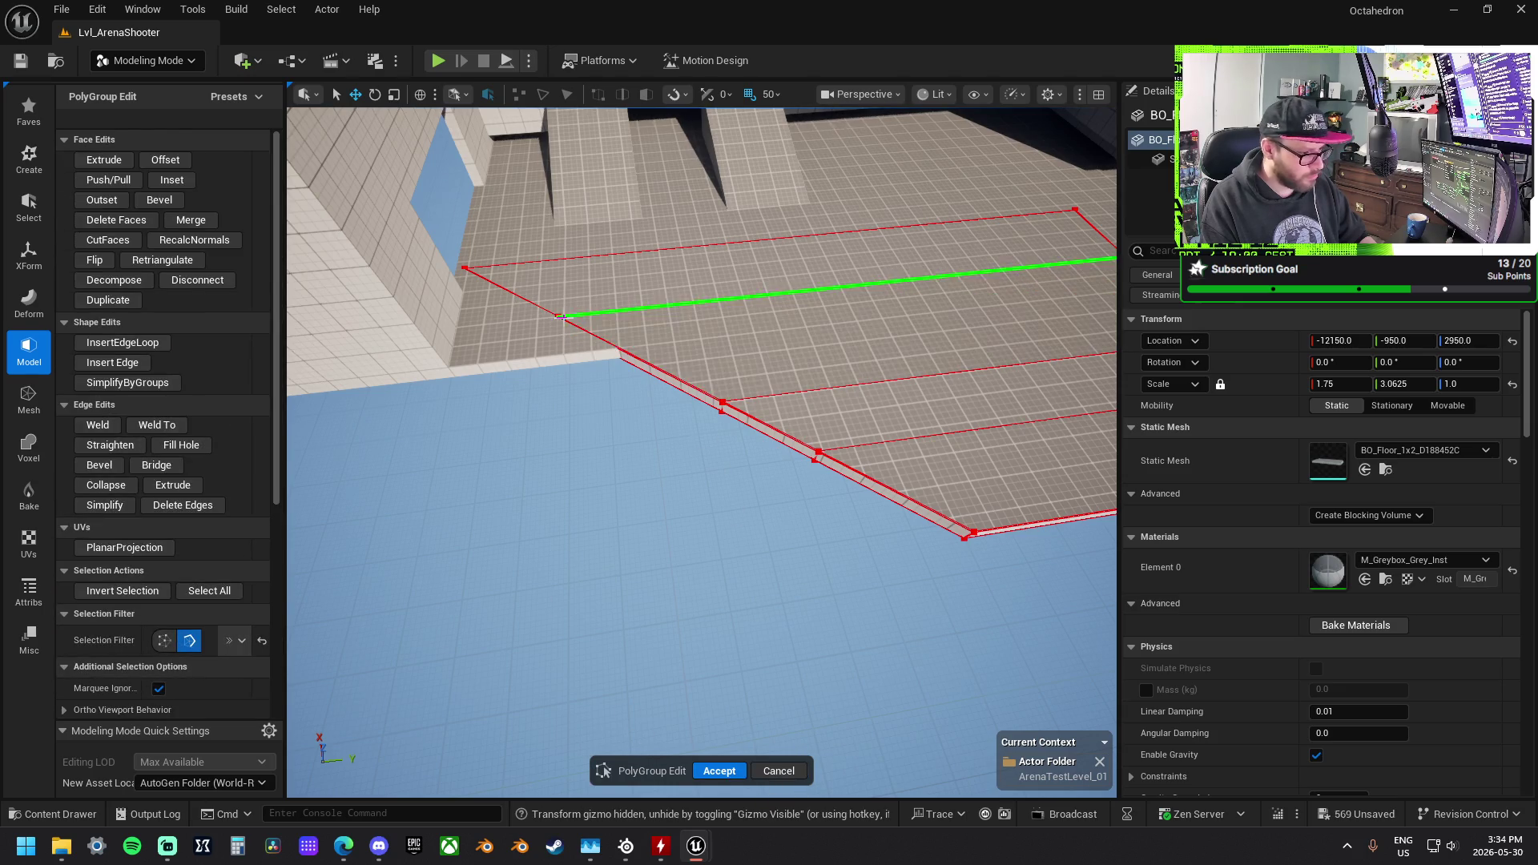
# Step: Drag the border vertices to angle the slab's outer outline, then accept the edit
pyautogui.click(559, 323)
pyautogui.click(565, 317)
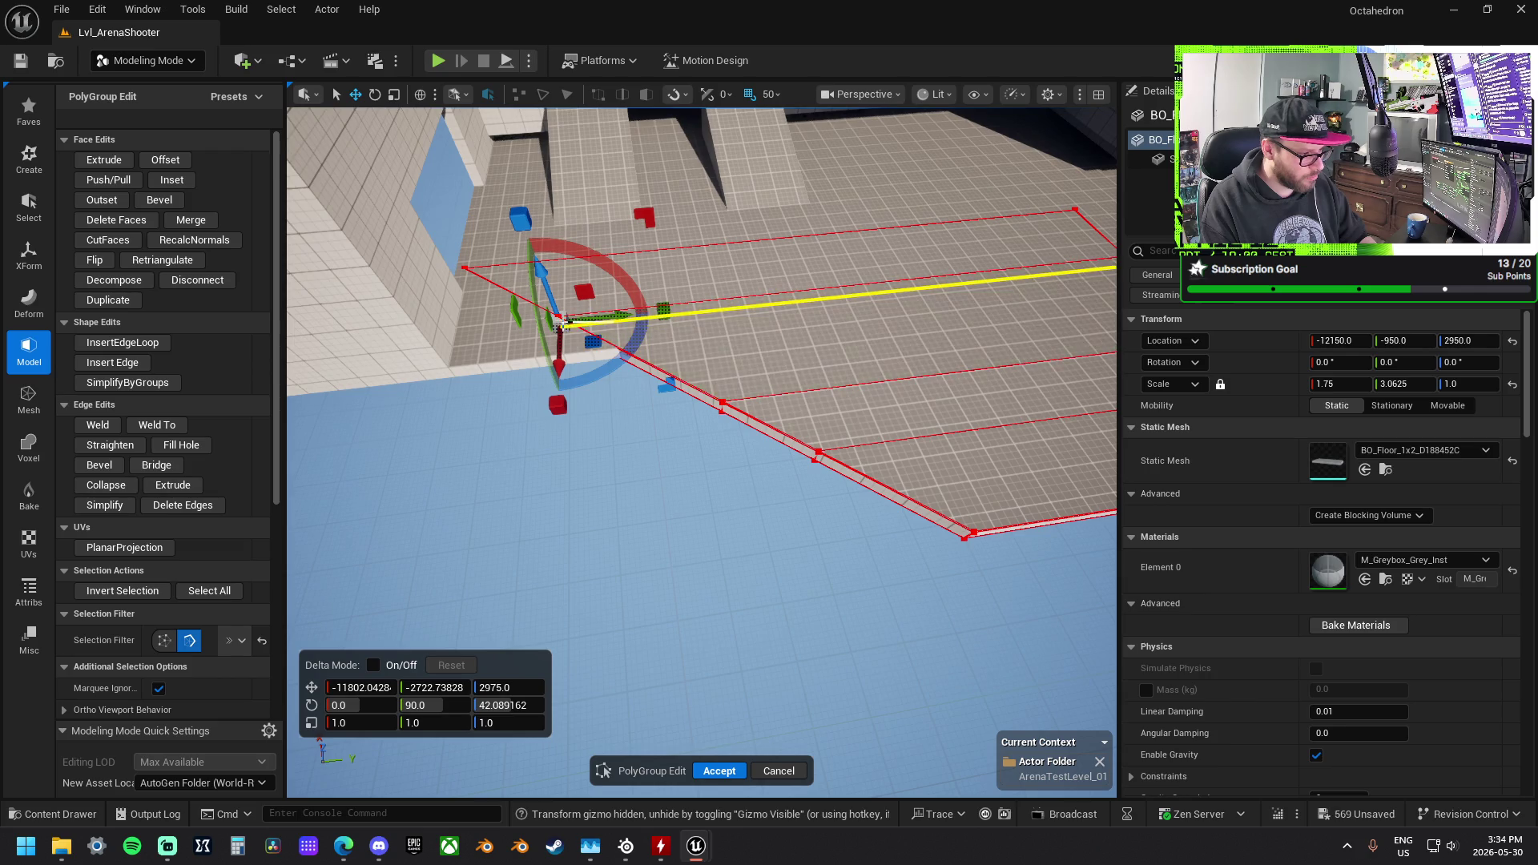
pyautogui.click(566, 307)
pyautogui.click(560, 322)
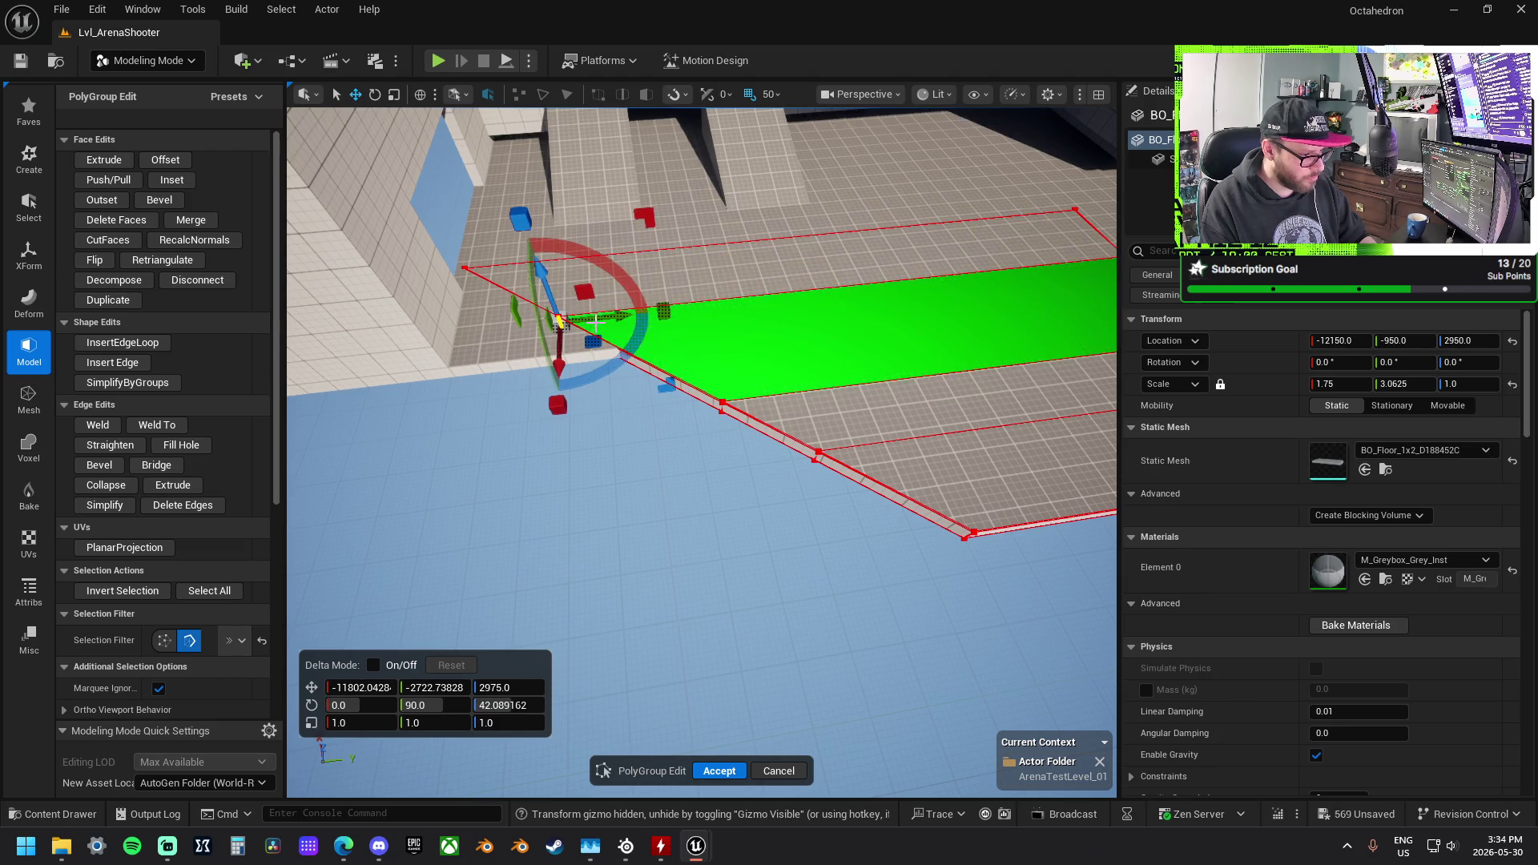
pyautogui.moveTo(595, 333)
pyautogui.mouseDown()
pyautogui.moveTo(531, 397)
pyautogui.moveTo(478, 394)
pyautogui.mouseUp()
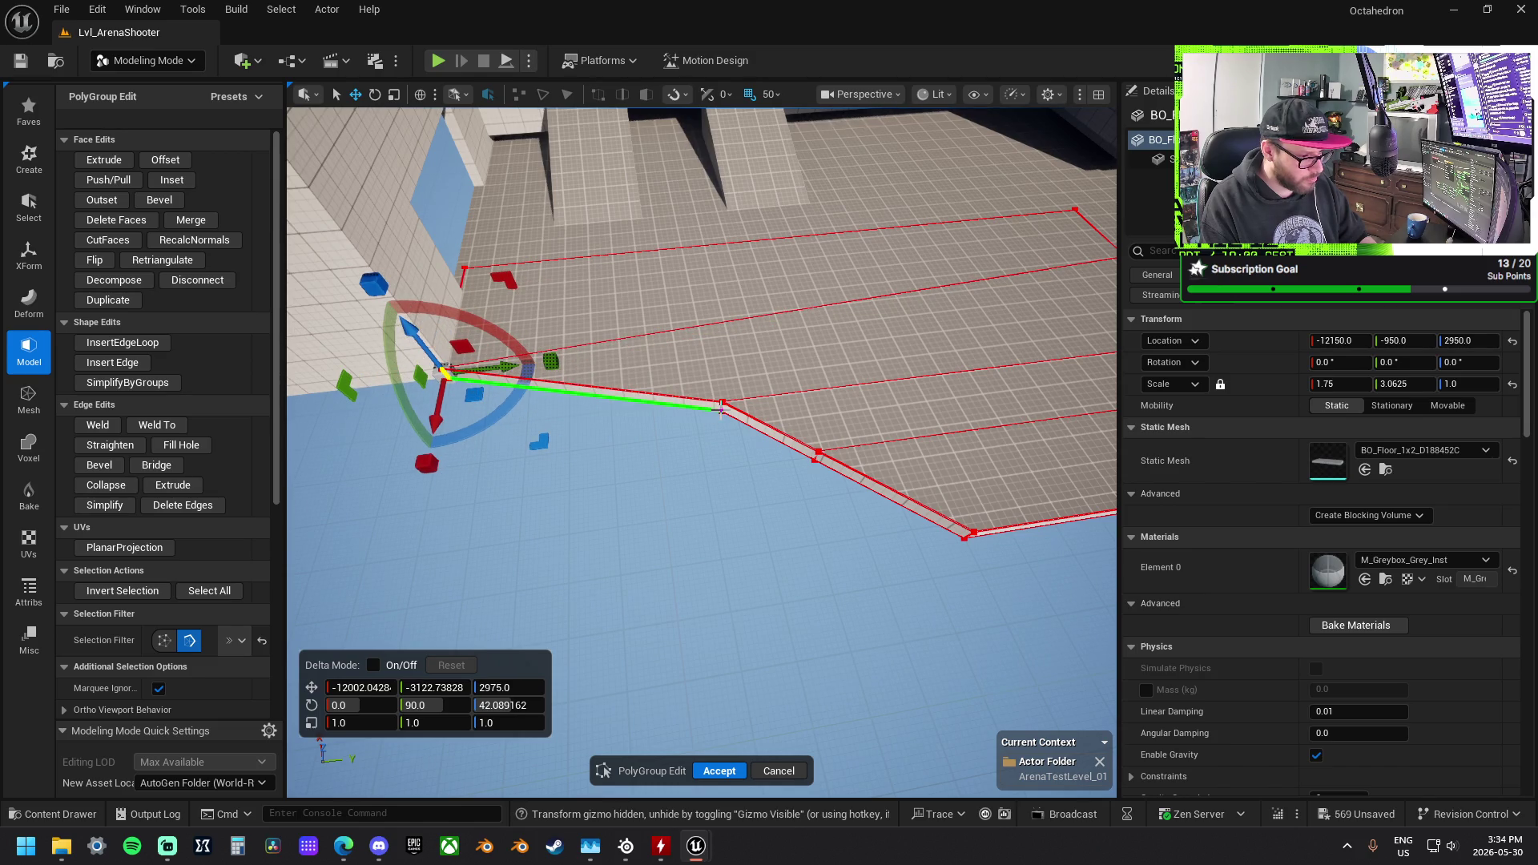
pyautogui.click(721, 406)
pyautogui.moveTo(721, 406)
pyautogui.mouseDown()
pyautogui.moveTo(641, 425)
pyautogui.moveTo(553, 494)
pyautogui.moveTo(739, 438)
pyautogui.mouseUp()
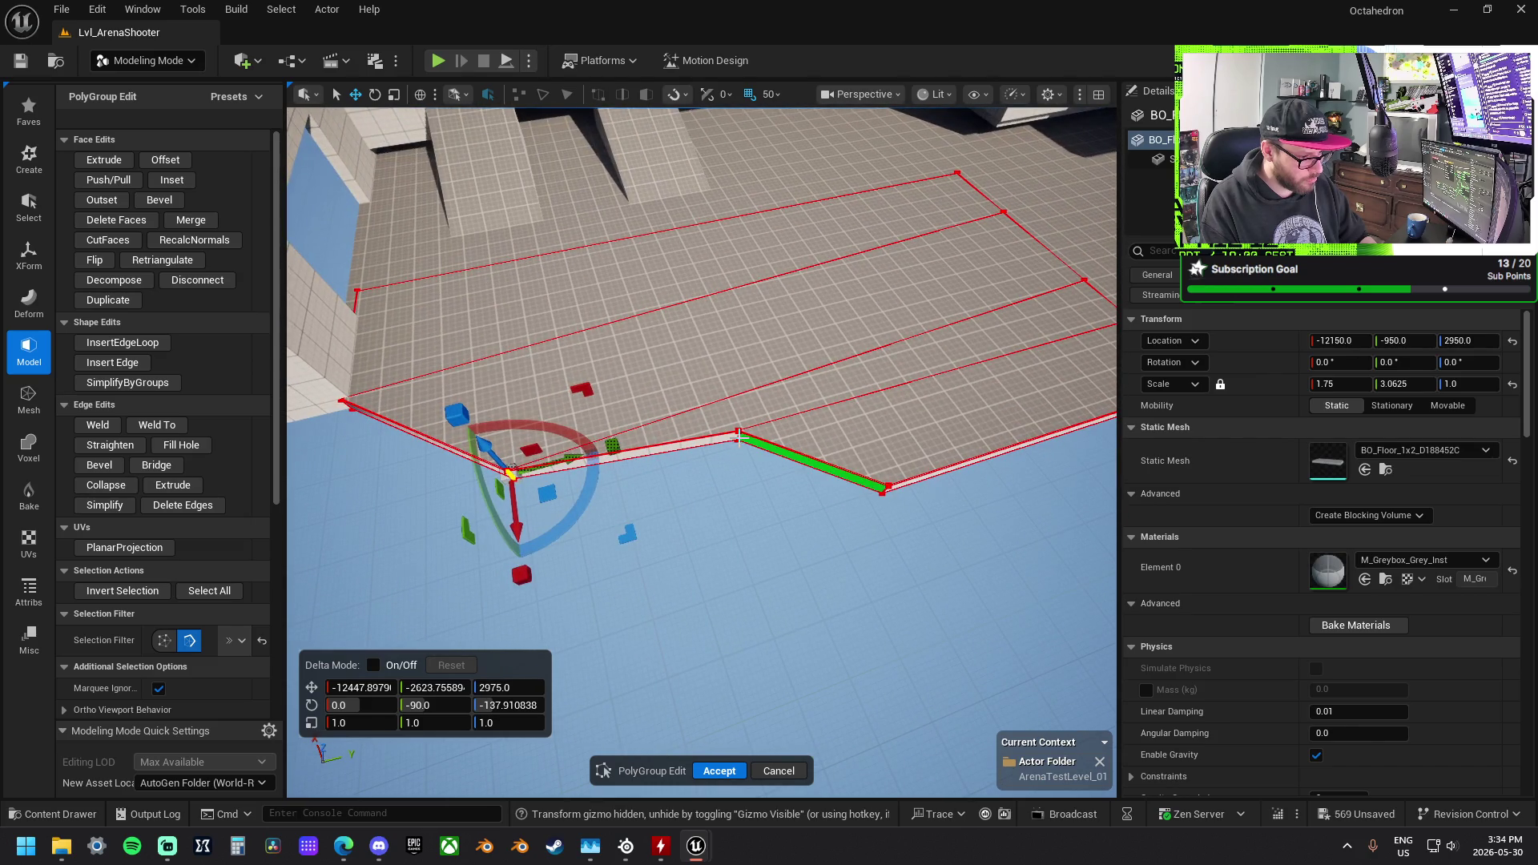
pyautogui.click(737, 436)
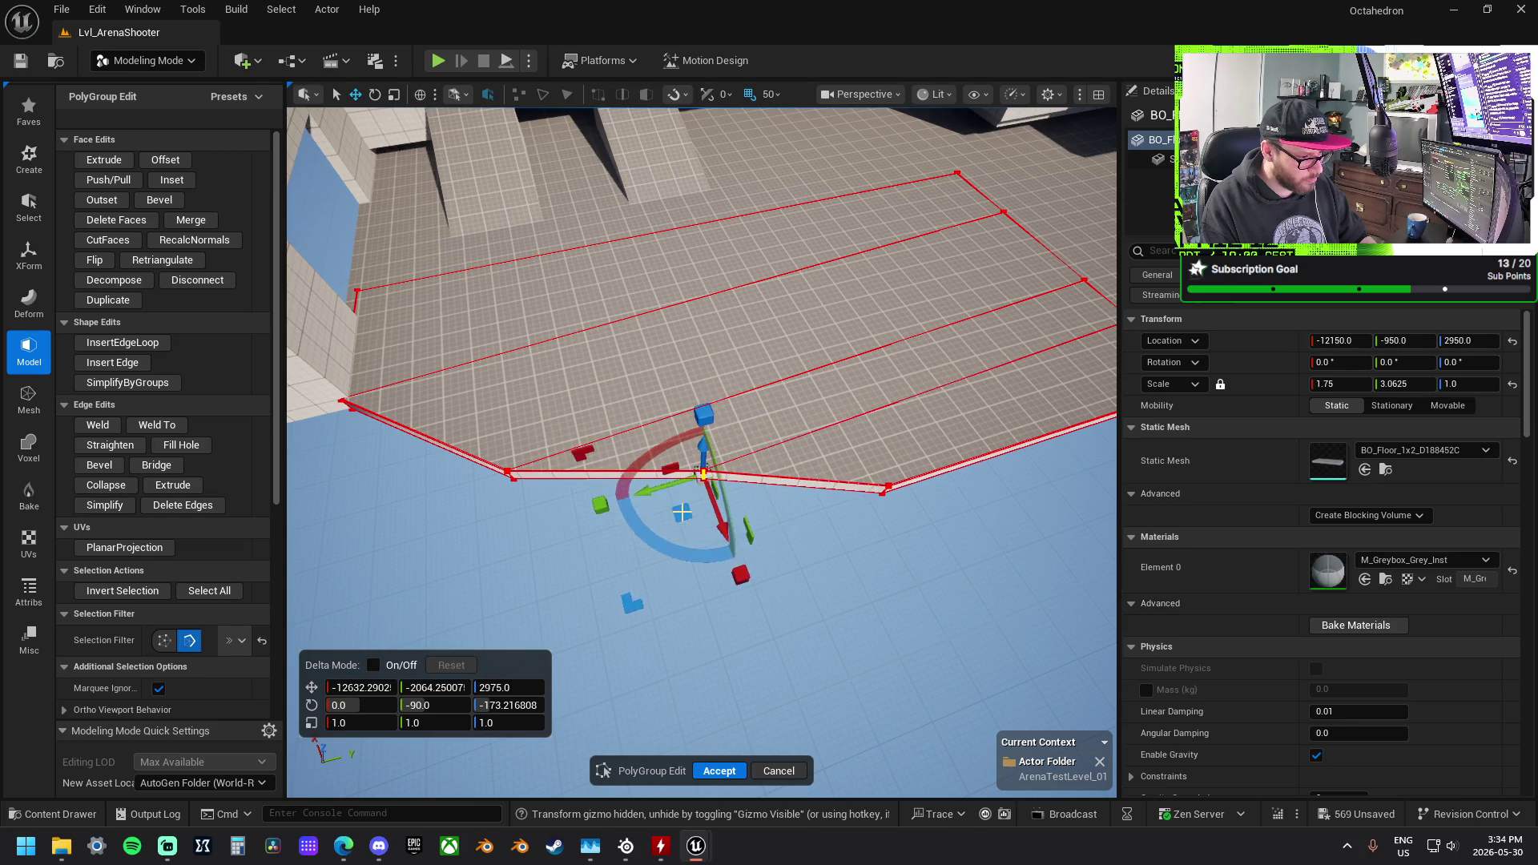
pyautogui.moveTo(705, 503)
pyautogui.mouseDown()
pyautogui.moveTo(865, 488)
pyautogui.moveTo(680, 512)
pyautogui.moveTo(744, 513)
pyautogui.moveTo(761, 577)
pyautogui.moveTo(824, 656)
pyautogui.moveTo(825, 334)
pyautogui.moveTo(825, 352)
pyautogui.mouseUp()
pyautogui.moveTo(742, 421); pyautogui.dragTo(737, 420)
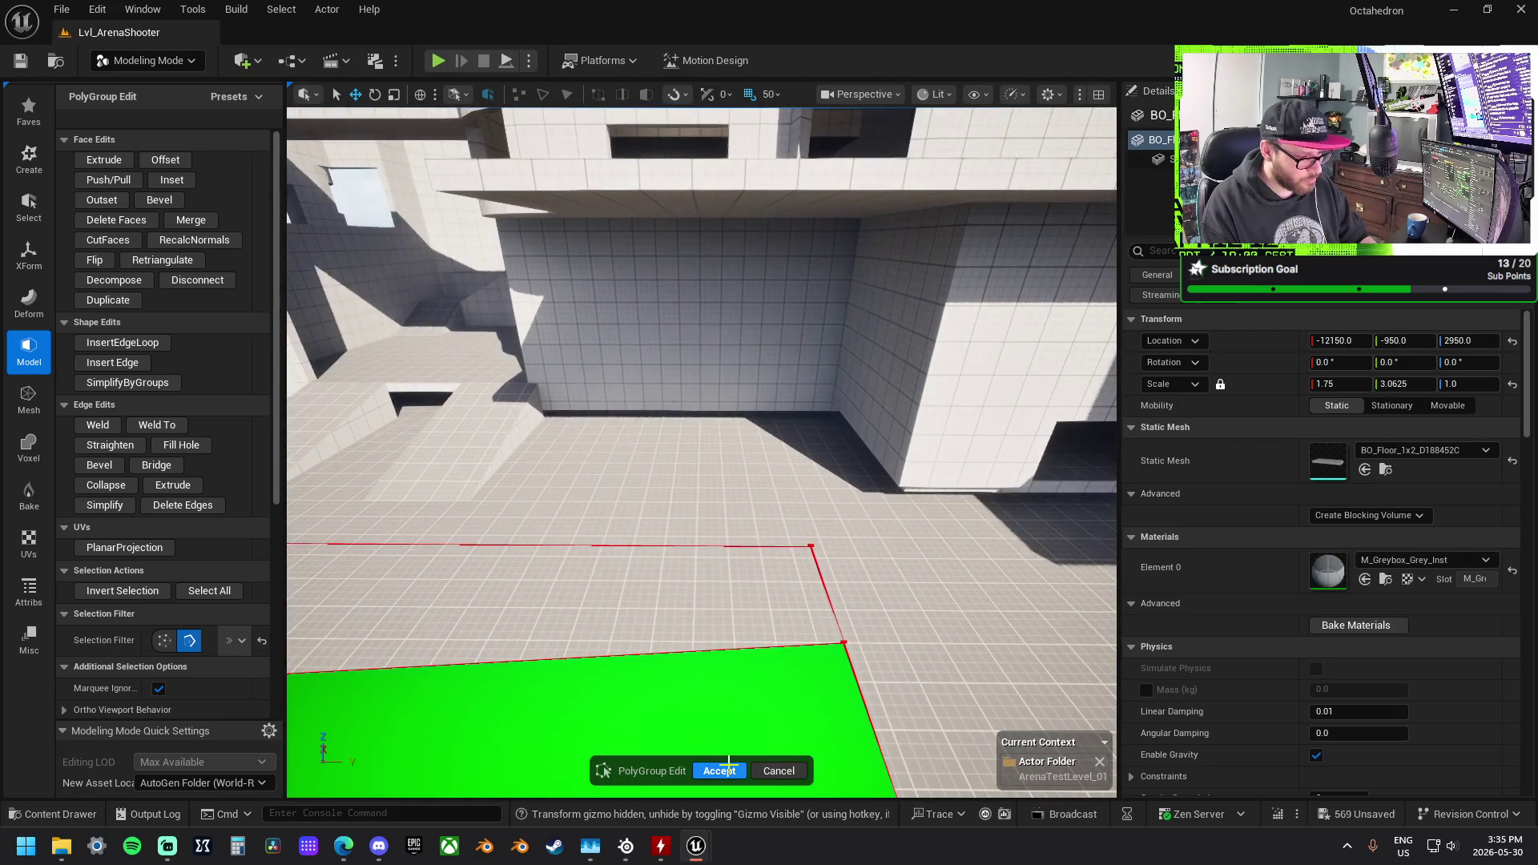
pyautogui.press('Return')
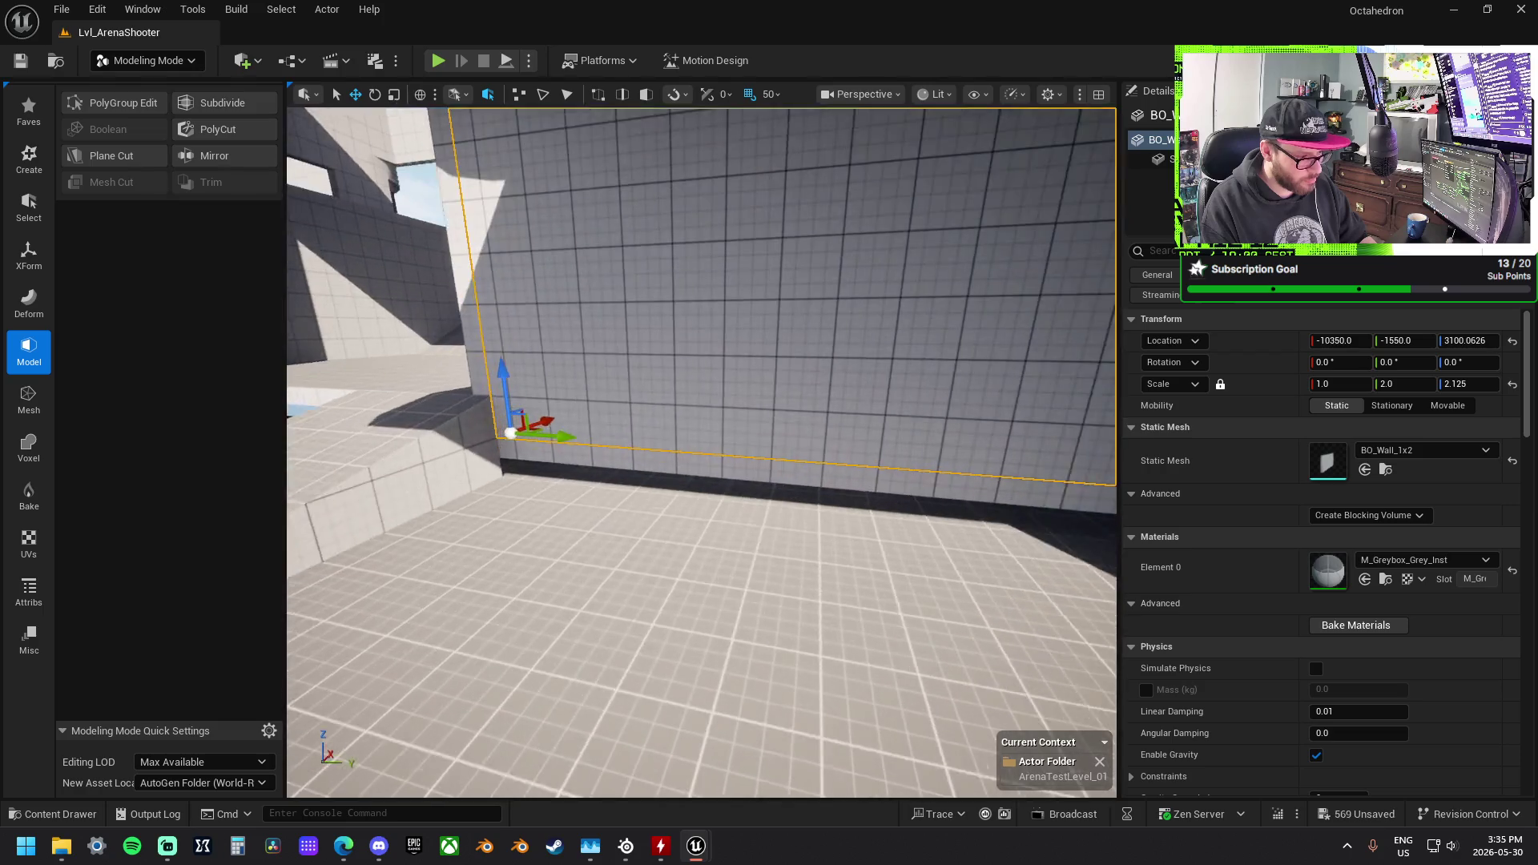
# Step: Slide the ramp along X until it sits flush against the wall
pyautogui.click(677, 468)
pyautogui.moveTo(677, 468); pyautogui.dragTo(637, 461)
pyautogui.moveTo(497, 505); pyautogui.dragTo(812, 570)
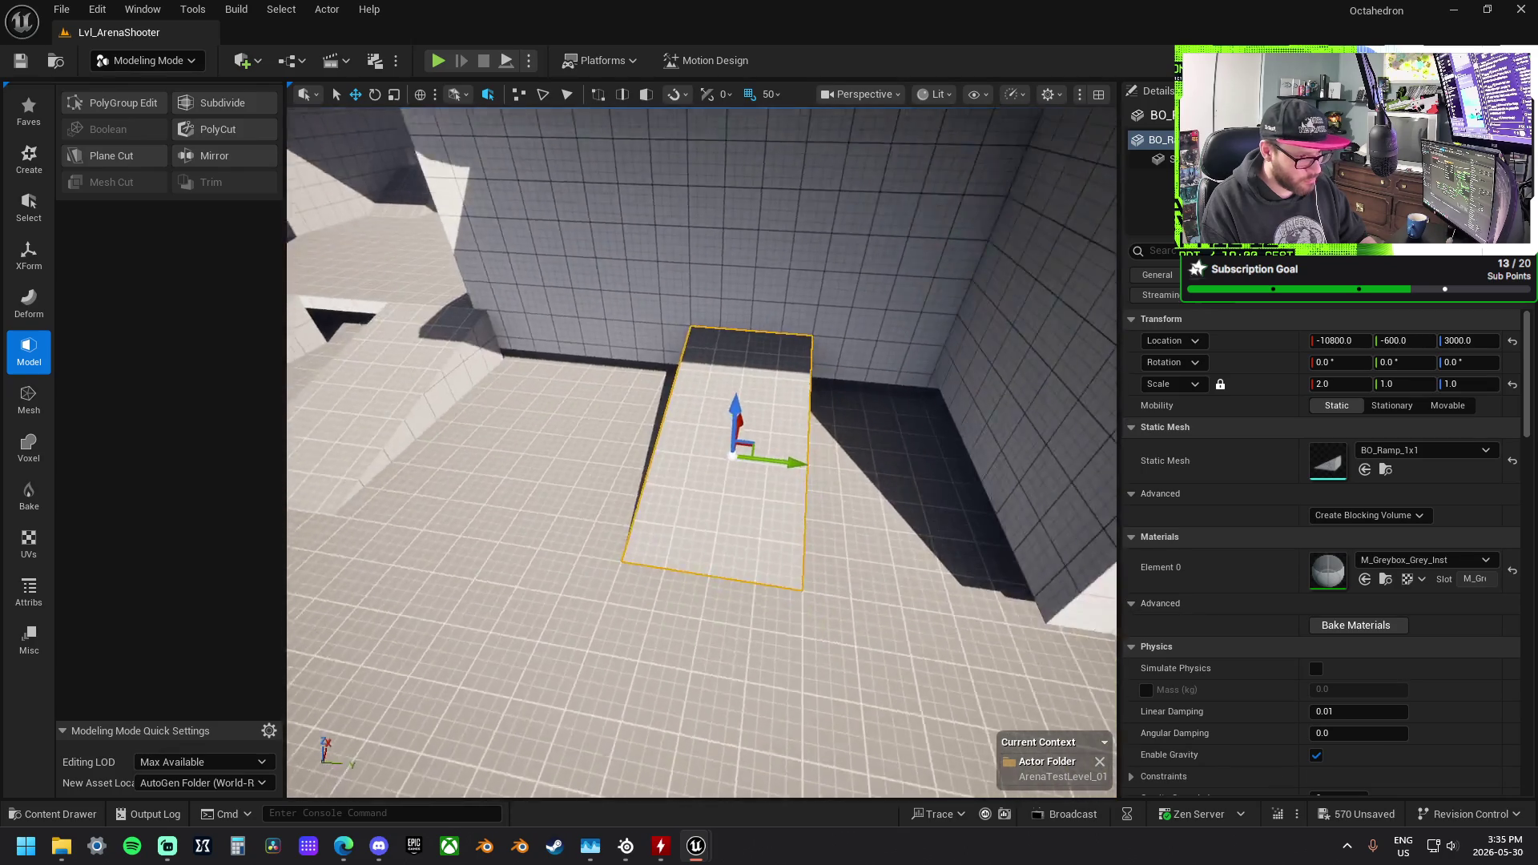
pyautogui.moveTo(700, 449); pyautogui.dragTo(641, 449)
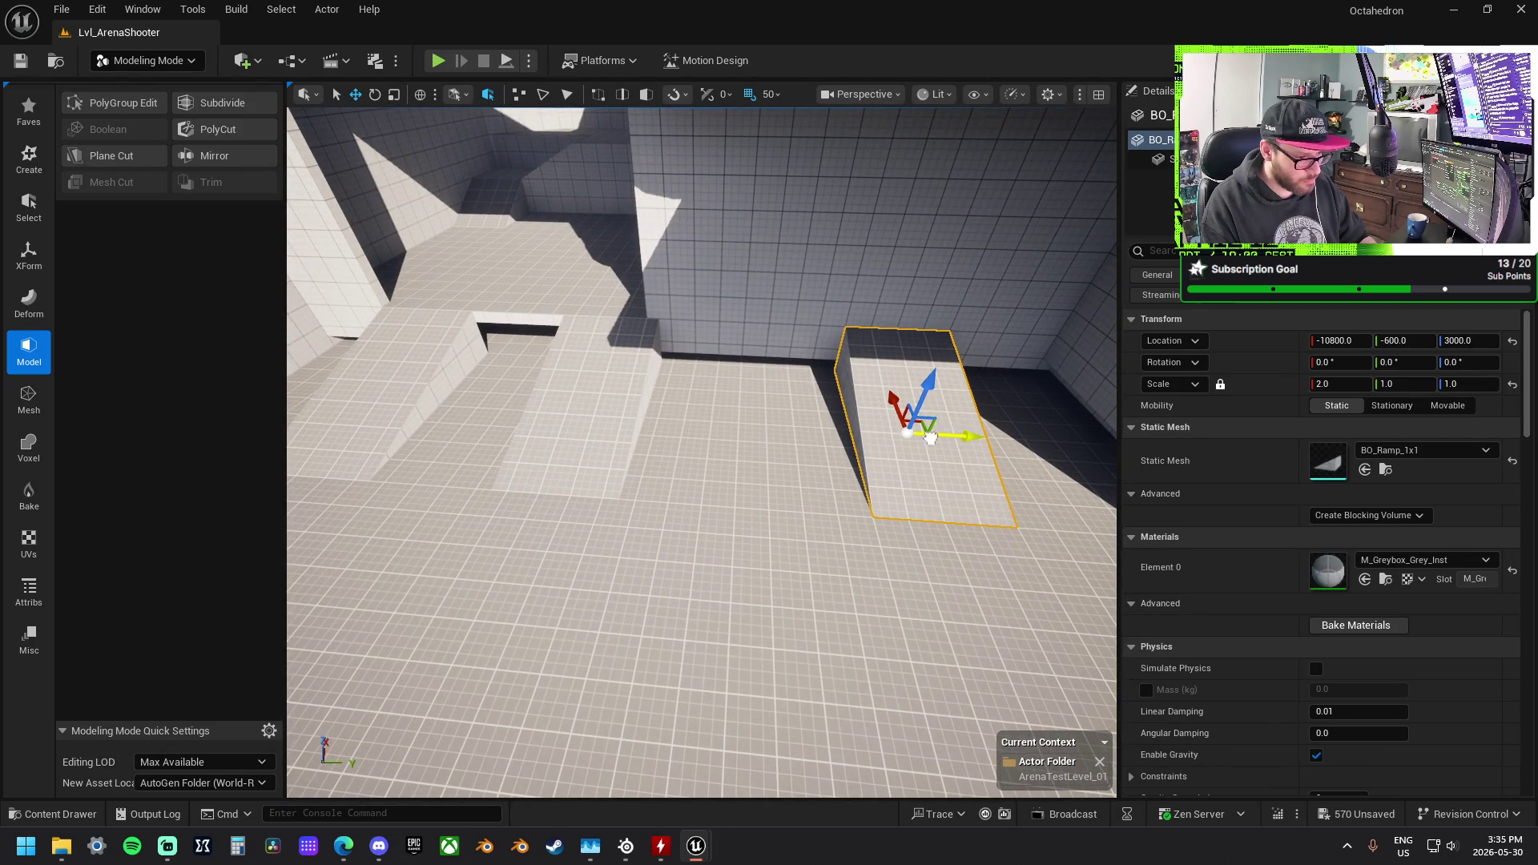
pyautogui.moveTo(856, 430)
pyautogui.mouseDown()
pyautogui.moveTo(895, 430)
pyautogui.moveTo(675, 439)
pyautogui.mouseUp()
pyautogui.moveTo(869, 421); pyautogui.dragTo(625, 460)
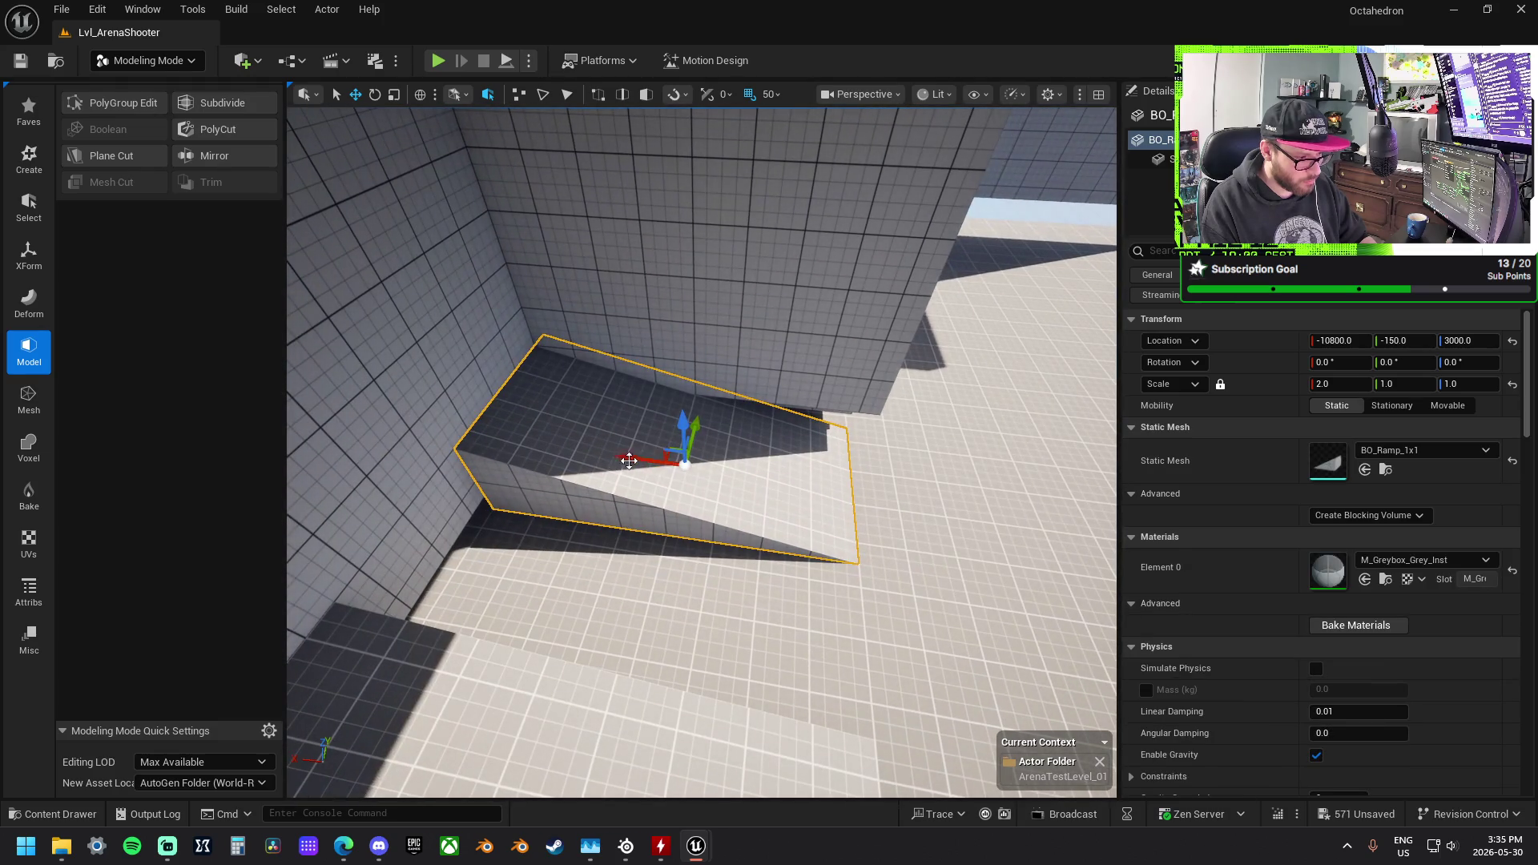
pyautogui.moveTo(881, 481)
pyautogui.mouseDown()
pyautogui.moveTo(993, 511)
pyautogui.moveTo(897, 456)
pyautogui.moveTo(503, 453)
pyautogui.moveTo(845, 472)
pyautogui.moveTo(929, 458)
pyautogui.moveTo(661, 422)
pyautogui.moveTo(675, 481)
pyautogui.moveTo(682, 424)
pyautogui.moveTo(721, 465)
pyautogui.moveTo(643, 416)
pyautogui.mouseUp()
pyautogui.press('f')
pyautogui.press('w')
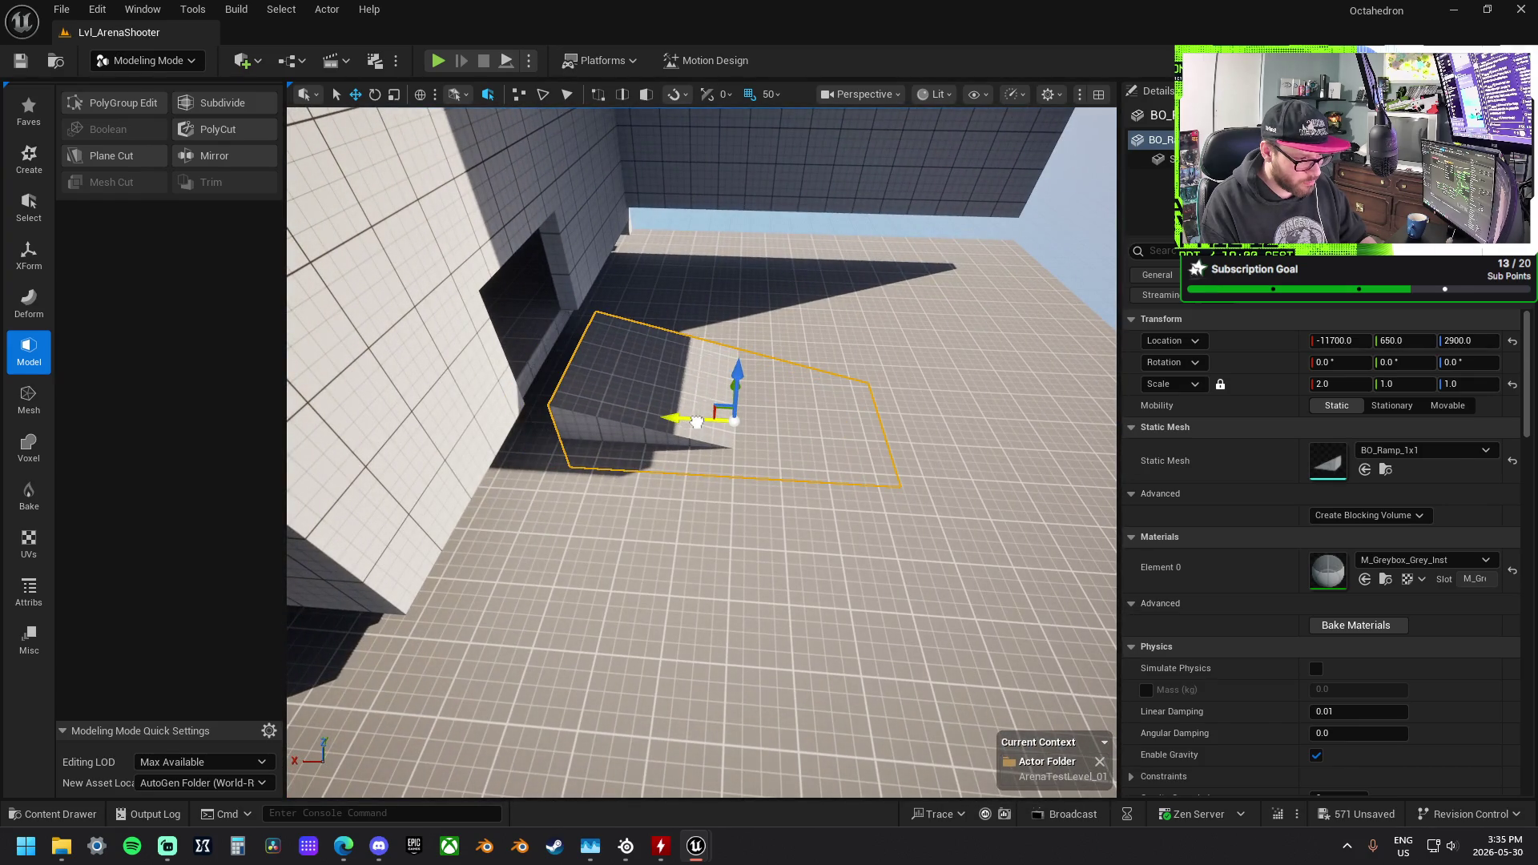
# Step: Shift the floor slabs beside the ramp along X and Y, lowering one slab a step
pyautogui.click(541, 338)
pyautogui.moveTo(339, 359); pyautogui.dragTo(375, 361)
pyautogui.press('f')
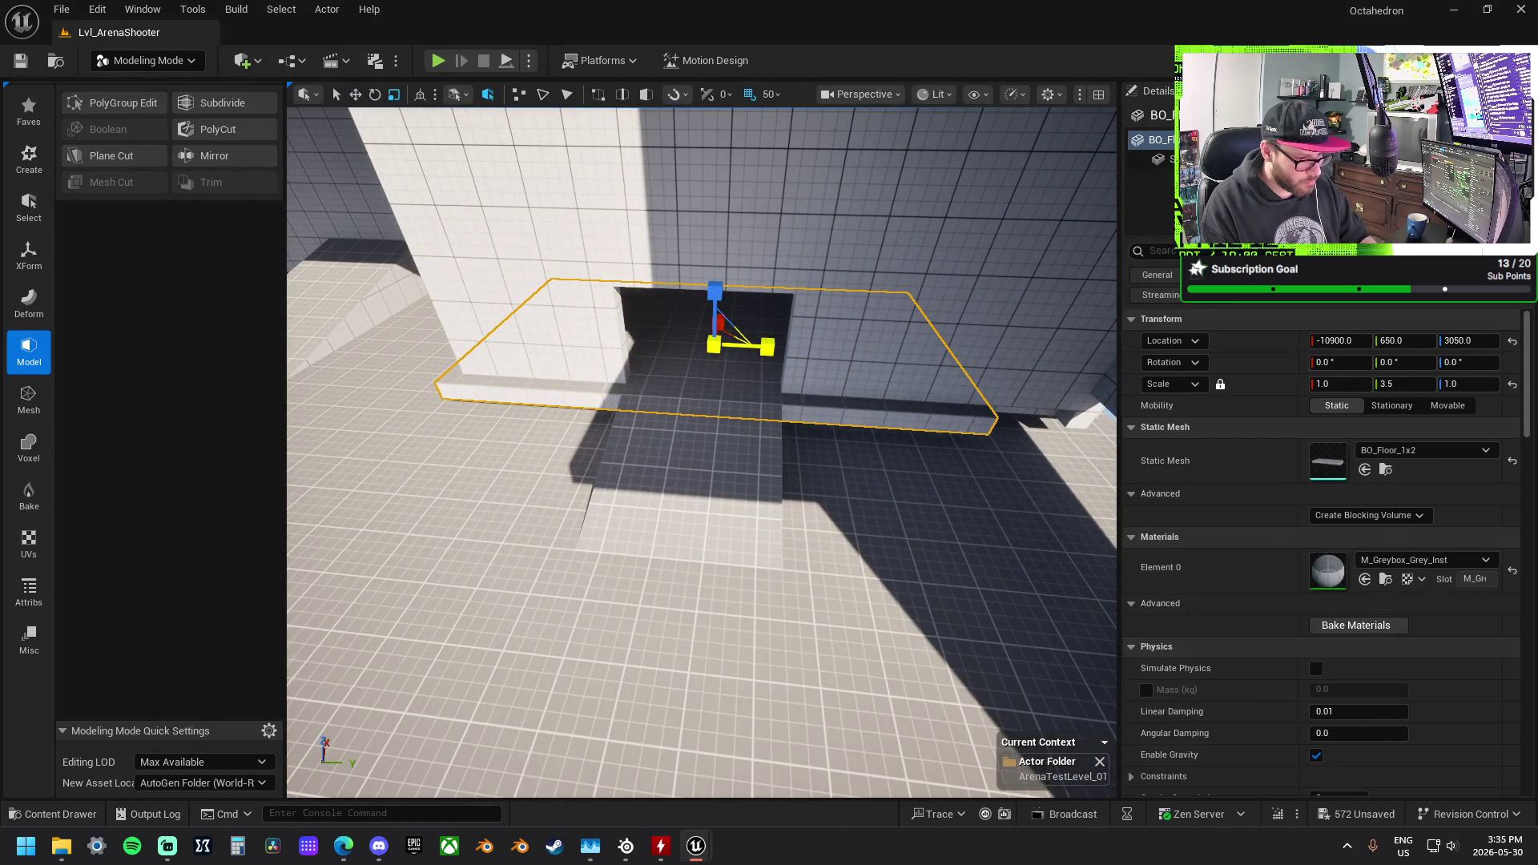
pyautogui.moveTo(770, 348)
pyautogui.mouseDown()
pyautogui.moveTo(787, 349)
pyautogui.moveTo(734, 411)
pyautogui.mouseUp()
pyautogui.keyDown('ctrl'); pyautogui.click(814, 365); pyautogui.keyUp('ctrl')
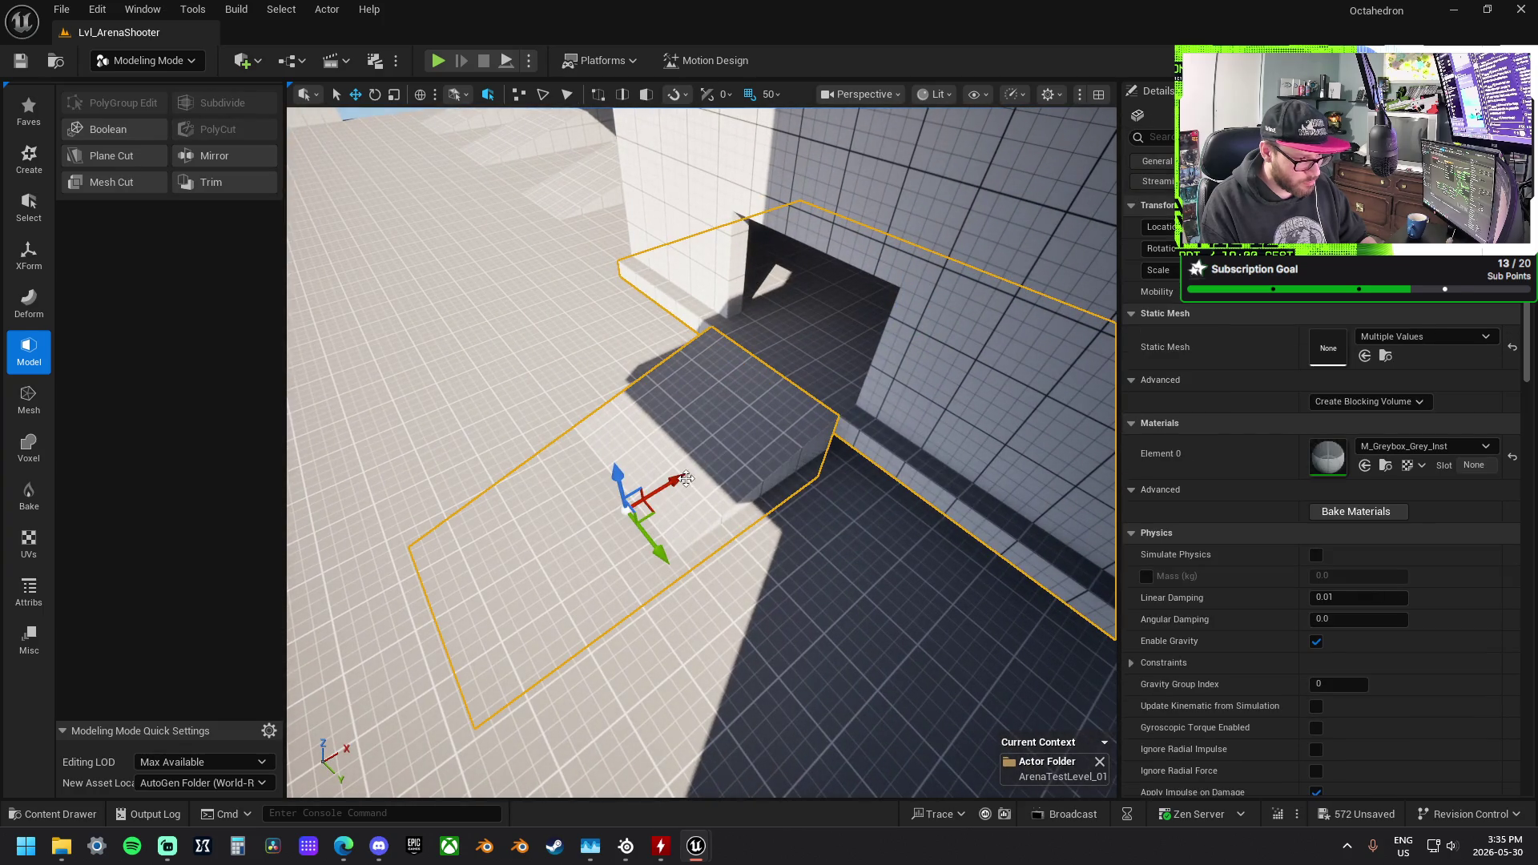
pyautogui.moveTo(666, 489)
pyautogui.mouseDown()
pyautogui.moveTo(632, 501)
pyautogui.moveTo(874, 402)
pyautogui.moveTo(833, 333)
pyautogui.mouseUp()
pyautogui.click(833, 332)
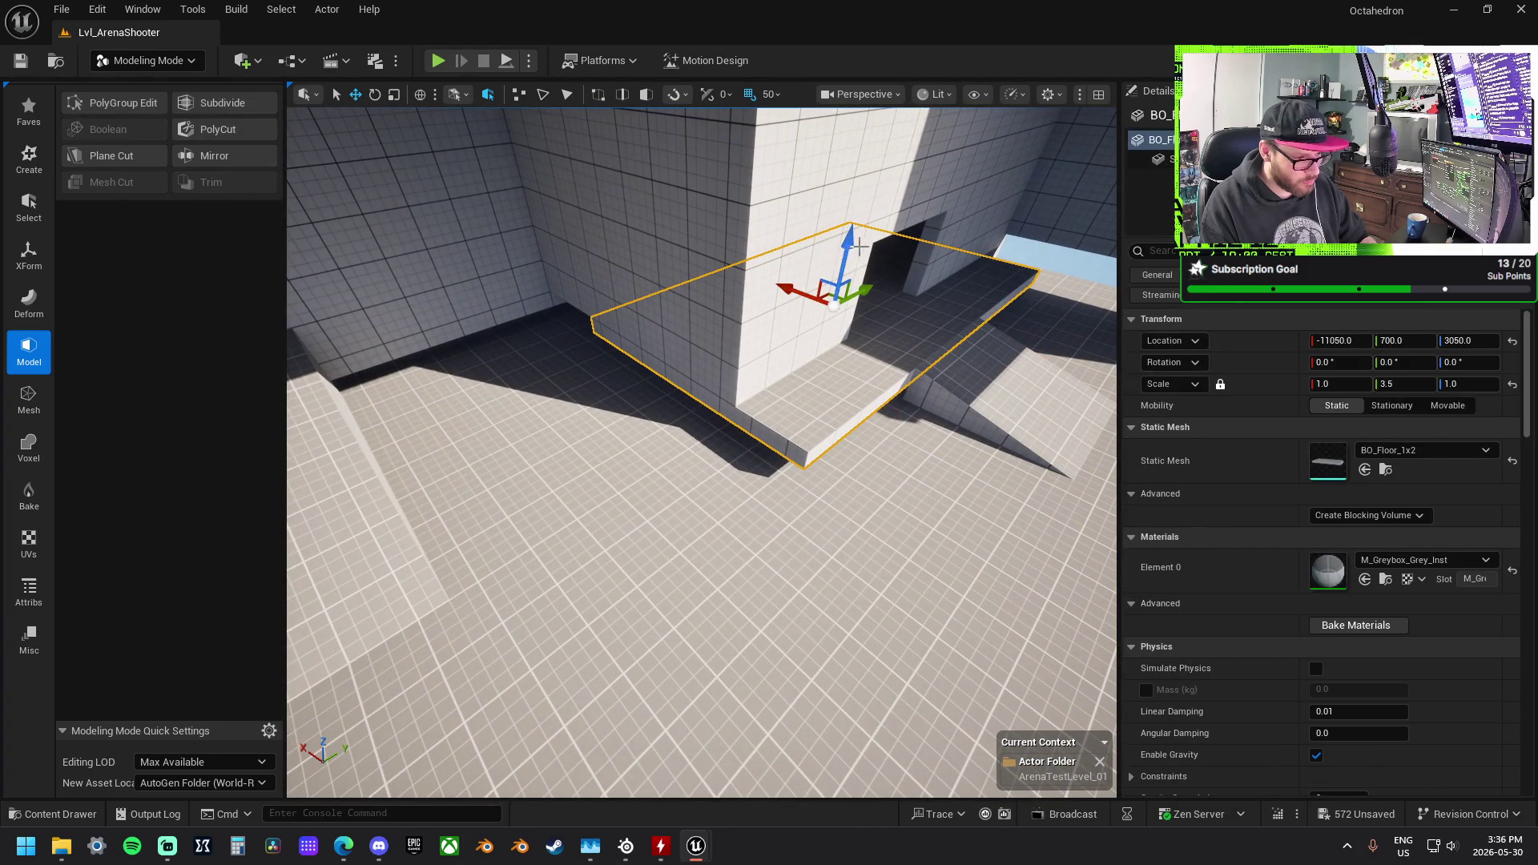
pyautogui.moveTo(845, 253); pyautogui.dragTo(849, 269)
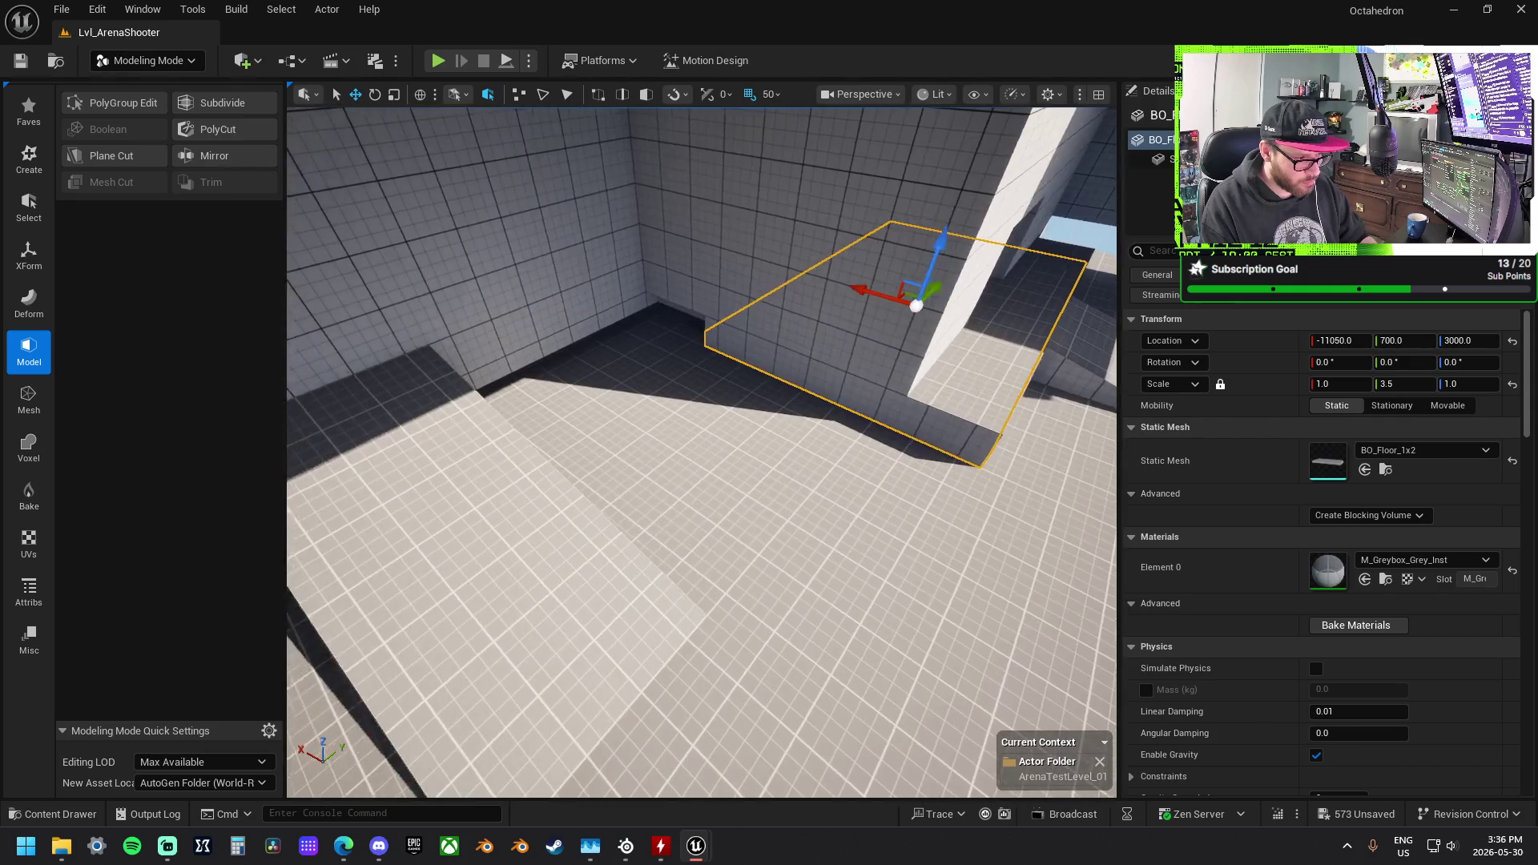
# Step: Move the wall over the doorway and shorten it, ending at -11200, 850, 3000 with Z scale 2.4375
pyautogui.click(694, 340)
pyautogui.moveTo(582, 422); pyautogui.dragTo(560, 442)
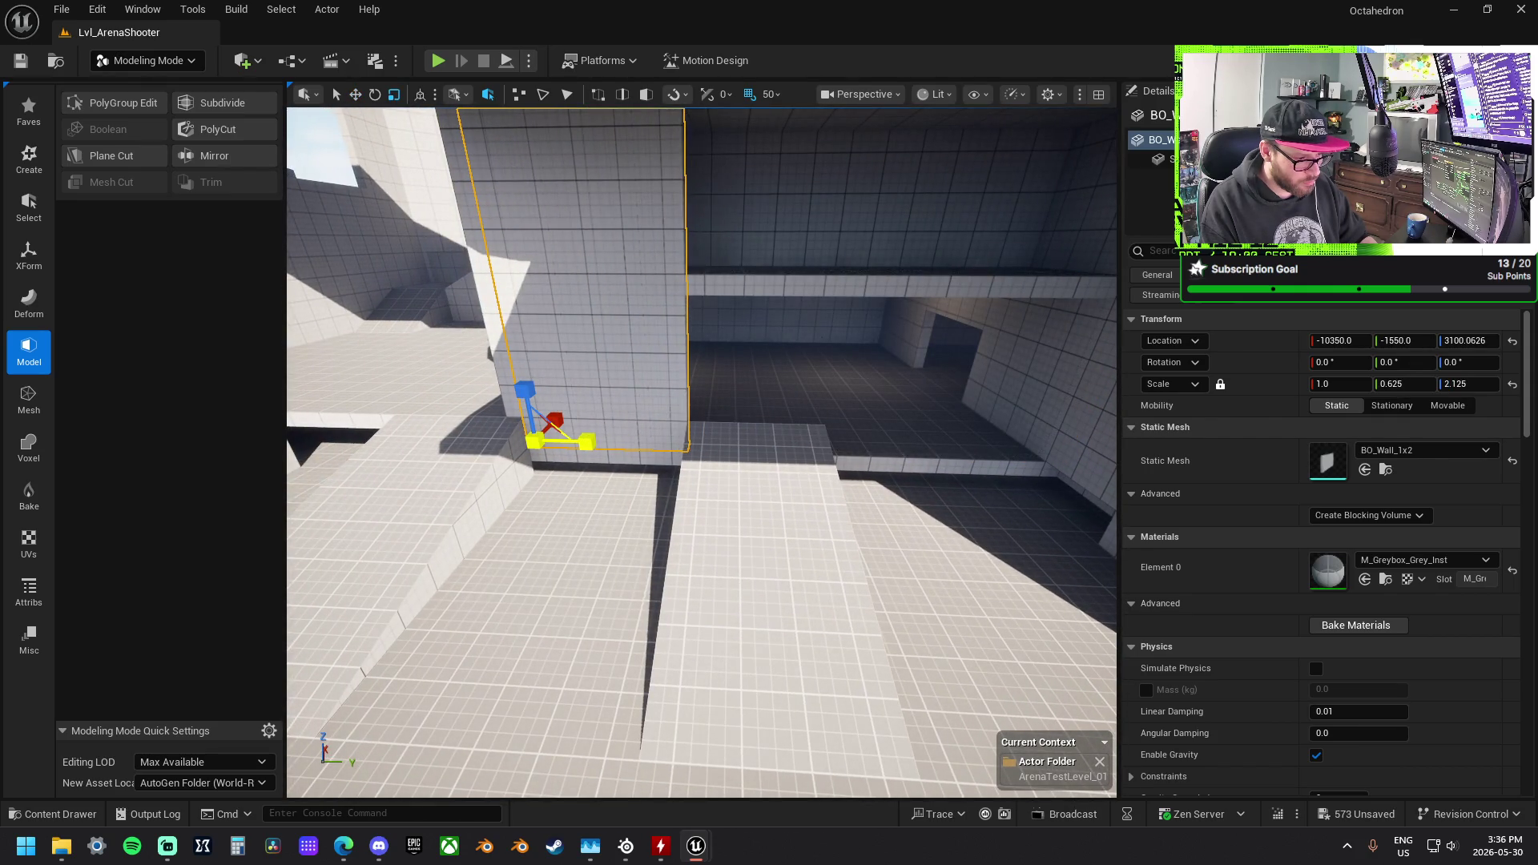
pyautogui.moveTo(683, 486); pyautogui.dragTo(675, 531)
pyautogui.click(681, 482)
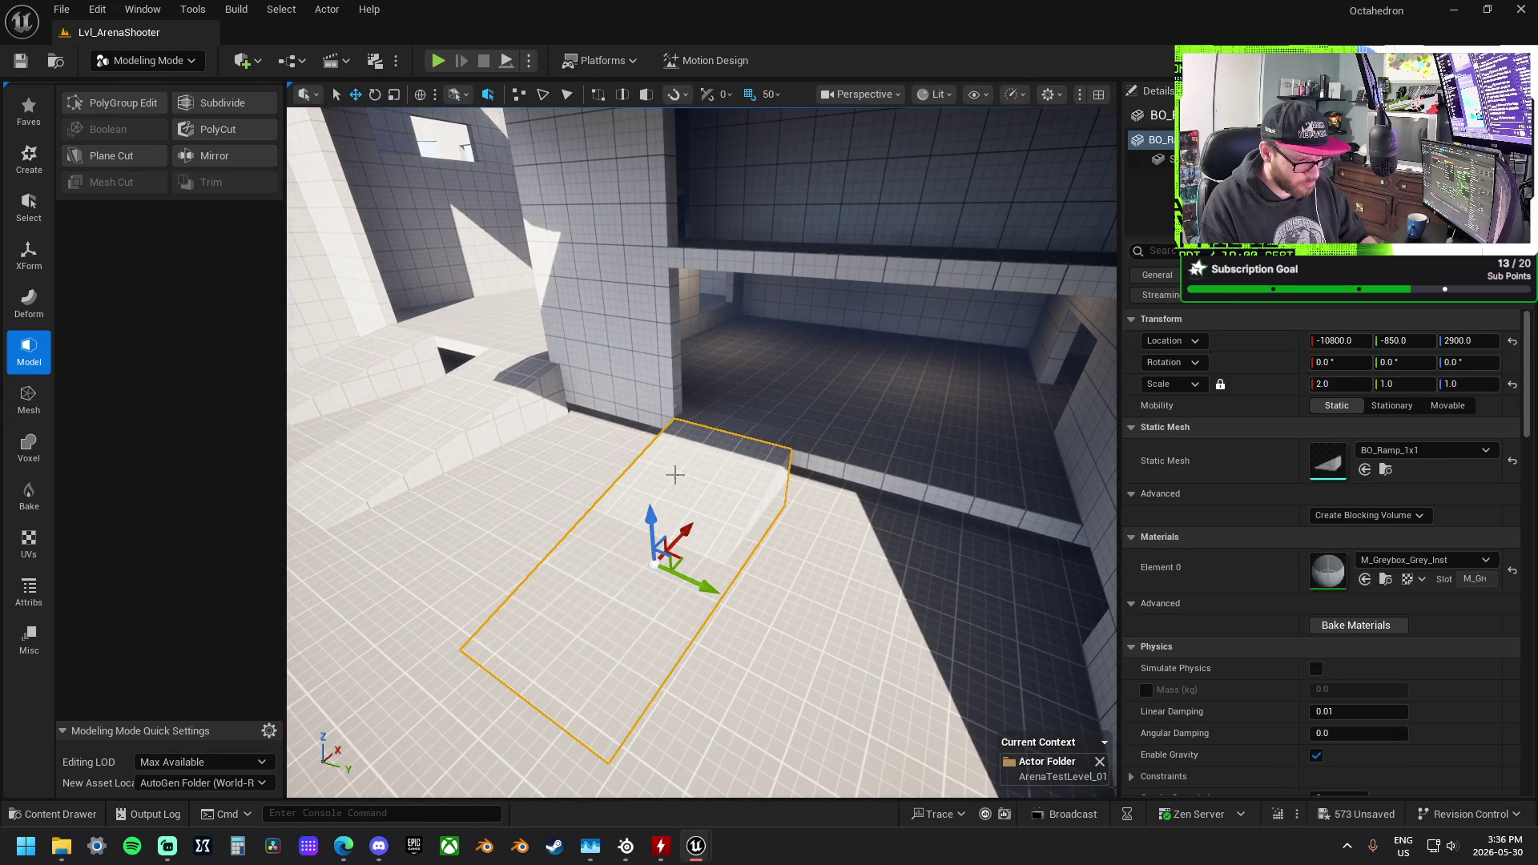
pyautogui.hotkey('ctrl', 'z')
pyautogui.moveTo(630, 455)
pyautogui.mouseDown()
pyautogui.moveTo(833, 495)
pyautogui.moveTo(825, 484)
pyautogui.mouseUp()
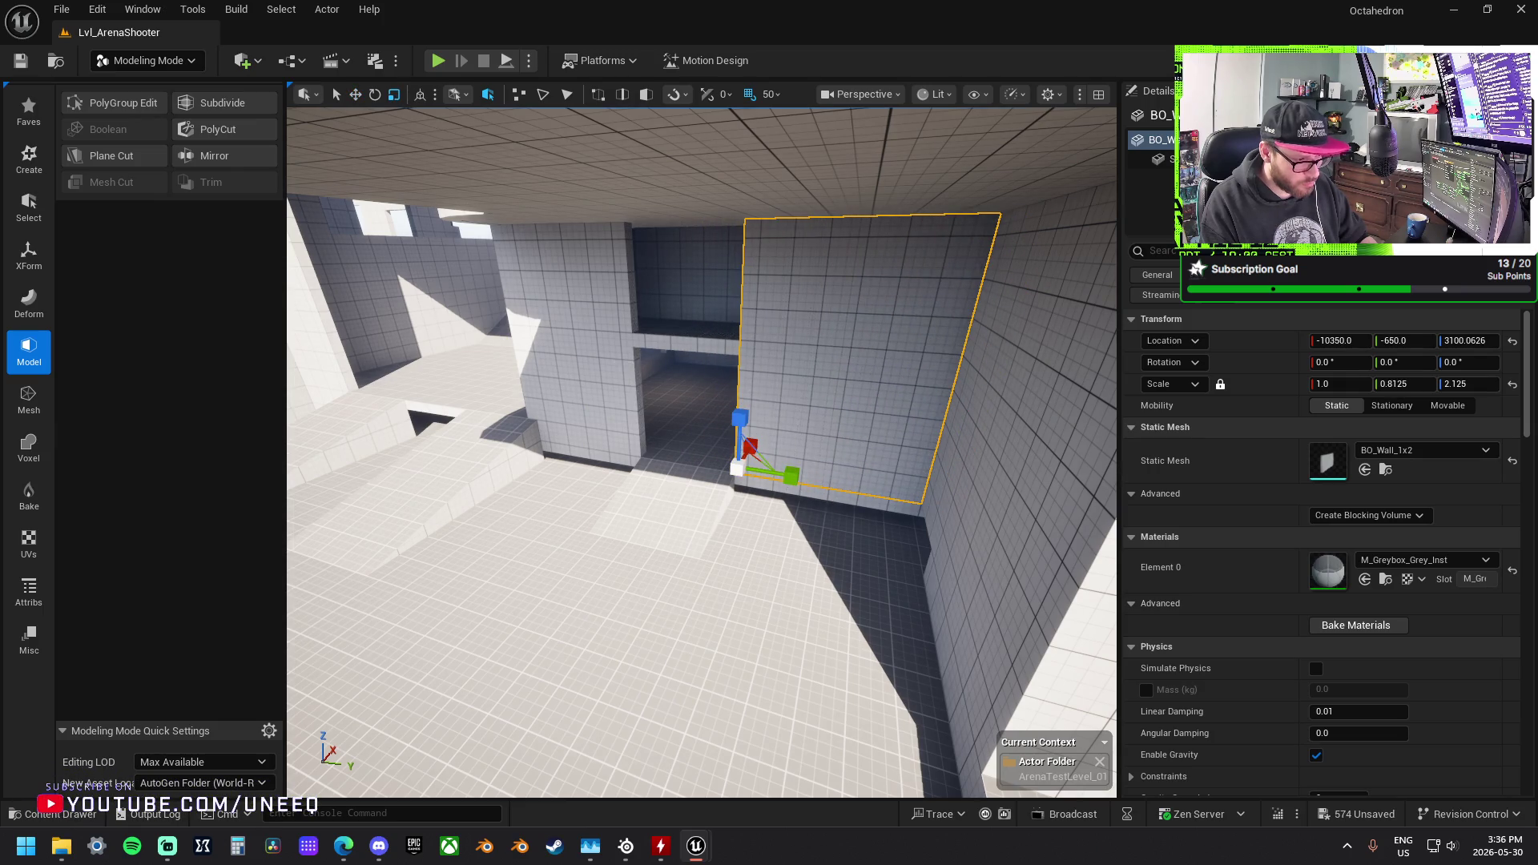
pyautogui.hotkey('ctrl', 'z')
pyautogui.hotkey('ctrl', 'z')
pyautogui.moveTo(604, 445); pyautogui.dragTo(703, 485)
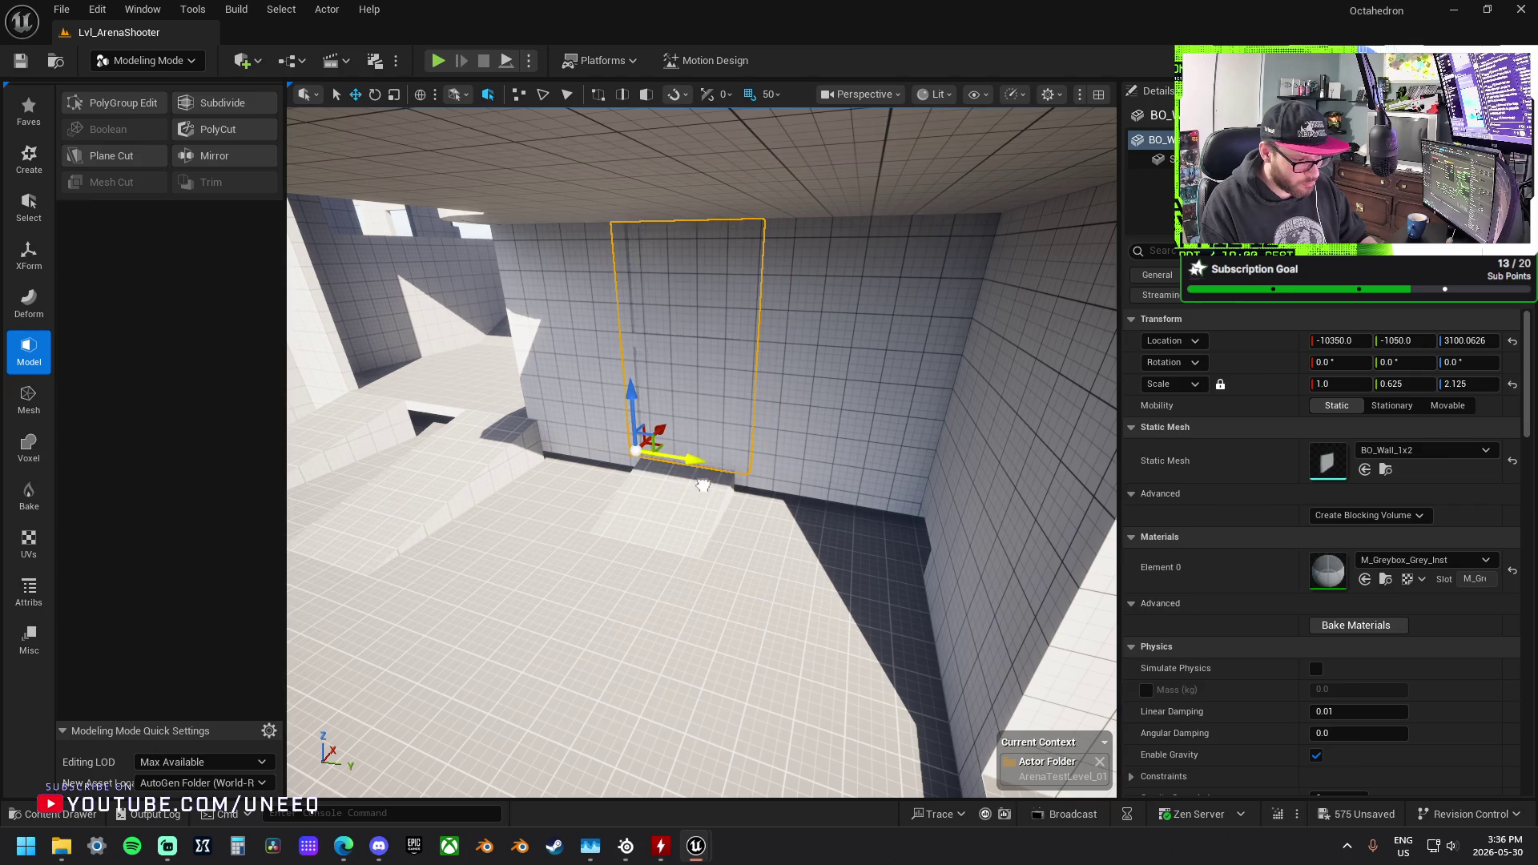
pyautogui.press('r')
pyautogui.moveTo(632, 384)
pyautogui.mouseDown()
pyautogui.moveTo(631, 445)
pyautogui.moveTo(655, 265)
pyautogui.mouseUp()
pyautogui.press('w')
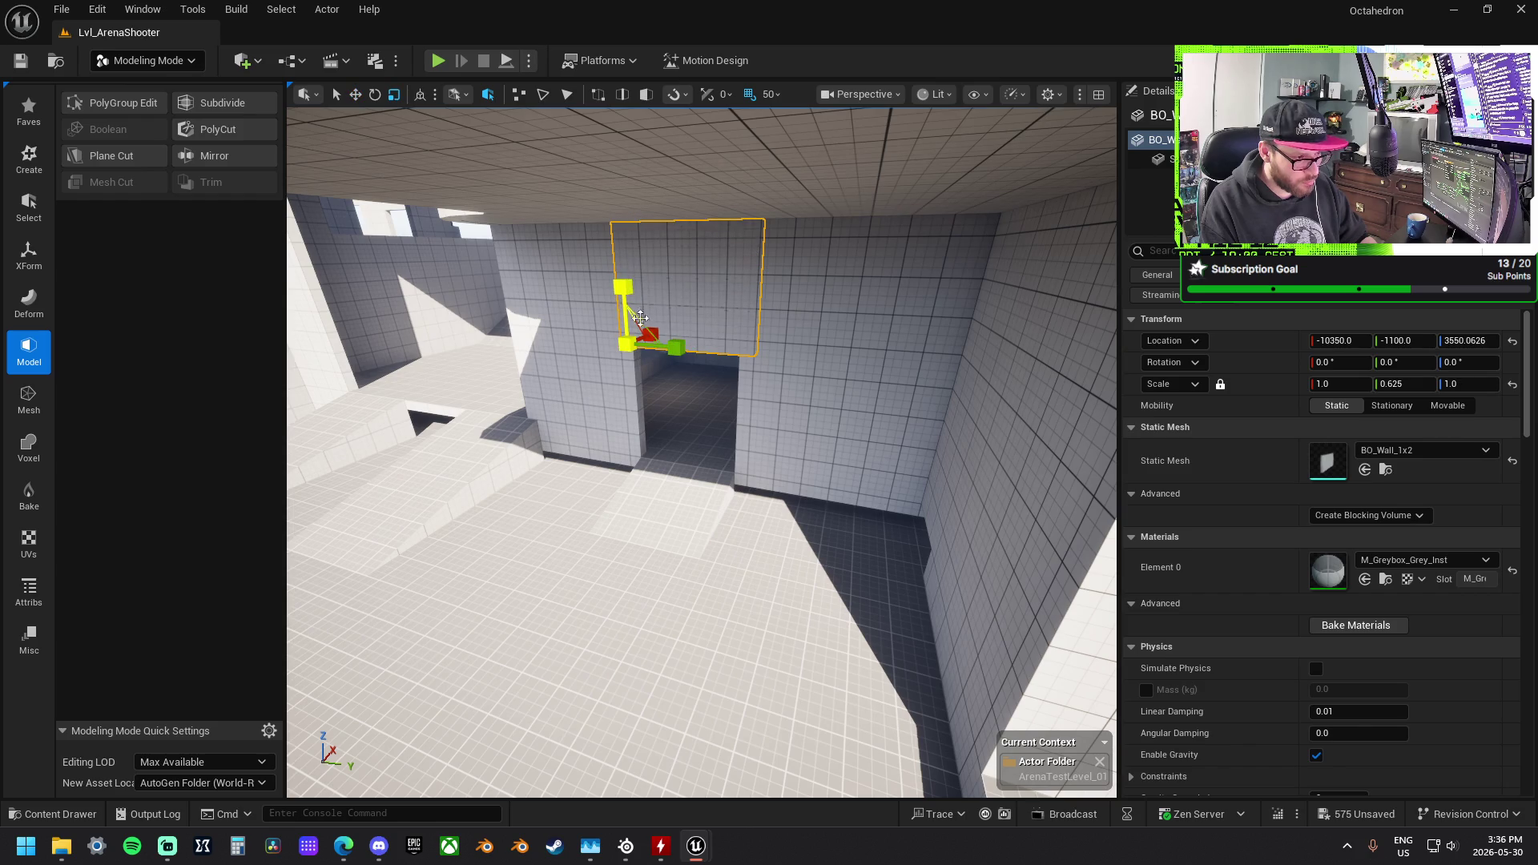
# Step: Lower the long wall and the smaller wall piece down to floor level
pyautogui.moveTo(669, 344); pyautogui.dragTo(685, 408)
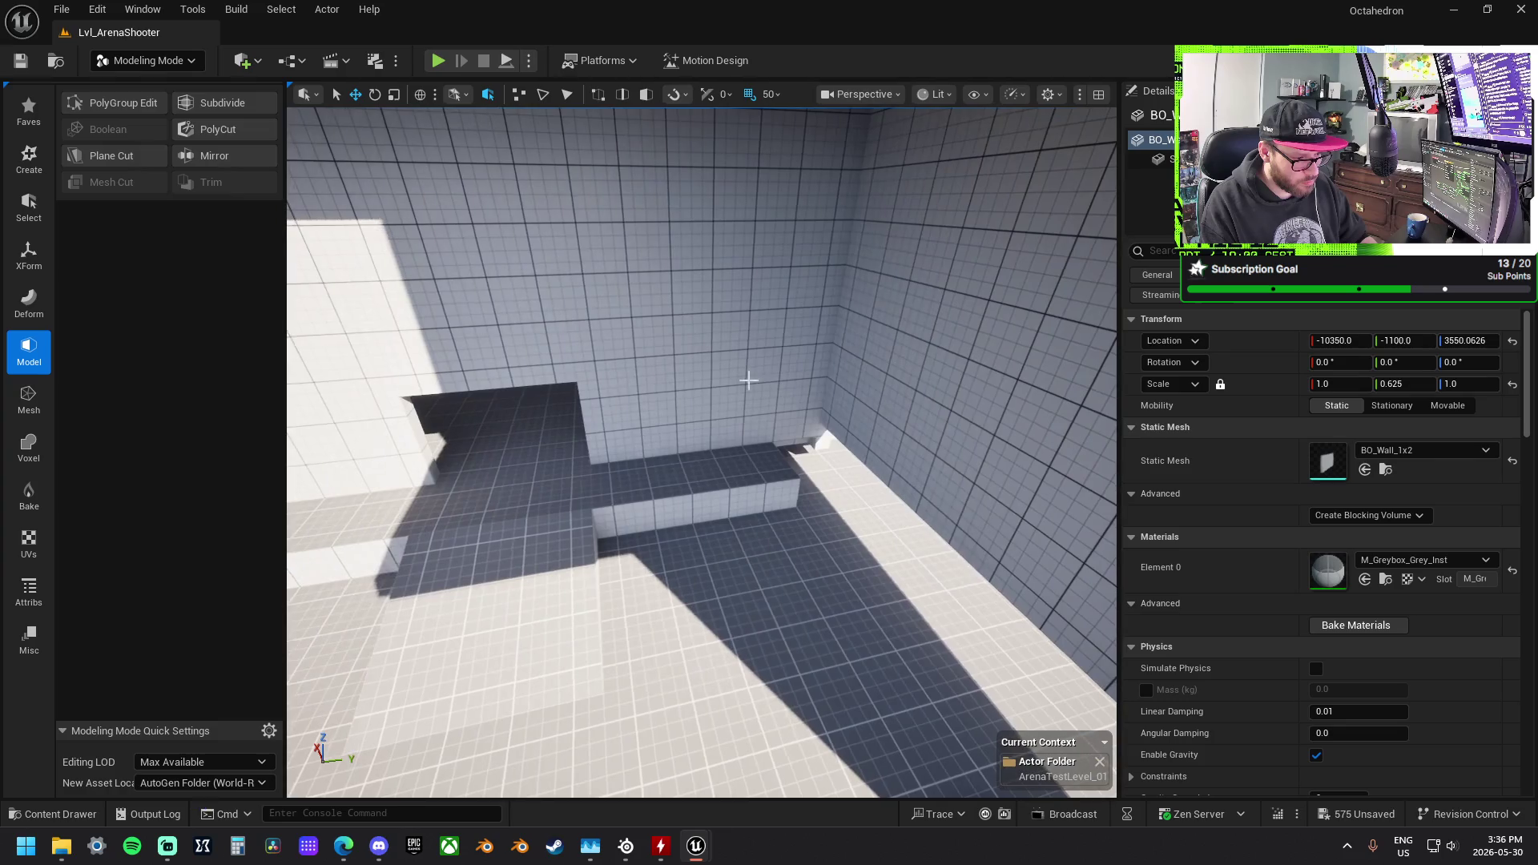
pyautogui.click(873, 385)
pyautogui.click(847, 381)
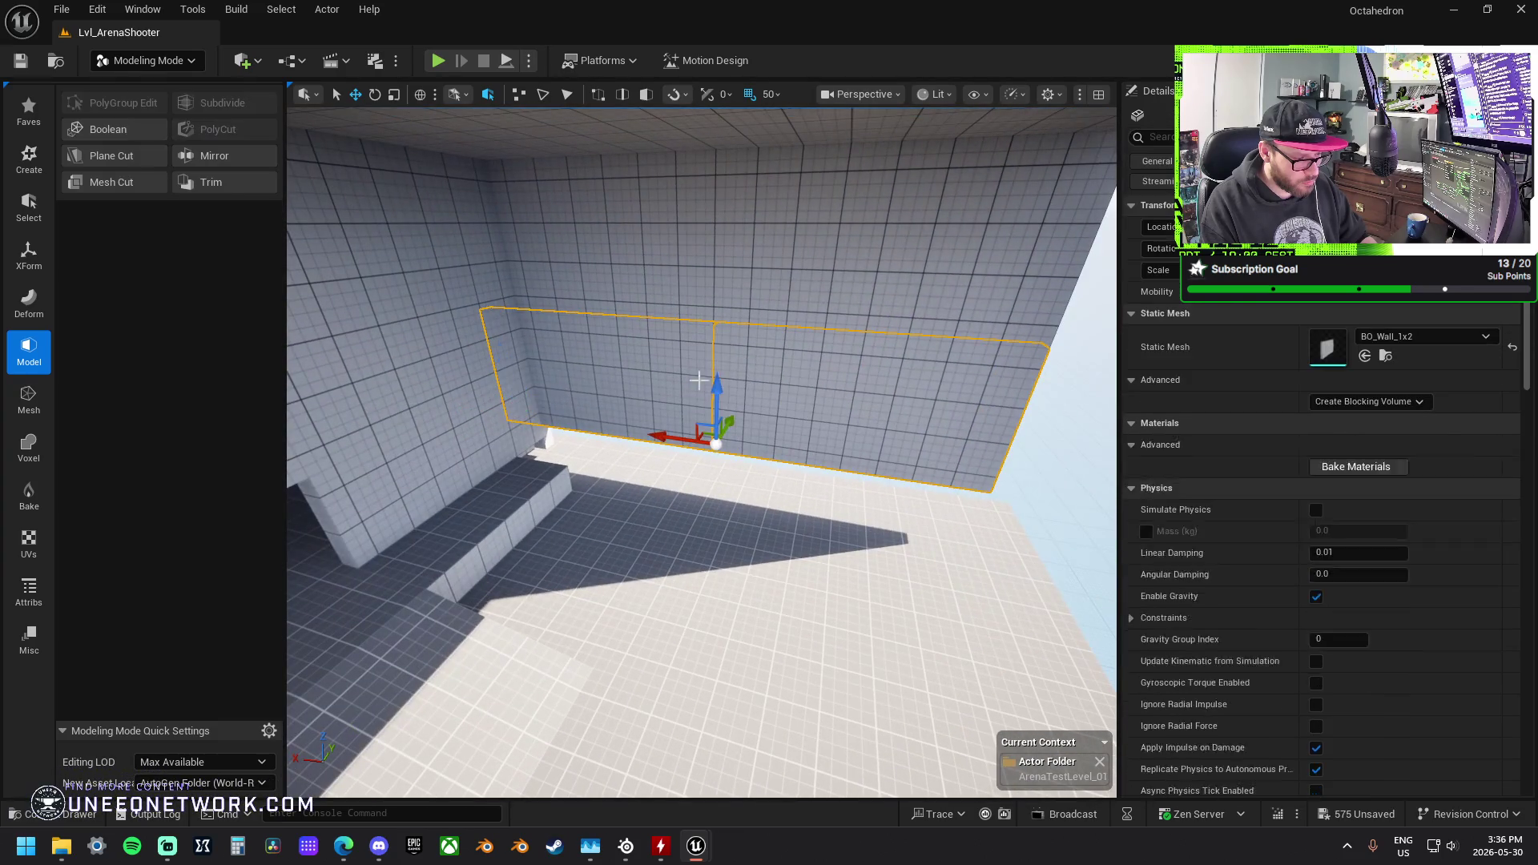
pyautogui.press('f')
pyautogui.moveTo(721, 442)
pyautogui.mouseDown()
pyautogui.moveTo(720, 463)
pyautogui.moveTo(784, 473)
pyautogui.mouseUp()
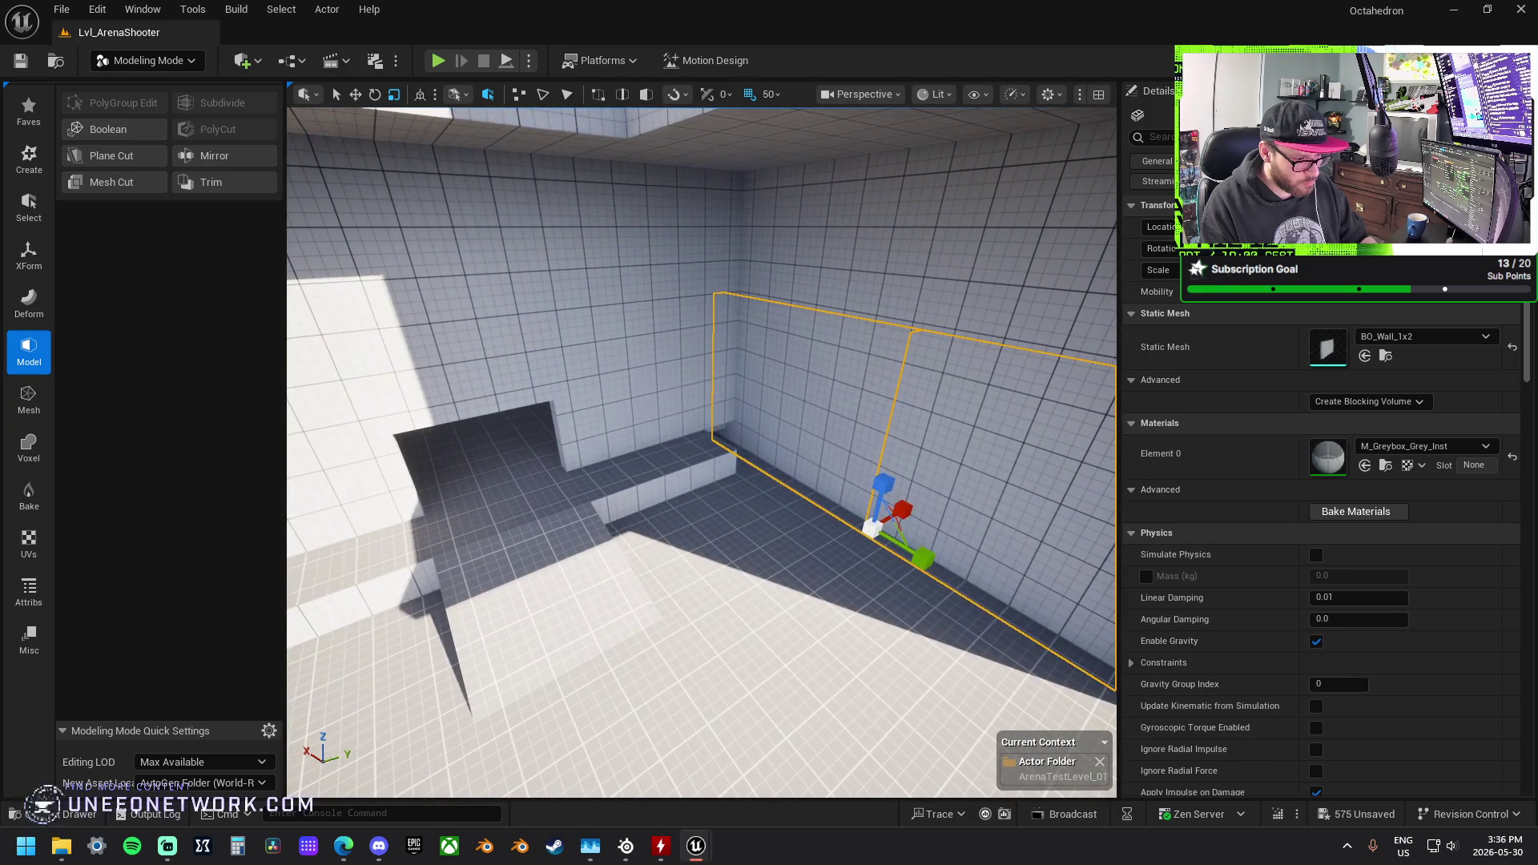
pyautogui.click(670, 388)
pyautogui.moveTo(565, 429)
pyautogui.mouseDown()
pyautogui.moveTo(573, 448)
pyautogui.moveTo(520, 504)
pyautogui.moveTo(683, 420)
pyautogui.mouseUp()
pyautogui.click(683, 419)
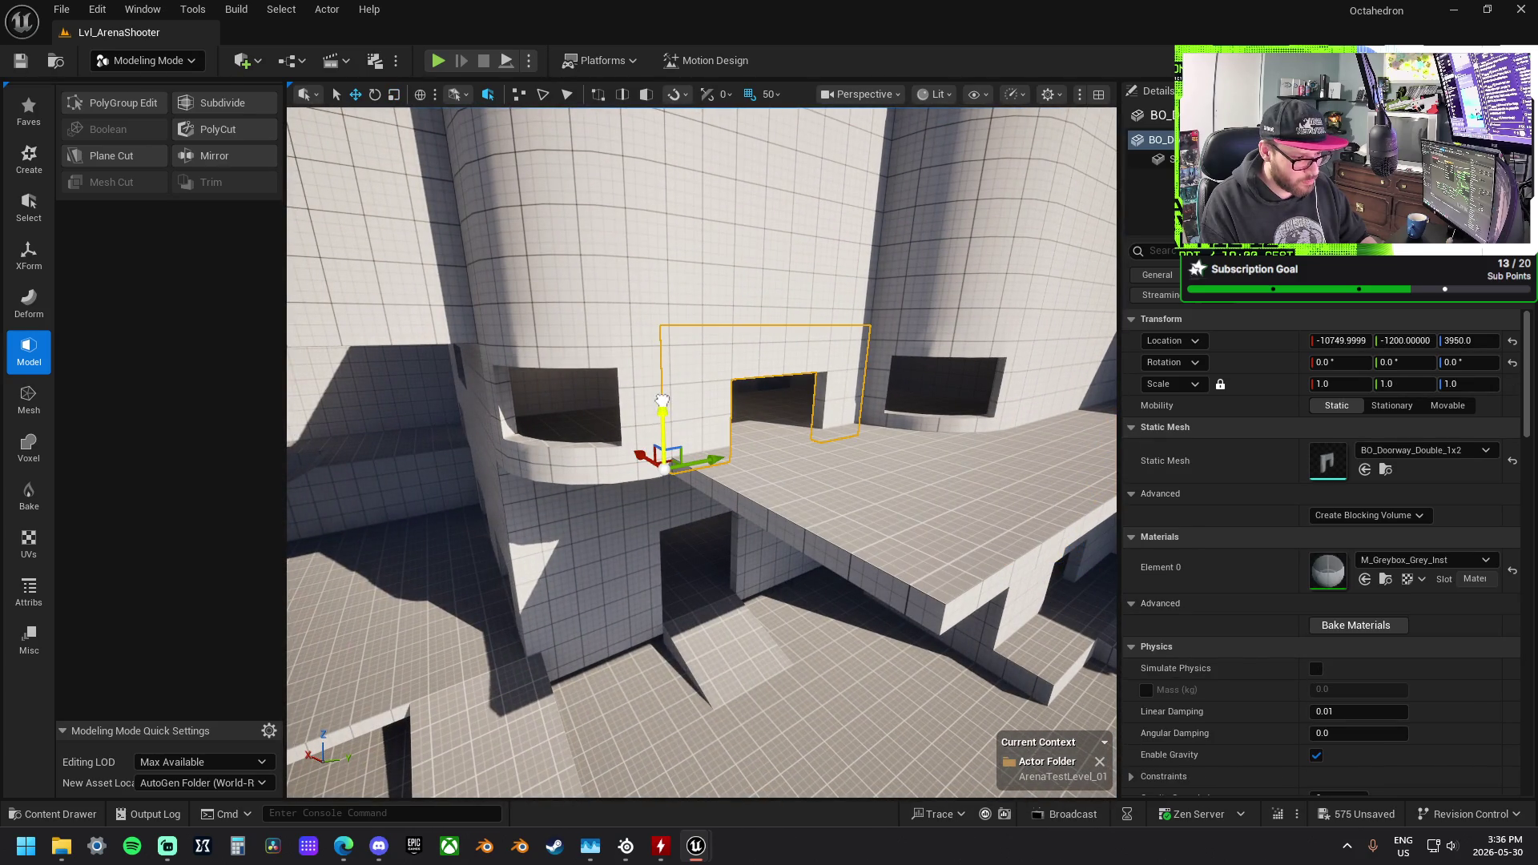
pyautogui.moveTo(683, 420)
pyautogui.mouseDown()
pyautogui.moveTo(597, 401)
pyautogui.moveTo(539, 440)
pyautogui.mouseUp()
pyautogui.click(536, 433)
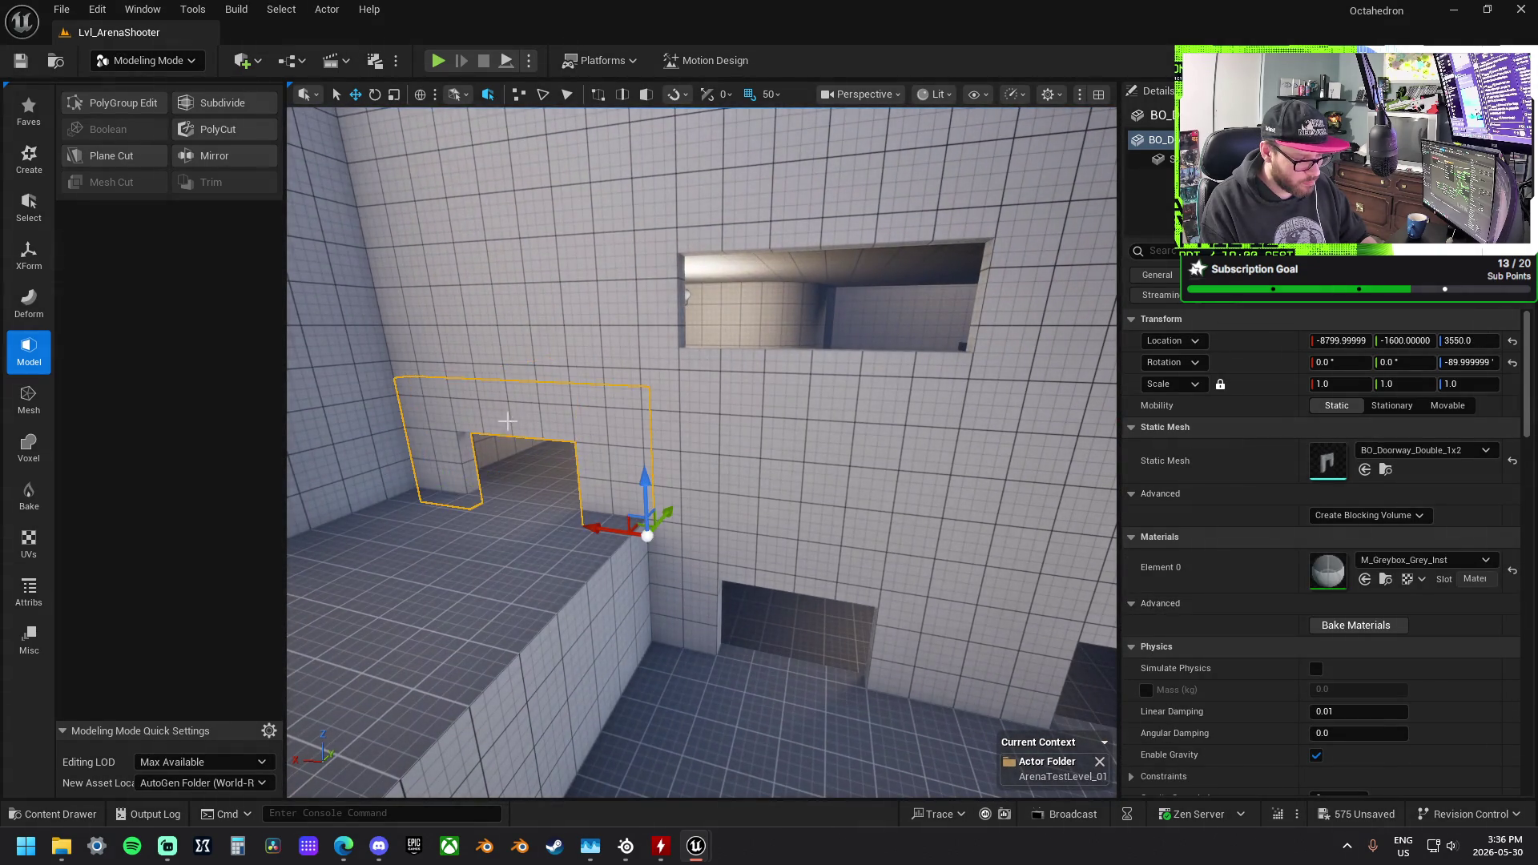
pyautogui.moveTo(681, 453)
pyautogui.mouseDown()
pyautogui.moveTo(489, 405)
pyautogui.moveTo(696, 397)
pyautogui.moveTo(681, 404)
pyautogui.moveTo(812, 437)
pyautogui.mouseUp()
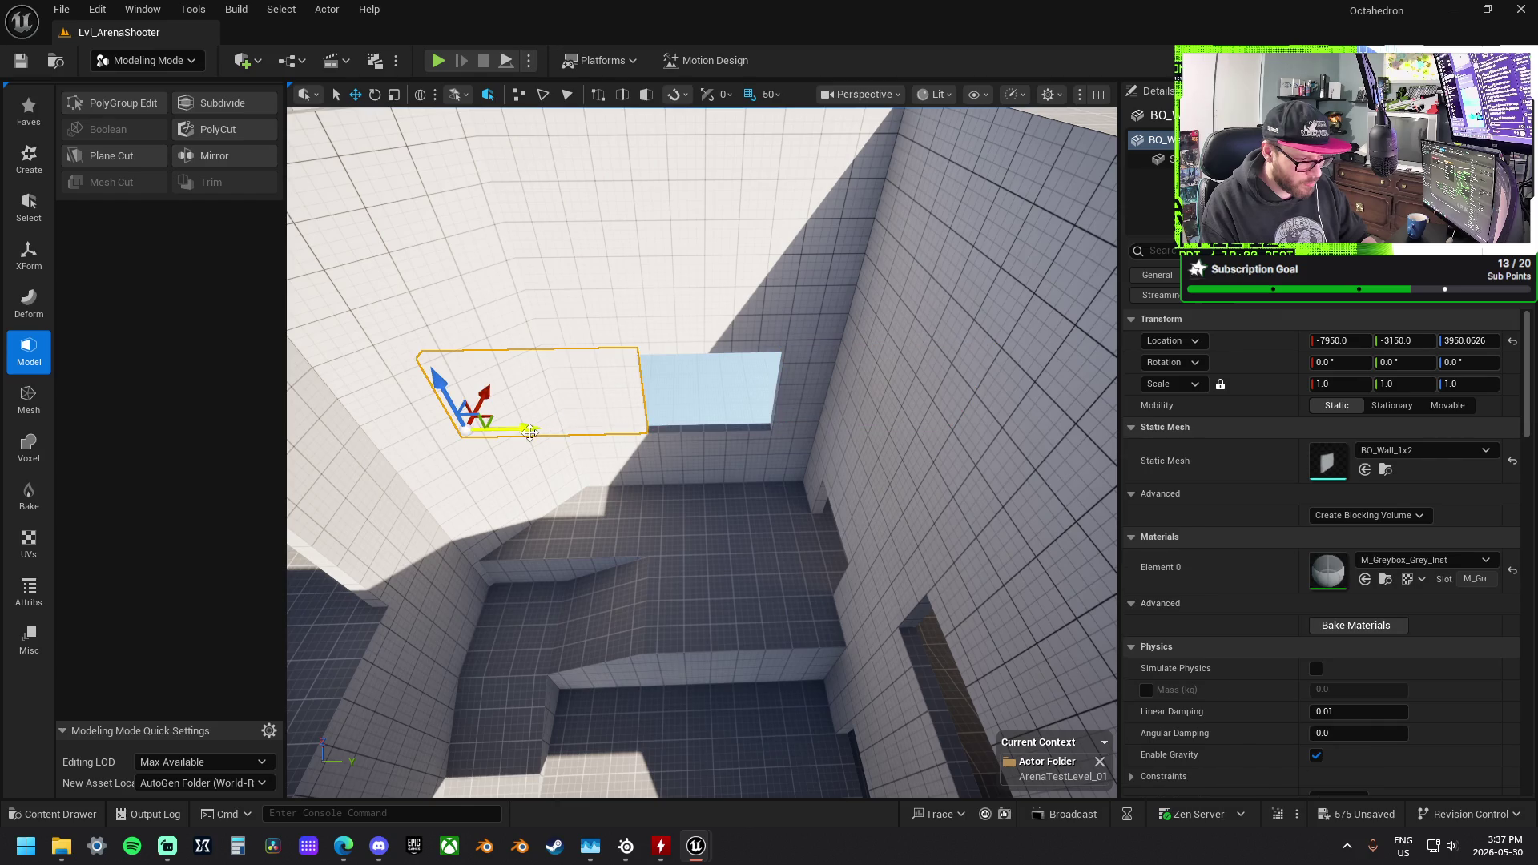
pyautogui.moveTo(701, 449)
pyautogui.mouseDown()
pyautogui.moveTo(685, 433)
pyautogui.moveTo(875, 478)
pyautogui.moveTo(496, 491)
pyautogui.mouseUp()
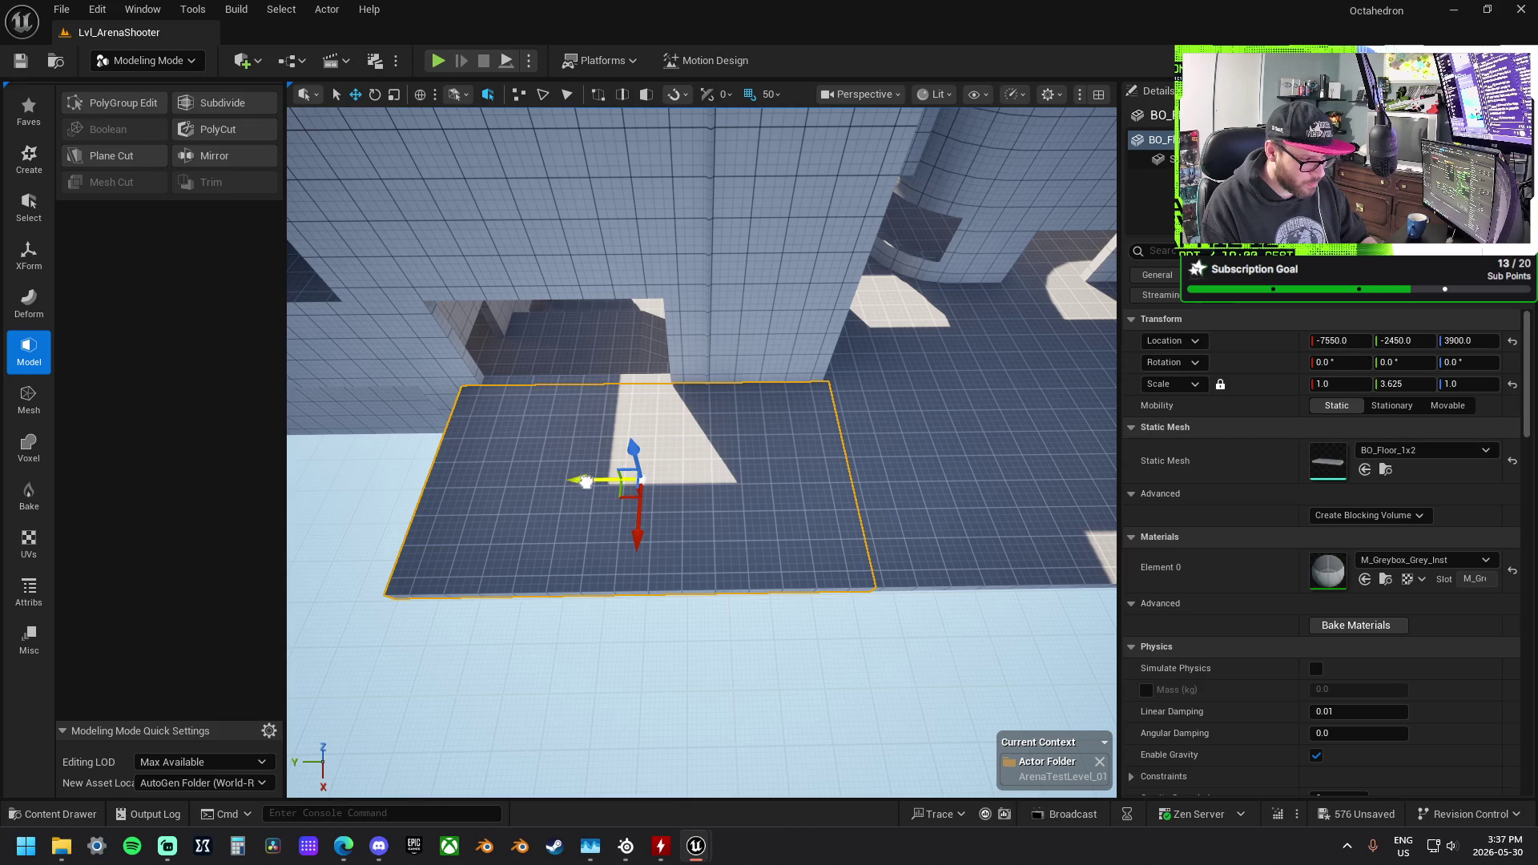
# Step: Shift the upper floor slab along Y and move the curved and straight walls together
pyautogui.moveTo(581, 479); pyautogui.dragTo(448, 456)
pyautogui.moveTo(786, 449); pyautogui.dragTo(753, 432)
pyautogui.moveTo(529, 432); pyautogui.dragTo(560, 424)
pyautogui.click(881, 400)
pyautogui.moveTo(881, 401)
pyautogui.mouseDown()
pyautogui.moveTo(899, 387)
pyautogui.moveTo(501, 448)
pyautogui.moveTo(408, 432)
pyautogui.moveTo(447, 446)
pyautogui.moveTo(453, 521)
pyautogui.moveTo(472, 484)
pyautogui.moveTo(593, 521)
pyautogui.mouseUp()
pyautogui.keyDown('ctrl'); pyautogui.click(1085, 387); pyautogui.keyUp('ctrl')
pyautogui.moveTo(789, 484); pyautogui.dragTo(597, 438)
# Step: Turn the straight wall to -270° and slide it along Y to -6750, -3000, 3900
pyautogui.click(528, 527)
pyautogui.press('e')
pyautogui.moveTo(612, 563)
pyautogui.mouseDown()
pyautogui.moveTo(480, 585)
pyautogui.moveTo(567, 620)
pyautogui.moveTo(576, 593)
pyautogui.mouseUp()
pyautogui.press('w')
pyautogui.moveTo(597, 445)
pyautogui.mouseDown()
pyautogui.moveTo(628, 360)
pyautogui.moveTo(713, 390)
pyautogui.moveTo(438, 531)
pyautogui.moveTo(766, 539)
pyautogui.moveTo(683, 546)
pyautogui.moveTo(737, 530)
pyautogui.moveTo(881, 566)
pyautogui.mouseUp()
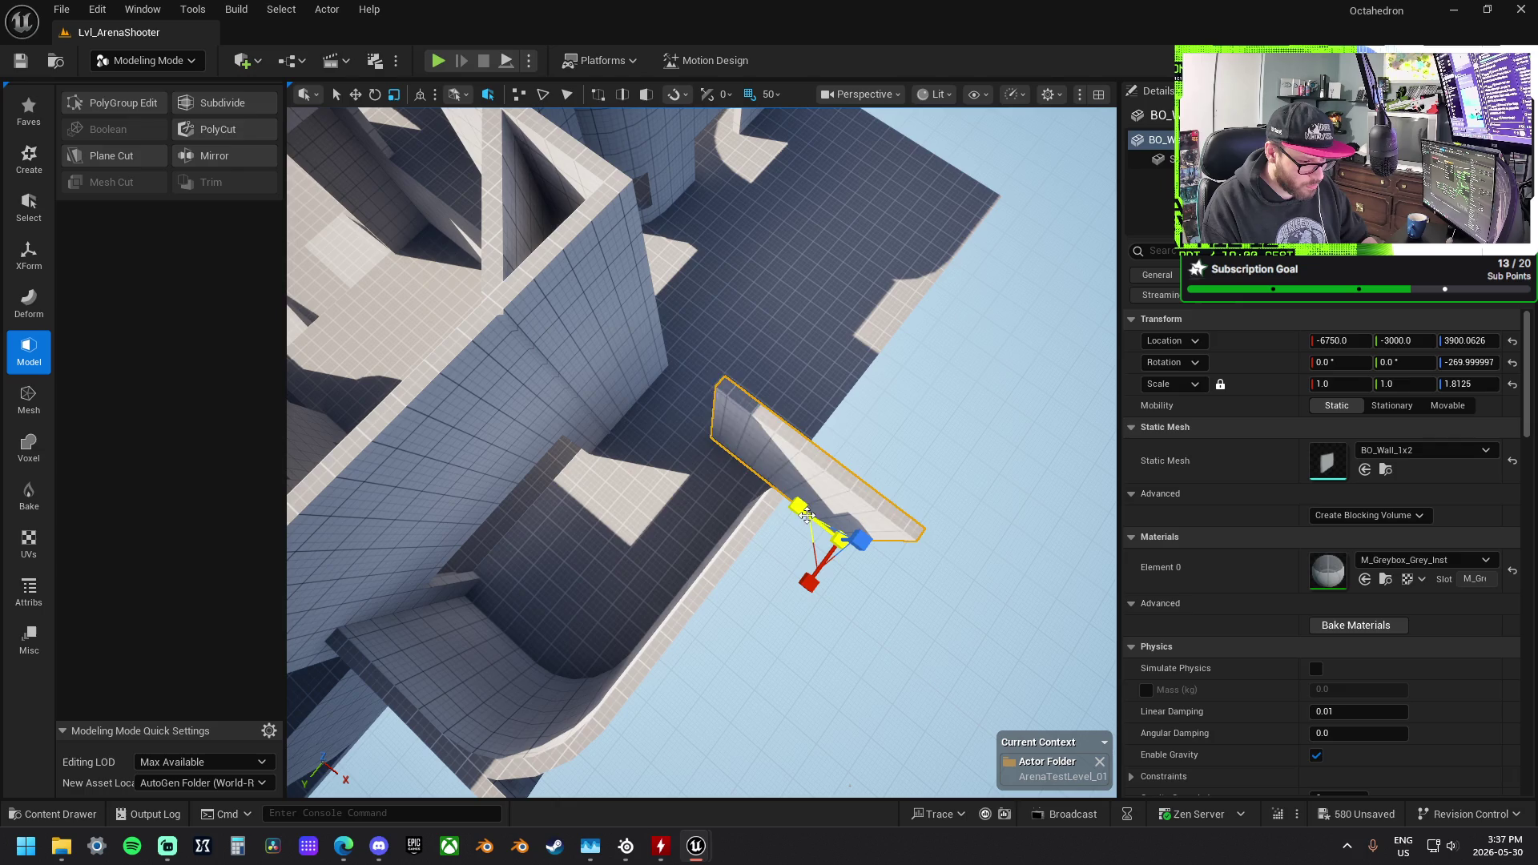
# Step: Thin the straight wall into a narrow railing and move it with the curved wall along the platform edge
pyautogui.moveTo(804, 513); pyautogui.dragTo(825, 529)
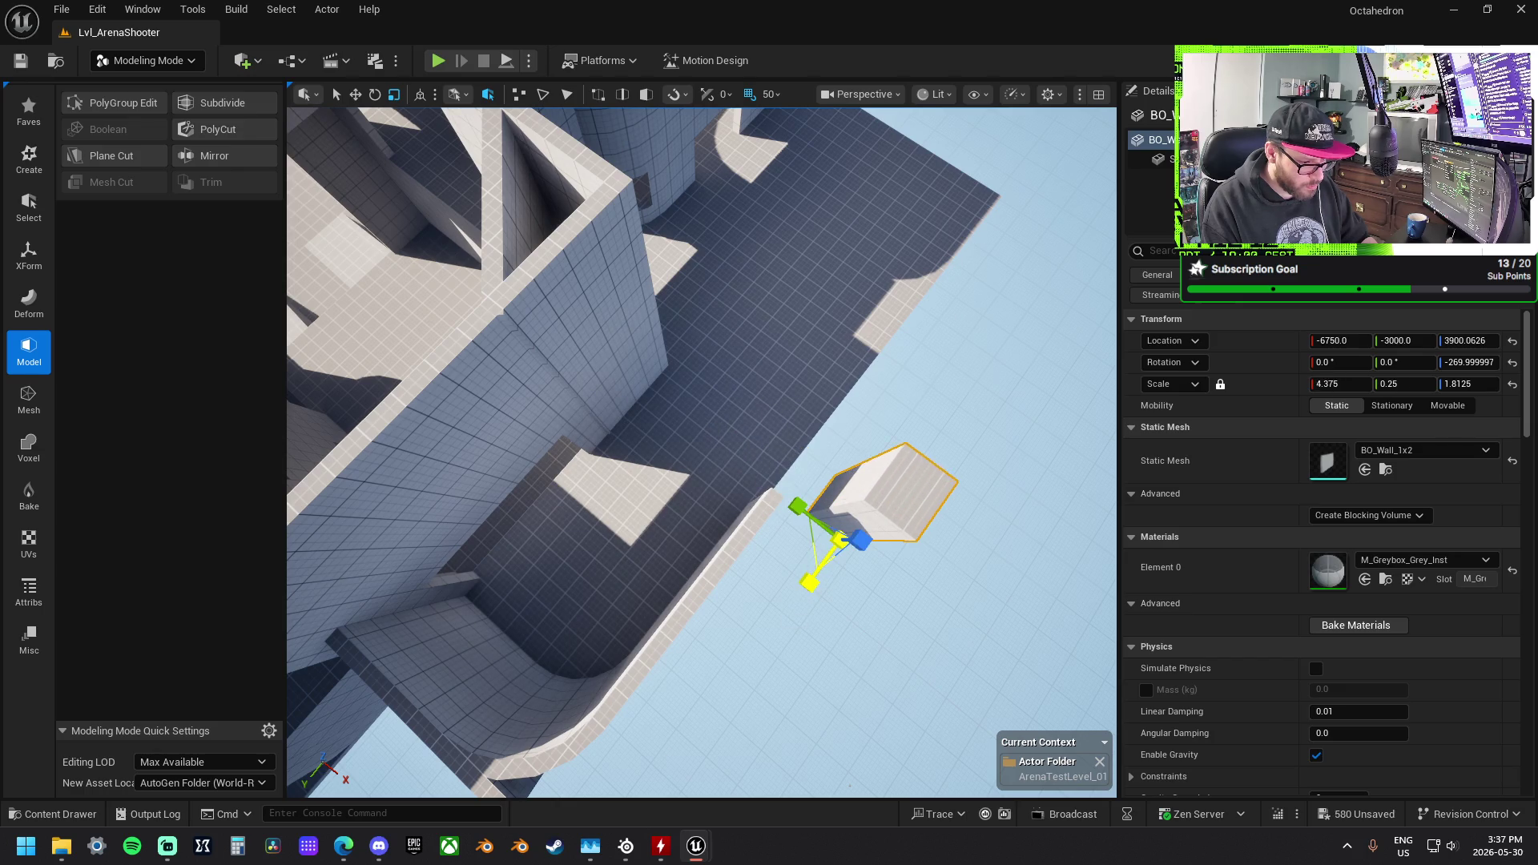
pyautogui.moveTo(885, 576)
pyautogui.mouseDown()
pyautogui.moveTo(818, 521)
pyautogui.moveTo(729, 541)
pyautogui.moveTo(615, 521)
pyautogui.mouseUp()
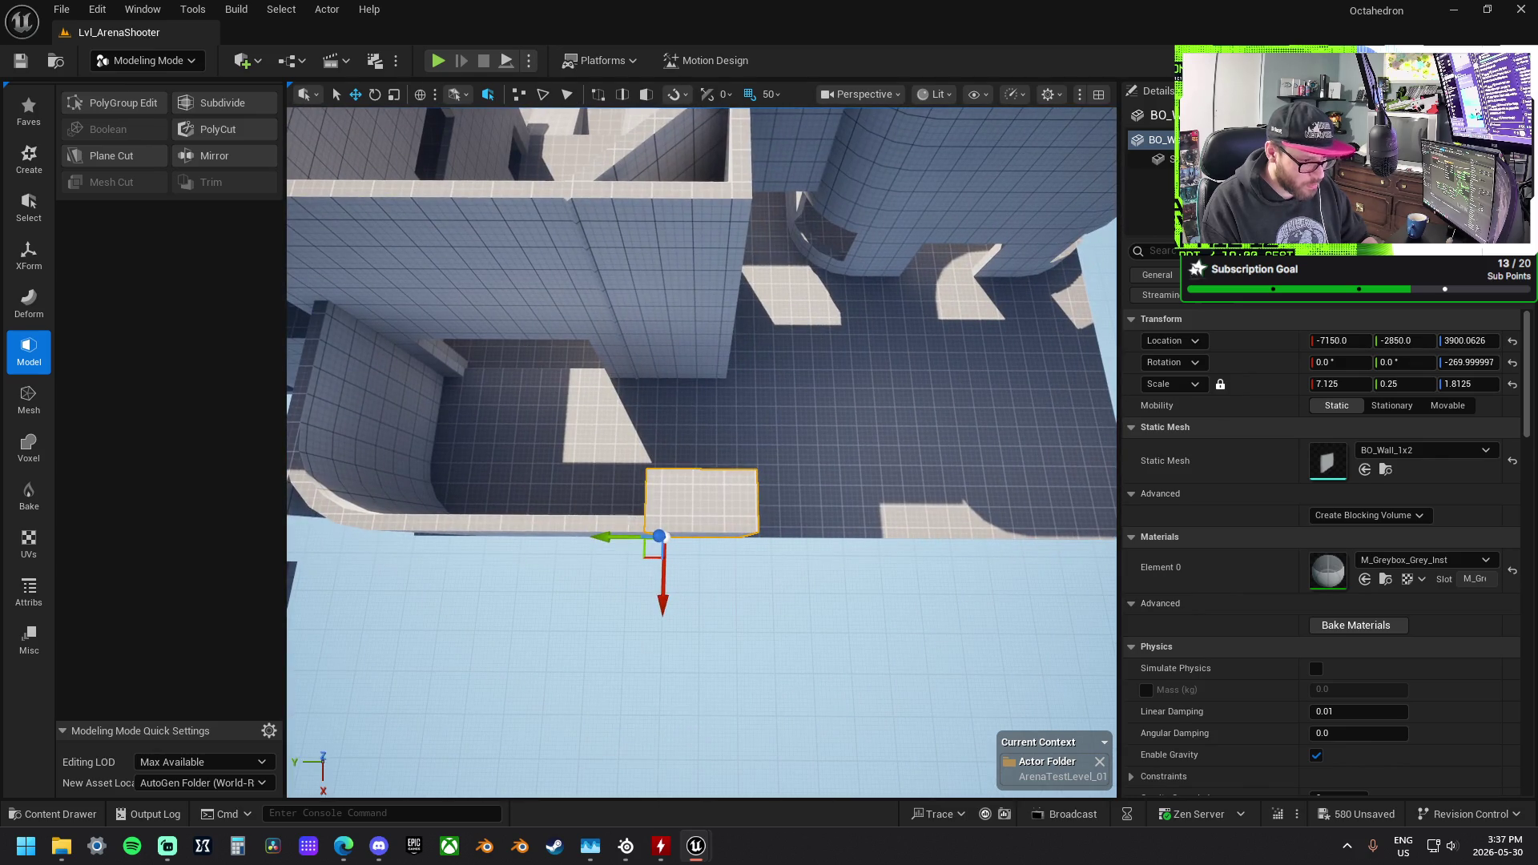
pyautogui.keyDown('ctrl'); pyautogui.click(379, 512); pyautogui.keyUp('ctrl')
pyautogui.moveTo(397, 502)
pyautogui.mouseDown()
pyautogui.moveTo(766, 504)
pyautogui.moveTo(712, 508)
pyautogui.mouseUp()
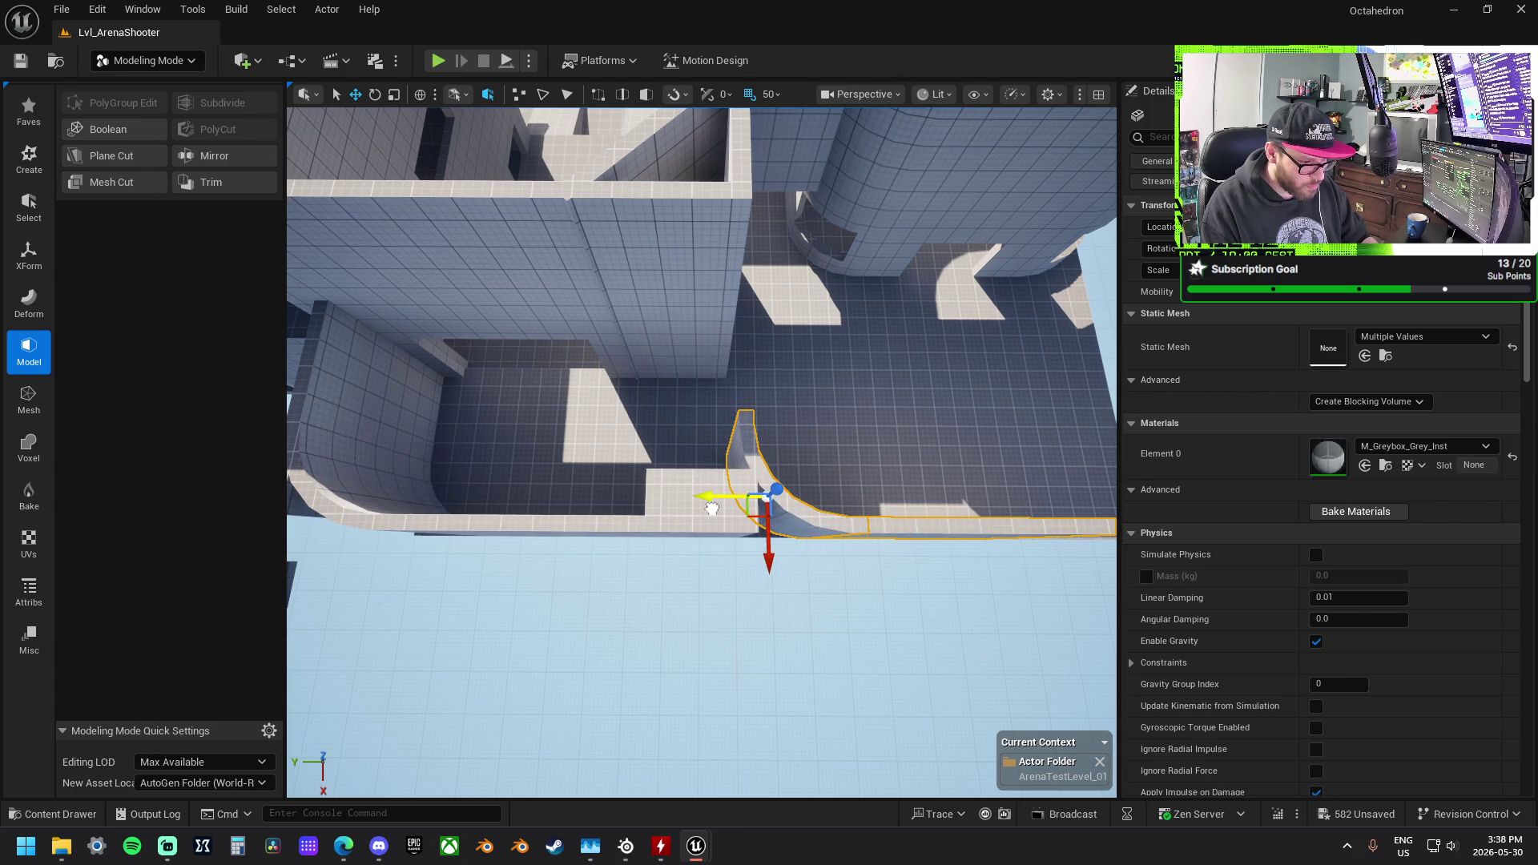
pyautogui.moveTo(770, 556); pyautogui.dragTo(767, 601)
pyautogui.moveTo(713, 538); pyautogui.dragTo(723, 541)
pyautogui.moveTo(598, 536)
pyautogui.mouseDown()
pyautogui.moveTo(613, 637)
pyautogui.moveTo(682, 549)
pyautogui.moveTo(626, 532)
pyautogui.mouseUp()
pyautogui.press('w')
pyautogui.moveTo(527, 521)
pyautogui.mouseDown()
pyautogui.moveTo(791, 577)
pyautogui.moveTo(700, 457)
pyautogui.moveTo(713, 454)
pyautogui.mouseUp()
# Step: Turn the straight wall piece 90 degrees, slide it along the edge, and delete an extra piece
pyautogui.click(715, 454)
pyautogui.moveTo(693, 524)
pyautogui.mouseDown()
pyautogui.moveTo(637, 551)
pyautogui.moveTo(579, 531)
pyautogui.mouseUp()
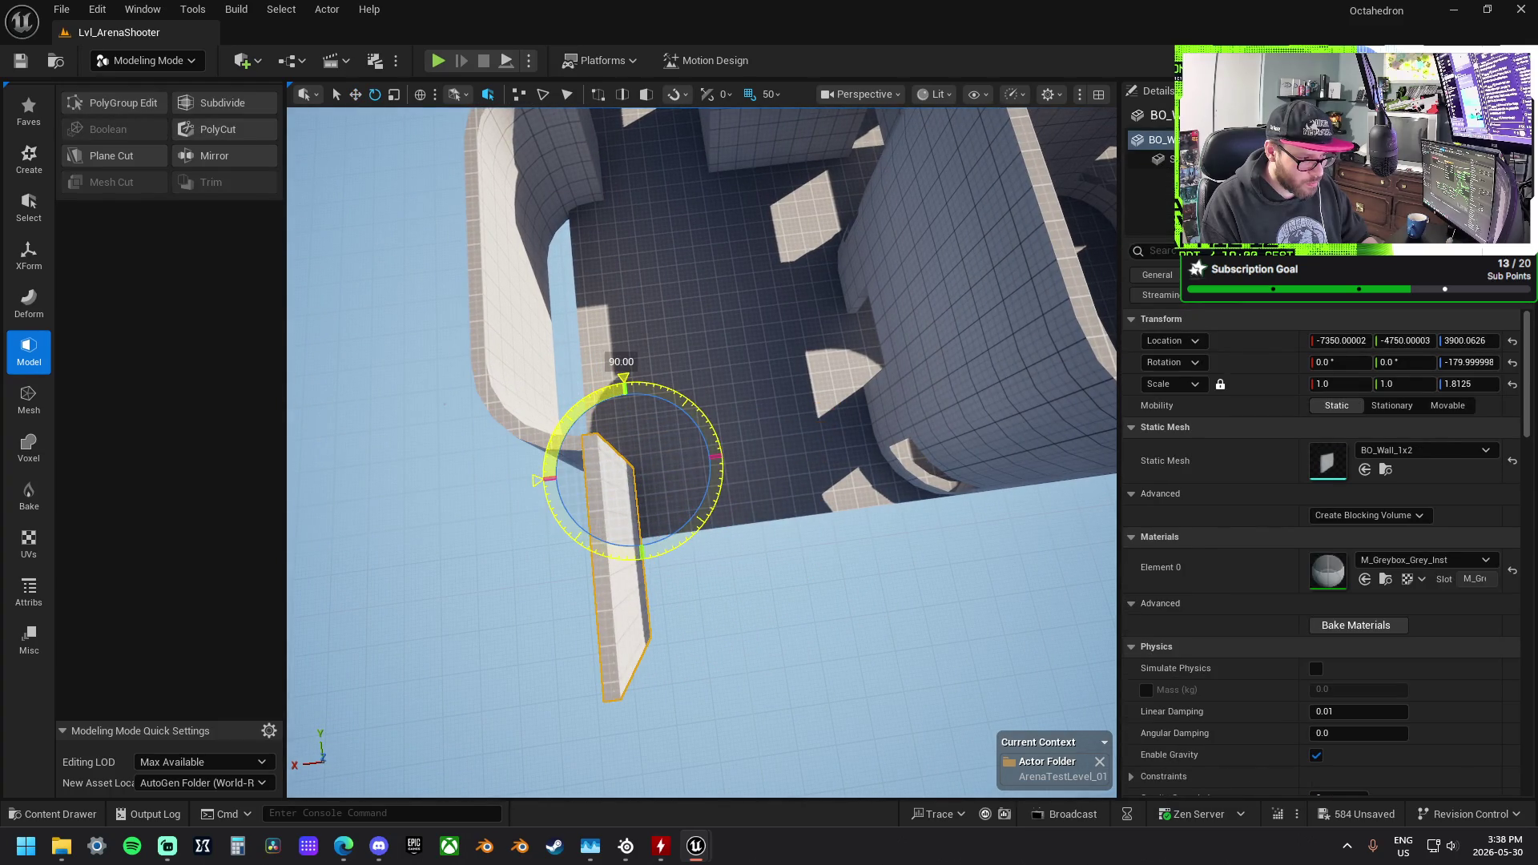
pyautogui.press('w')
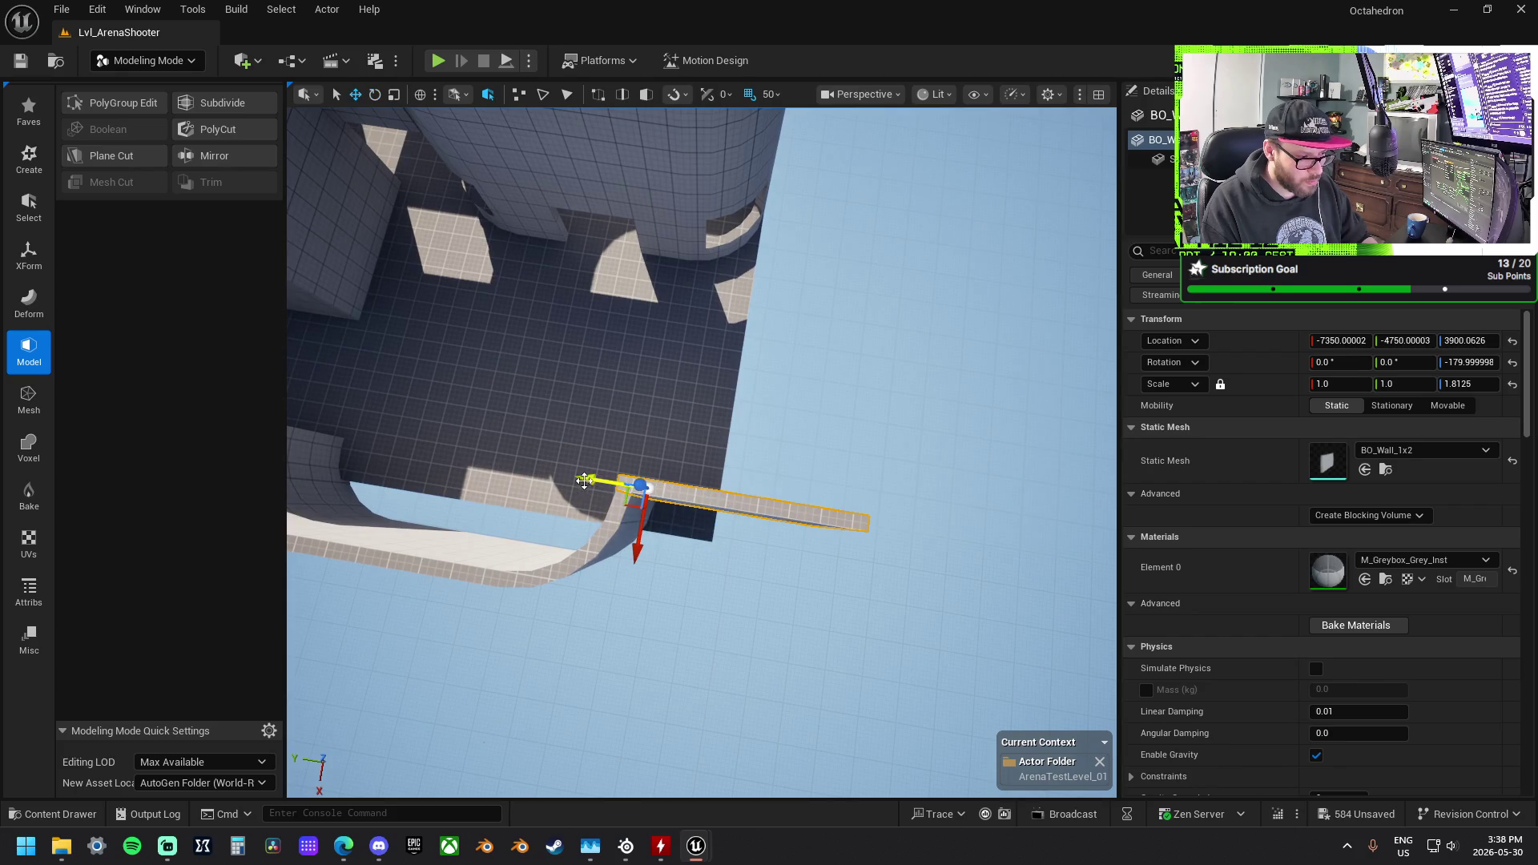
pyautogui.moveTo(630, 494)
pyautogui.mouseDown()
pyautogui.moveTo(827, 528)
pyautogui.moveTo(889, 596)
pyautogui.moveTo(905, 531)
pyautogui.mouseUp()
pyautogui.press('e')
pyautogui.press('w')
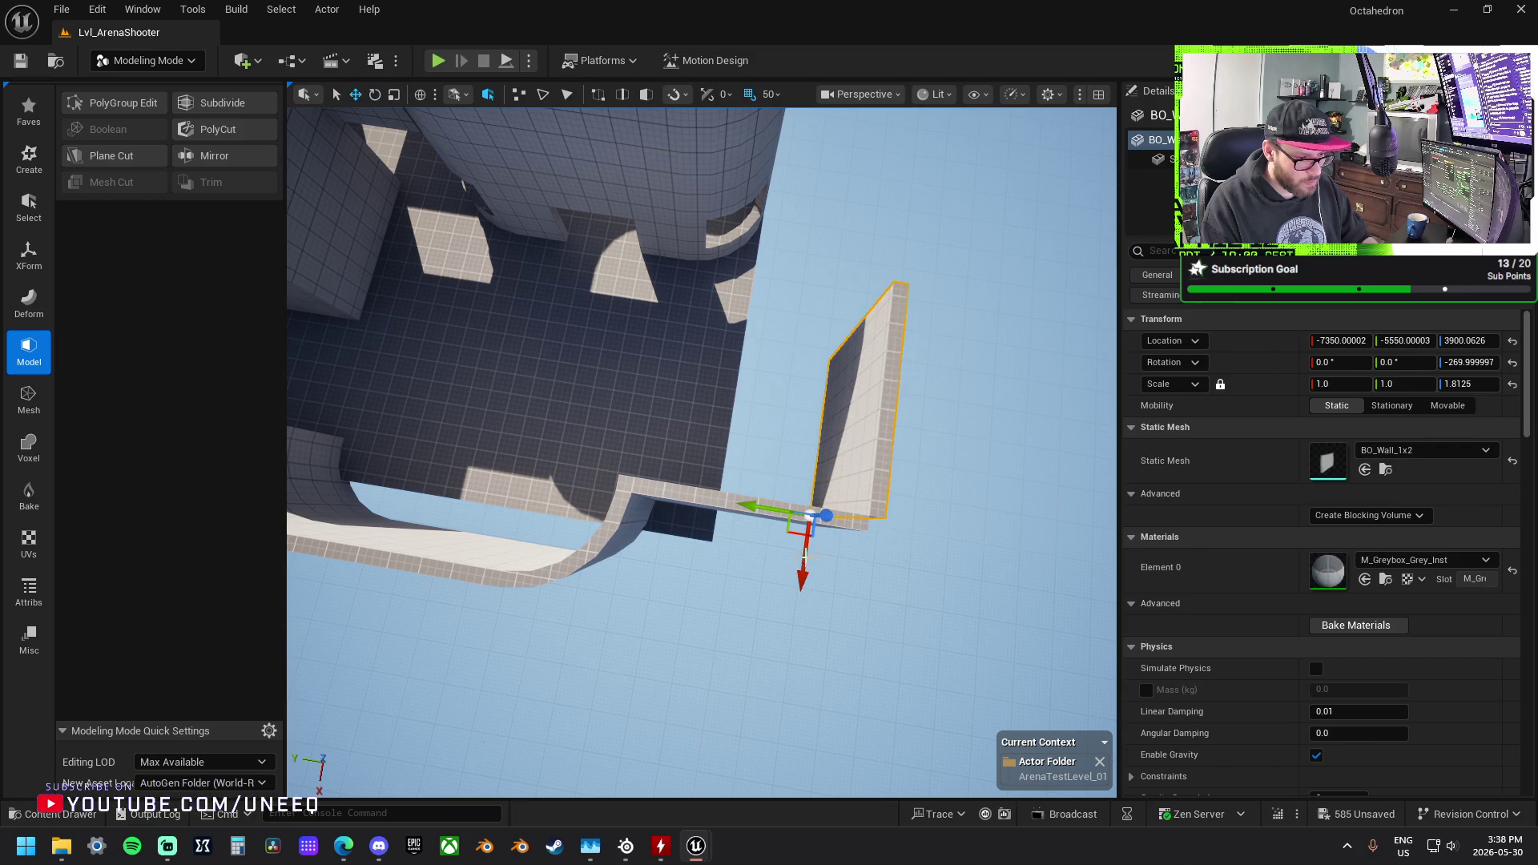
pyautogui.moveTo(817, 558)
pyautogui.mouseDown()
pyautogui.moveTo(705, 536)
pyautogui.moveTo(685, 572)
pyautogui.moveTo(656, 545)
pyautogui.moveTo(629, 617)
pyautogui.moveTo(596, 560)
pyautogui.moveTo(708, 207)
pyautogui.moveTo(641, 304)
pyautogui.moveTo(601, 273)
pyautogui.mouseUp()
pyautogui.press('Delete')
# Step: Set the wall piece by the curved corner, turned 90° to -270° at -7700, -5900, 3900
pyautogui.click(708, 207)
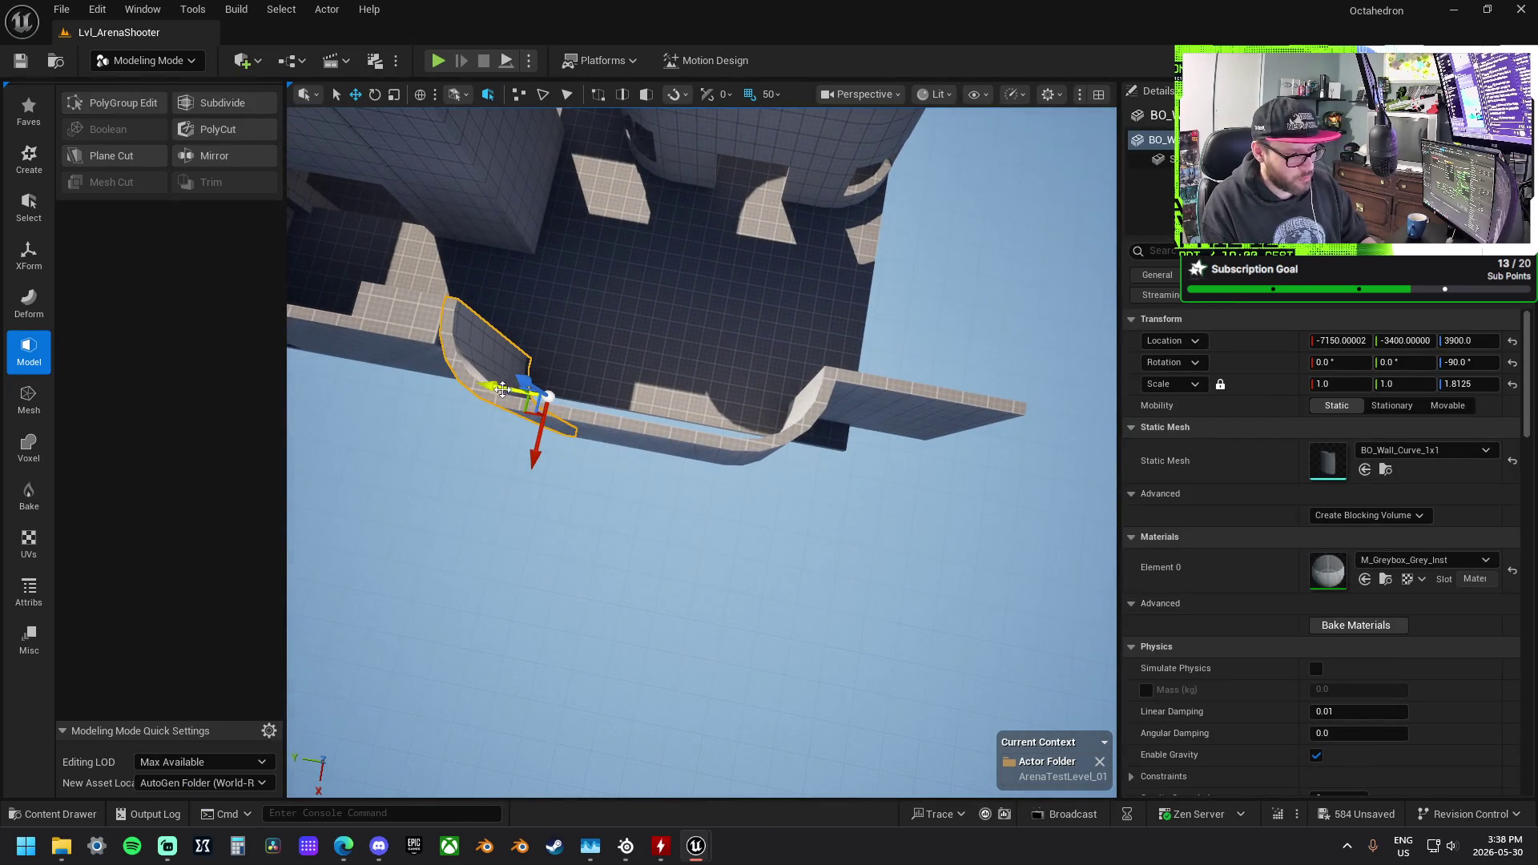
pyautogui.click(779, 419)
pyautogui.moveTo(779, 419)
pyautogui.mouseDown()
pyautogui.moveTo(639, 450)
pyautogui.moveTo(869, 441)
pyautogui.moveTo(736, 449)
pyautogui.mouseUp()
pyautogui.moveTo(567, 302); pyautogui.dragTo(591, 480)
pyautogui.press('e')
pyautogui.moveTo(595, 543); pyautogui.dragTo(525, 609)
pyautogui.press('w')
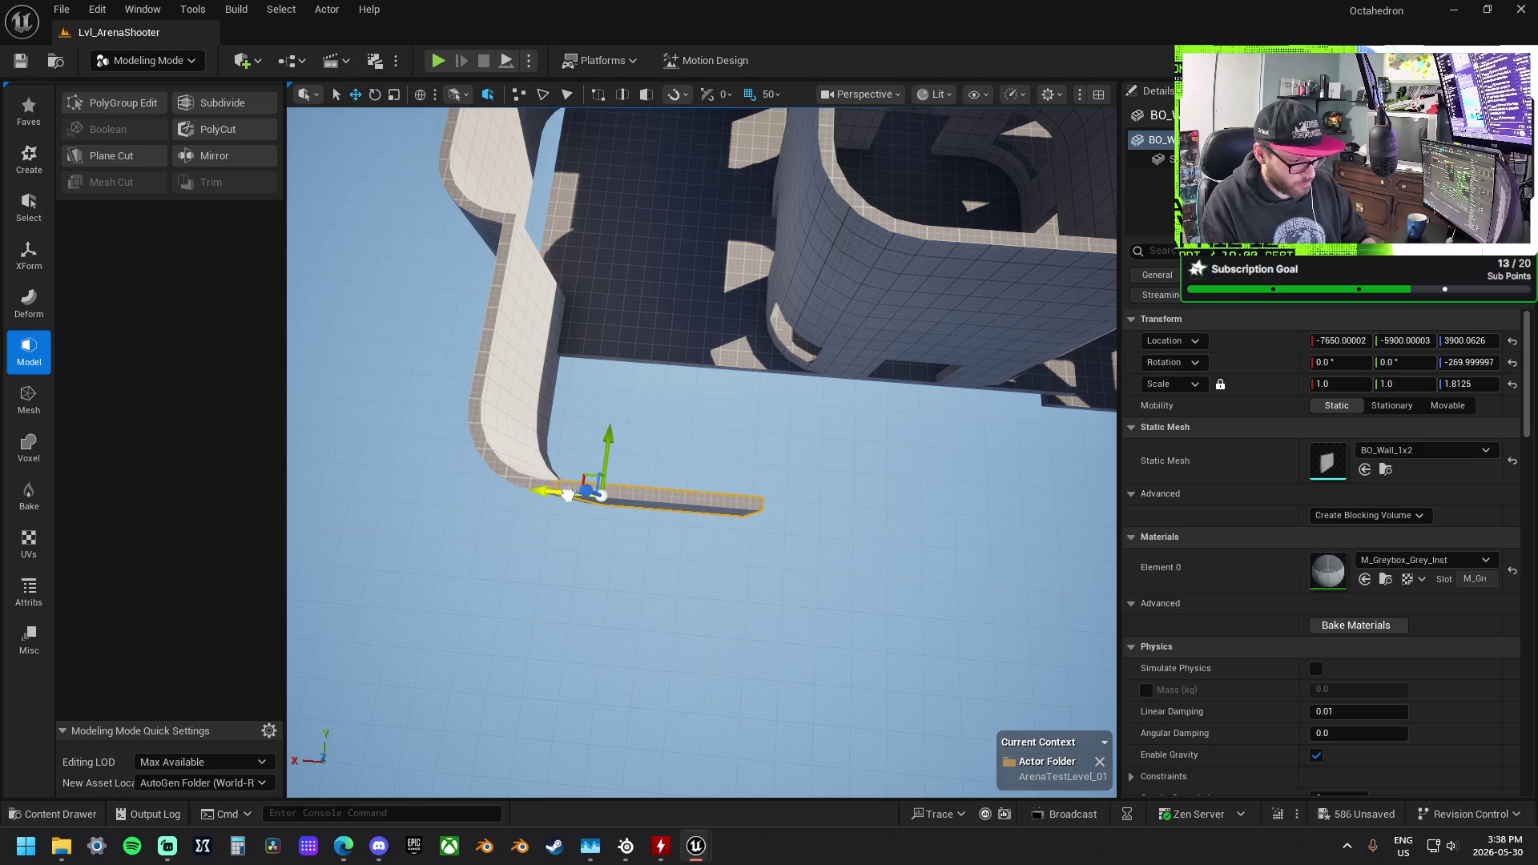
pyautogui.moveTo(575, 500)
pyautogui.mouseDown()
pyautogui.moveTo(641, 564)
pyautogui.moveTo(635, 481)
pyautogui.mouseUp()
pyautogui.click(909, 413)
# Step: Slide BO_Ramp_1x1 along the platform and stretch the BO_Floor_1x2 slab beside the tower wider
pyautogui.moveTo(909, 417); pyautogui.dragTo(903, 411)
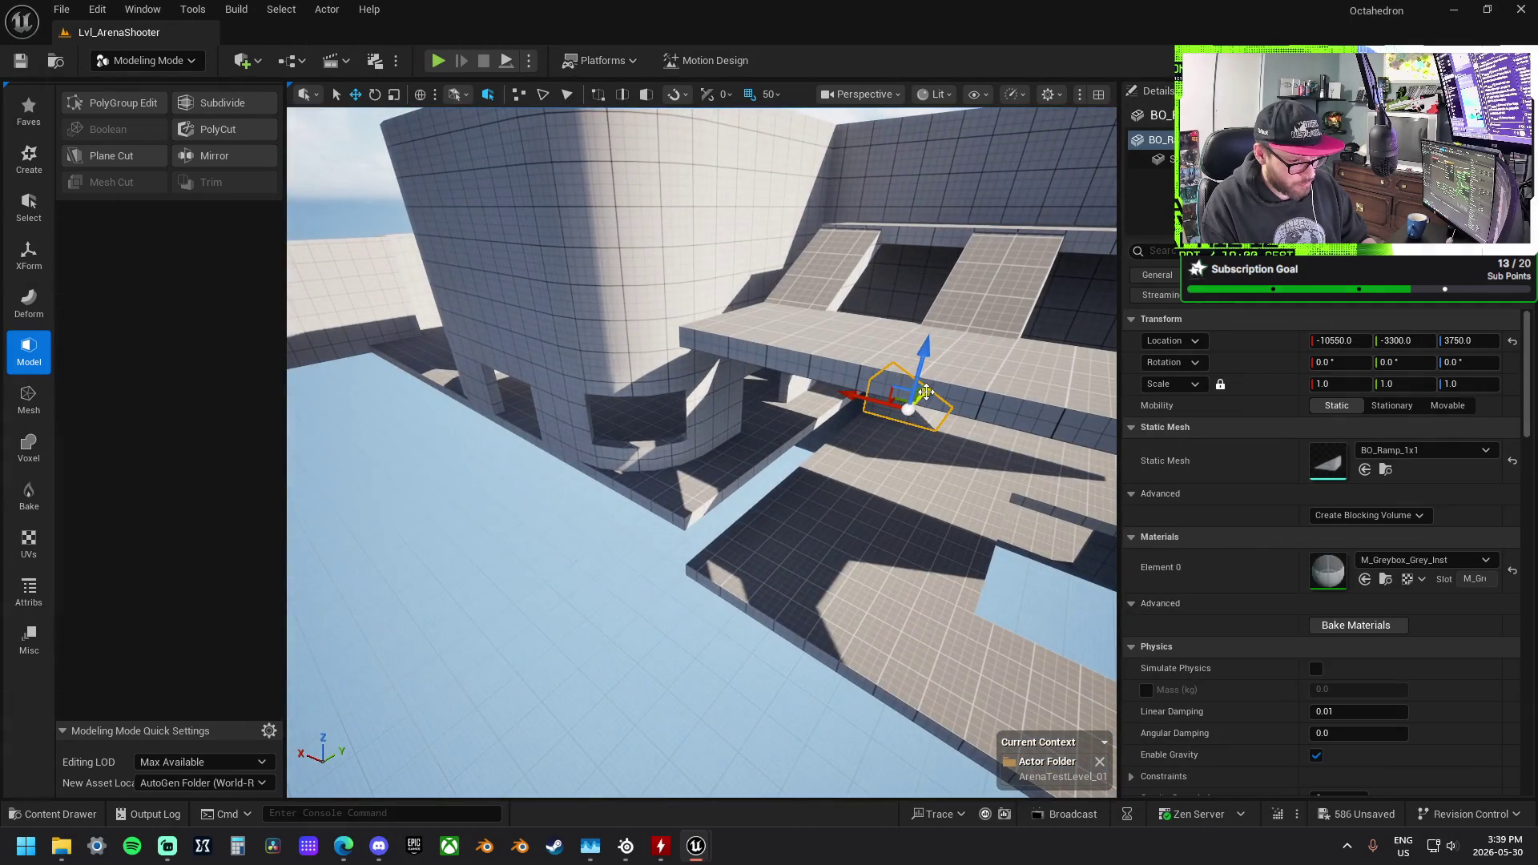
pyautogui.moveTo(857, 484); pyautogui.dragTo(761, 580)
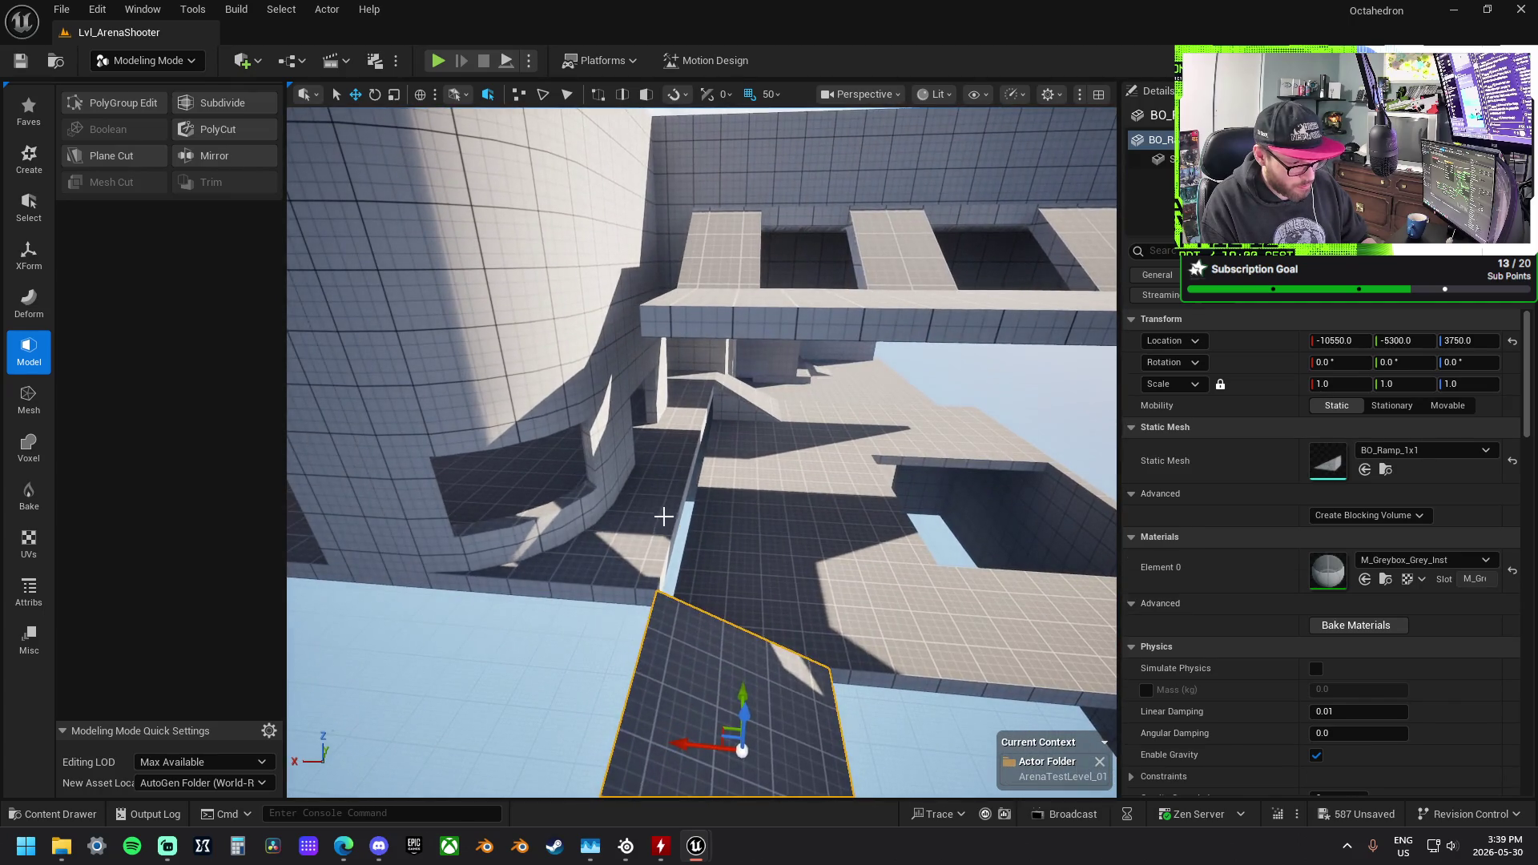
pyautogui.click(680, 509)
pyautogui.click(689, 437)
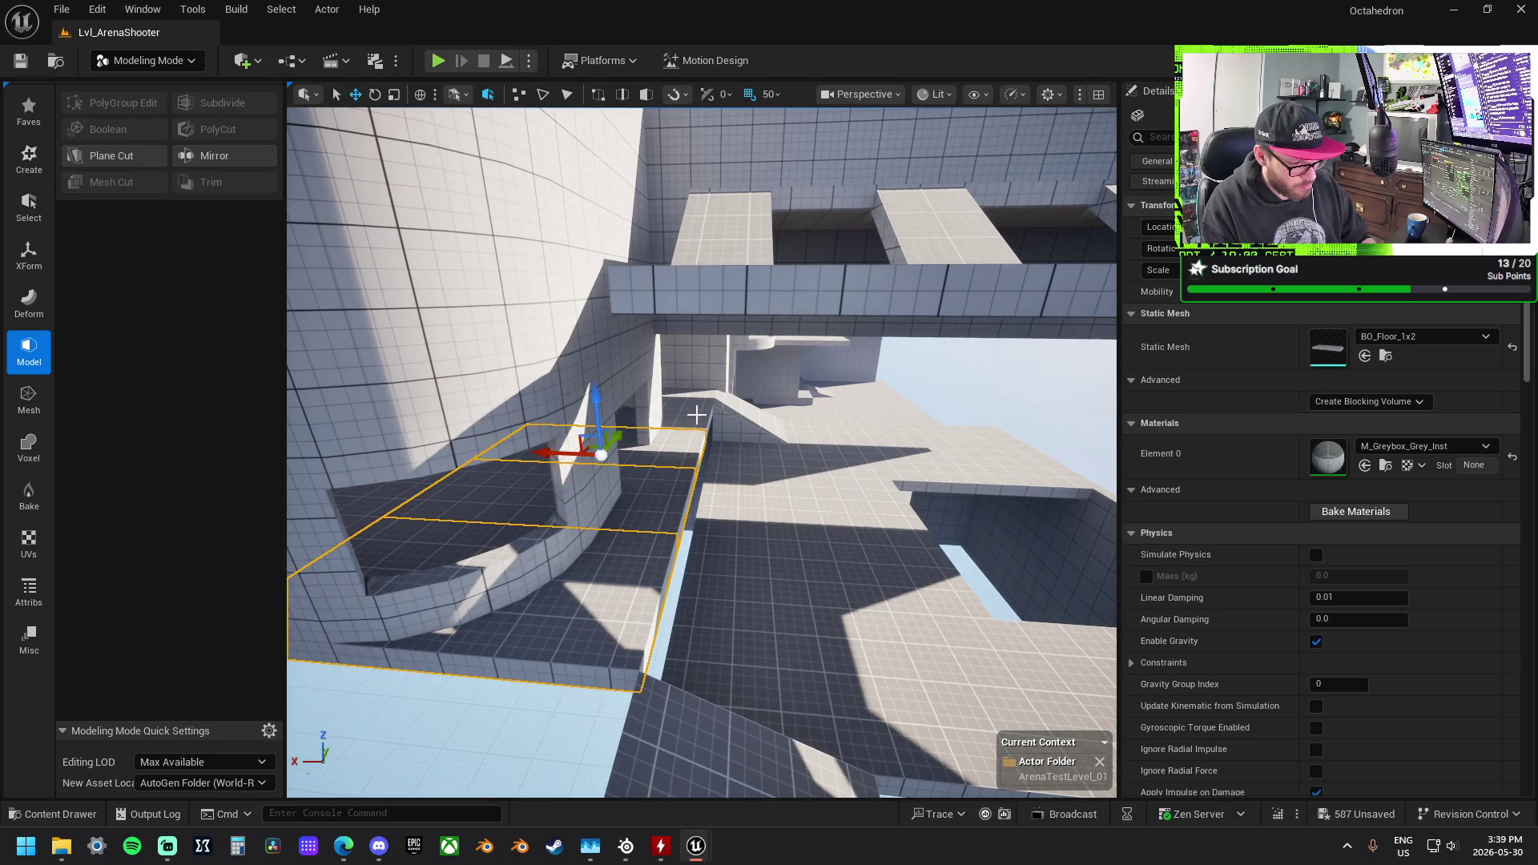
pyautogui.press('r')
pyautogui.moveTo(574, 422); pyautogui.dragTo(641, 422)
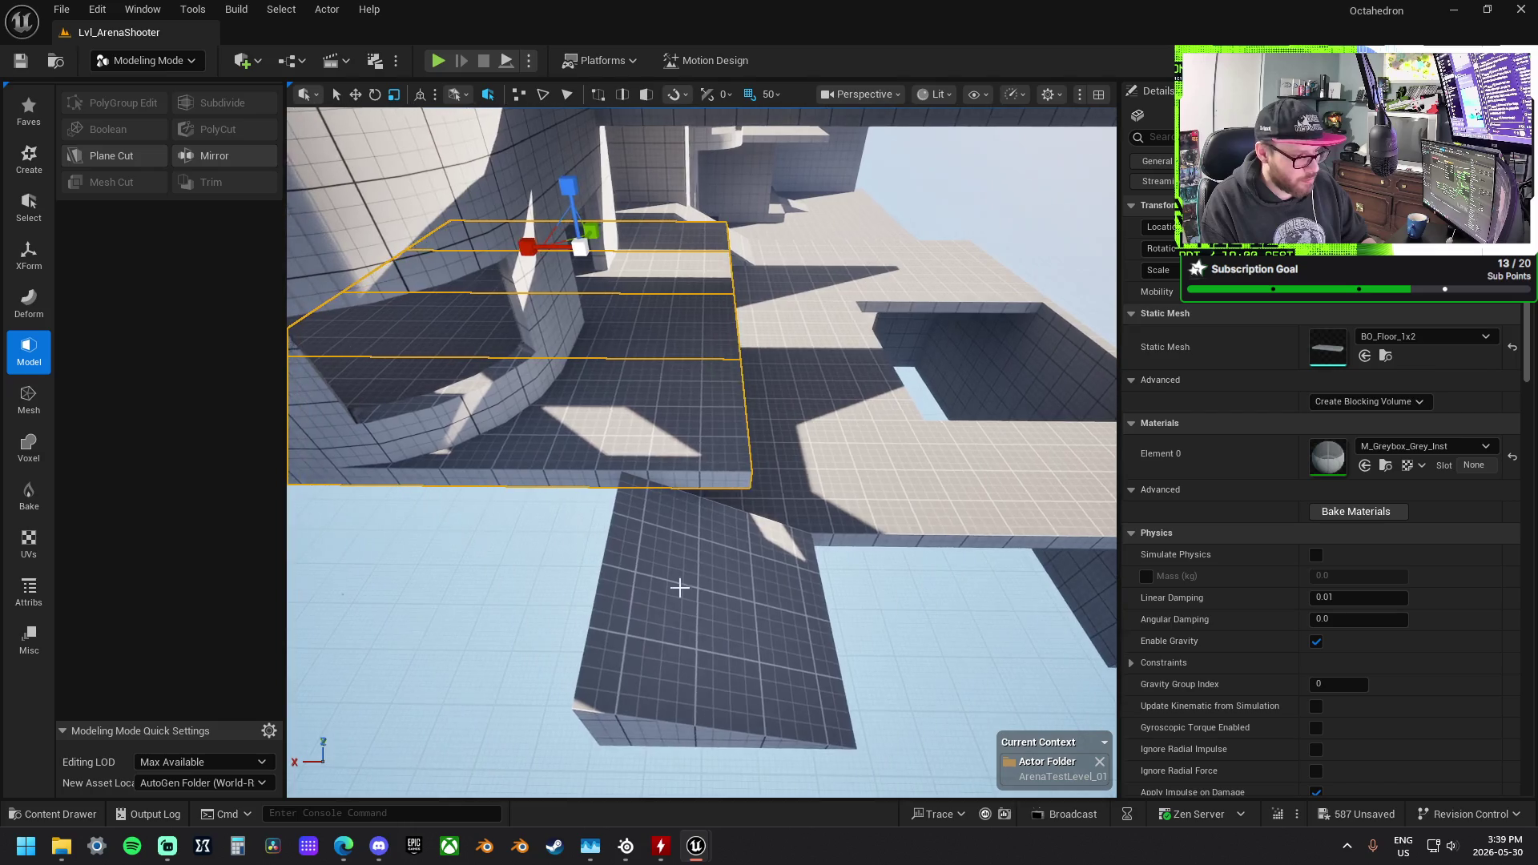
# Step: Slide two floor slabs along the edge until they butt against the tall wall
pyautogui.press('f')
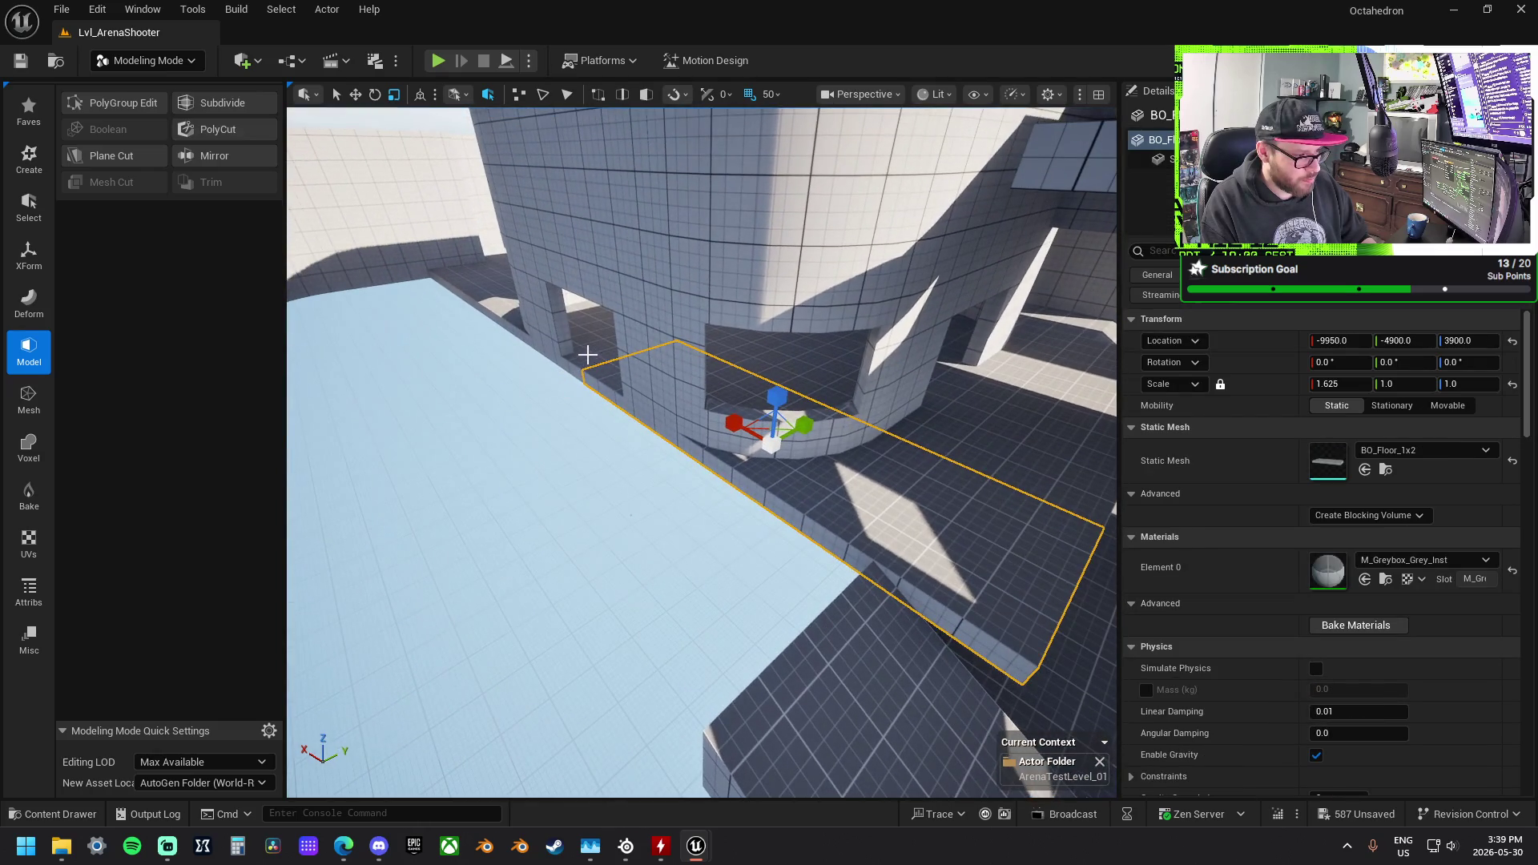
pyautogui.keyDown('ctrl'); pyautogui.click(588, 353); pyautogui.keyUp('ctrl')
pyautogui.moveTo(649, 345)
pyautogui.mouseDown()
pyautogui.moveTo(570, 372)
pyautogui.moveTo(460, 340)
pyautogui.mouseUp()
pyautogui.press('f')
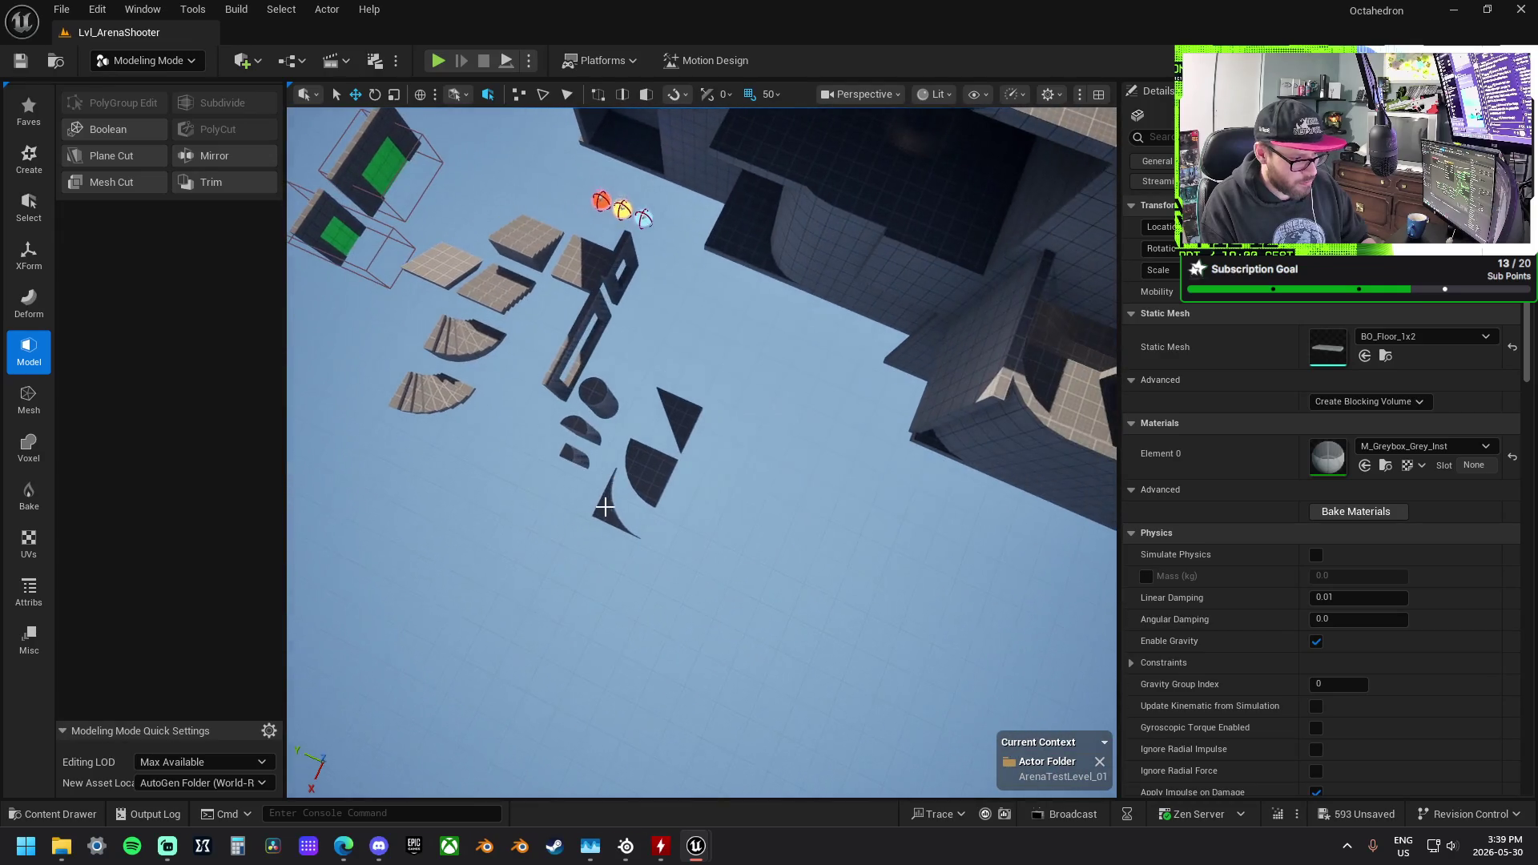
# Step: Place BO_Floor_Corner_Inner_1x1 at -8750, -5500, 3901 to fill the platform's rounded corner
pyautogui.click(614, 509)
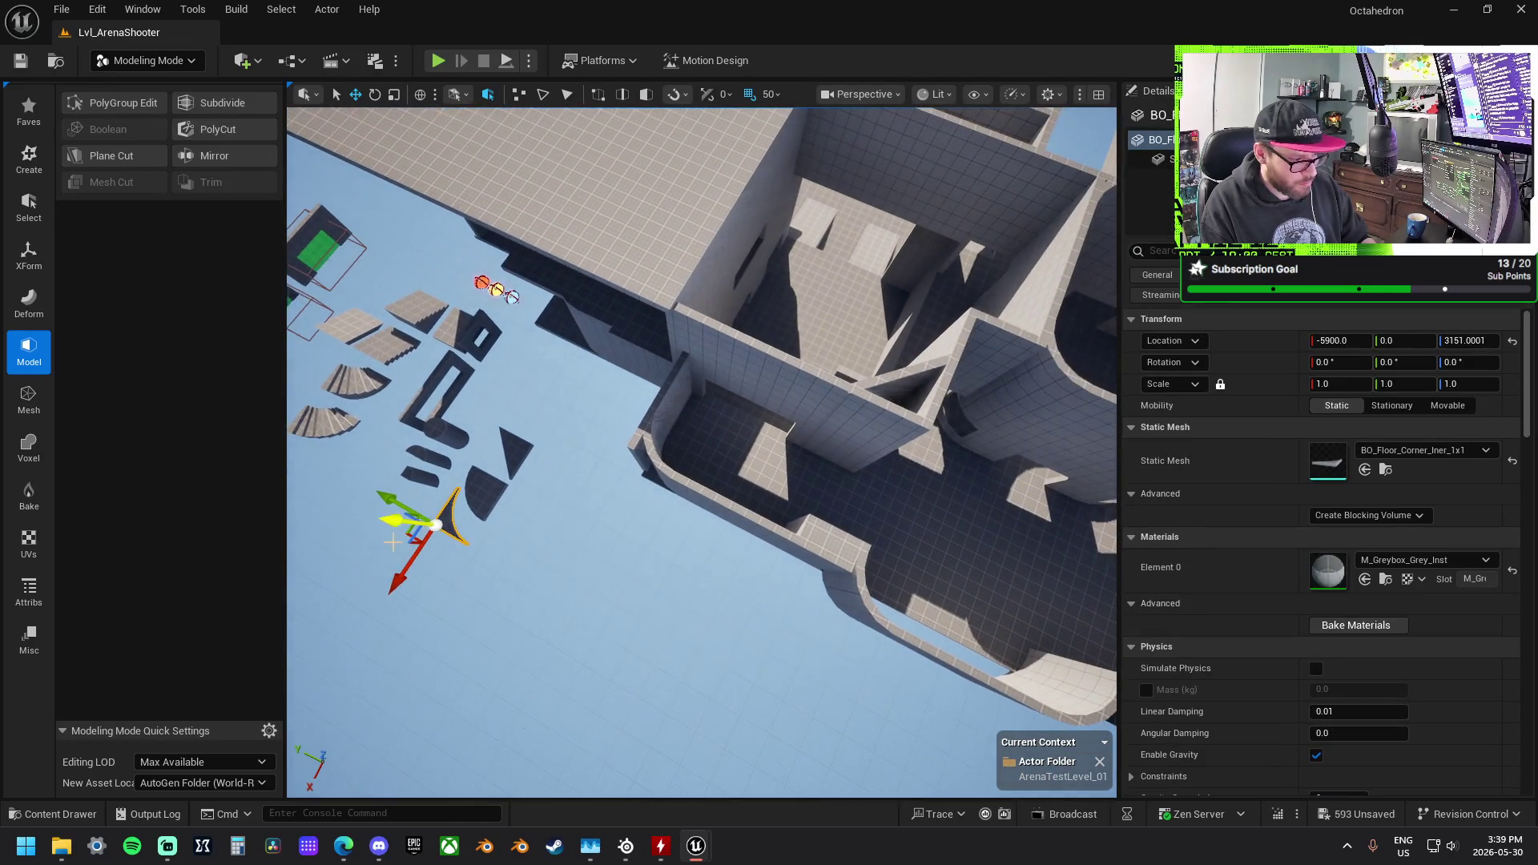
pyautogui.moveTo(959, 543); pyautogui.dragTo(1015, 526)
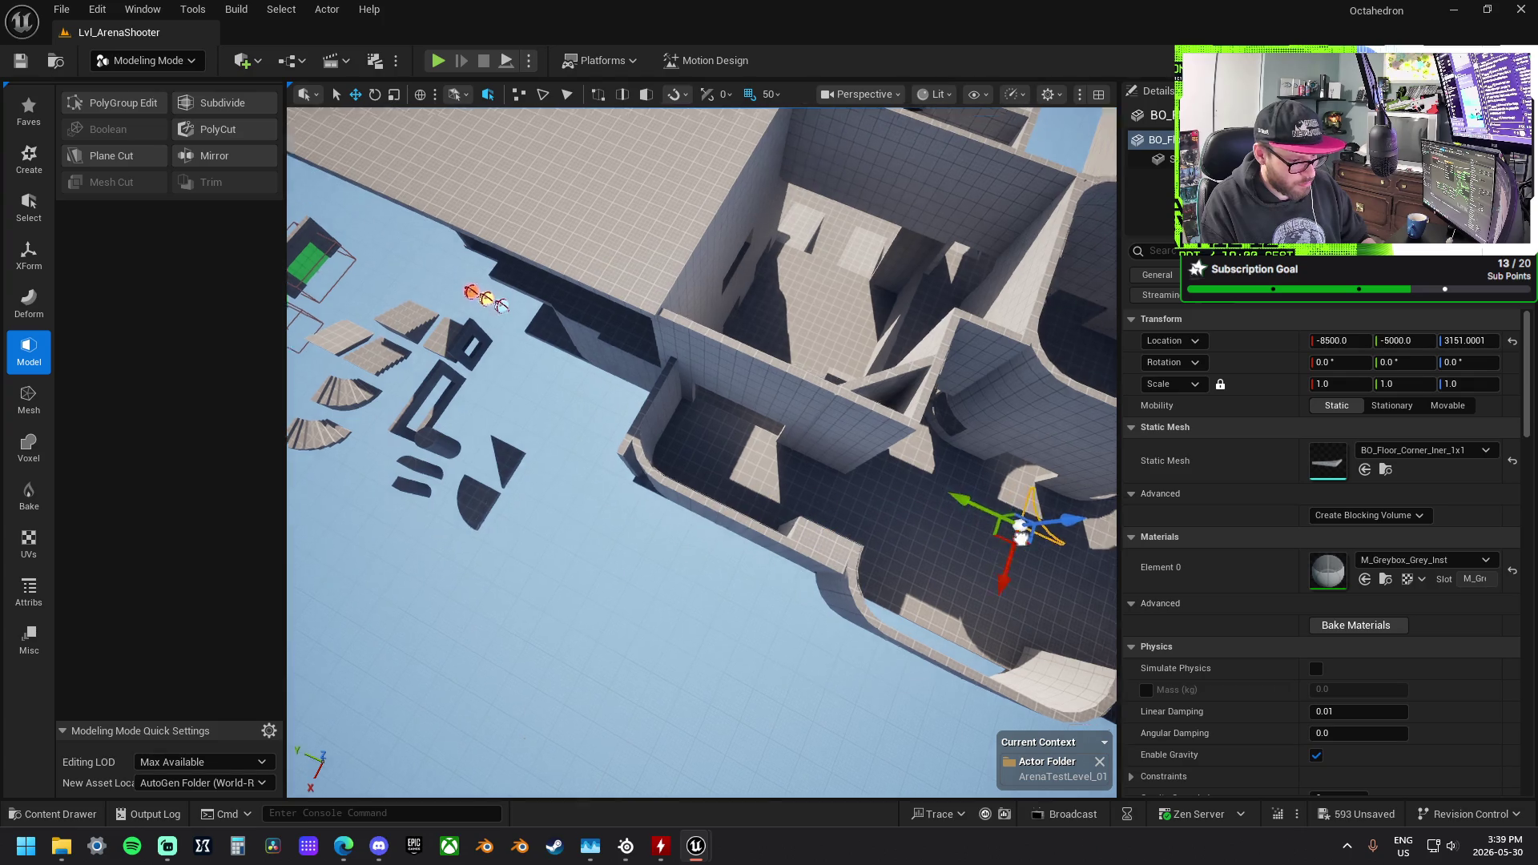
pyautogui.moveTo(661, 433)
pyautogui.mouseDown()
pyautogui.moveTo(1013, 525)
pyautogui.moveTo(701, 429)
pyautogui.mouseUp()
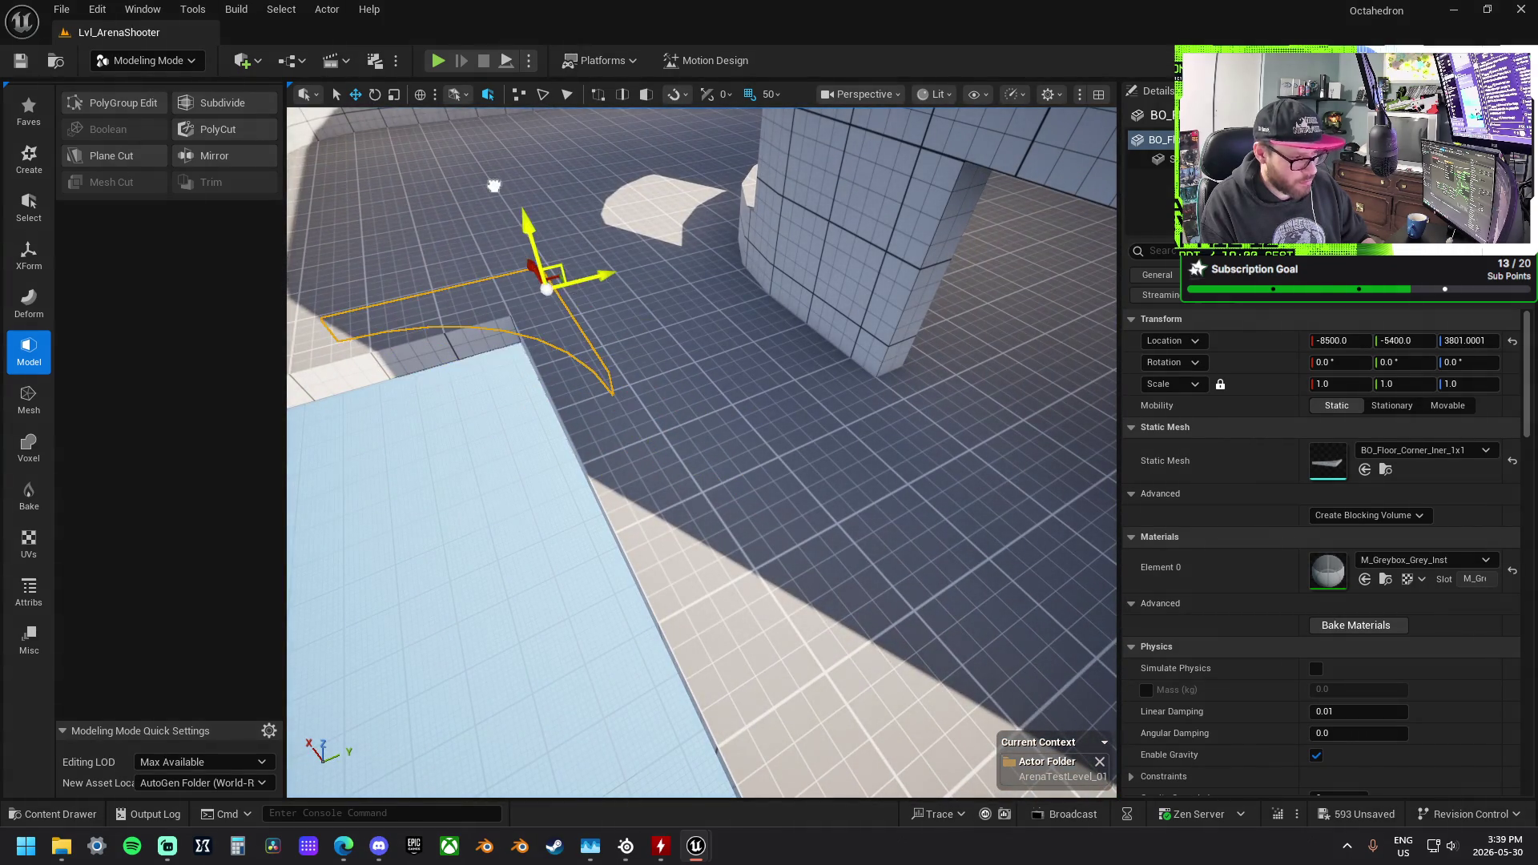
pyautogui.moveTo(481, 126); pyautogui.dragTo(536, 160)
pyautogui.press('f')
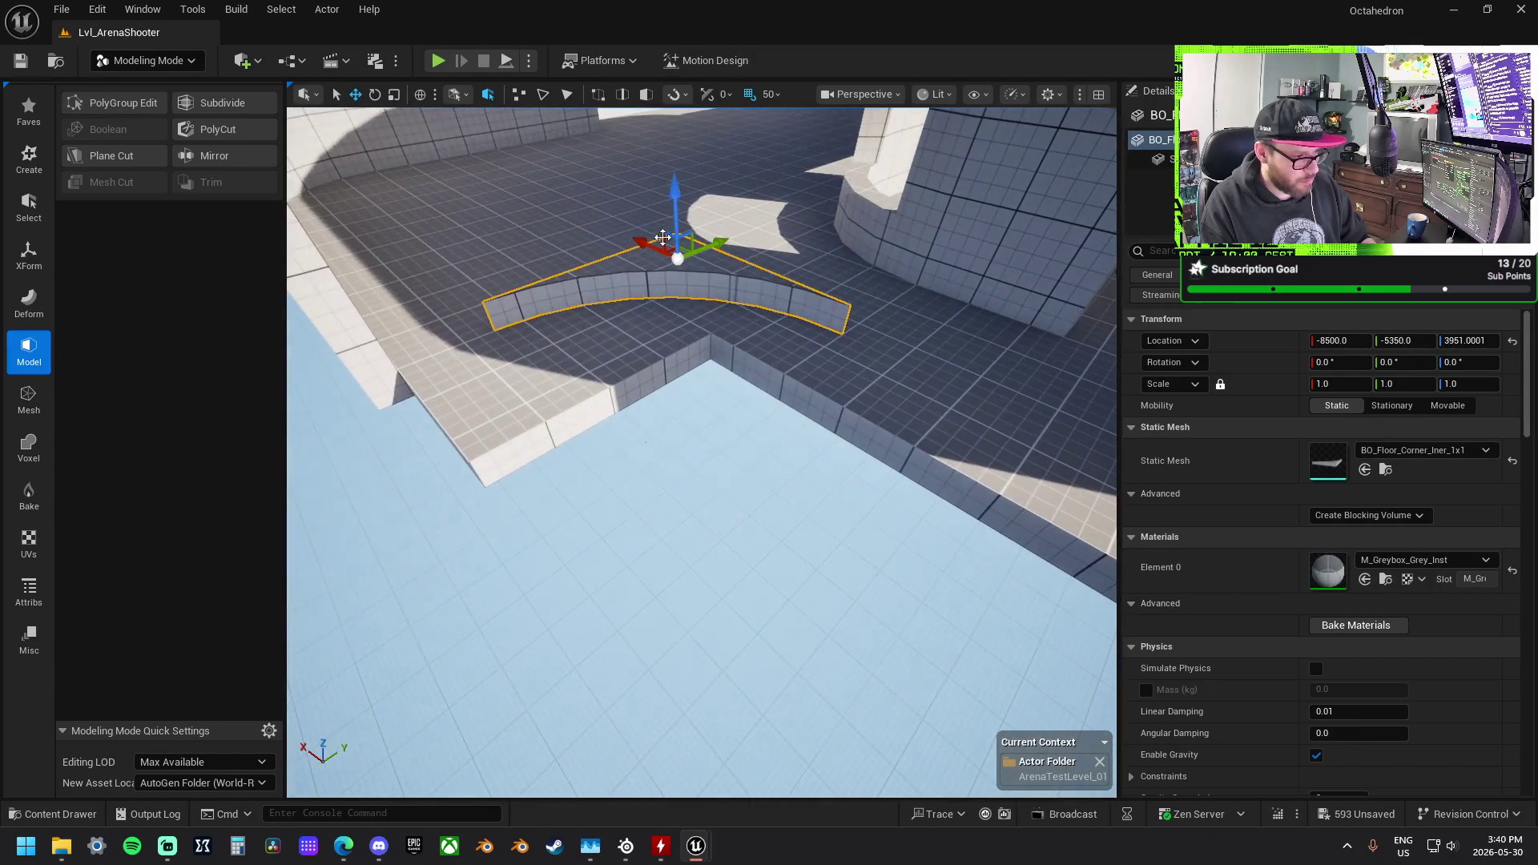
pyautogui.moveTo(784, 277)
pyautogui.mouseDown()
pyautogui.moveTo(799, 303)
pyautogui.moveTo(753, 311)
pyautogui.moveTo(759, 349)
pyautogui.moveTo(799, 362)
pyautogui.mouseUp()
pyautogui.click(998, 236)
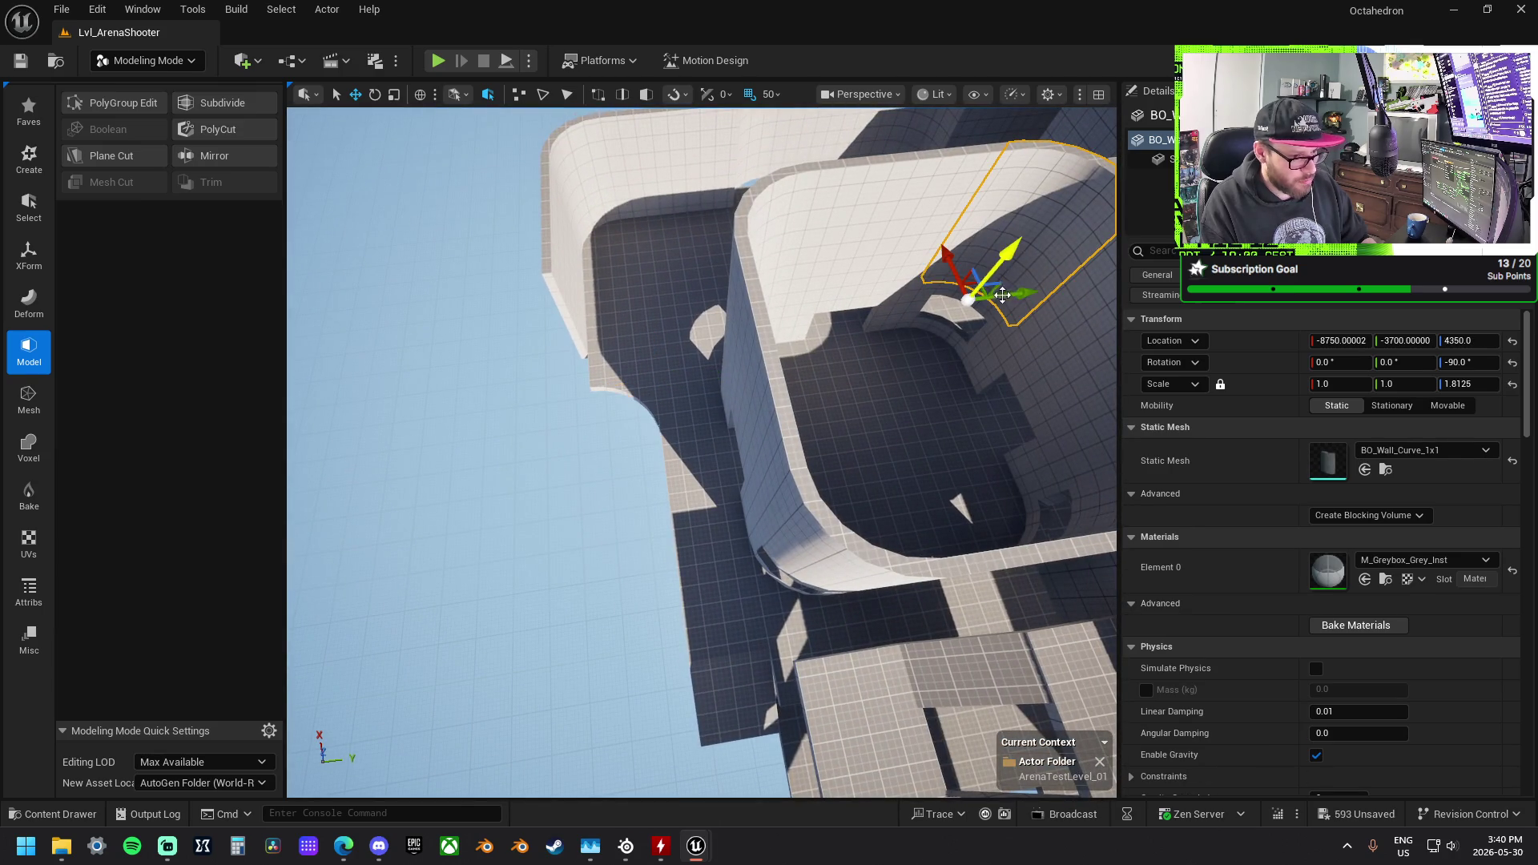
# Step: Move the BO_Wall_Curve_1x1 curved wall into line along the tower base edge
pyautogui.moveTo(971, 293)
pyautogui.mouseDown()
pyautogui.moveTo(609, 362)
pyautogui.moveTo(632, 374)
pyautogui.moveTo(645, 453)
pyautogui.moveTo(654, 443)
pyautogui.moveTo(593, 449)
pyautogui.mouseUp()
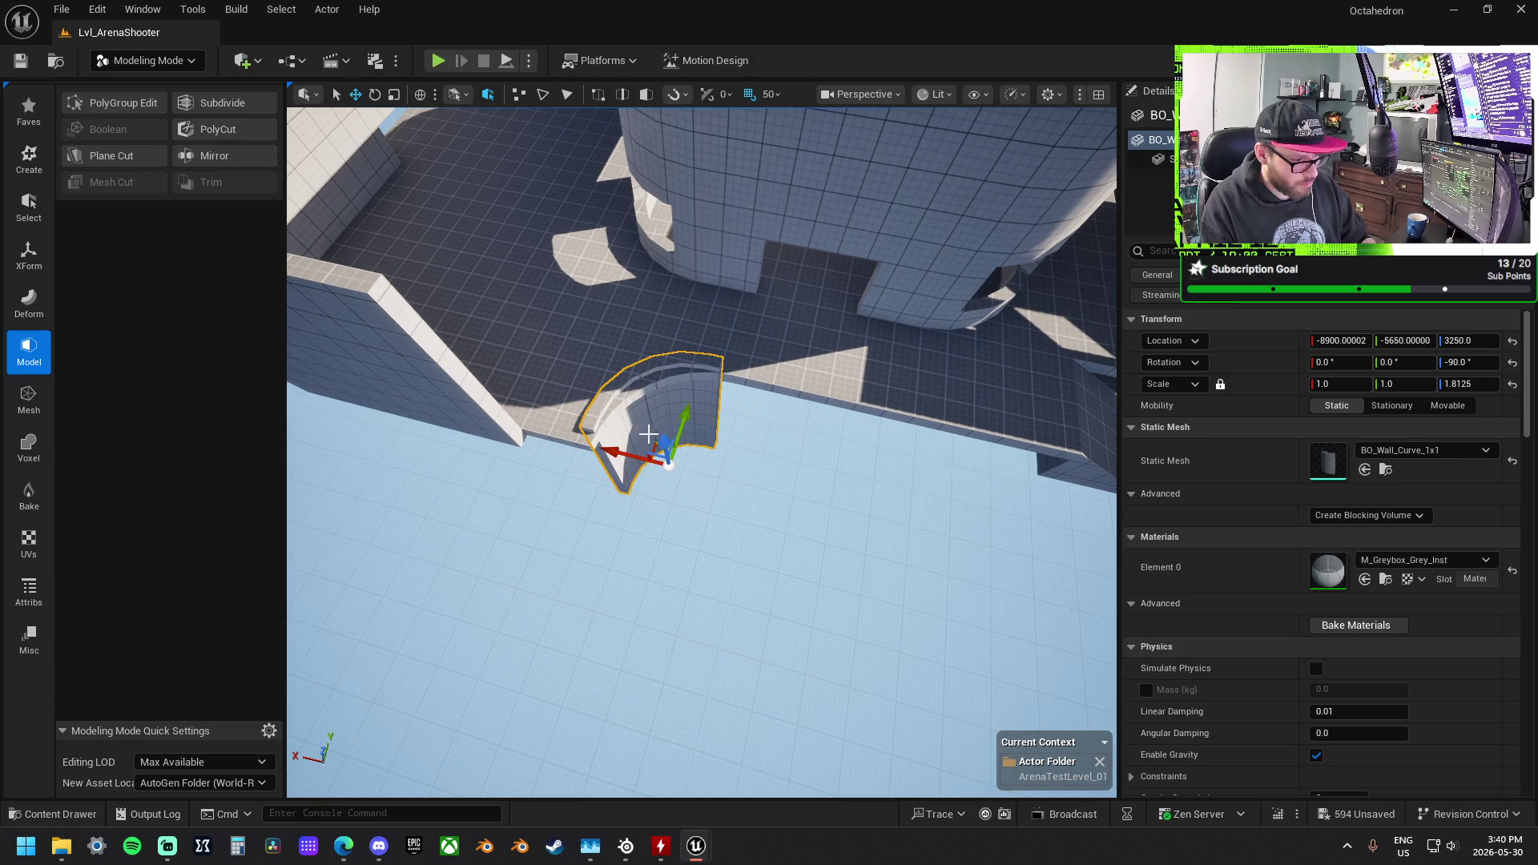
pyautogui.moveTo(686, 414)
pyautogui.mouseDown()
pyautogui.moveTo(685, 427)
pyautogui.moveTo(761, 428)
pyautogui.mouseUp()
pyautogui.moveTo(643, 440); pyautogui.dragTo(699, 450)
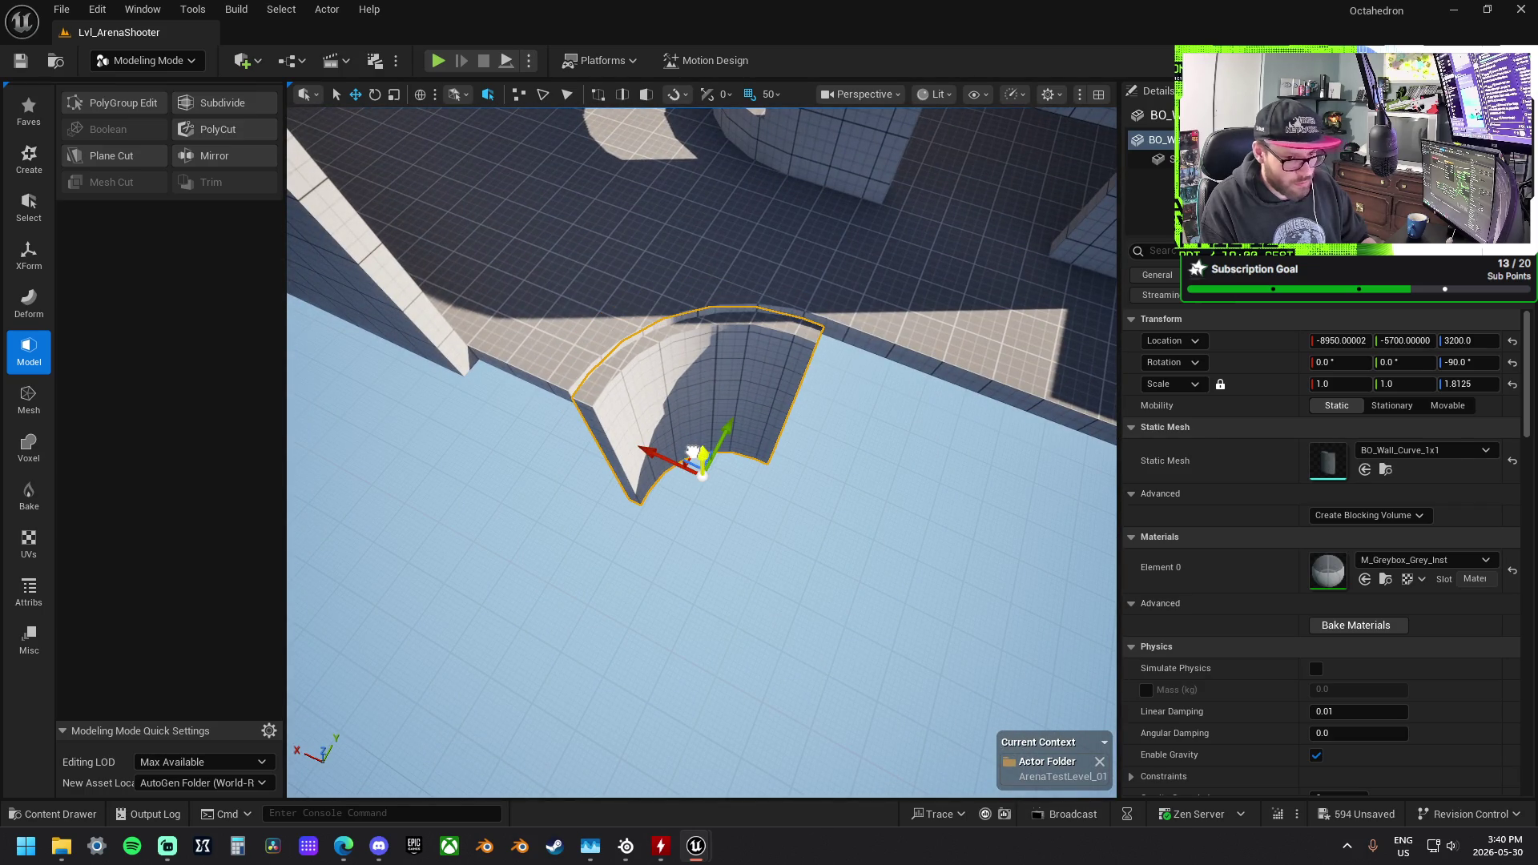
pyautogui.moveTo(691, 446)
pyautogui.mouseDown()
pyautogui.moveTo(783, 507)
pyautogui.moveTo(773, 631)
pyautogui.moveTo(776, 547)
pyautogui.mouseUp()
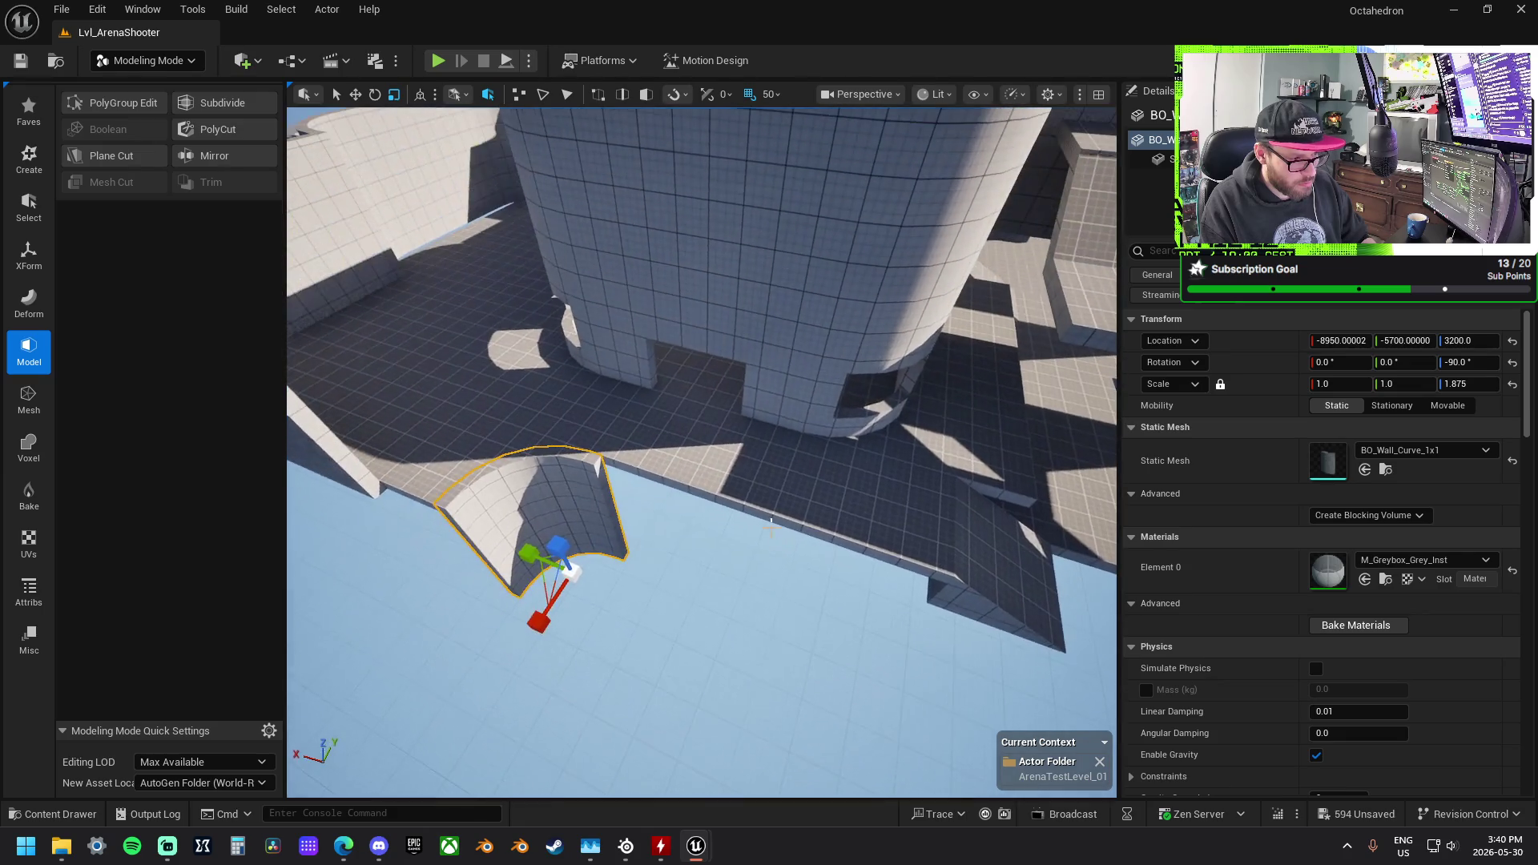
# Step: Set the straight BO_Wall_1x2 panel beside the curved corner, scaled to Z 1.875
pyautogui.click(726, 367)
pyautogui.press('w')
pyautogui.moveTo(776, 339)
pyautogui.mouseDown()
pyautogui.moveTo(665, 436)
pyautogui.moveTo(737, 617)
pyautogui.mouseUp()
pyautogui.moveTo(709, 541); pyautogui.dragTo(714, 535)
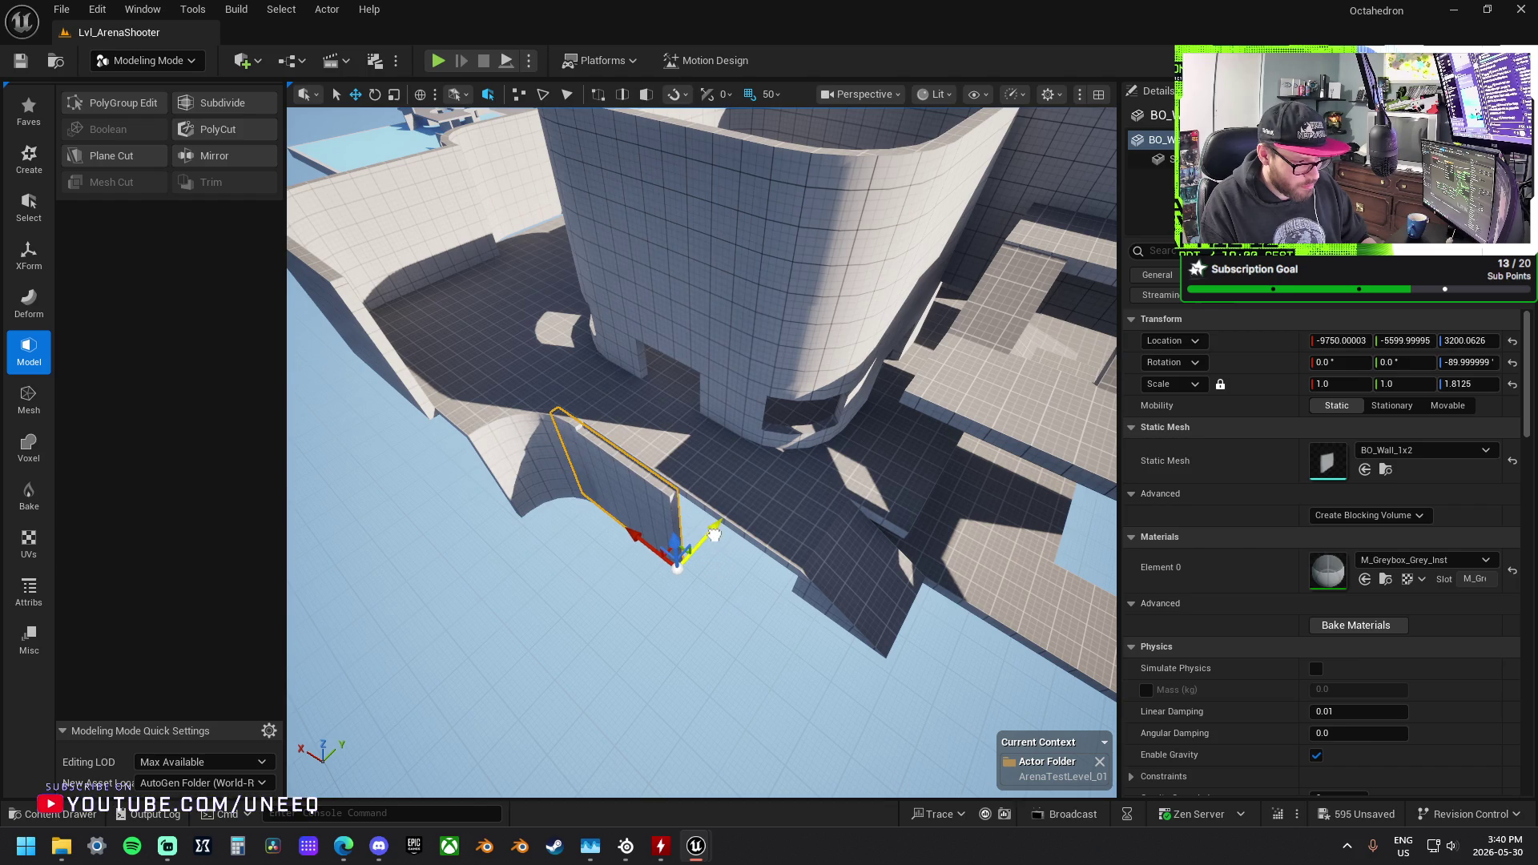
pyautogui.press('f')
pyautogui.press('r')
pyautogui.moveTo(684, 585); pyautogui.dragTo(684, 578)
pyautogui.press('w')
pyautogui.moveTo(669, 492)
pyautogui.mouseDown()
pyautogui.moveTo(853, 509)
pyautogui.moveTo(696, 505)
pyautogui.mouseUp()
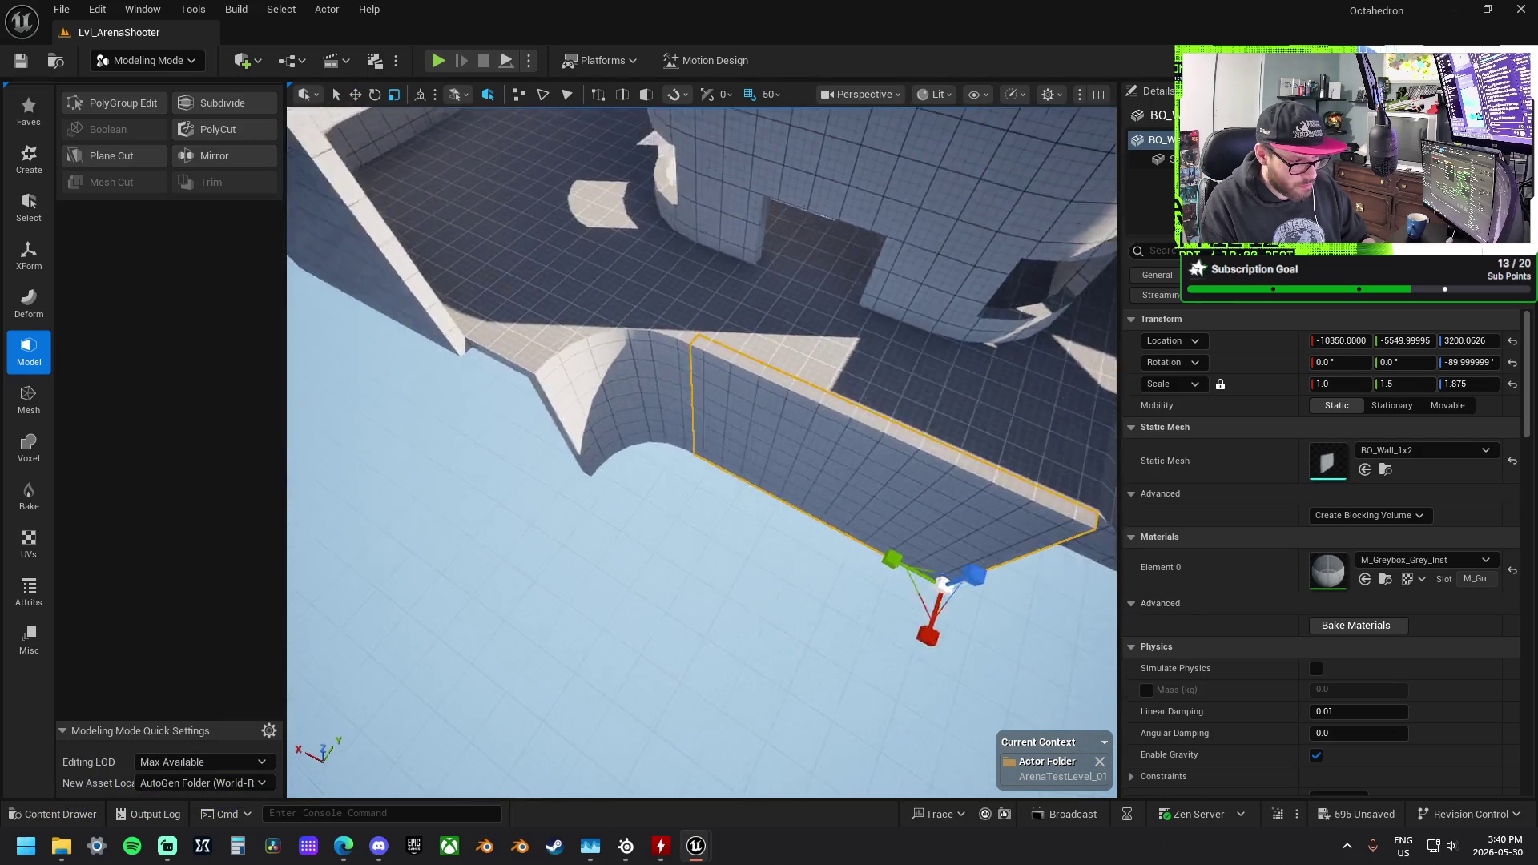
# Step: Rotate the curved wall to -180° and slide it to the end of the edge
pyautogui.click(699, 402)
pyautogui.press('e')
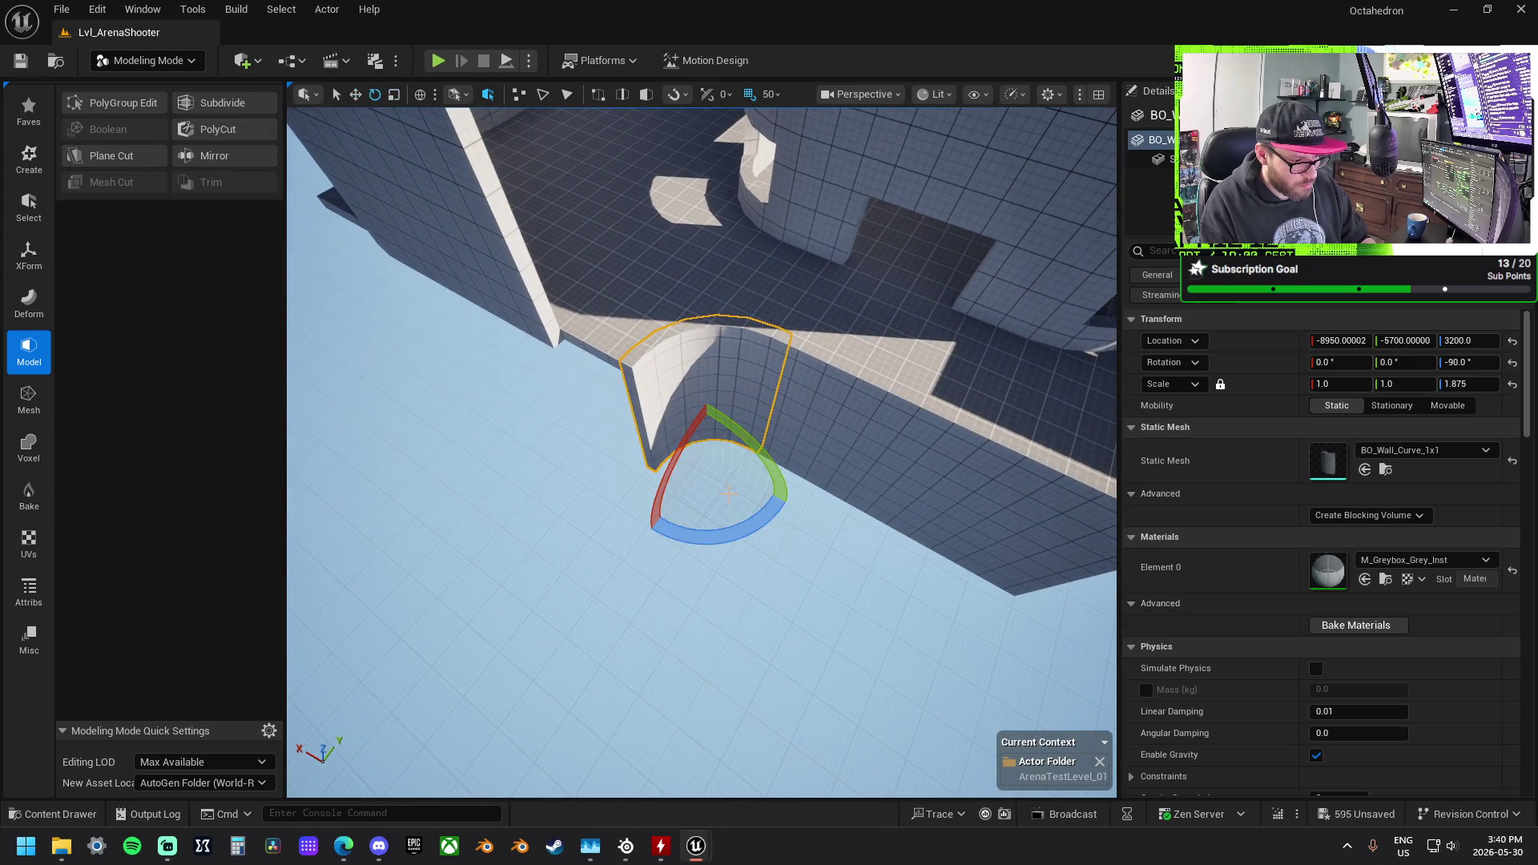
pyautogui.moveTo(732, 538); pyautogui.dragTo(613, 453)
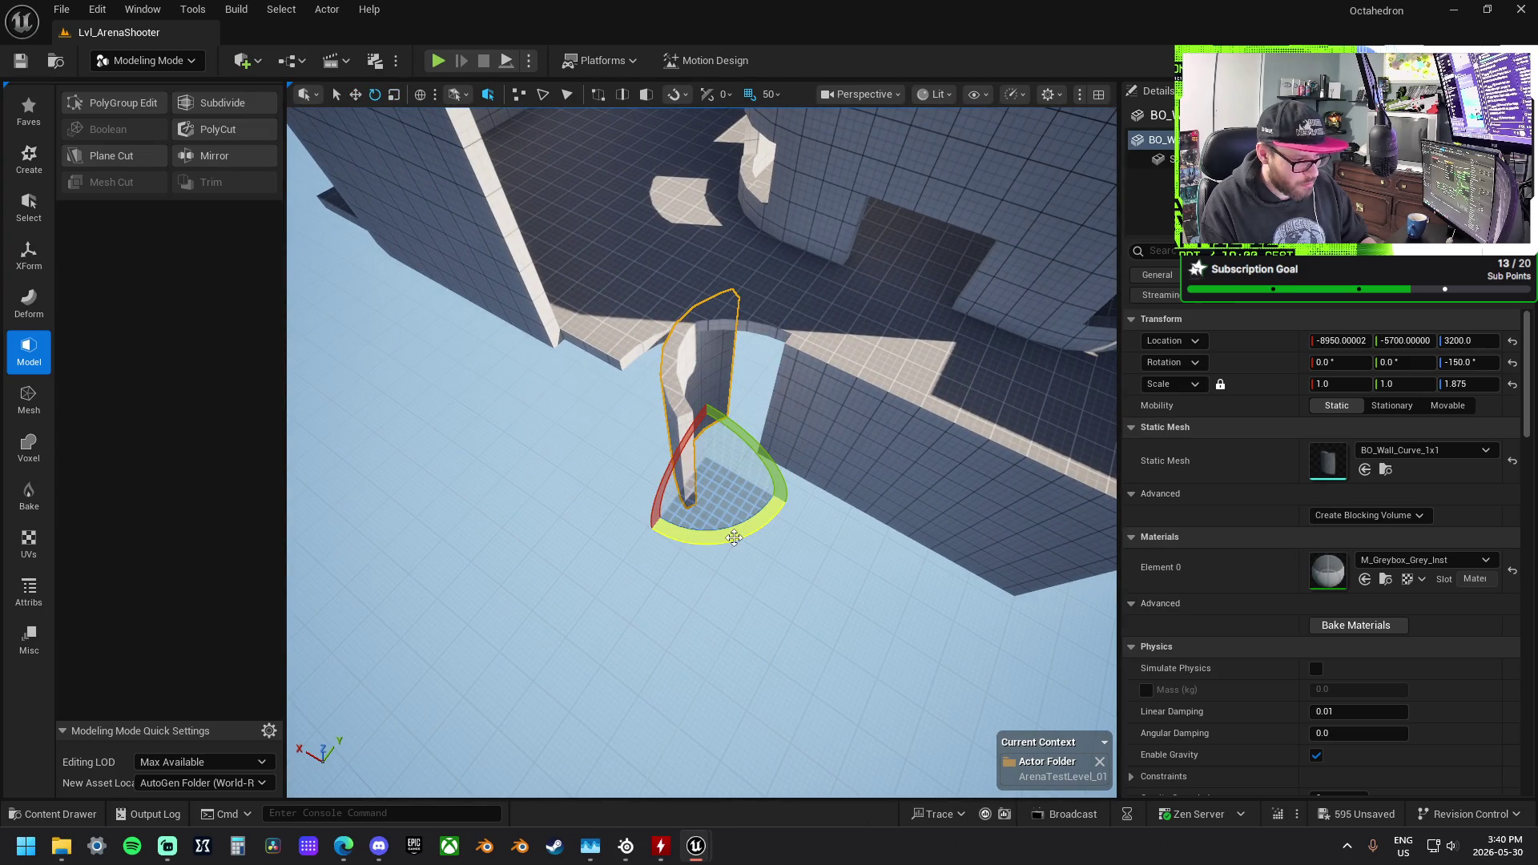
pyautogui.hotkey('ctrl', 'z')
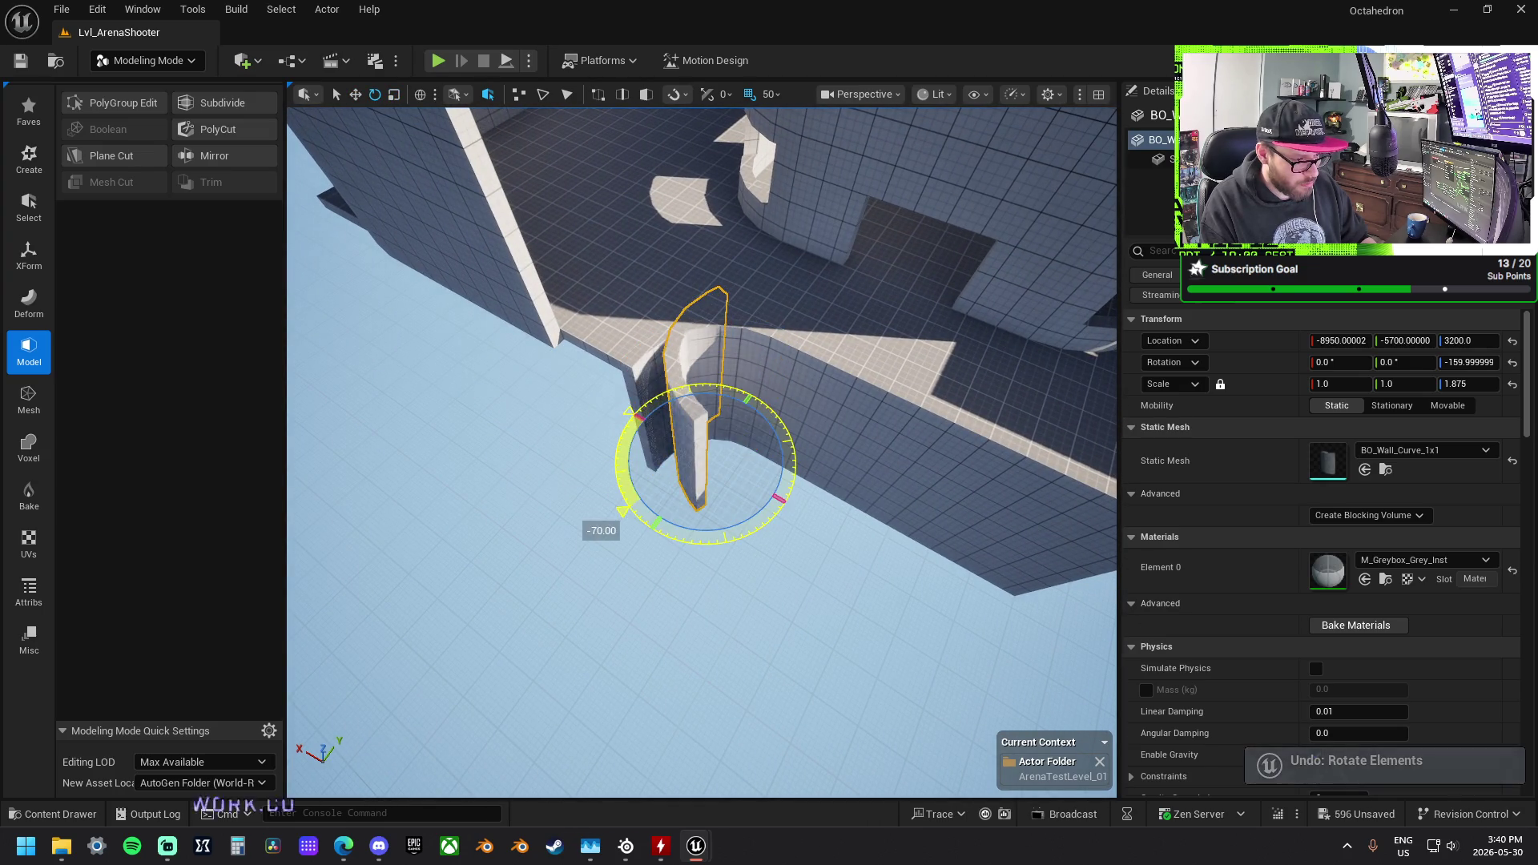
pyautogui.moveTo(627, 516); pyautogui.dragTo(644, 535)
pyautogui.press('w')
pyautogui.moveTo(732, 414)
pyautogui.mouseDown()
pyautogui.moveTo(557, 597)
pyautogui.moveTo(889, 388)
pyautogui.moveTo(873, 397)
pyautogui.mouseUp()
pyautogui.click(889, 388)
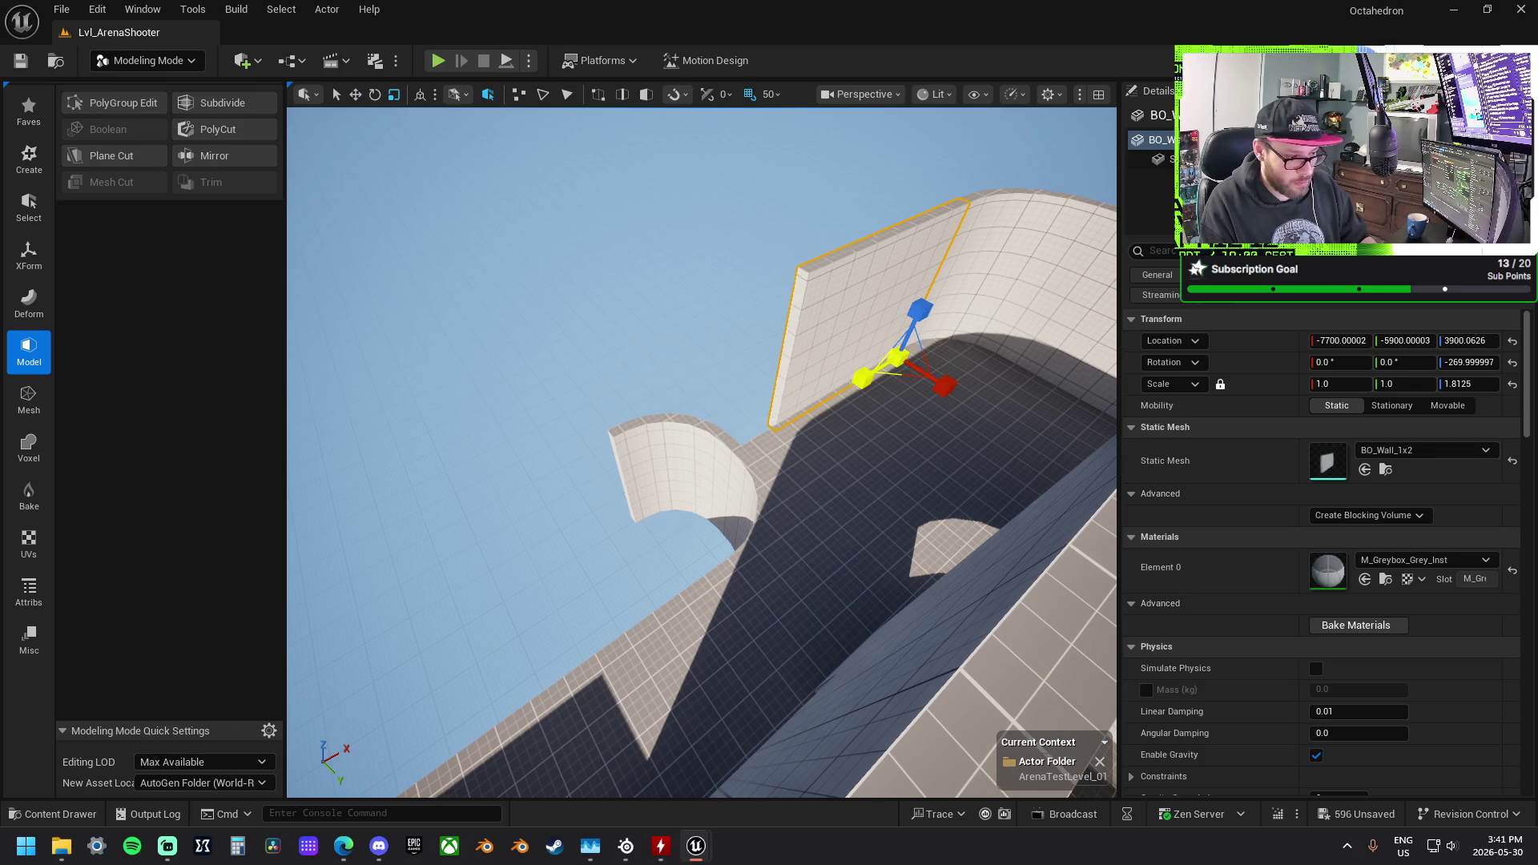
# Step: Raise the curved wall to the upper level and slide the straight wall along Y to -6300
pyautogui.click(679, 473)
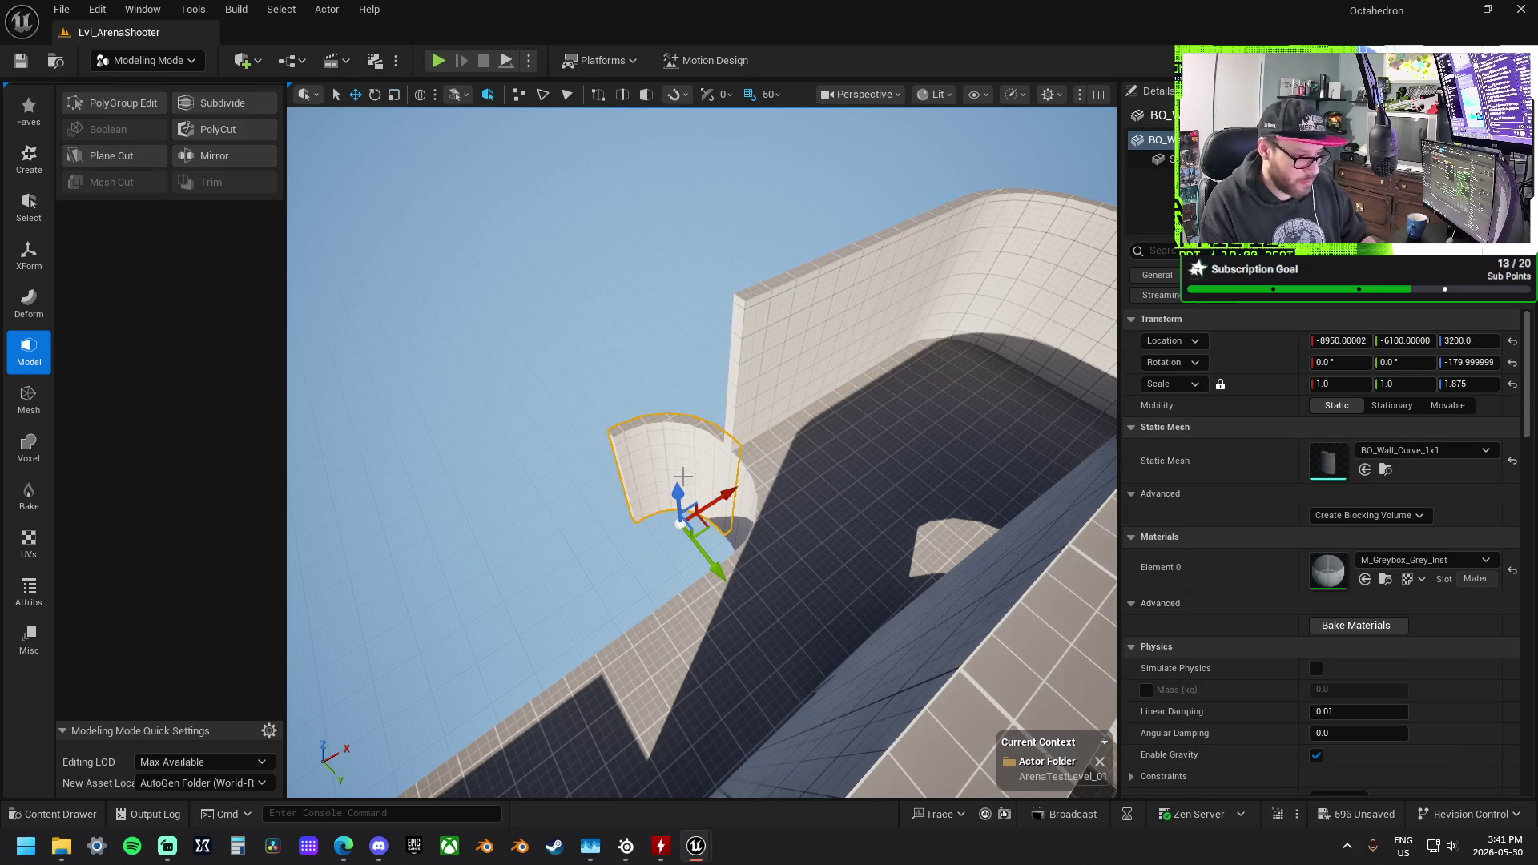
pyautogui.moveTo(678, 491)
pyautogui.mouseDown()
pyautogui.moveTo(676, 389)
pyautogui.moveTo(612, 365)
pyautogui.mouseUp()
pyautogui.click(830, 560)
pyautogui.press('w')
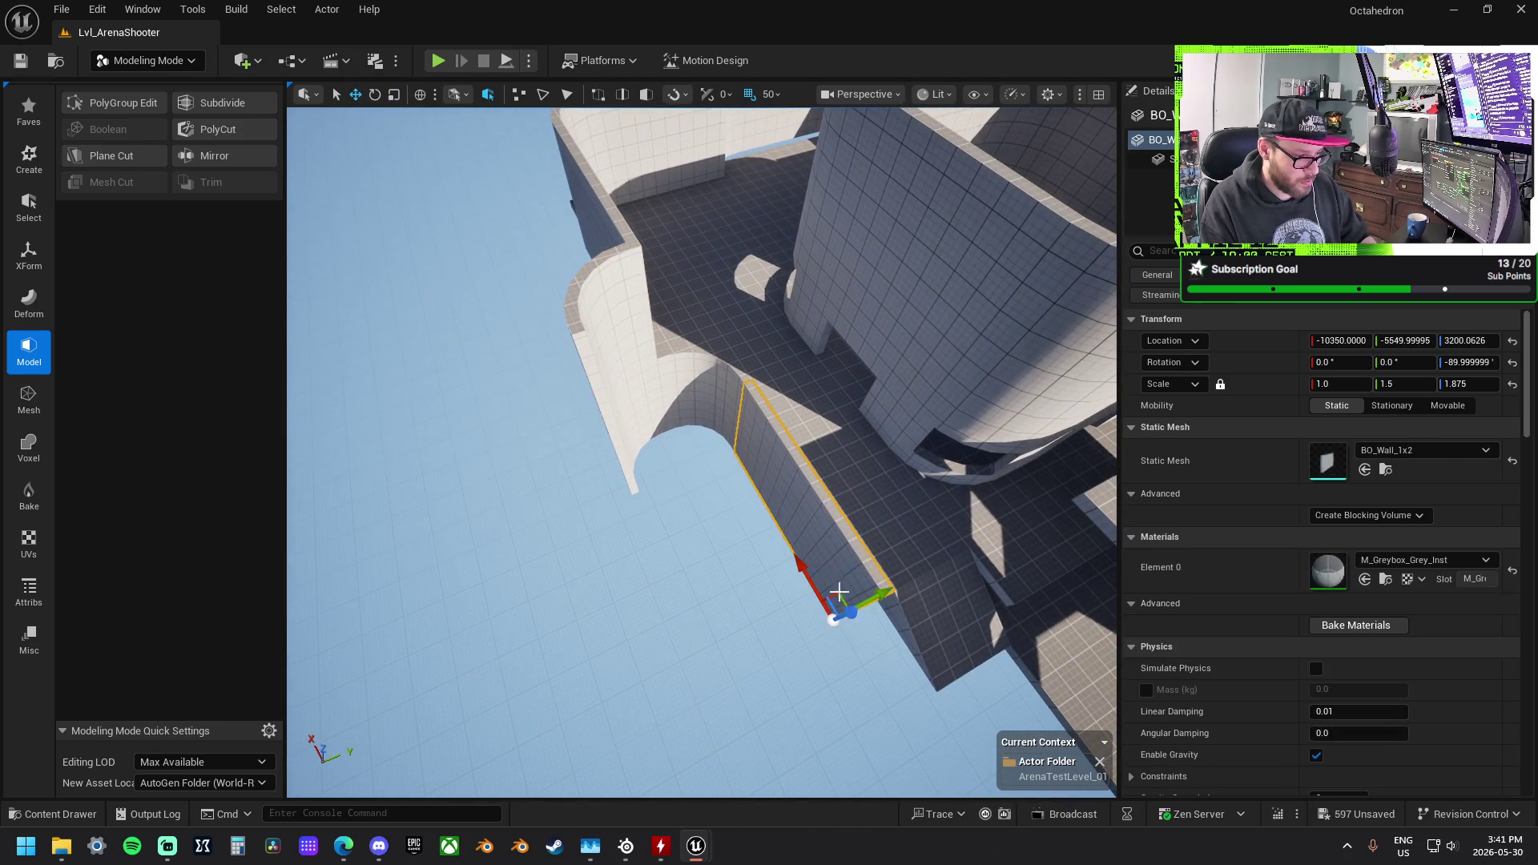
pyautogui.moveTo(883, 594); pyautogui.dragTo(765, 645)
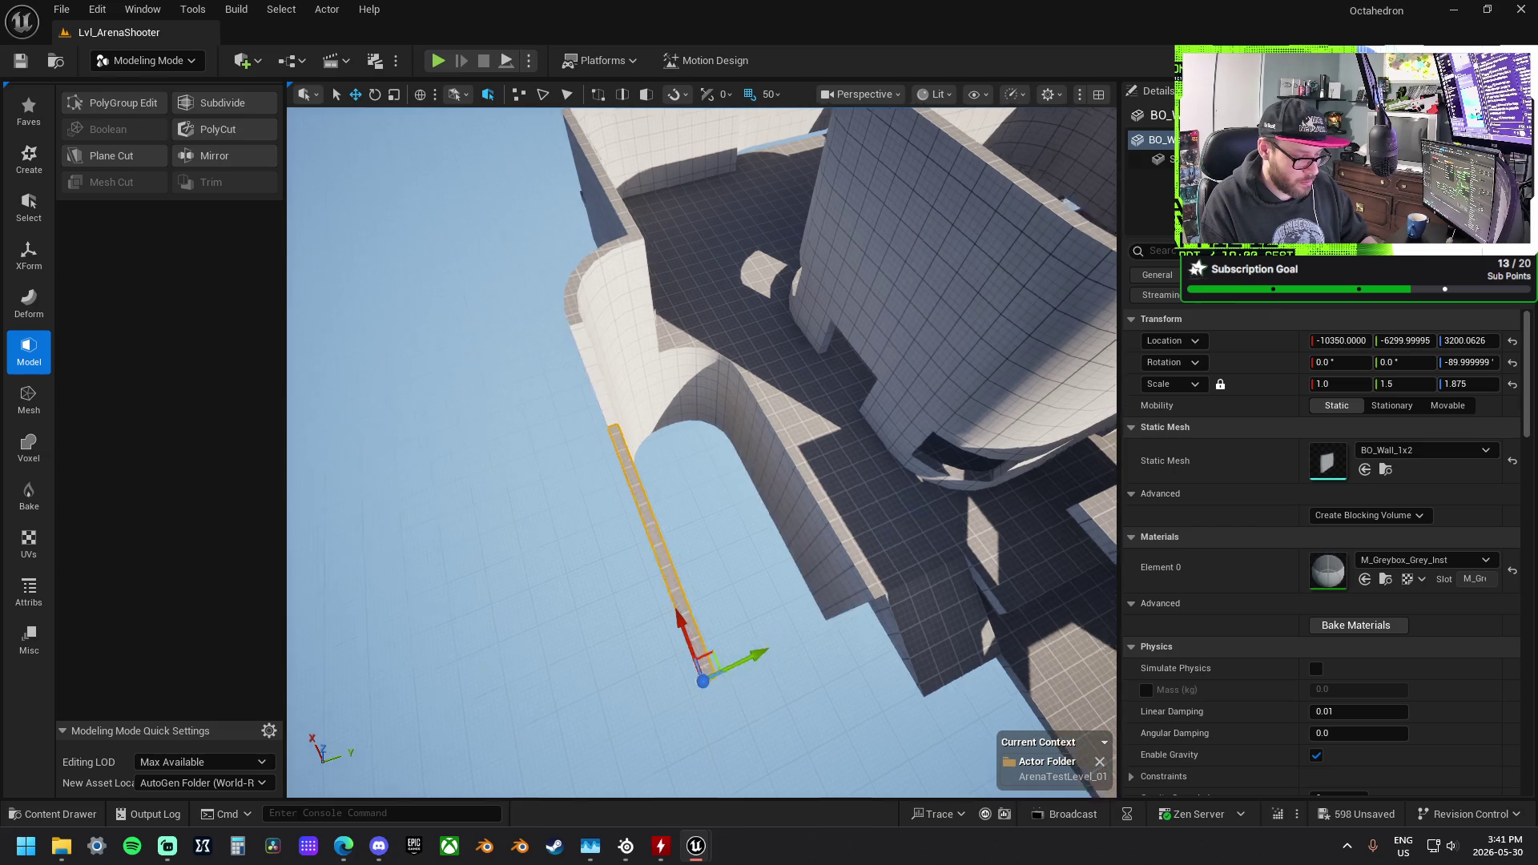
# Step: Slide the floor slab sideways along Y
pyautogui.moveTo(684, 545)
pyautogui.mouseDown()
pyautogui.moveTo(665, 528)
pyautogui.moveTo(684, 544)
pyautogui.moveTo(733, 537)
pyautogui.mouseUp()
pyautogui.click(743, 545)
pyautogui.moveTo(844, 495)
pyautogui.mouseDown()
pyautogui.moveTo(600, 509)
pyautogui.moveTo(713, 501)
pyautogui.moveTo(1001, 382)
pyautogui.mouseUp()
# Step: Move another wall to X -9150, turn it -180°, narrow it to Y 0.5, then slide it to X -10350
pyautogui.click(915, 384)
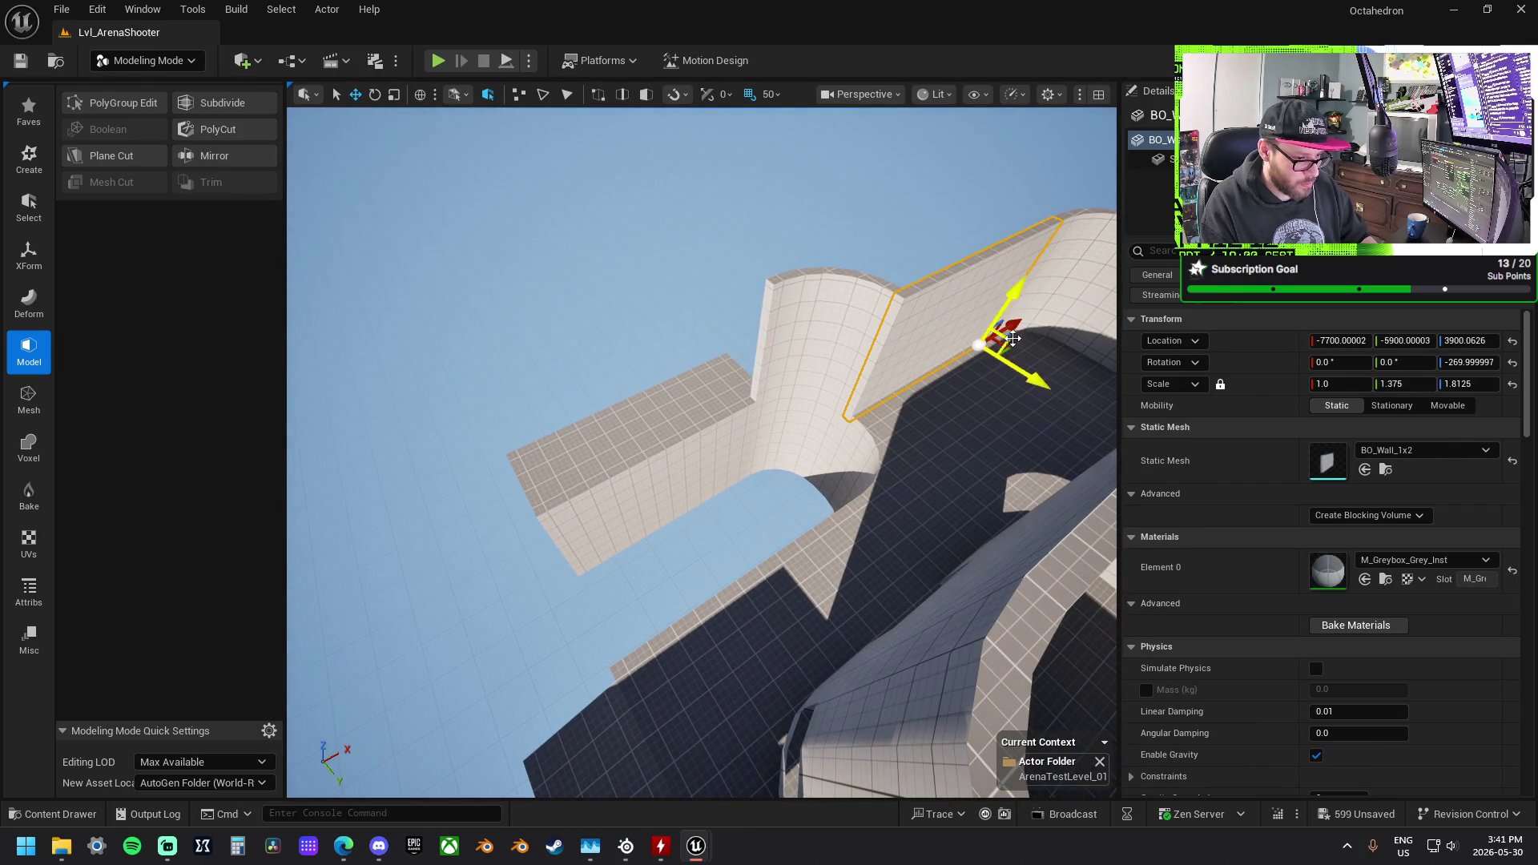
pyautogui.moveTo(1022, 323)
pyautogui.mouseDown()
pyautogui.moveTo(889, 480)
pyautogui.moveTo(845, 465)
pyautogui.moveTo(891, 446)
pyautogui.moveTo(871, 526)
pyautogui.mouseUp()
pyautogui.press('e')
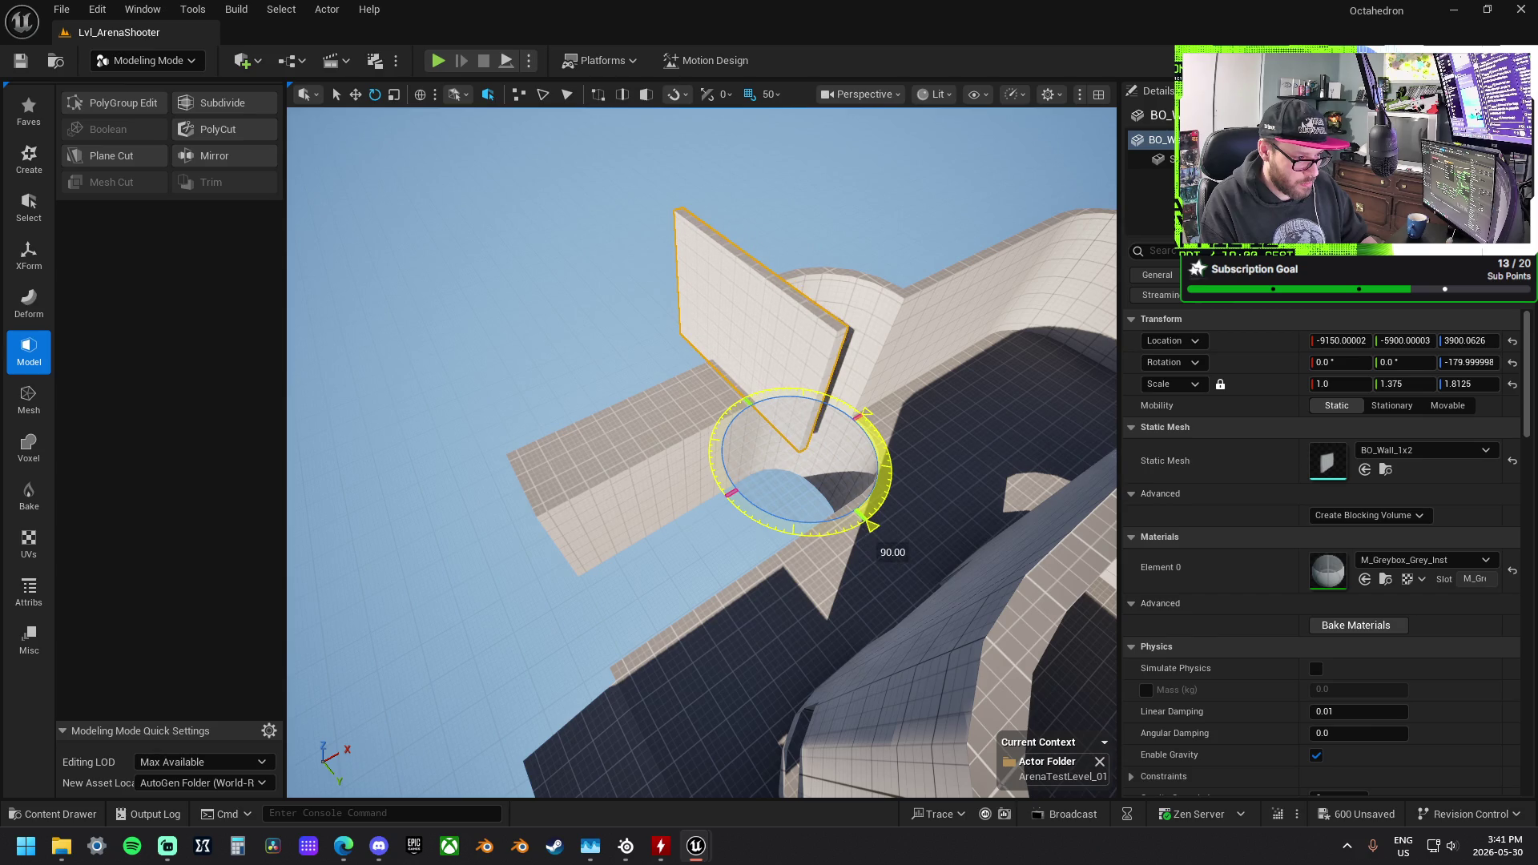
pyautogui.press('w')
pyautogui.moveTo(781, 444); pyautogui.dragTo(532, 446)
pyautogui.press('w')
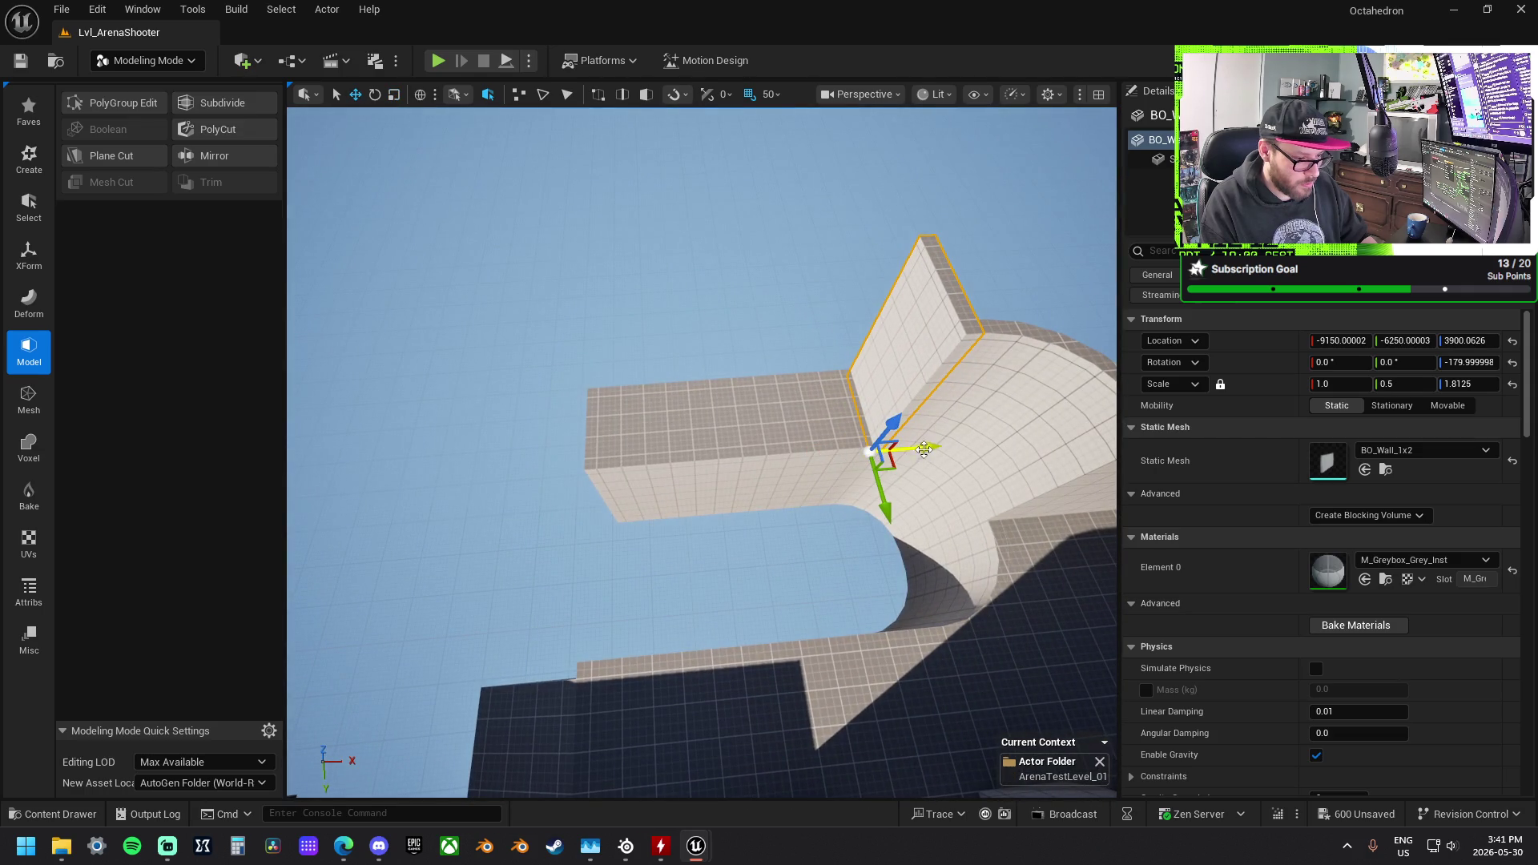
pyautogui.moveTo(902, 446); pyautogui.dragTo(621, 436)
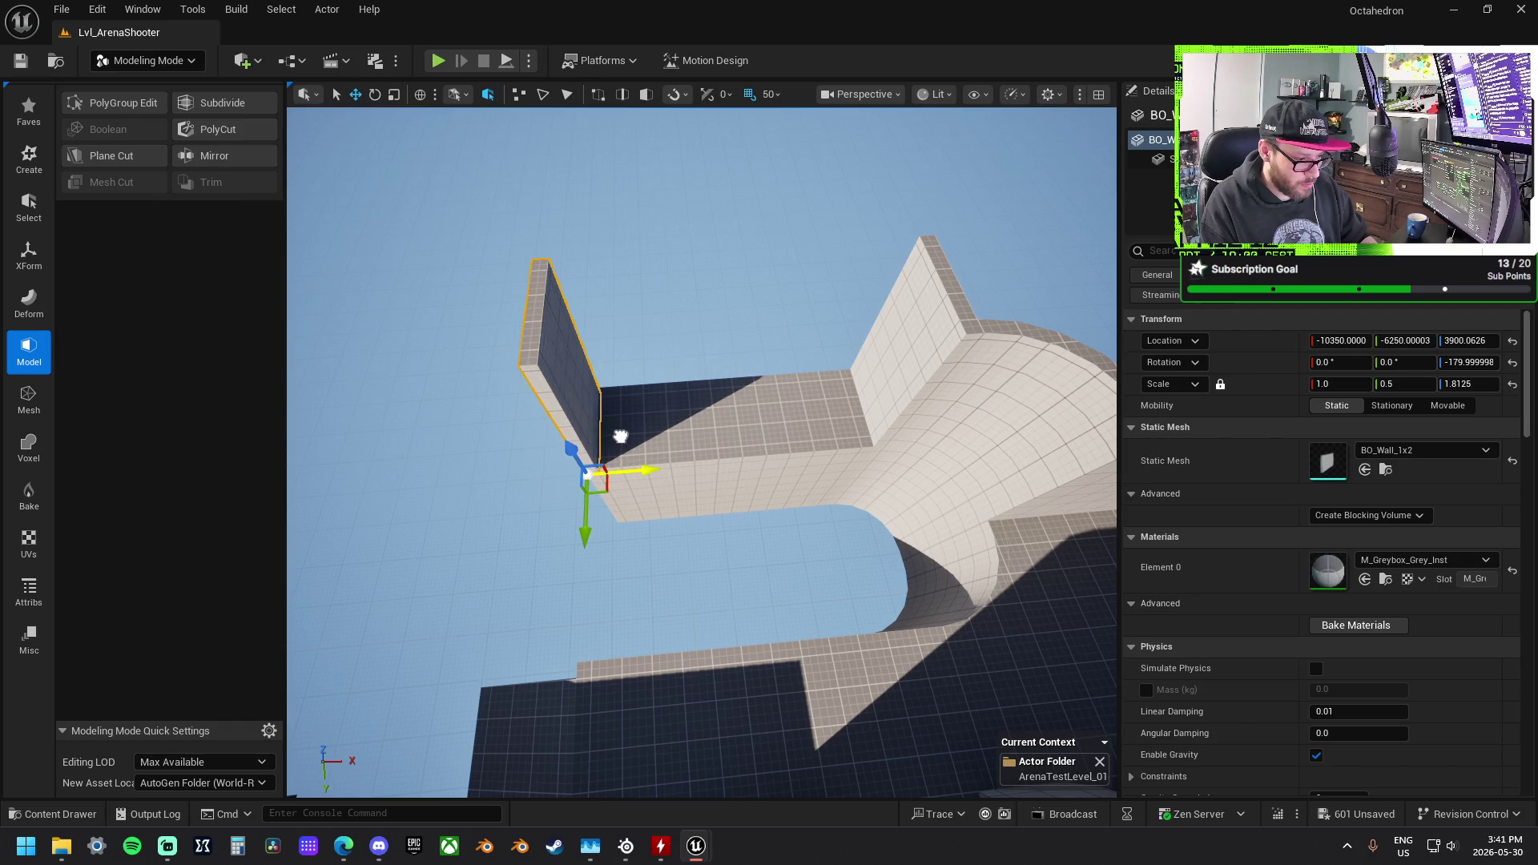
pyautogui.keyDown('ctrl'); pyautogui.click(699, 438); pyautogui.keyUp('ctrl')
pyautogui.moveTo(700, 439)
pyautogui.keyDown('alt'); pyautogui.mouseDown()
pyautogui.moveTo(705, 482)
pyautogui.moveTo(768, 502)
pyautogui.moveTo(436, 490)
pyautogui.moveTo(449, 491)
pyautogui.mouseUp(); pyautogui.keyUp('alt')
pyautogui.moveTo(702, 448)
pyautogui.mouseDown()
pyautogui.moveTo(641, 400)
pyautogui.moveTo(560, 480)
pyautogui.moveTo(513, 417)
pyautogui.moveTo(641, 545)
pyautogui.mouseUp()
# Step: Slide the ramp to Y -5800, turn it about 175°, and lower it to height 3550
pyautogui.click(789, 490)
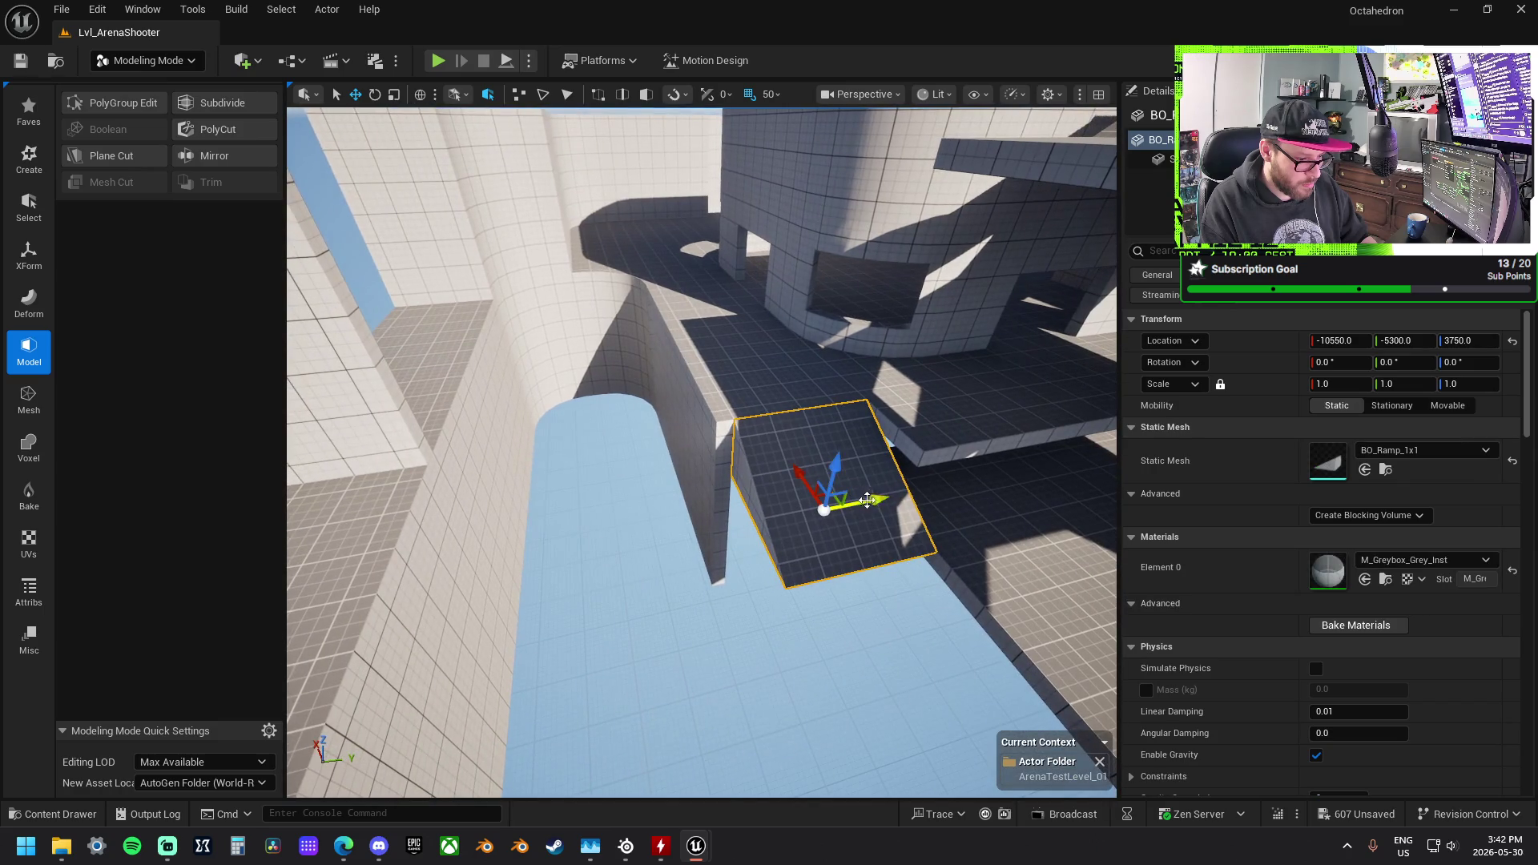
pyautogui.moveTo(868, 503); pyautogui.dragTo(693, 528)
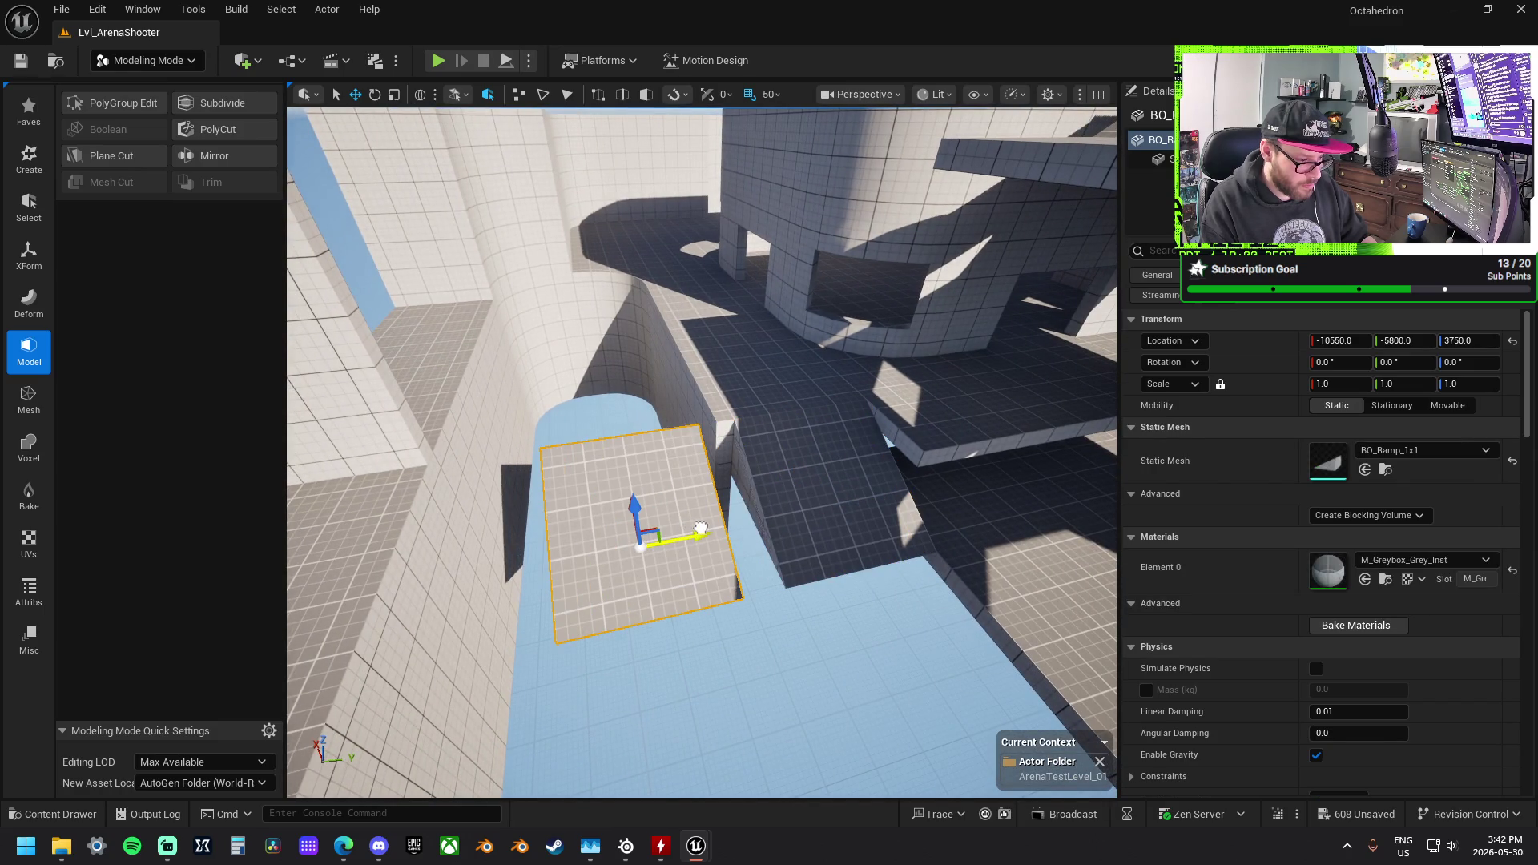
pyautogui.moveTo(672, 599)
pyautogui.mouseDown()
pyautogui.moveTo(677, 637)
pyautogui.moveTo(645, 656)
pyautogui.mouseUp()
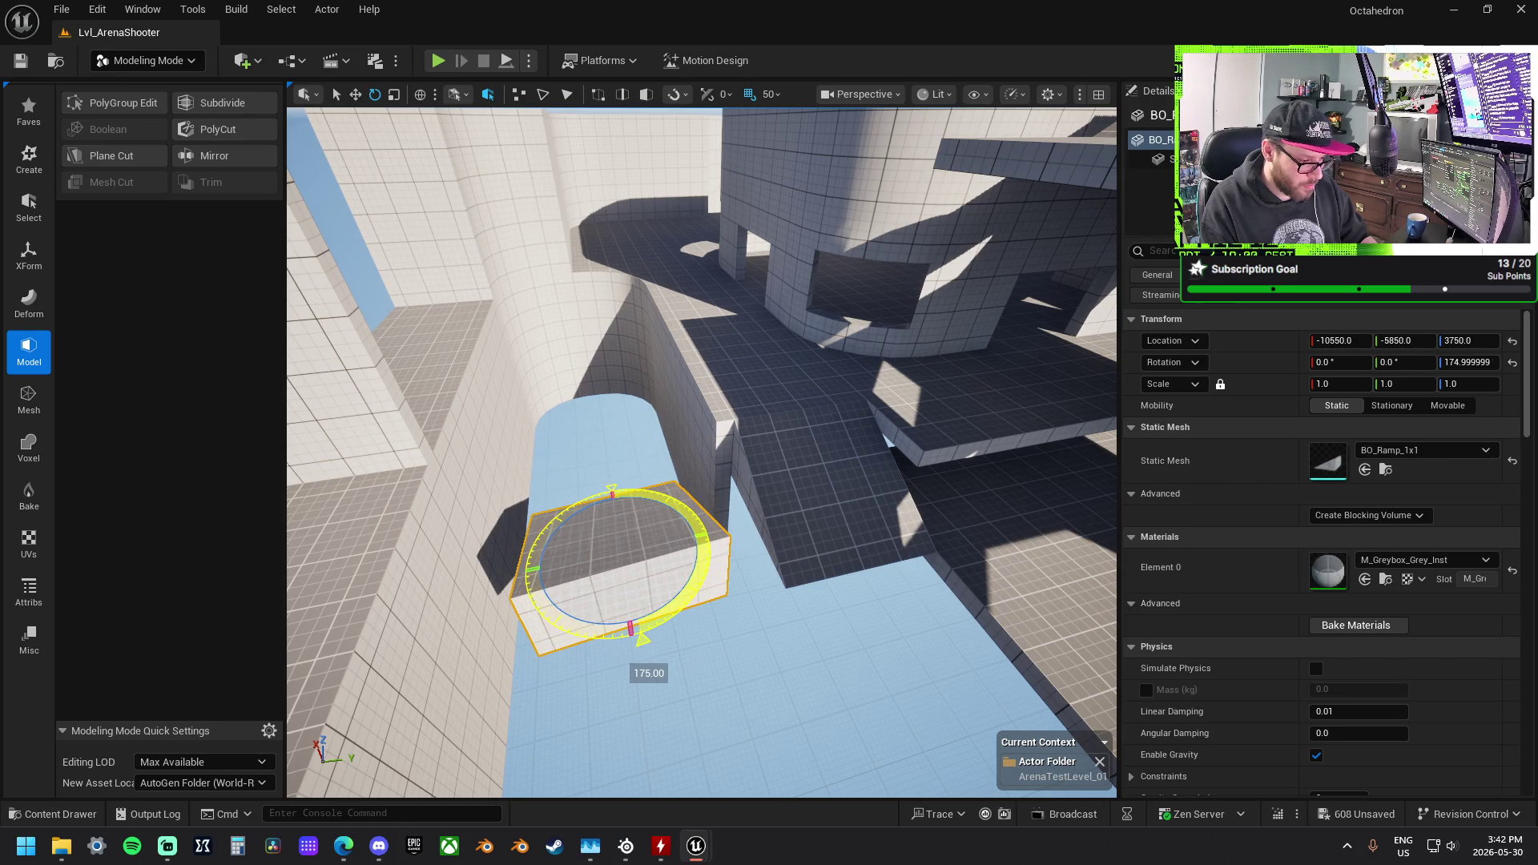
pyautogui.press('w')
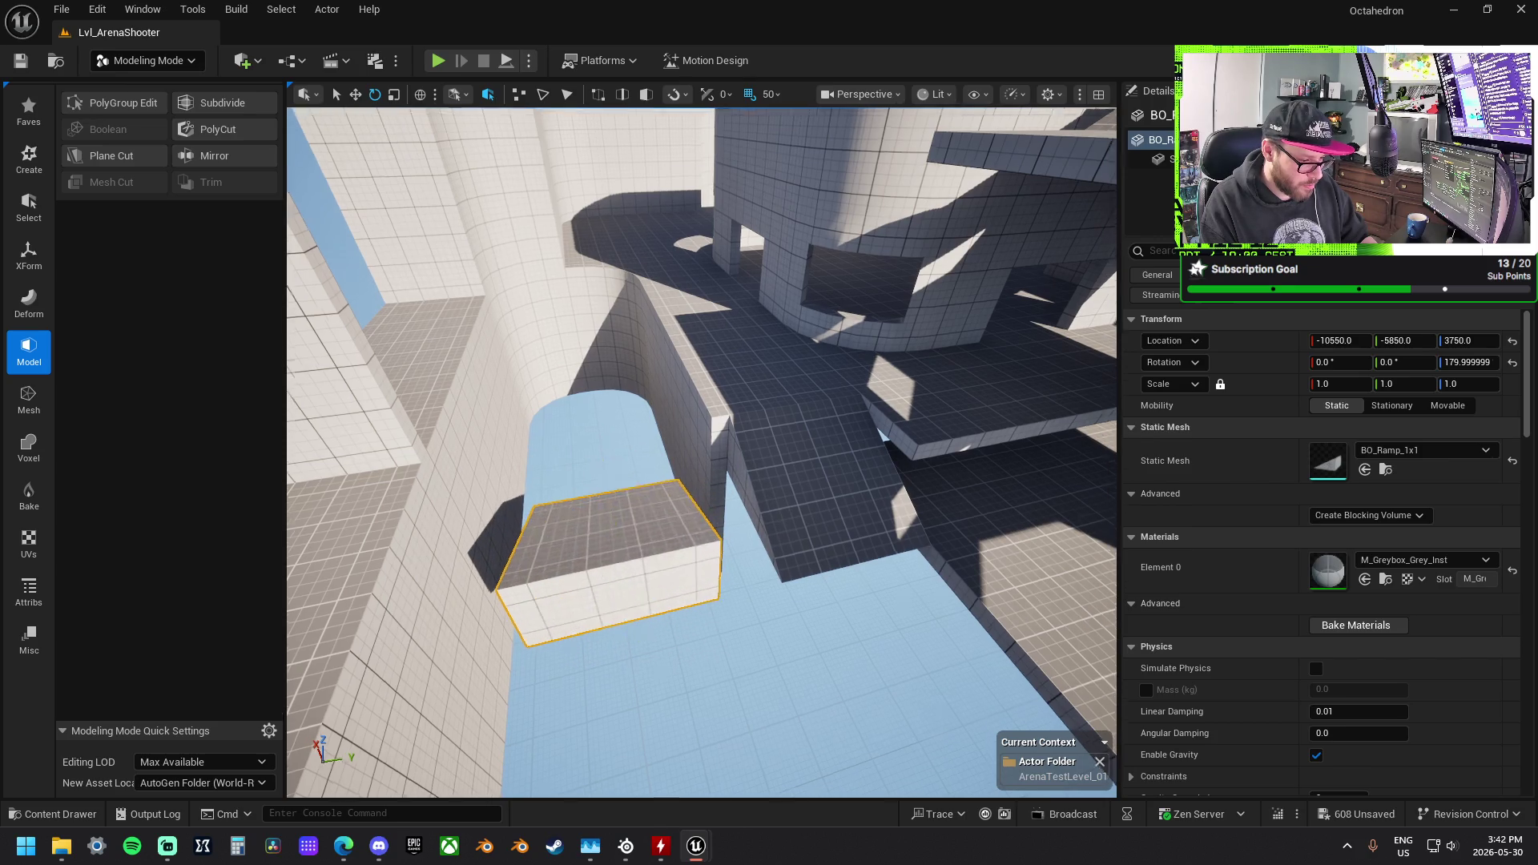
pyautogui.moveTo(736, 387); pyautogui.dragTo(741, 477)
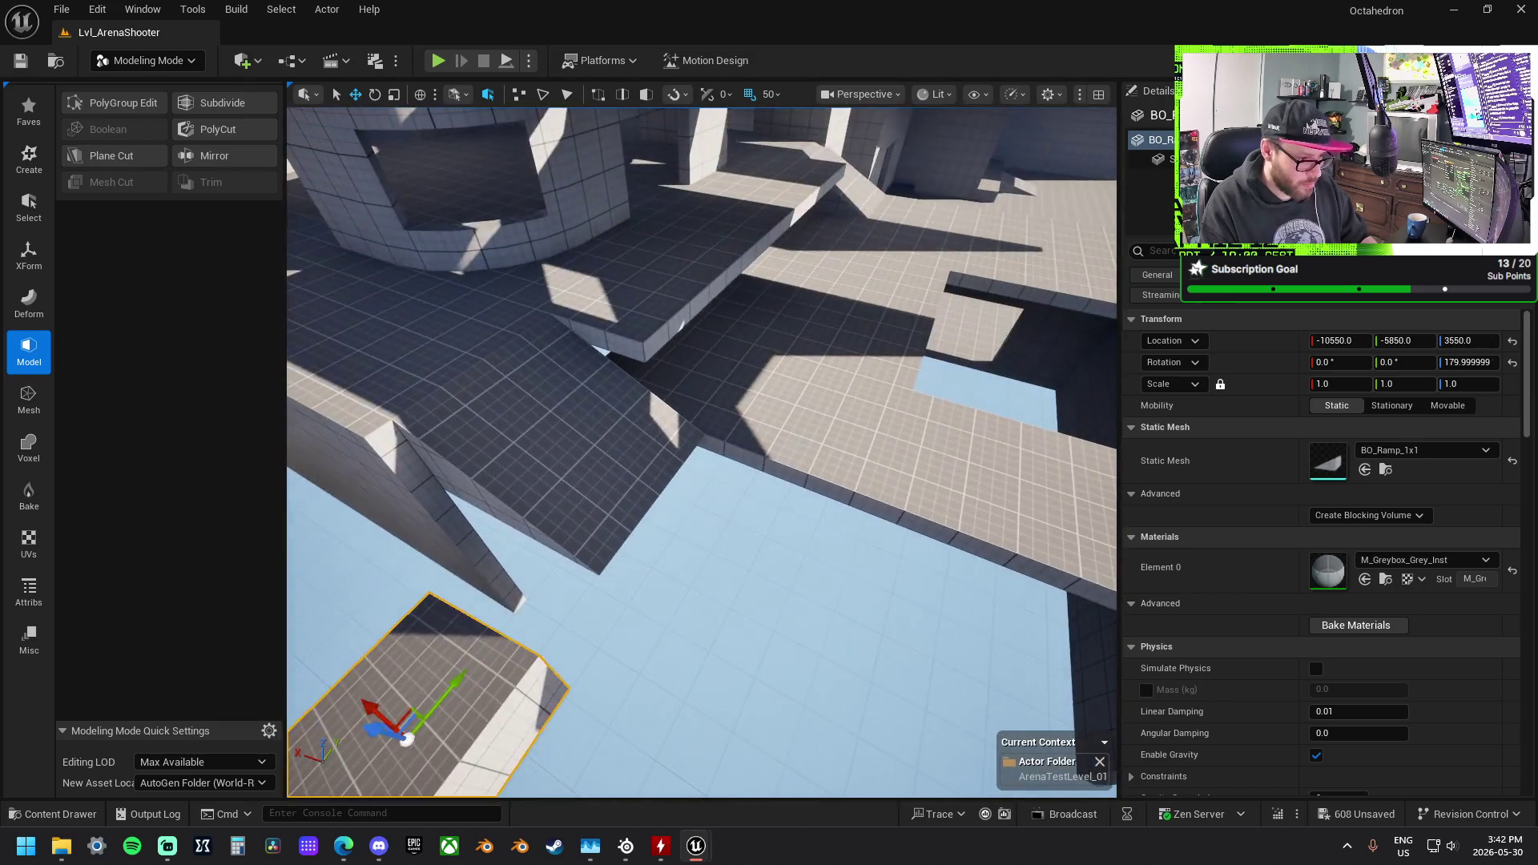
# Step: Move the BO_Floor_1x2 slab to Y -5850, turn it -90°, and nudge it along X
pyautogui.click(805, 429)
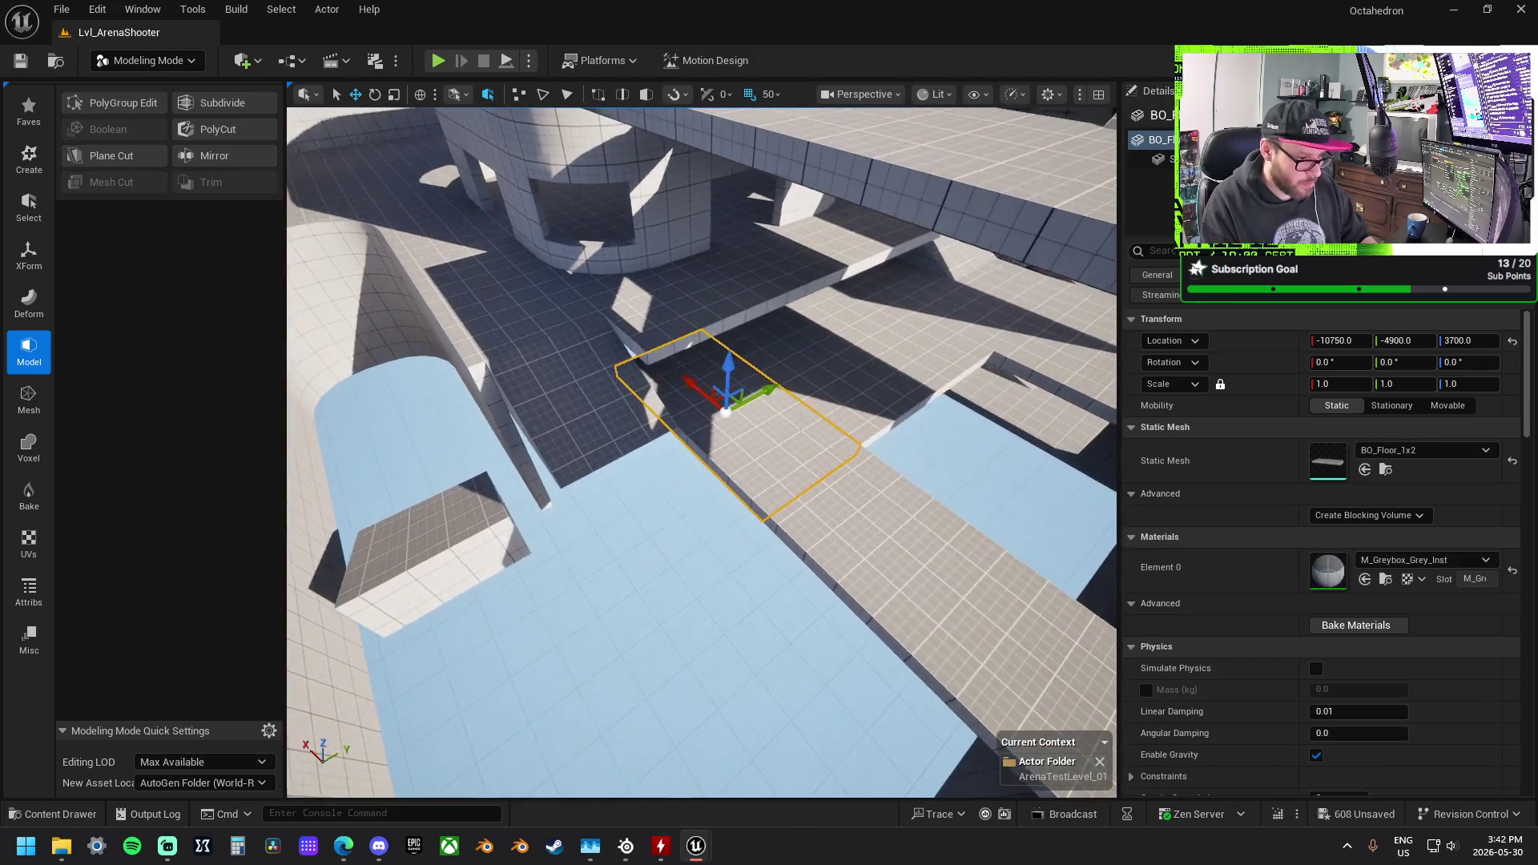
pyautogui.moveTo(761, 394)
pyautogui.mouseDown()
pyautogui.moveTo(476, 499)
pyautogui.moveTo(698, 487)
pyautogui.moveTo(754, 433)
pyautogui.moveTo(710, 430)
pyautogui.moveTo(626, 546)
pyautogui.mouseUp()
pyautogui.press('e')
pyautogui.moveTo(512, 633)
pyautogui.mouseDown()
pyautogui.moveTo(468, 618)
pyautogui.moveTo(490, 679)
pyautogui.mouseUp()
pyautogui.press('w')
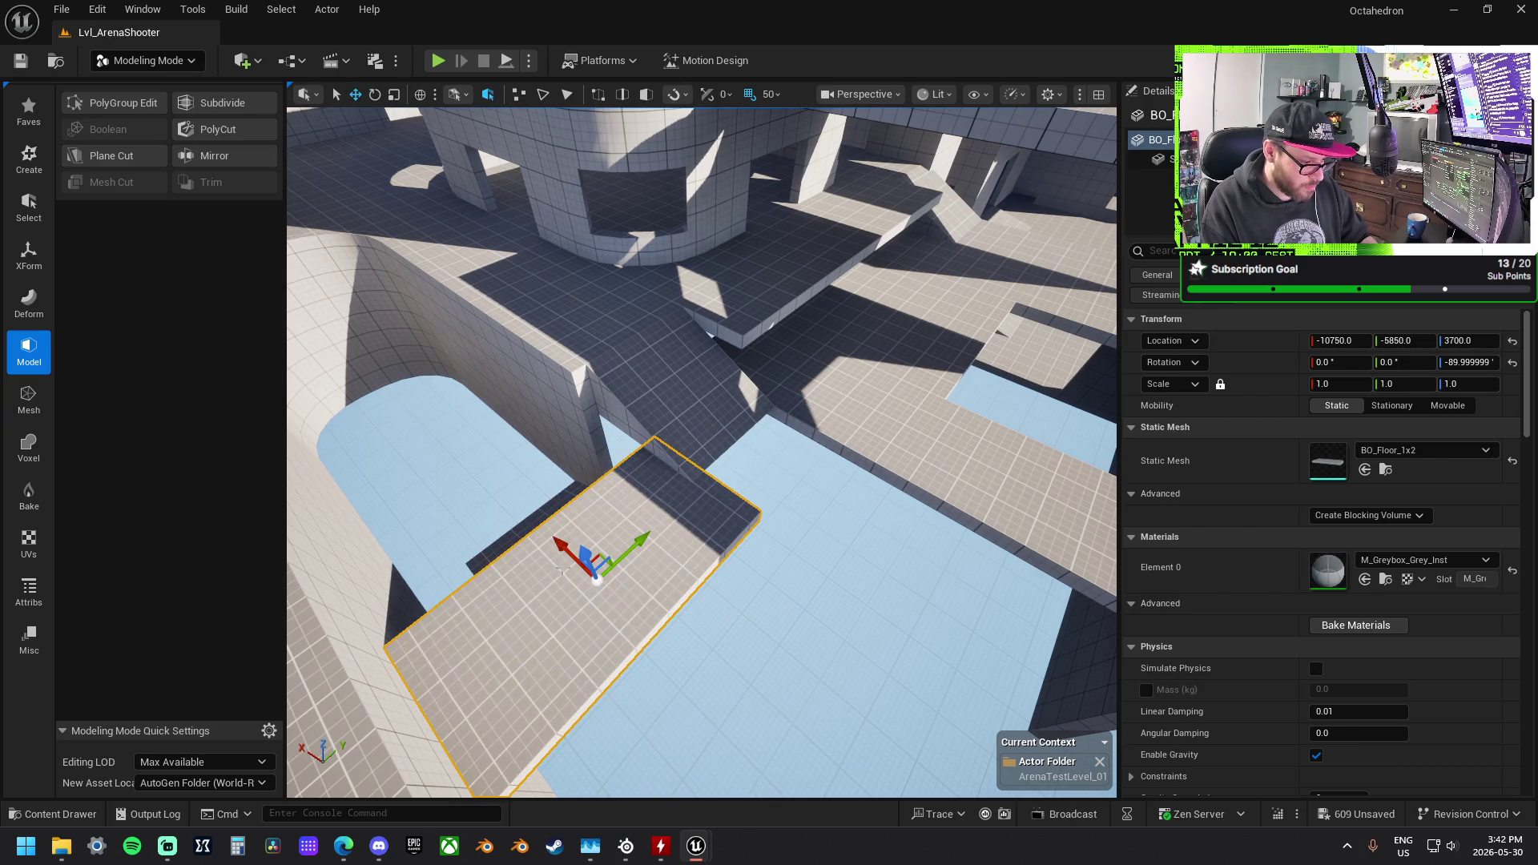
pyautogui.moveTo(638, 525); pyautogui.dragTo(728, 546)
# Step: Widen the ramp along X and slide both ramps together along Y
pyautogui.click(681, 533)
pyautogui.press('f')
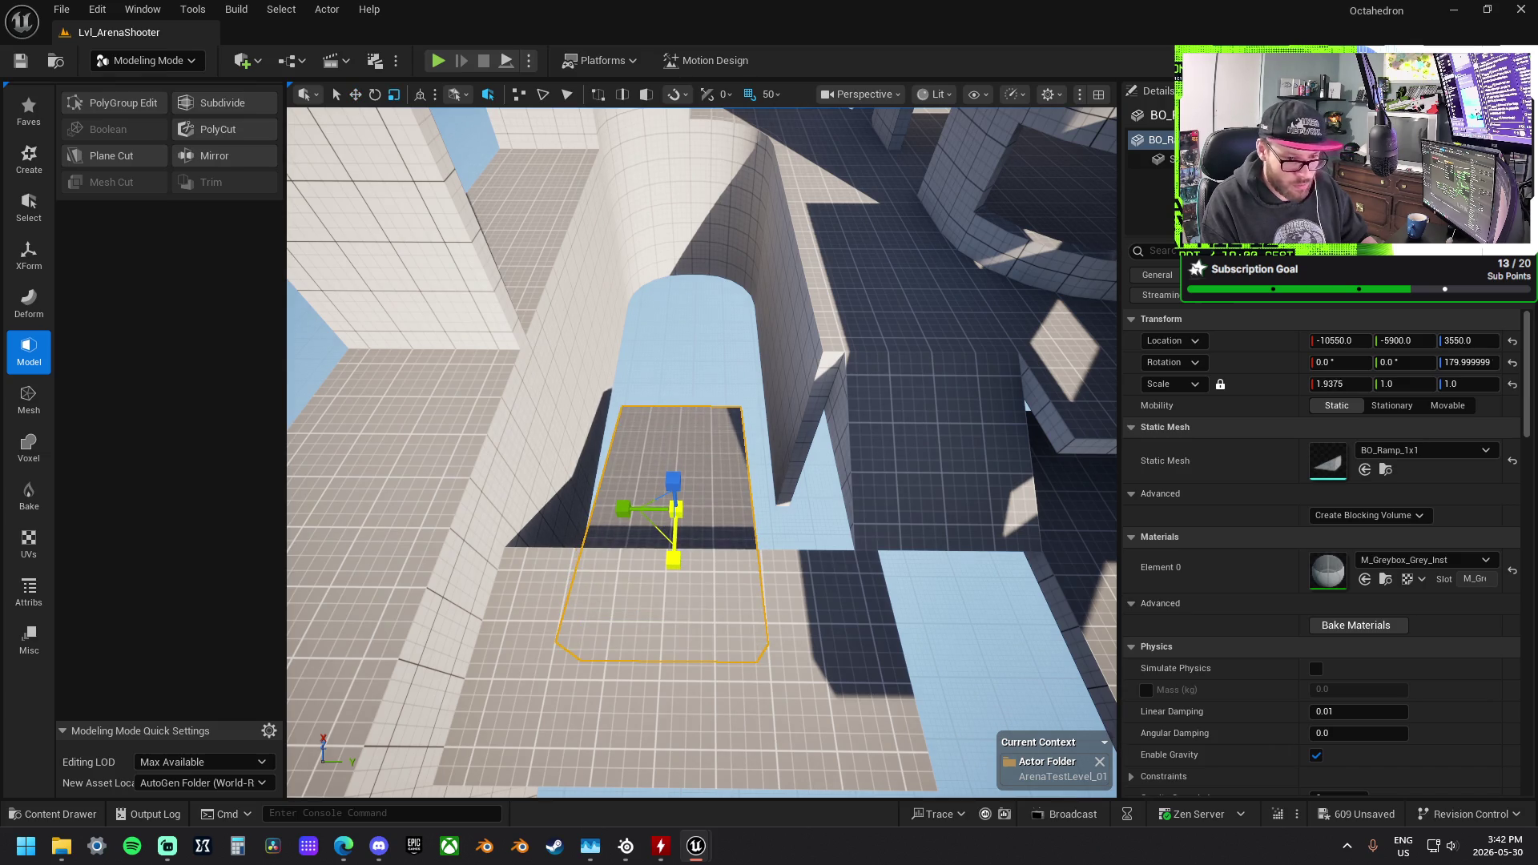
pyautogui.press('w')
pyautogui.moveTo(677, 509)
pyautogui.mouseDown()
pyautogui.moveTo(687, 577)
pyautogui.moveTo(800, 498)
pyautogui.moveTo(718, 533)
pyautogui.moveTo(665, 509)
pyautogui.moveTo(957, 525)
pyautogui.moveTo(993, 550)
pyautogui.moveTo(913, 510)
pyautogui.moveTo(690, 469)
pyautogui.mouseUp()
pyautogui.keyDown('ctrl'); pyautogui.click(690, 468); pyautogui.keyUp('ctrl')
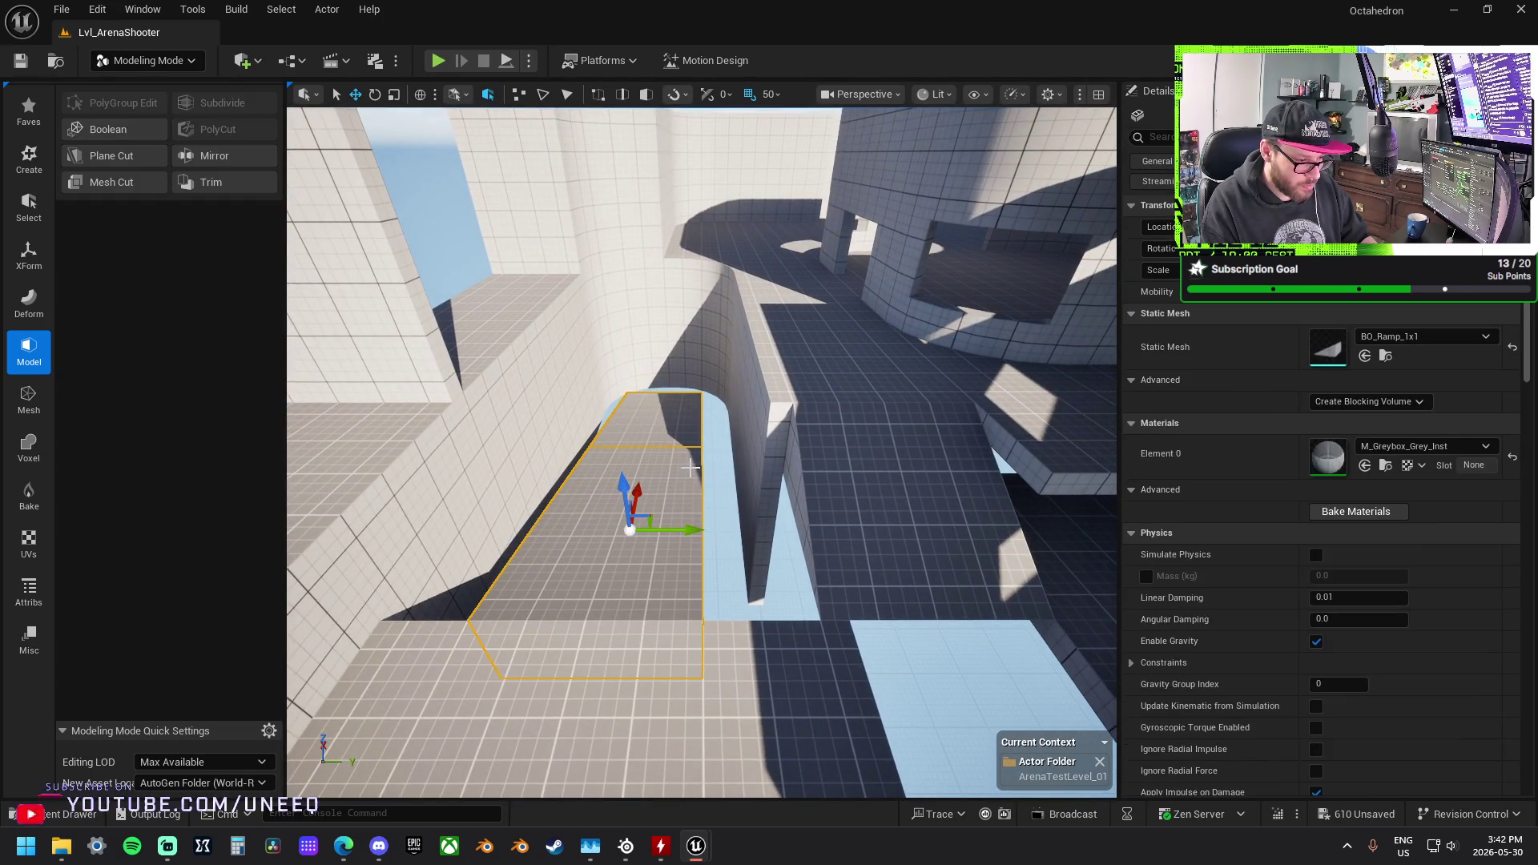
pyautogui.moveTo(698, 530)
pyautogui.mouseDown()
pyautogui.moveTo(569, 519)
pyautogui.moveTo(838, 538)
pyautogui.mouseUp()
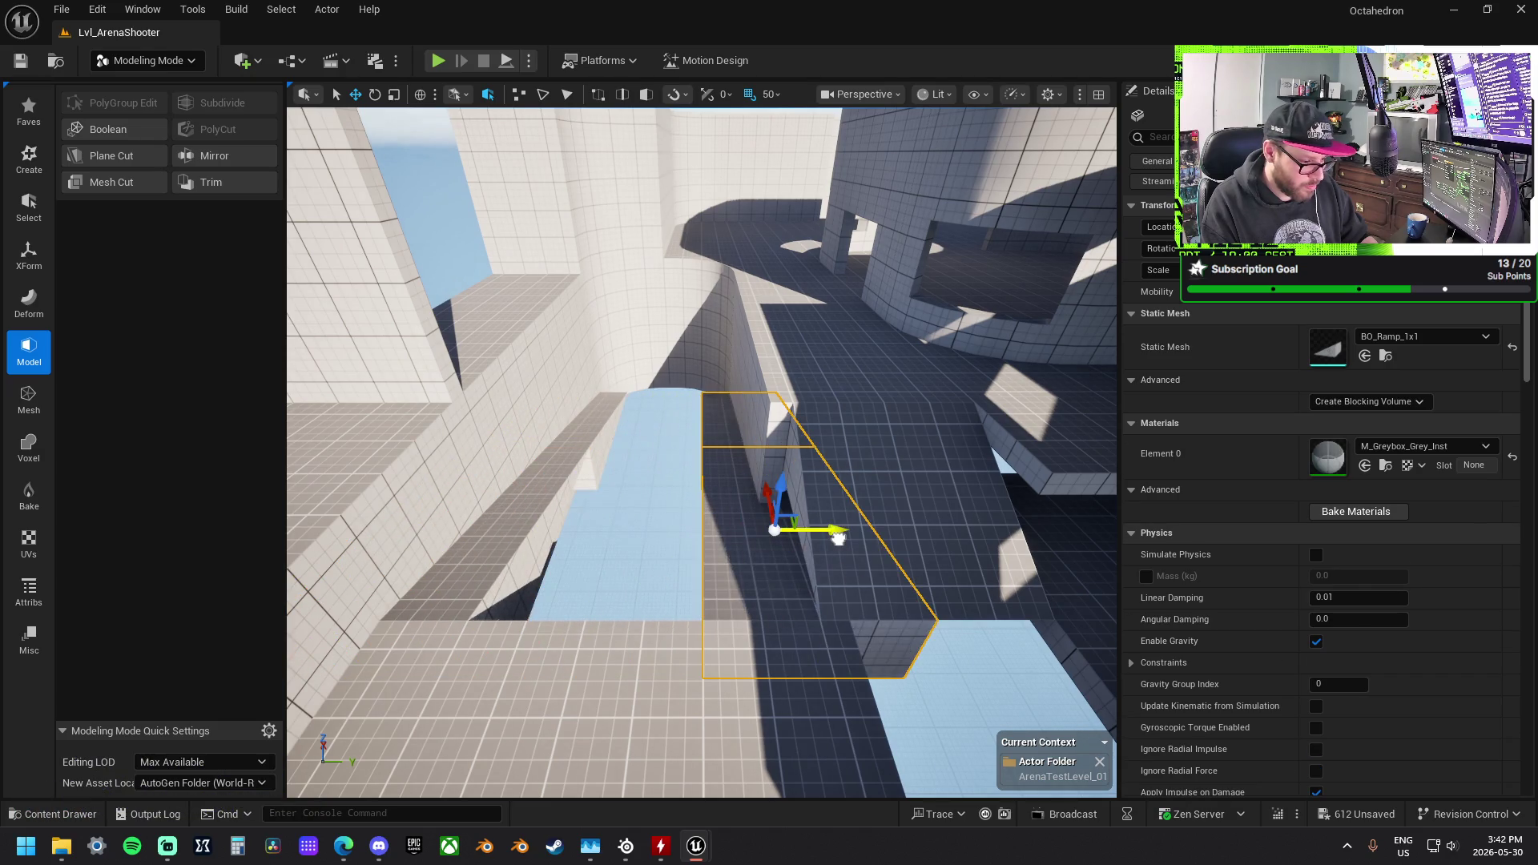
pyautogui.moveTo(735, 531)
pyautogui.mouseDown()
pyautogui.moveTo(689, 472)
pyautogui.moveTo(801, 545)
pyautogui.moveTo(635, 532)
pyautogui.moveTo(344, 446)
pyautogui.mouseUp()
pyautogui.click(813, 551)
# Step: Slide the floor slab along the walkway to X -9000
pyautogui.press('f')
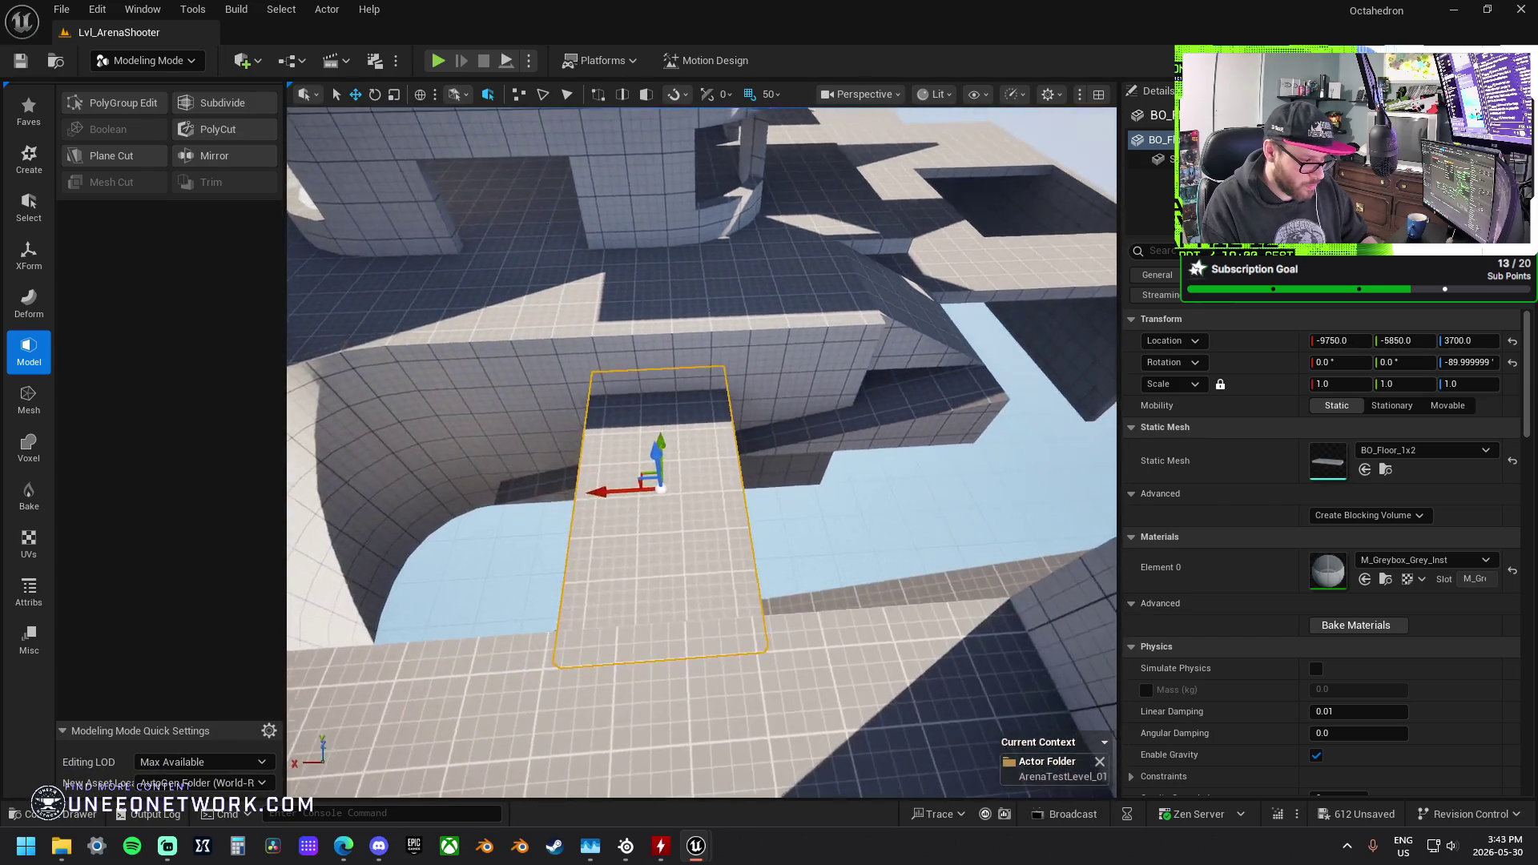
pyautogui.moveTo(605, 491)
pyautogui.mouseDown()
pyautogui.moveTo(299, 495)
pyautogui.moveTo(368, 513)
pyautogui.moveTo(408, 556)
pyautogui.moveTo(561, 465)
pyautogui.moveTo(1019, 636)
pyautogui.mouseUp()
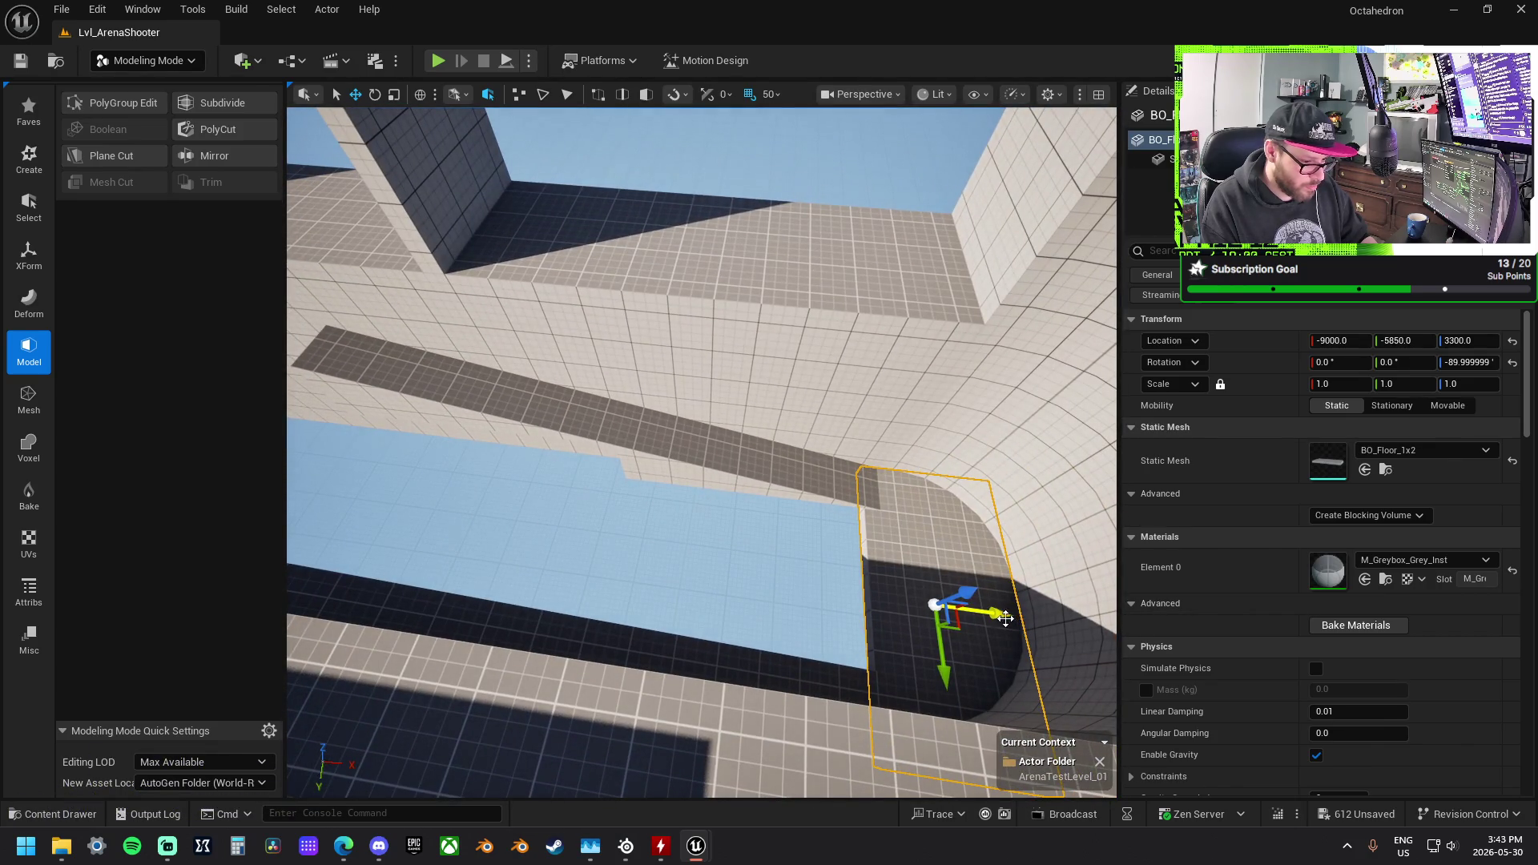
pyautogui.moveTo(936, 604)
pyautogui.mouseDown()
pyautogui.moveTo(825, 448)
pyautogui.moveTo(709, 367)
pyautogui.mouseUp()
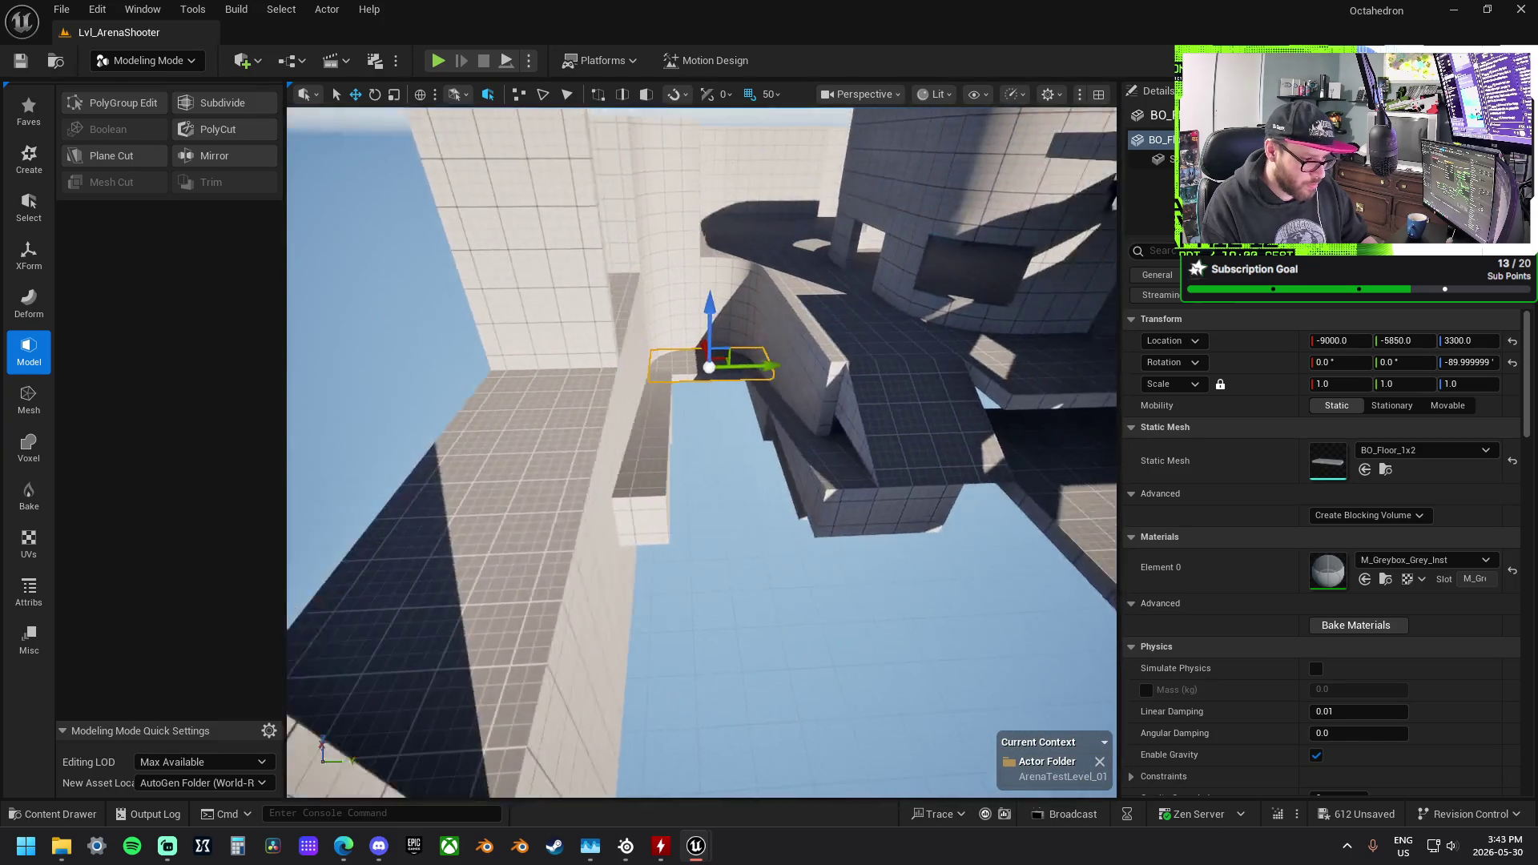
pyautogui.moveTo(905, 561); pyautogui.dragTo(905, 561)
# Step: Widen another floor slab to Y 1.25, turn it -90°, and push it out to X -11500
pyautogui.click(829, 469)
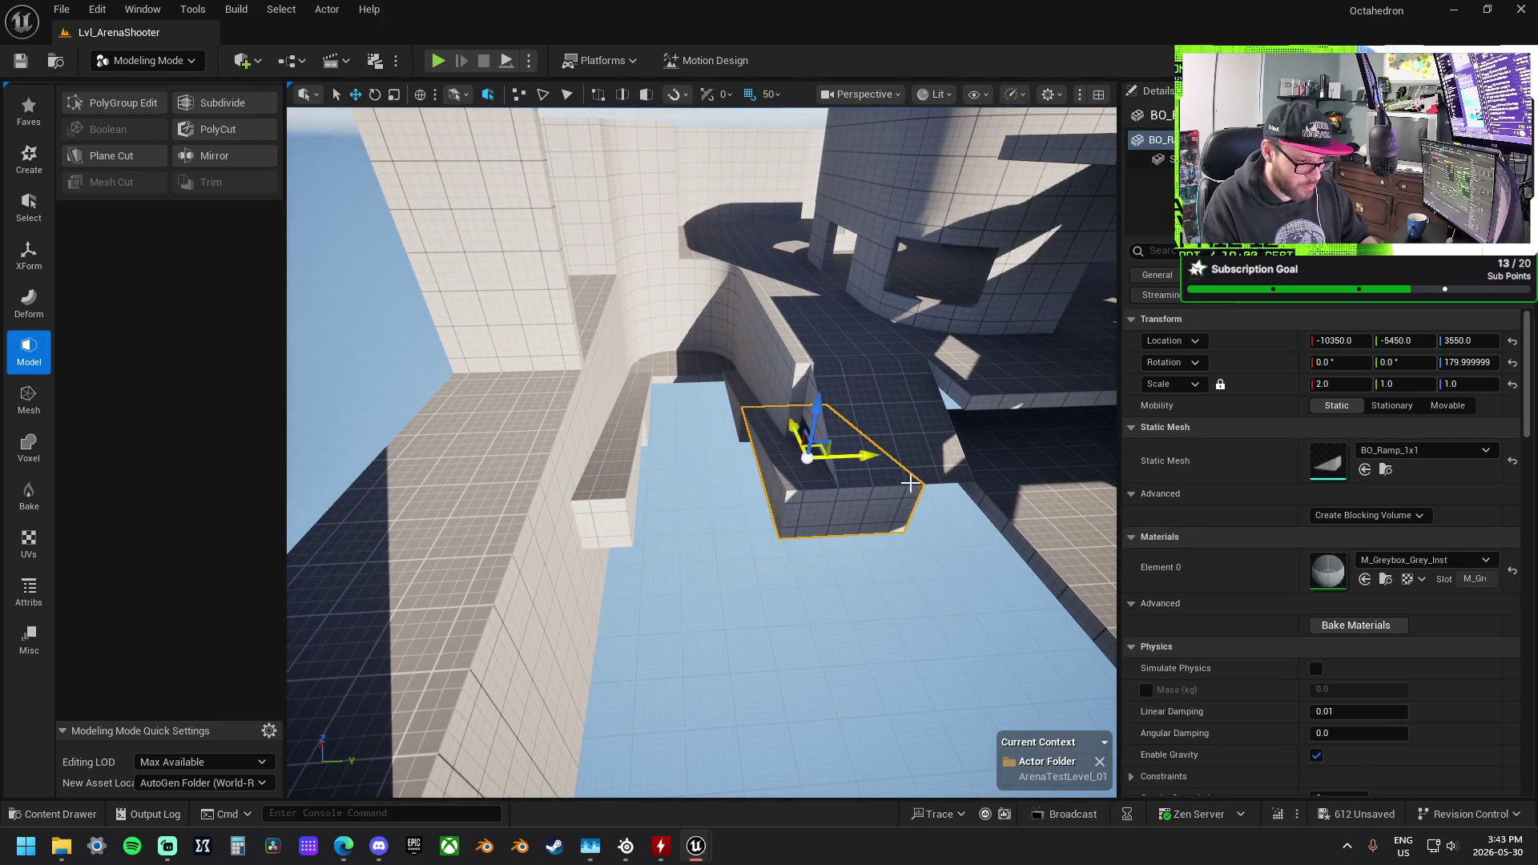
pyautogui.click(978, 500)
pyautogui.moveTo(1079, 485); pyautogui.dragTo(946, 482)
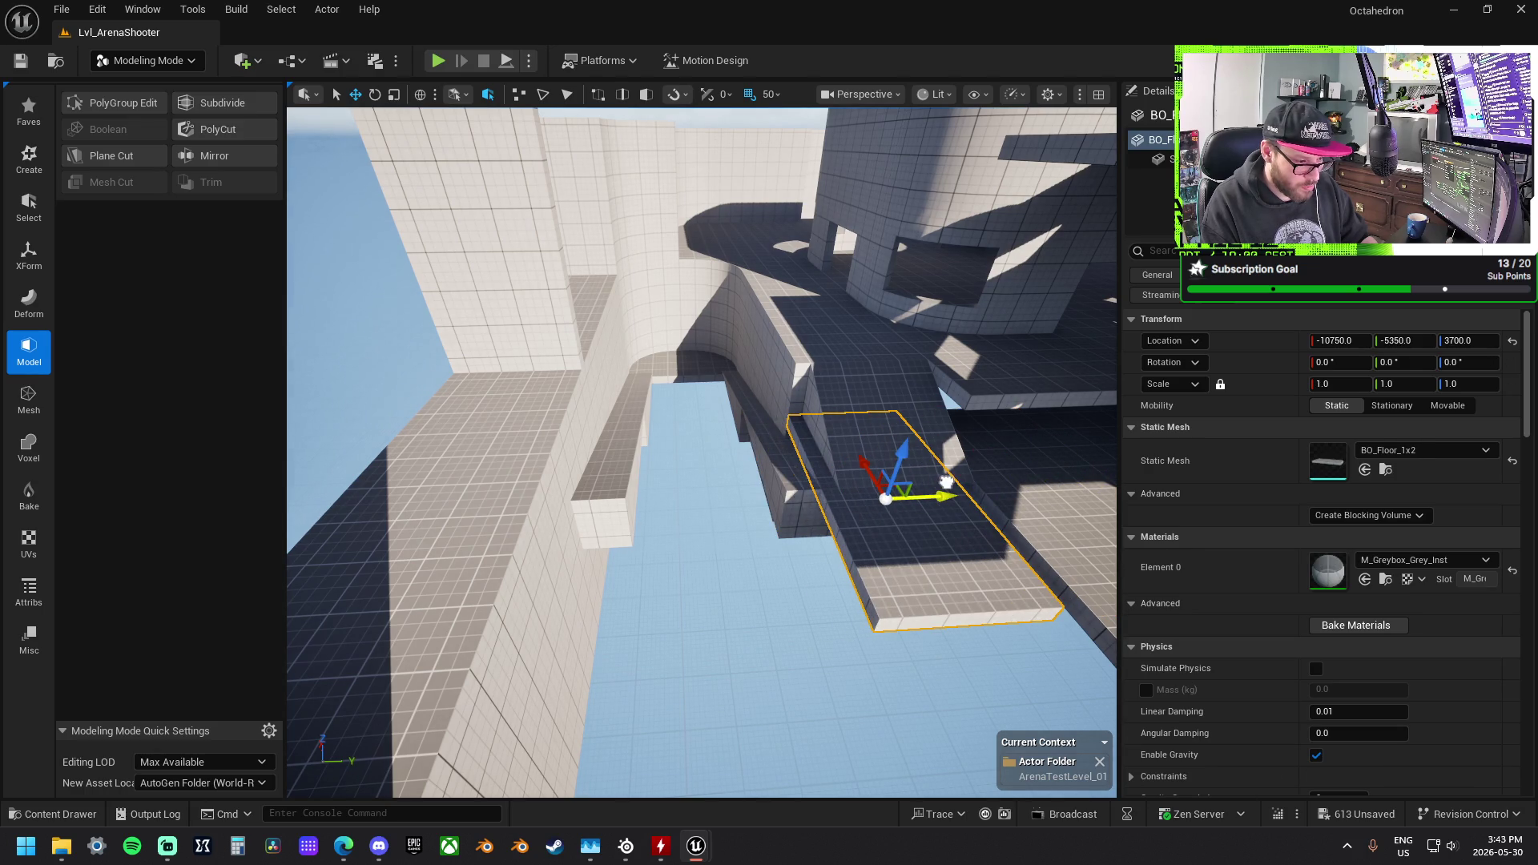
pyautogui.click(907, 458)
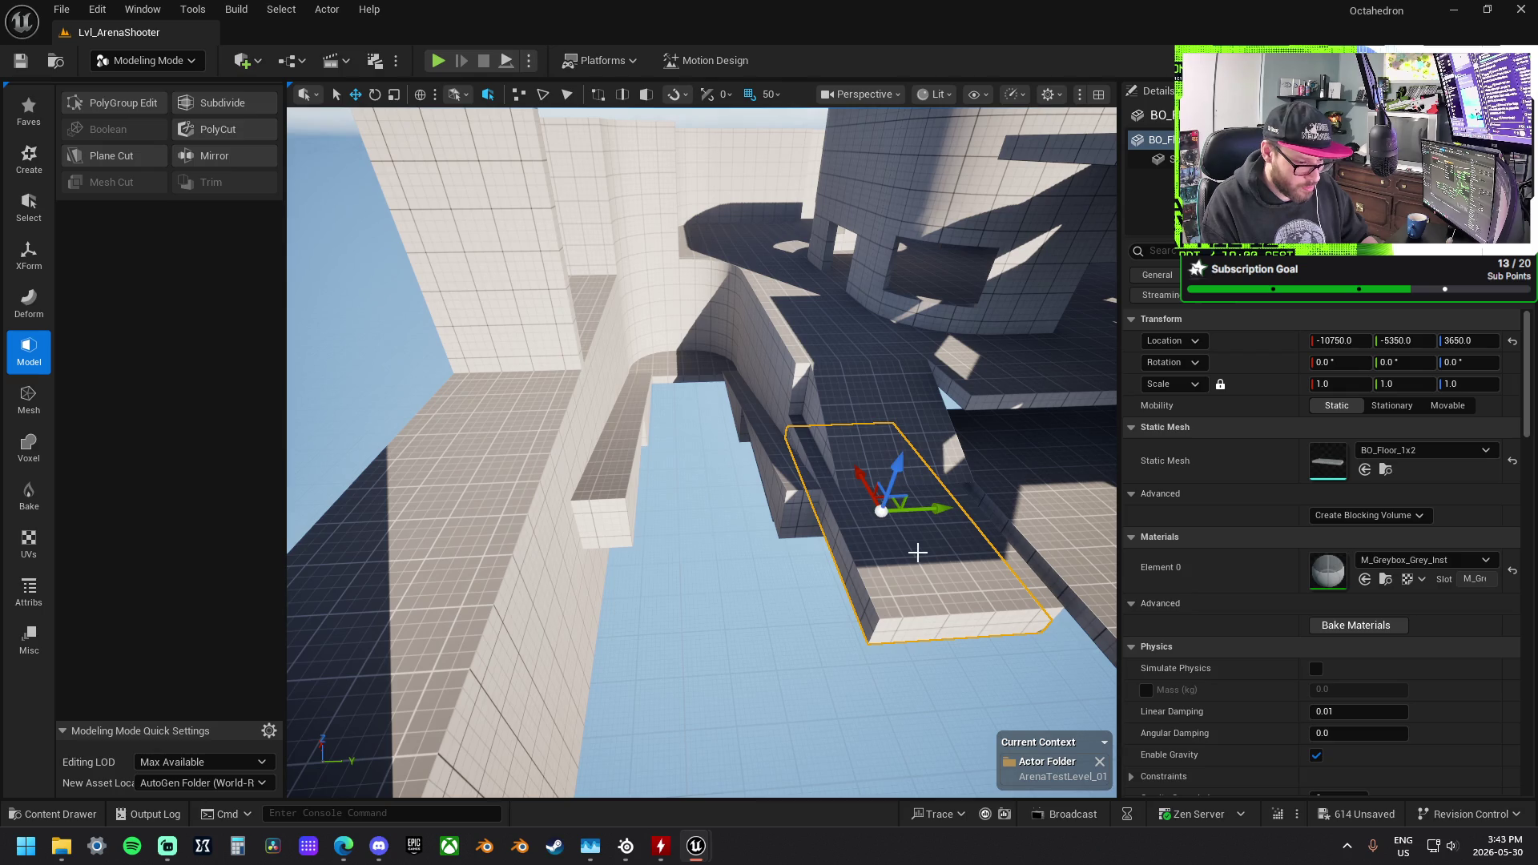
pyautogui.moveTo(945, 498); pyautogui.dragTo(951, 497)
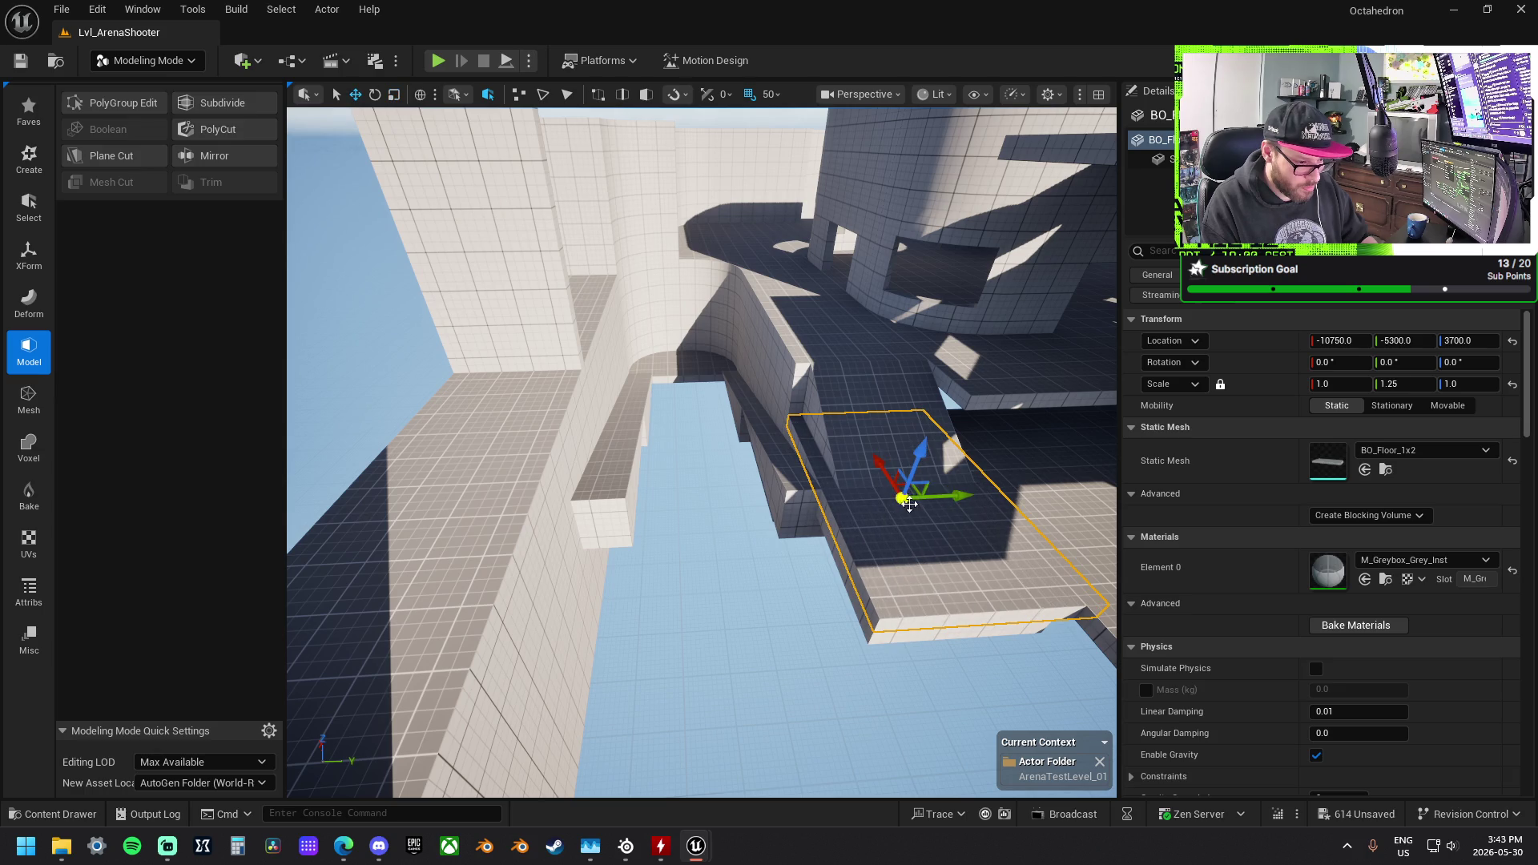
pyautogui.press('e')
pyautogui.moveTo(876, 554)
pyautogui.mouseDown()
pyautogui.moveTo(785, 501)
pyautogui.moveTo(802, 490)
pyautogui.moveTo(961, 591)
pyautogui.moveTo(927, 538)
pyautogui.moveTo(744, 587)
pyautogui.moveTo(767, 546)
pyautogui.mouseUp()
pyautogui.press('w')
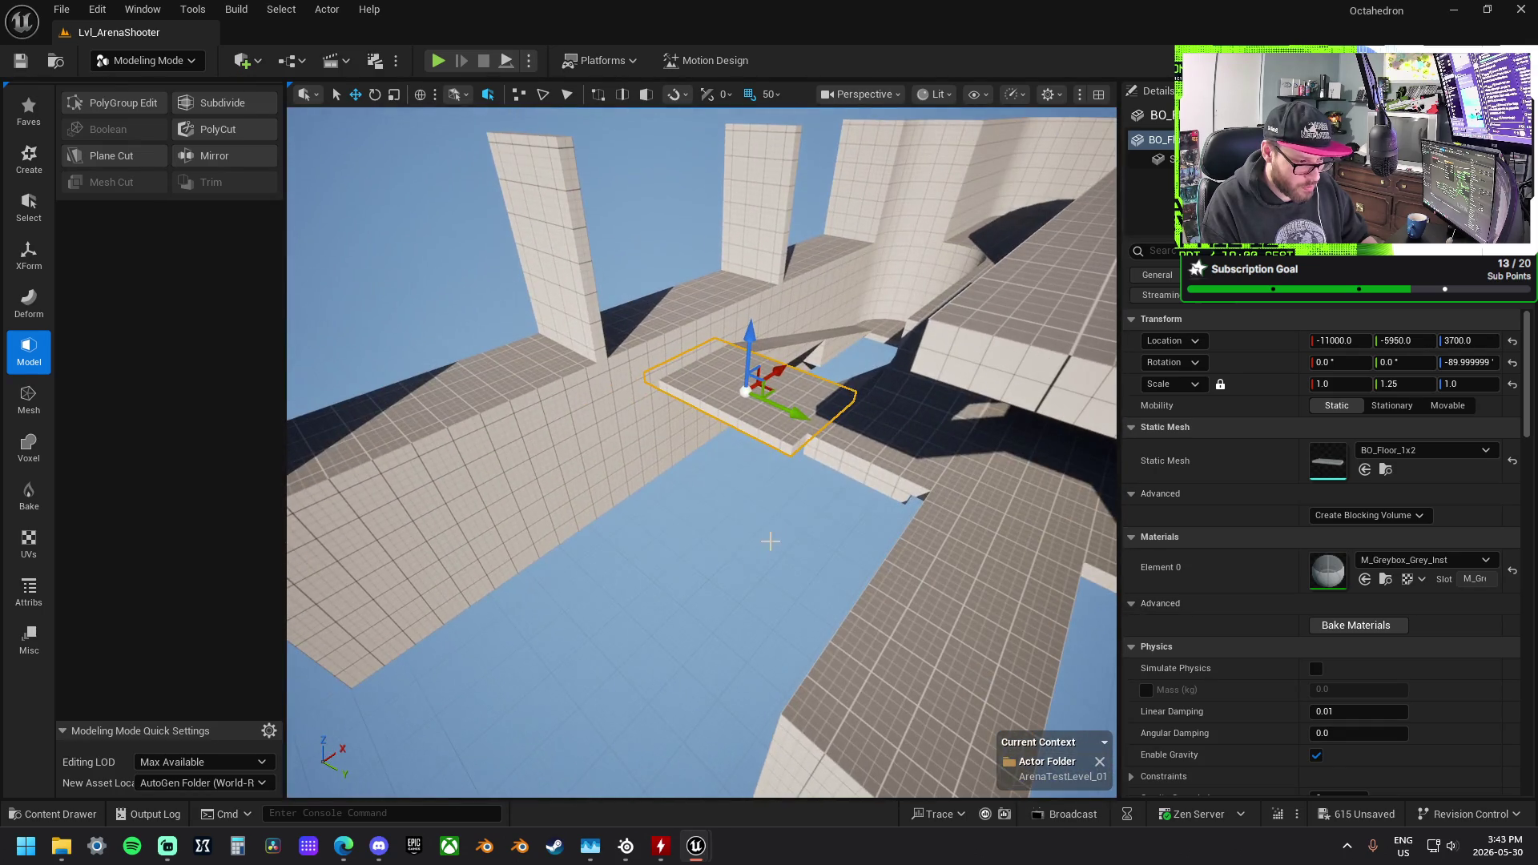
pyautogui.moveTo(782, 373)
pyautogui.mouseDown()
pyautogui.moveTo(717, 422)
pyautogui.moveTo(642, 445)
pyautogui.moveTo(781, 539)
pyautogui.moveTo(770, 558)
pyautogui.moveTo(859, 475)
pyautogui.moveTo(817, 487)
pyautogui.moveTo(793, 465)
pyautogui.moveTo(720, 498)
pyautogui.mouseUp()
# Step: Select the ledge slab together with a second floor piece
pyautogui.click(573, 403)
pyautogui.moveTo(573, 402)
pyautogui.mouseDown()
pyautogui.moveTo(567, 335)
pyautogui.moveTo(636, 314)
pyautogui.moveTo(608, 316)
pyautogui.moveTo(758, 318)
pyautogui.moveTo(685, 353)
pyautogui.mouseUp()
pyautogui.keyDown('ctrl'); pyautogui.click(686, 352); pyautogui.keyUp('ctrl')
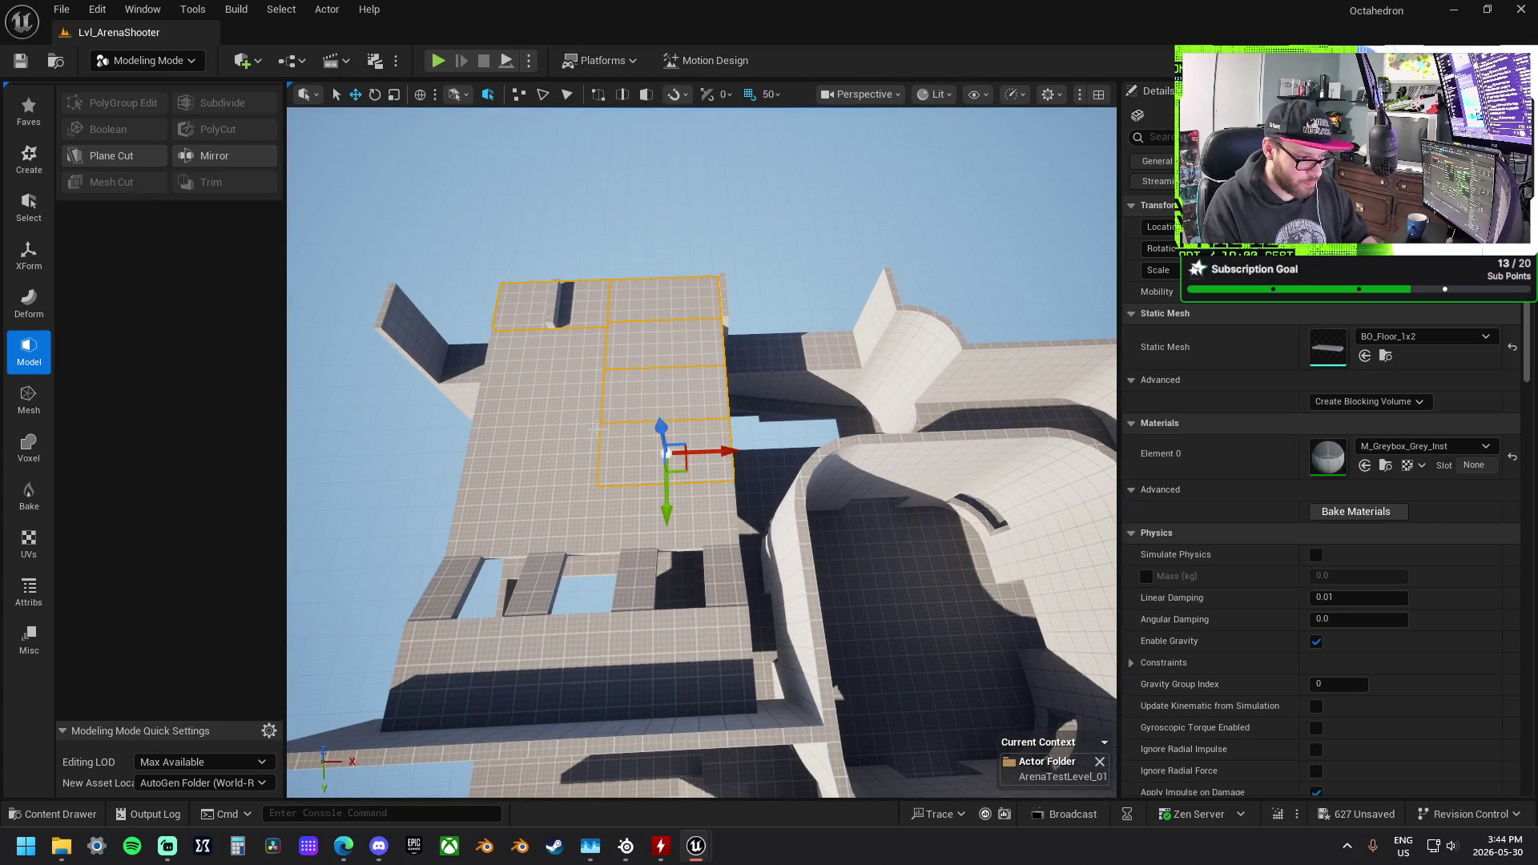
pyautogui.moveTo(559, 406)
pyautogui.mouseDown()
pyautogui.moveTo(568, 359)
pyautogui.moveTo(845, 359)
pyautogui.moveTo(913, 325)
pyautogui.mouseUp()
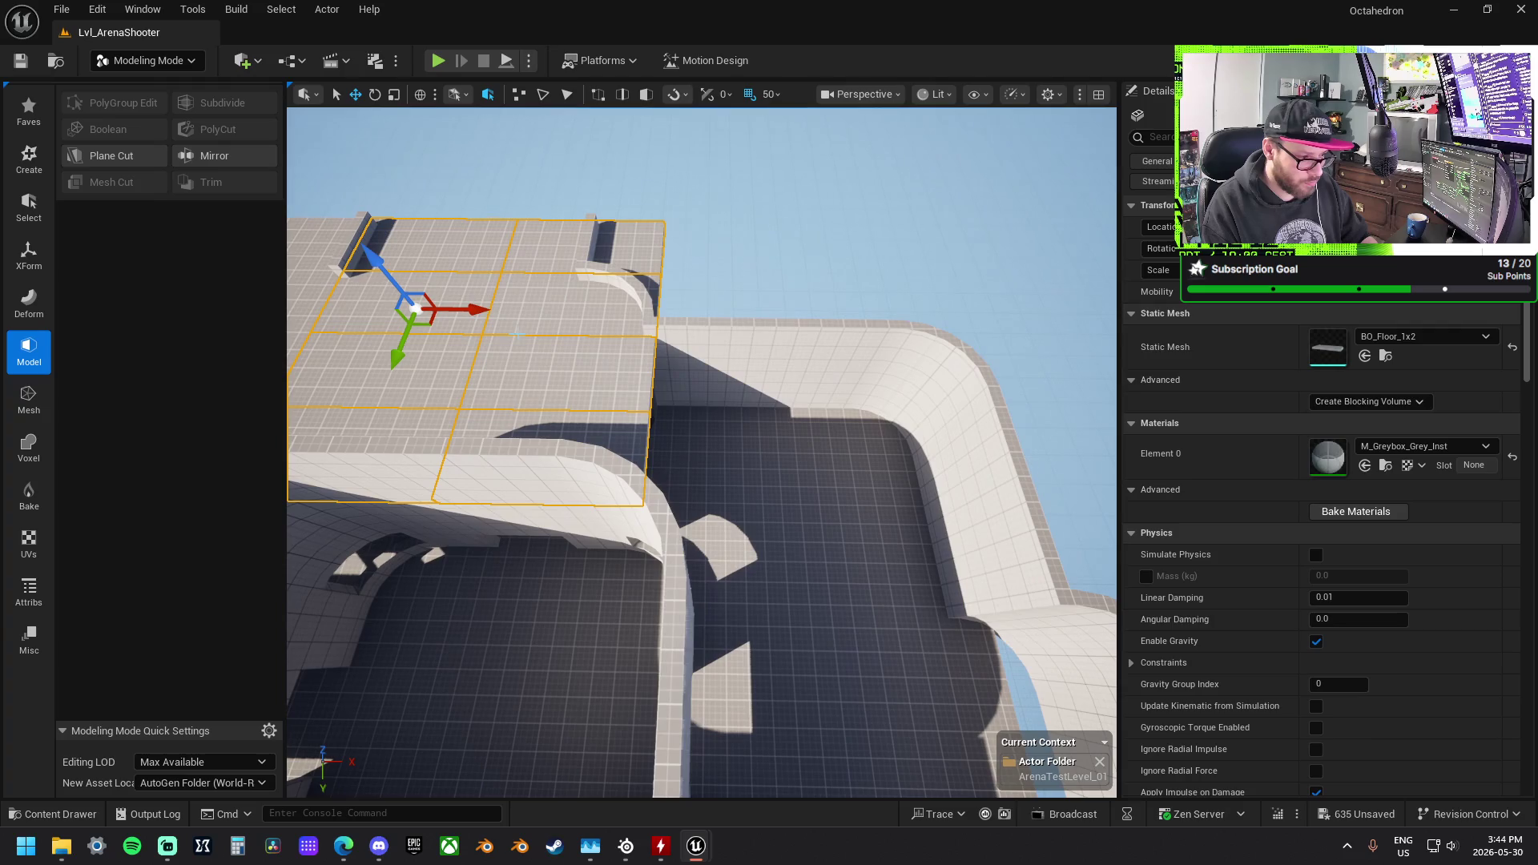
pyautogui.click(579, 416)
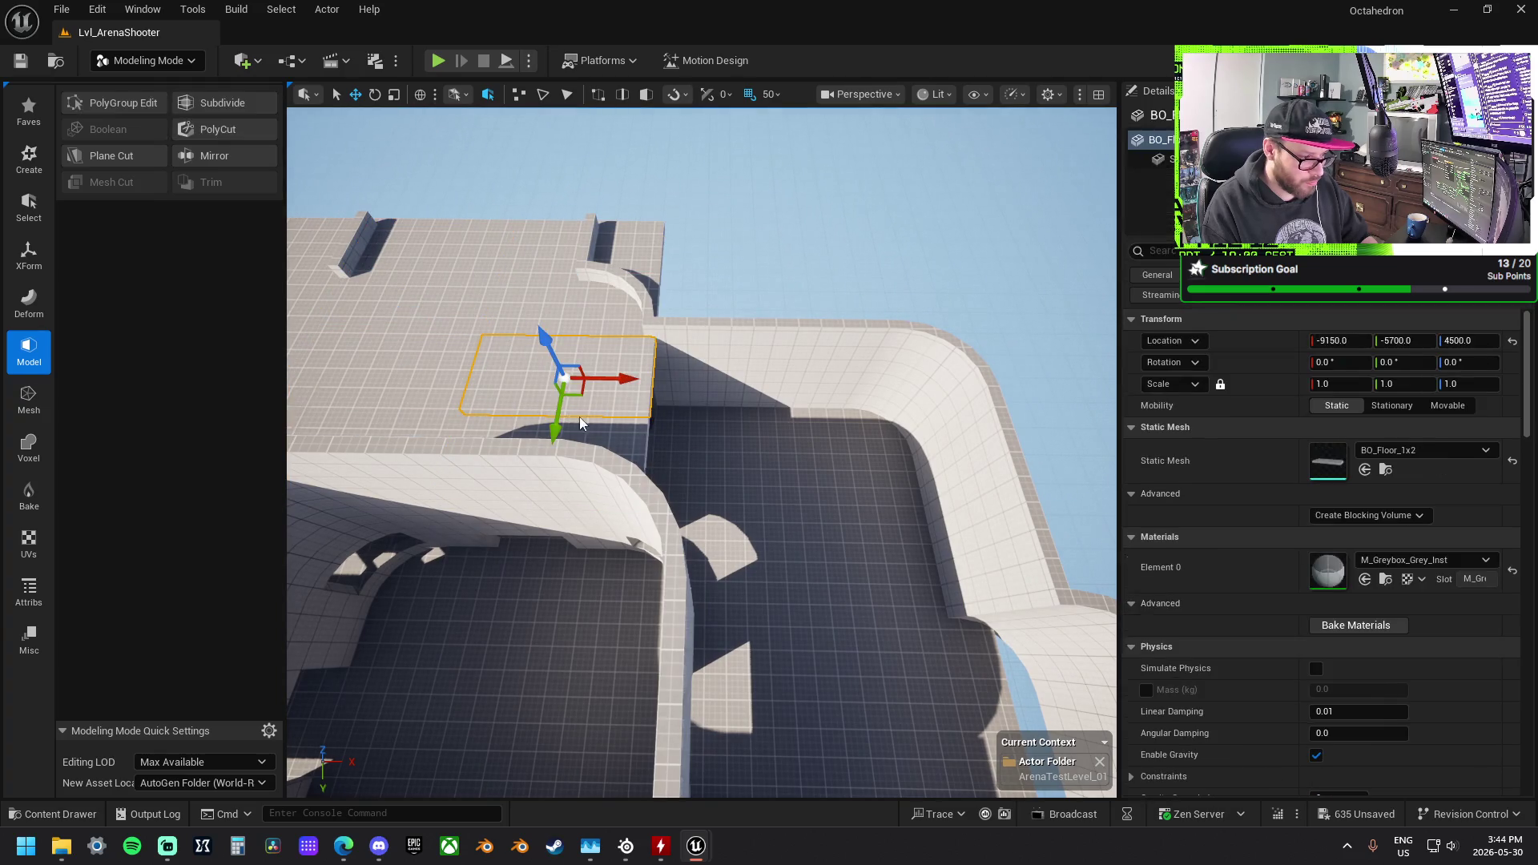
pyautogui.keyDown('ctrl'); pyautogui.click(451, 398); pyautogui.keyUp('ctrl')
pyautogui.moveTo(454, 375); pyautogui.dragTo(806, 366)
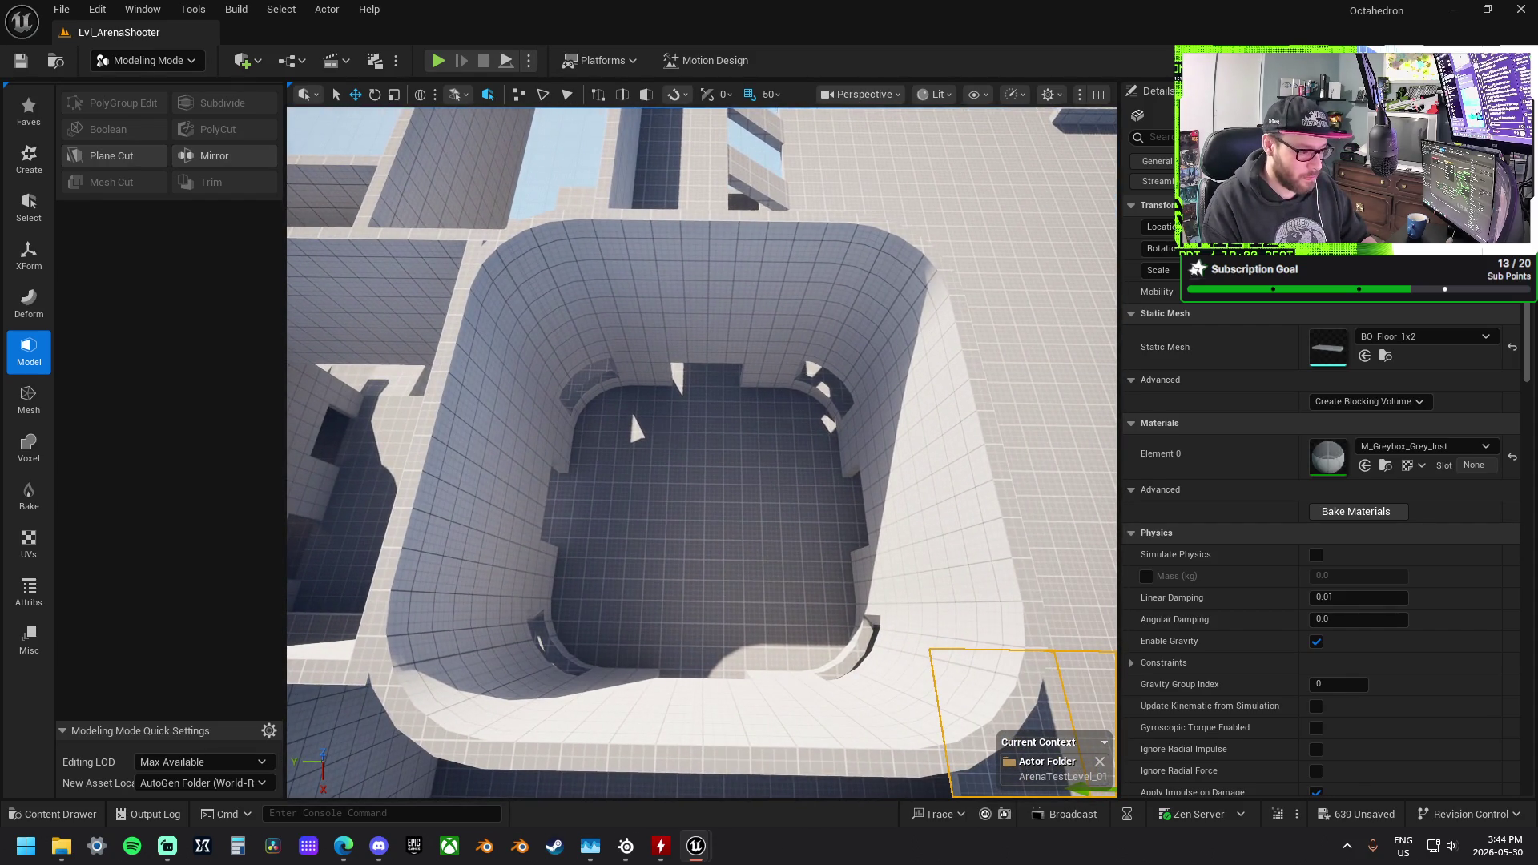
pyautogui.click(721, 436)
pyautogui.moveTo(745, 392); pyautogui.dragTo(788, 157)
pyautogui.moveTo(776, 308); pyautogui.dragTo(801, 522)
pyautogui.moveTo(706, 429); pyautogui.dragTo(633, 430)
pyautogui.moveTo(728, 428)
pyautogui.mouseDown()
pyautogui.moveTo(825, 430)
pyautogui.moveTo(787, 422)
pyautogui.mouseUp()
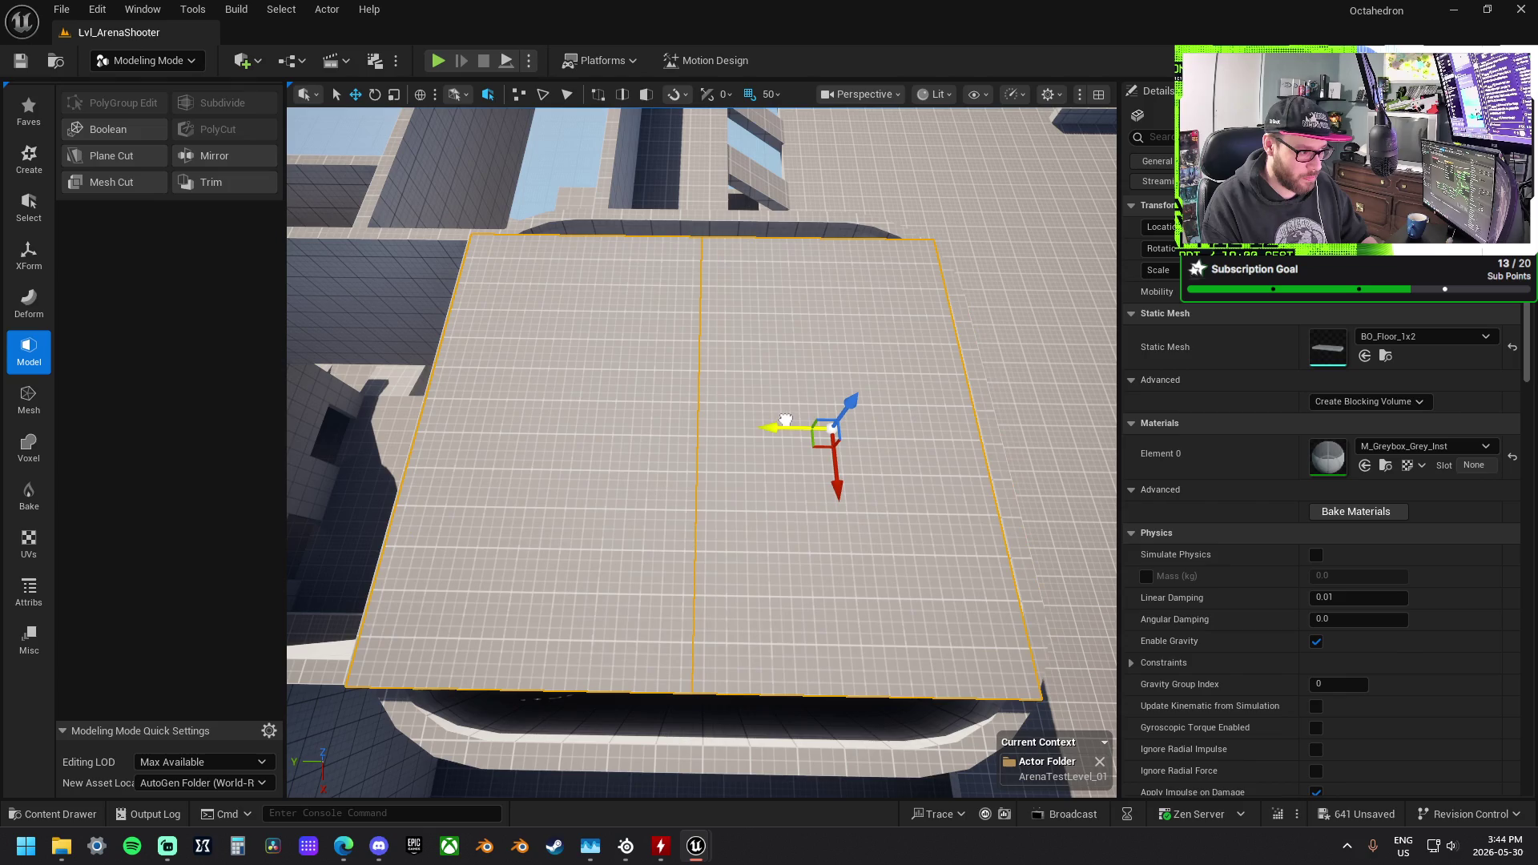
pyautogui.moveTo(831, 482); pyautogui.dragTo(838, 535)
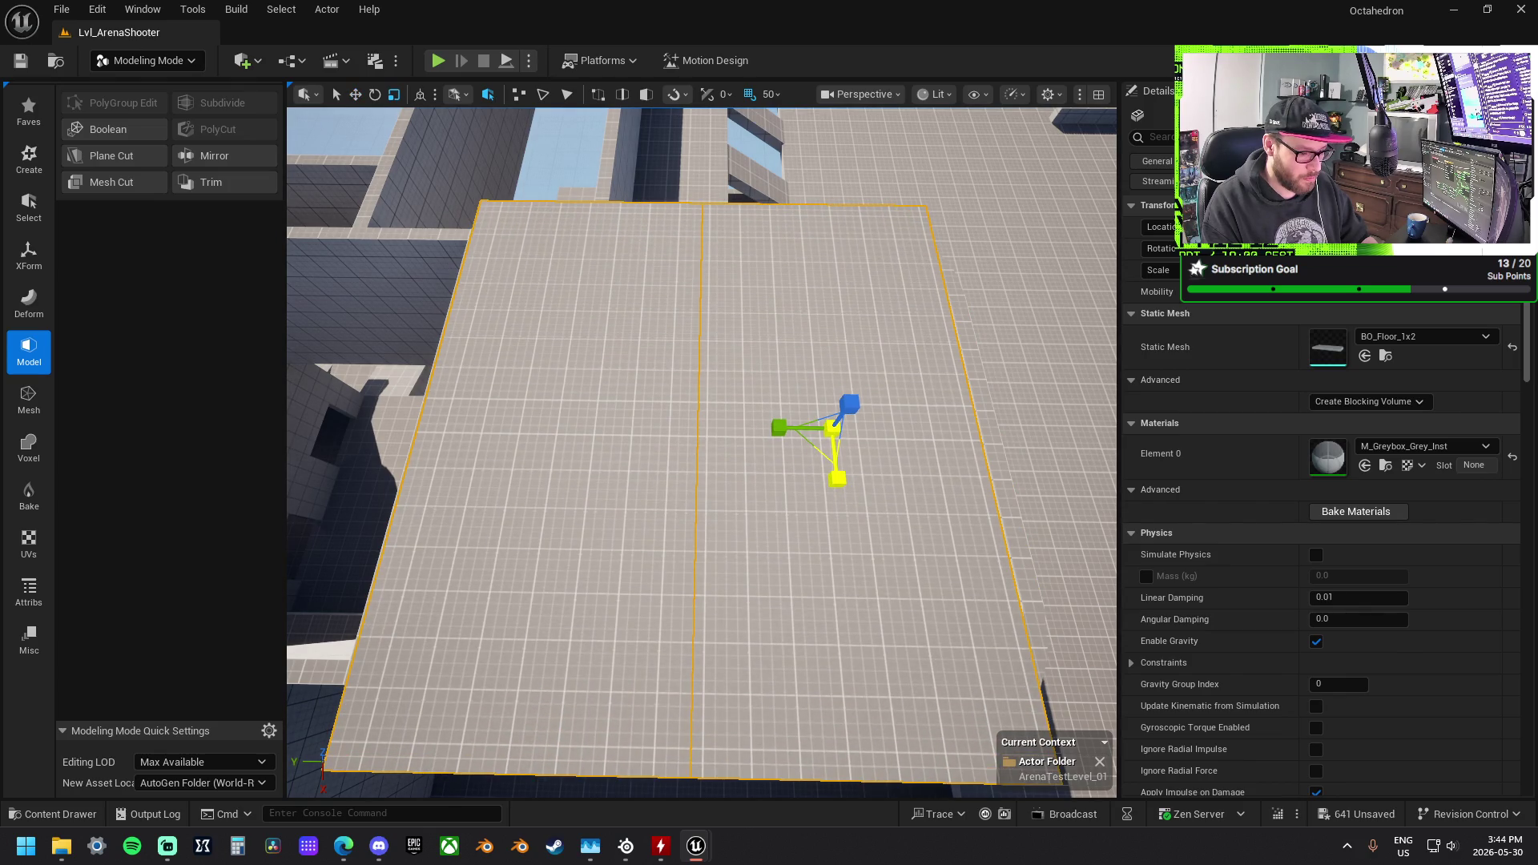
pyautogui.scroll(-3, 847, 412)
pyautogui.scroll(8, 846, 411)
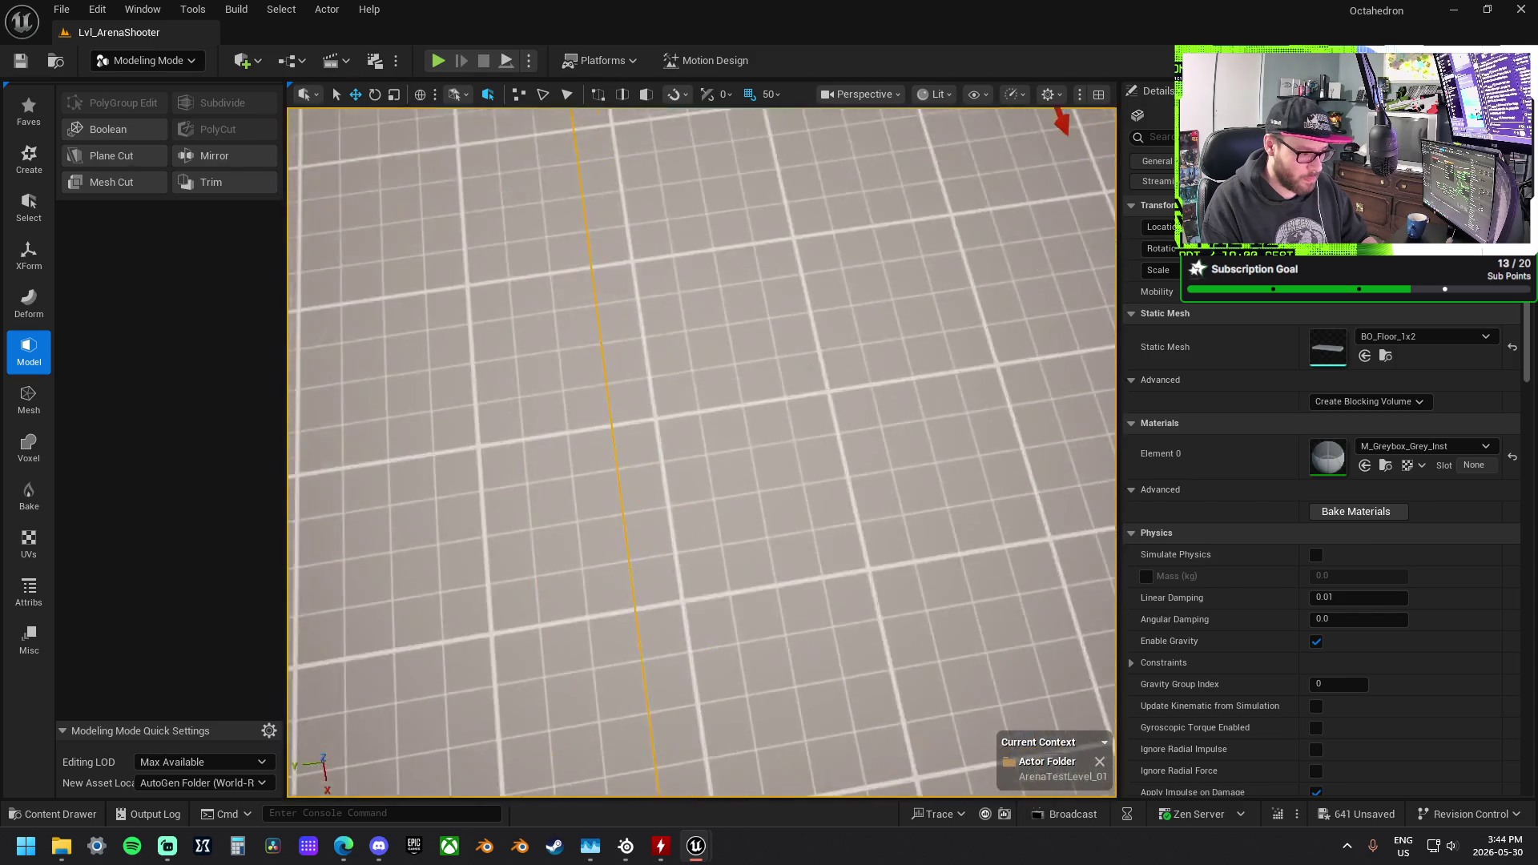
pyautogui.moveTo(702, 452)
pyautogui.mouseDown()
pyautogui.moveTo(702, 353)
pyautogui.moveTo(683, 370)
pyautogui.moveTo(717, 352)
pyautogui.moveTo(743, 290)
pyautogui.moveTo(742, 486)
pyautogui.moveTo(727, 182)
pyautogui.mouseUp()
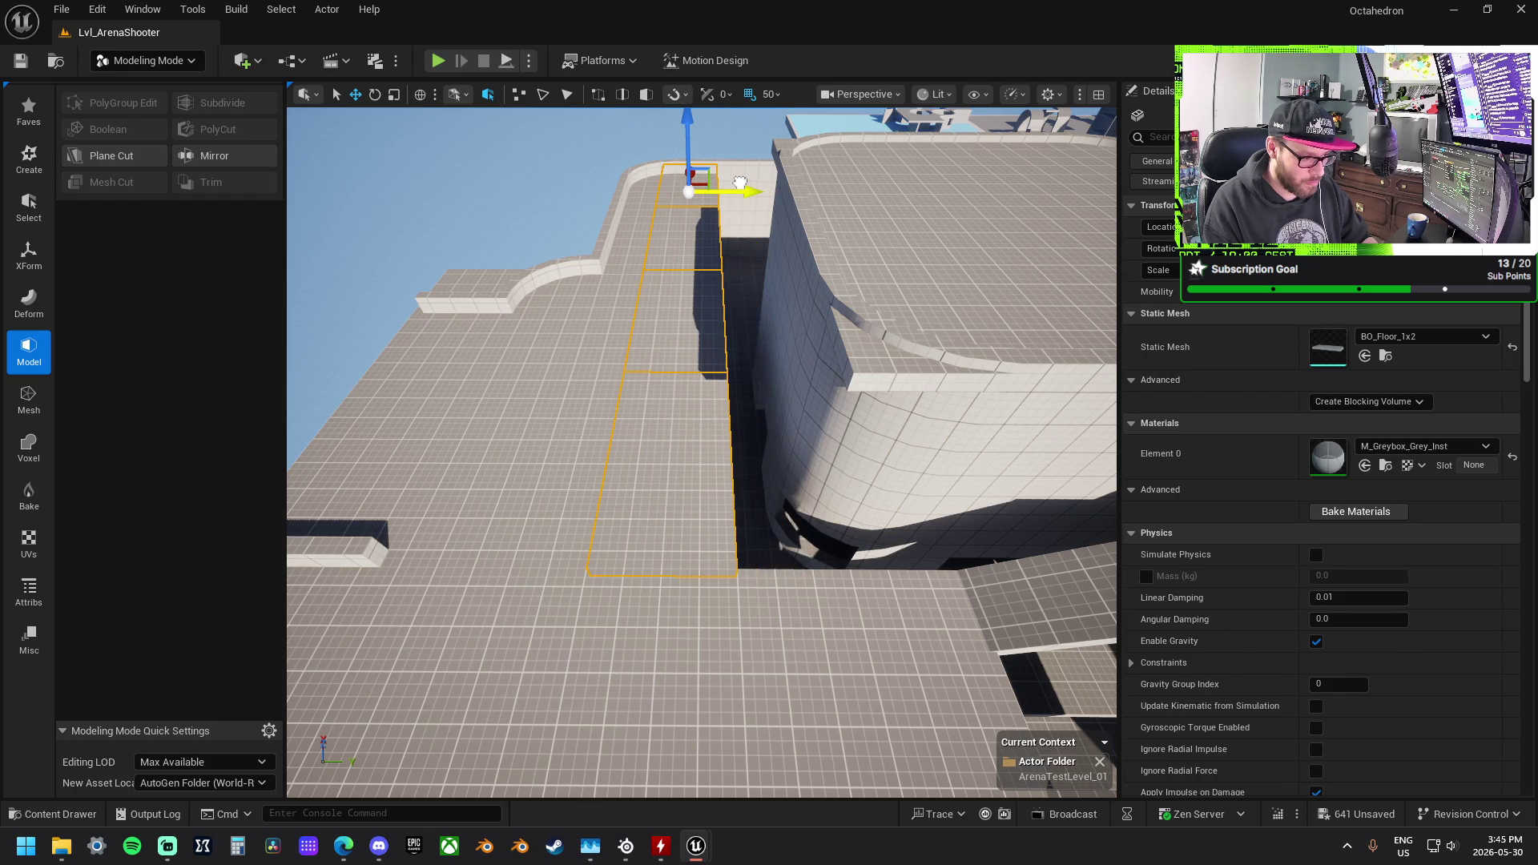
# Step: Select the walkway-edge floor slab, then slide the adjacent wall 2000 units along Y
pyautogui.moveTo(745, 200); pyautogui.dragTo(750, 295)
pyautogui.moveTo(701, 443); pyautogui.dragTo(700, 443)
pyautogui.click(755, 431)
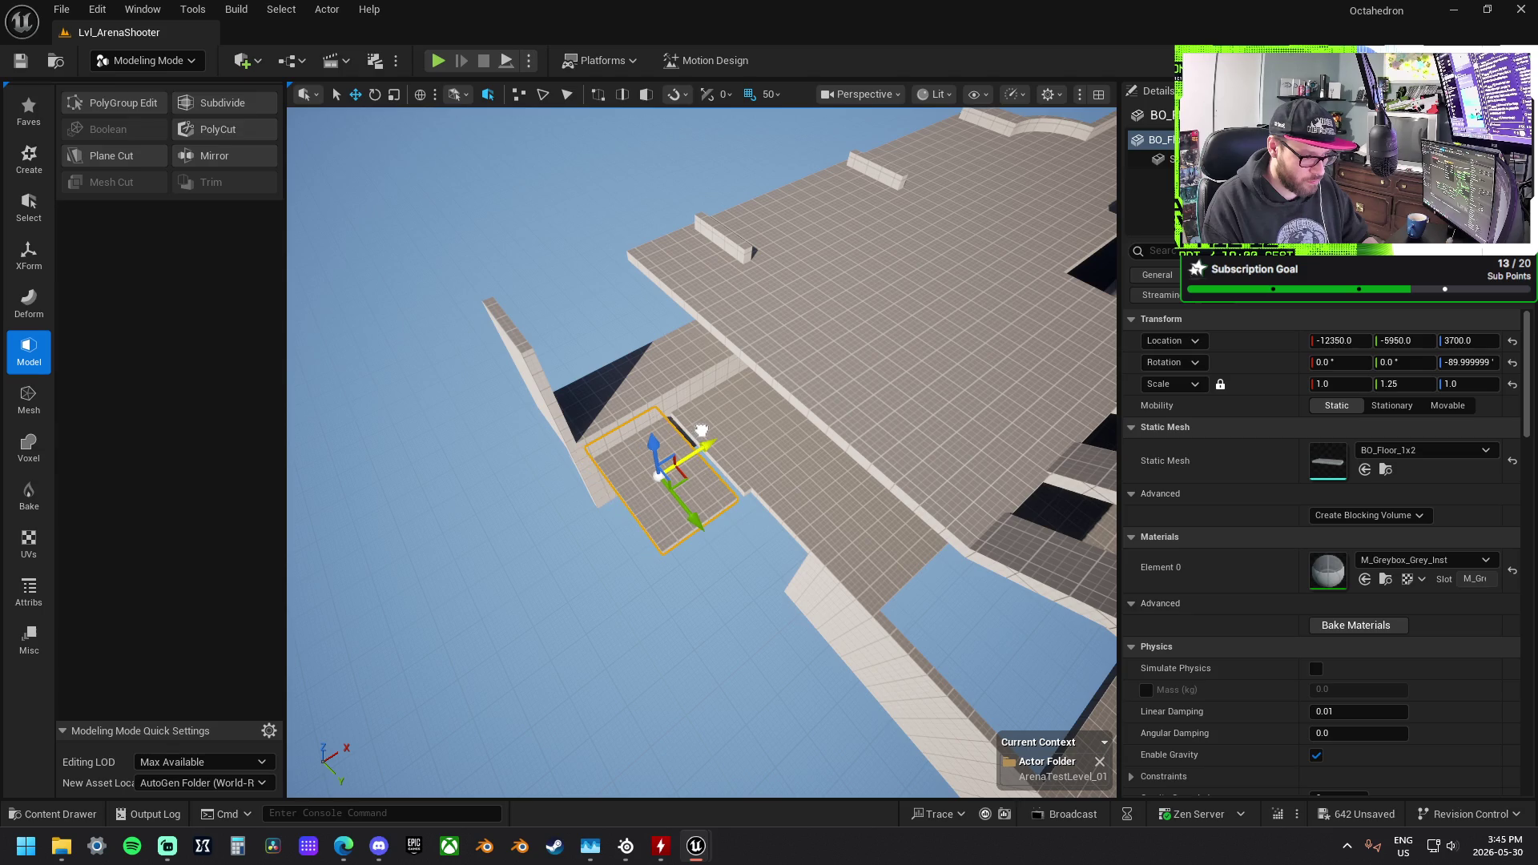
pyautogui.moveTo(698, 468); pyautogui.dragTo(549, 480)
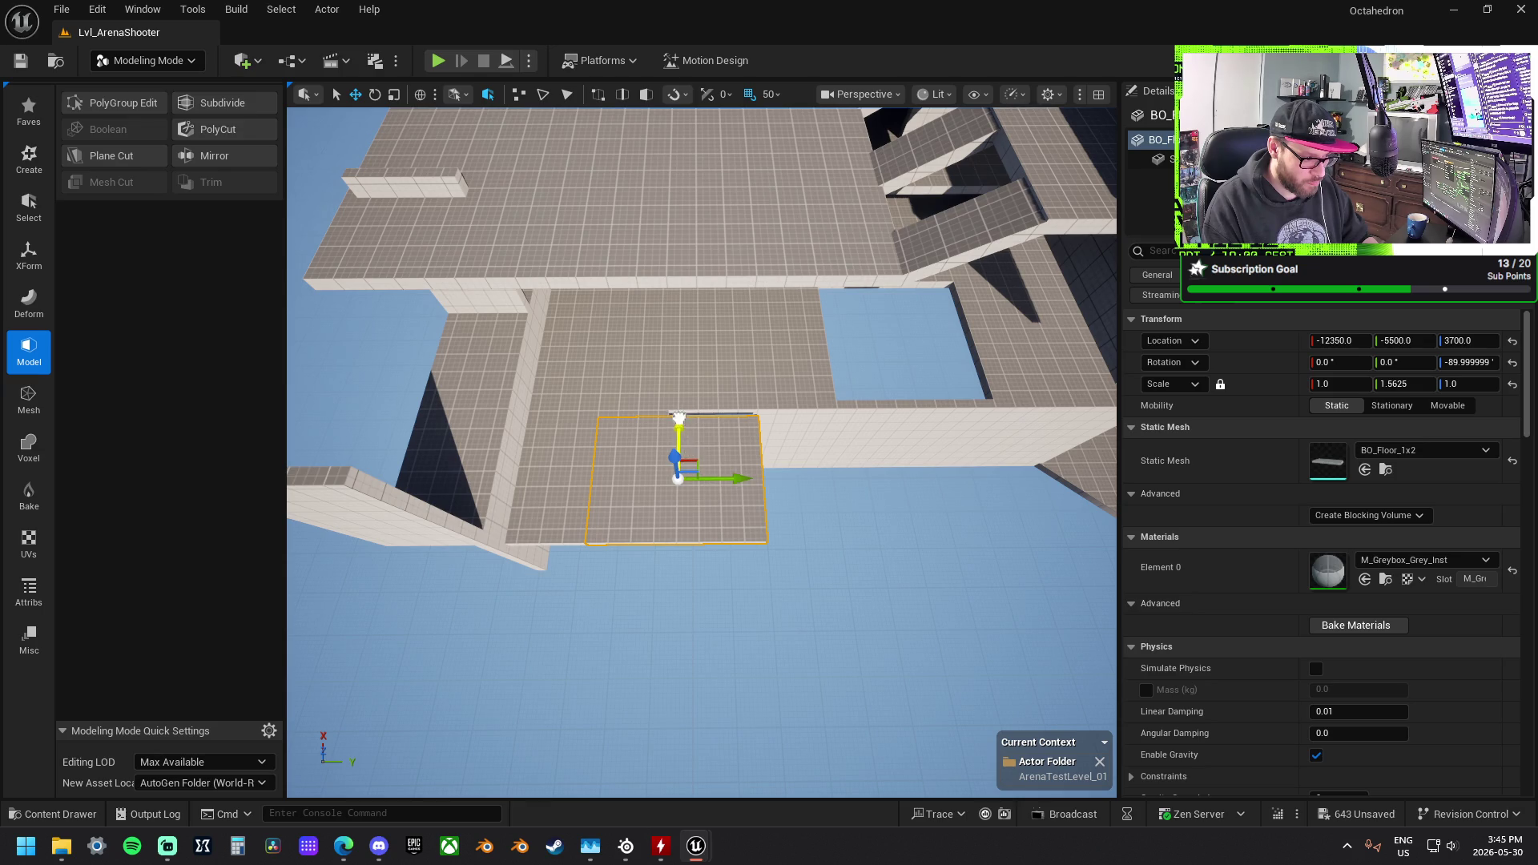
pyautogui.moveTo(687, 385)
pyautogui.mouseDown()
pyautogui.moveTo(605, 354)
pyautogui.moveTo(875, 488)
pyautogui.mouseUp()
pyautogui.click(875, 488)
pyautogui.moveTo(1007, 469)
pyautogui.mouseDown()
pyautogui.moveTo(710, 467)
pyautogui.moveTo(635, 404)
pyautogui.moveTo(553, 478)
pyautogui.moveTo(641, 448)
pyautogui.moveTo(752, 517)
pyautogui.moveTo(774, 480)
pyautogui.mouseUp()
# Step: Move the wall 600 units along X, turn it 90°, and stretch it along the edge
pyautogui.press('e')
pyautogui.press('r')
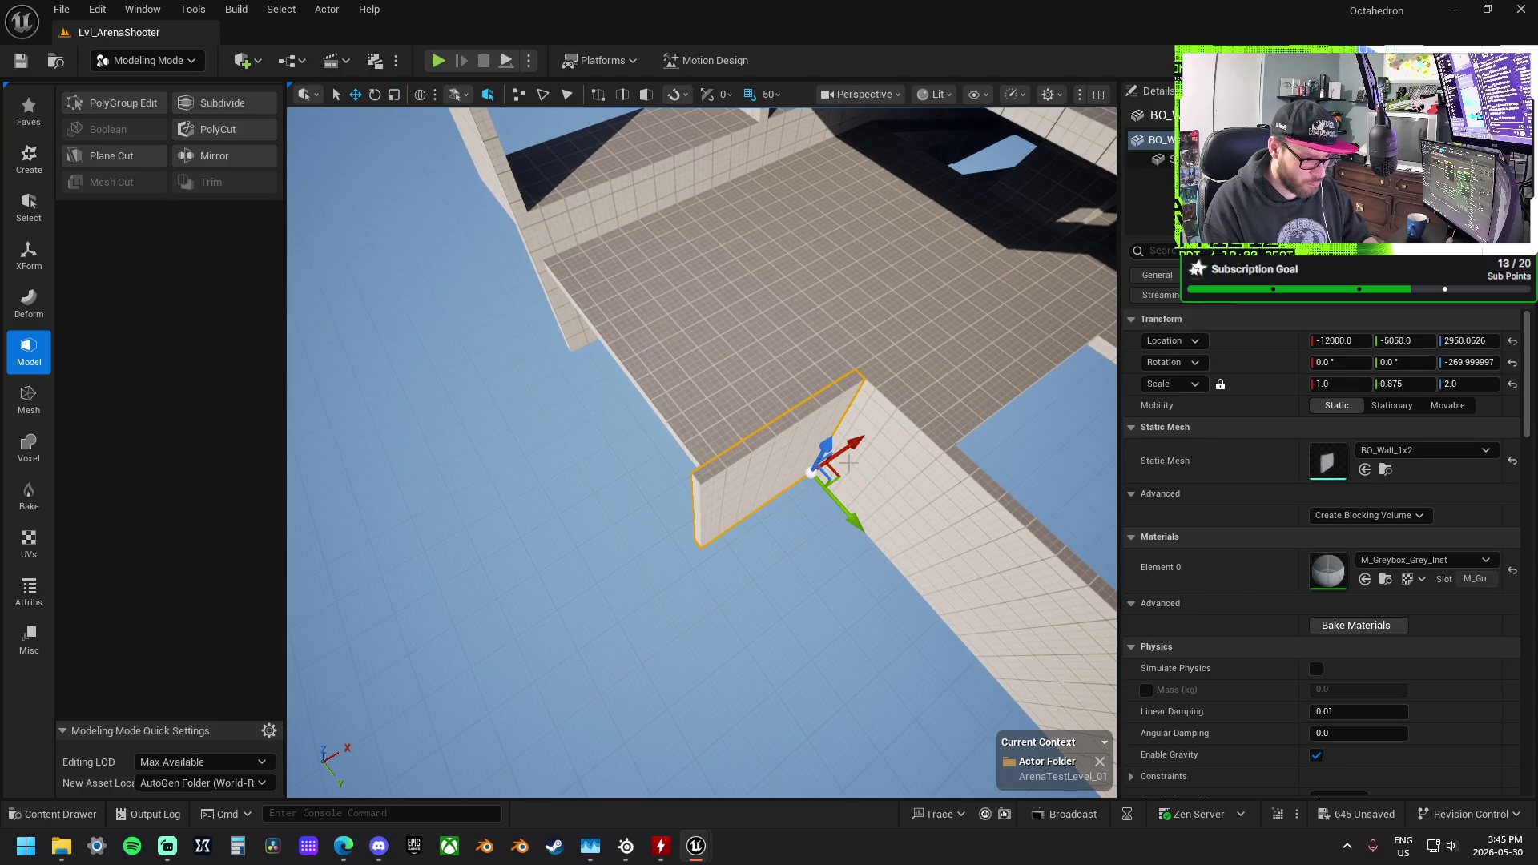
pyautogui.moveTo(855, 446); pyautogui.dragTo(754, 506)
pyautogui.press('e')
pyautogui.moveTo(749, 609)
pyautogui.mouseDown()
pyautogui.moveTo(800, 532)
pyautogui.moveTo(761, 647)
pyautogui.mouseUp()
pyautogui.press('r')
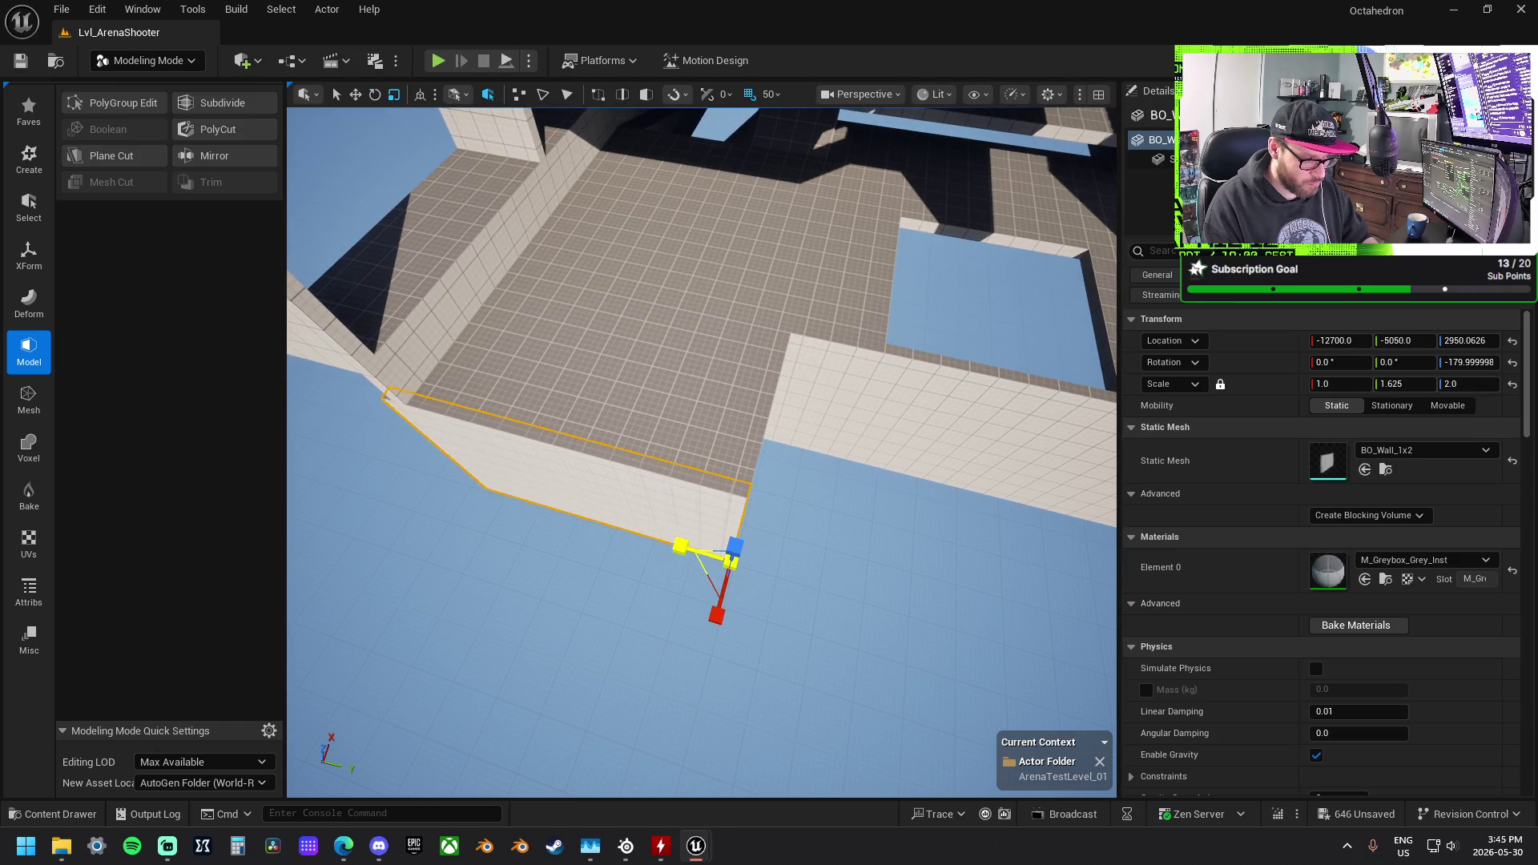
pyautogui.moveTo(704, 581); pyautogui.dragTo(705, 582)
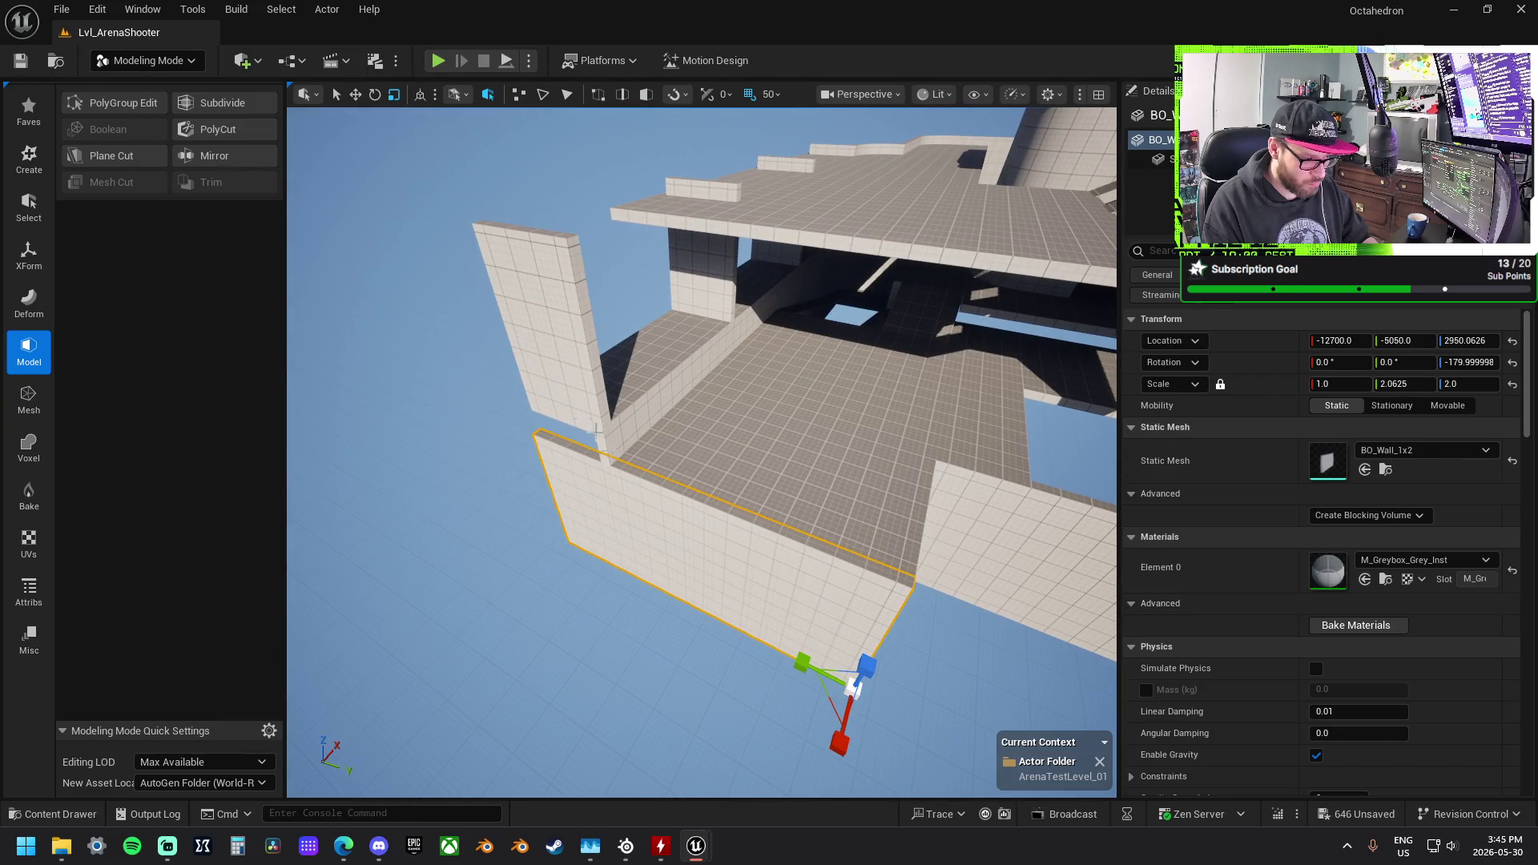
# Step: Lower the narrow BO_Wall_1x2 post 100 units to 3750 at the deck corner
pyautogui.click(588, 388)
pyautogui.press('w')
pyautogui.moveTo(608, 410); pyautogui.dragTo(610, 428)
pyautogui.press('r')
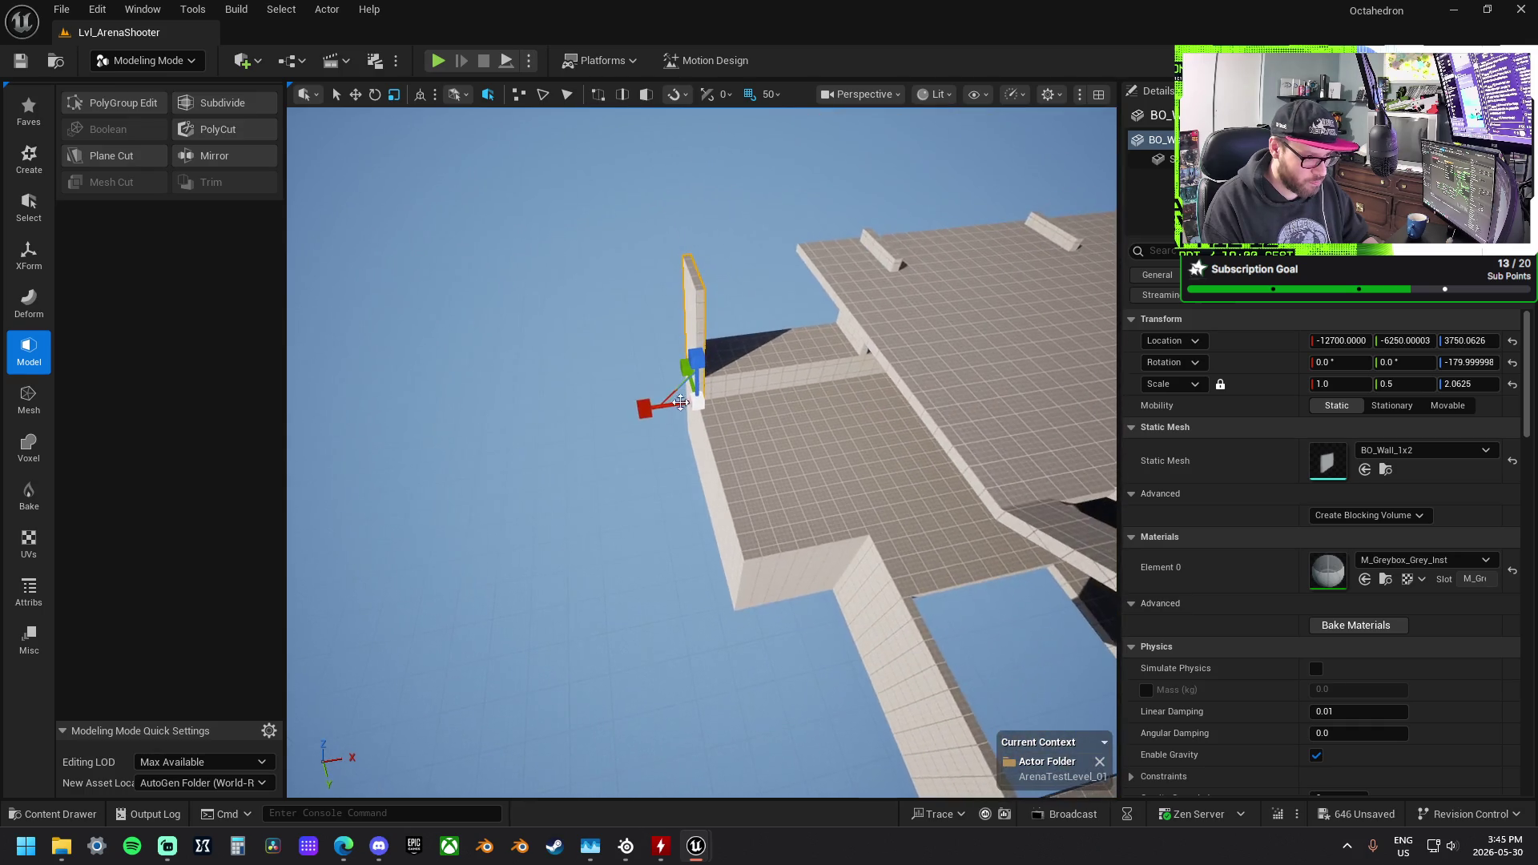
pyautogui.click(902, 346)
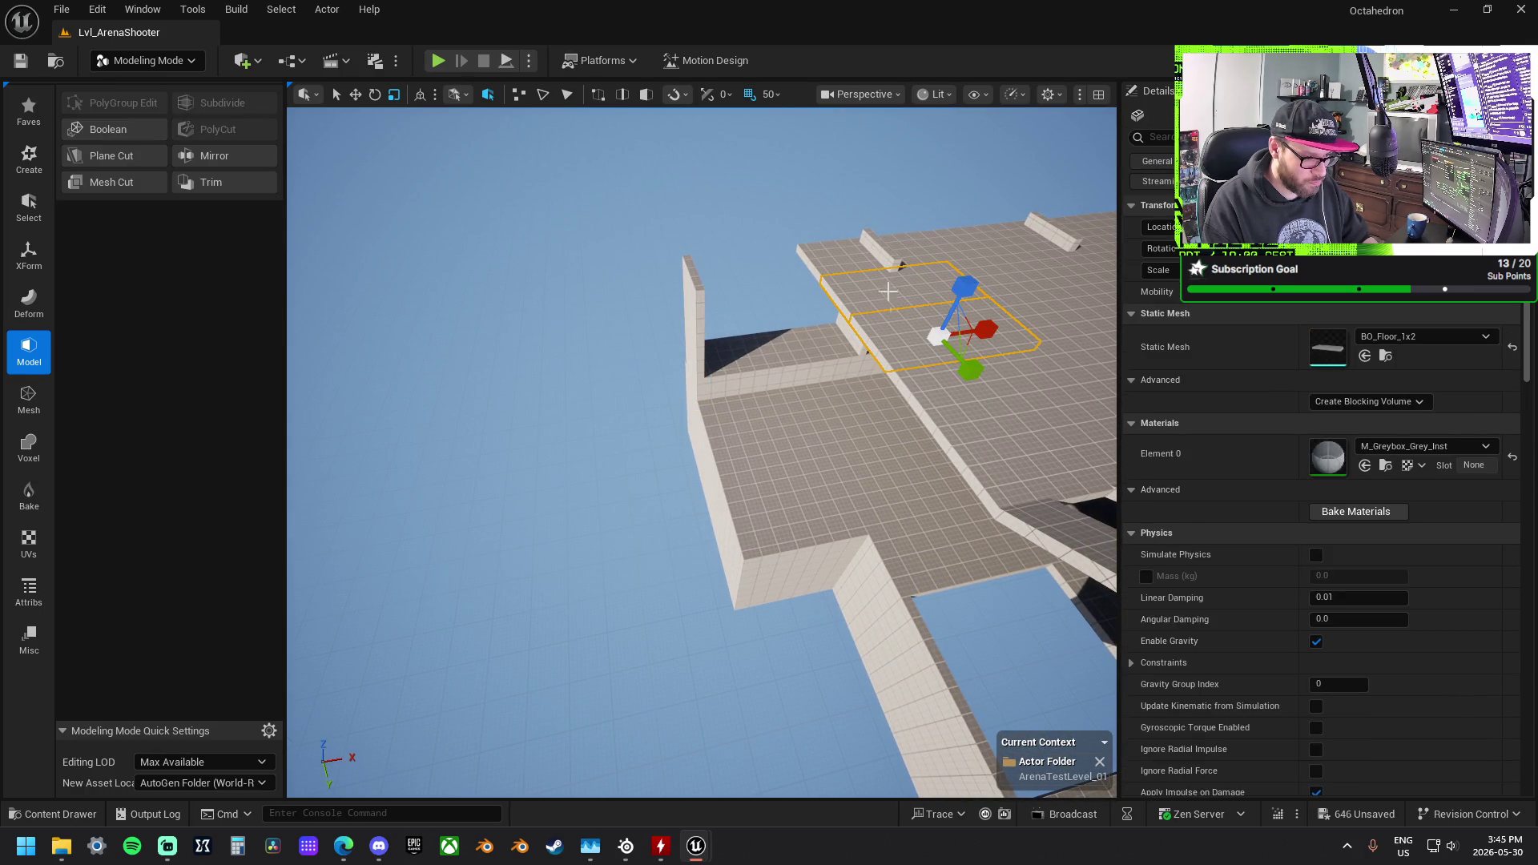
# Step: Shift three floor slabs together along X, then inspect the wall beside the platform
pyautogui.keyDown('ctrl'); pyautogui.click(854, 261); pyautogui.keyUp('ctrl')
pyautogui.keyDown('ctrl'); pyautogui.click(974, 381); pyautogui.keyUp('ctrl')
pyautogui.press('w')
pyautogui.moveTo(1057, 388)
pyautogui.mouseDown()
pyautogui.moveTo(921, 412)
pyautogui.moveTo(785, 408)
pyautogui.moveTo(658, 453)
pyautogui.mouseUp()
pyautogui.click(448, 481)
pyautogui.moveTo(448, 480)
pyautogui.mouseDown()
pyautogui.moveTo(890, 552)
pyautogui.moveTo(857, 454)
pyautogui.mouseUp()
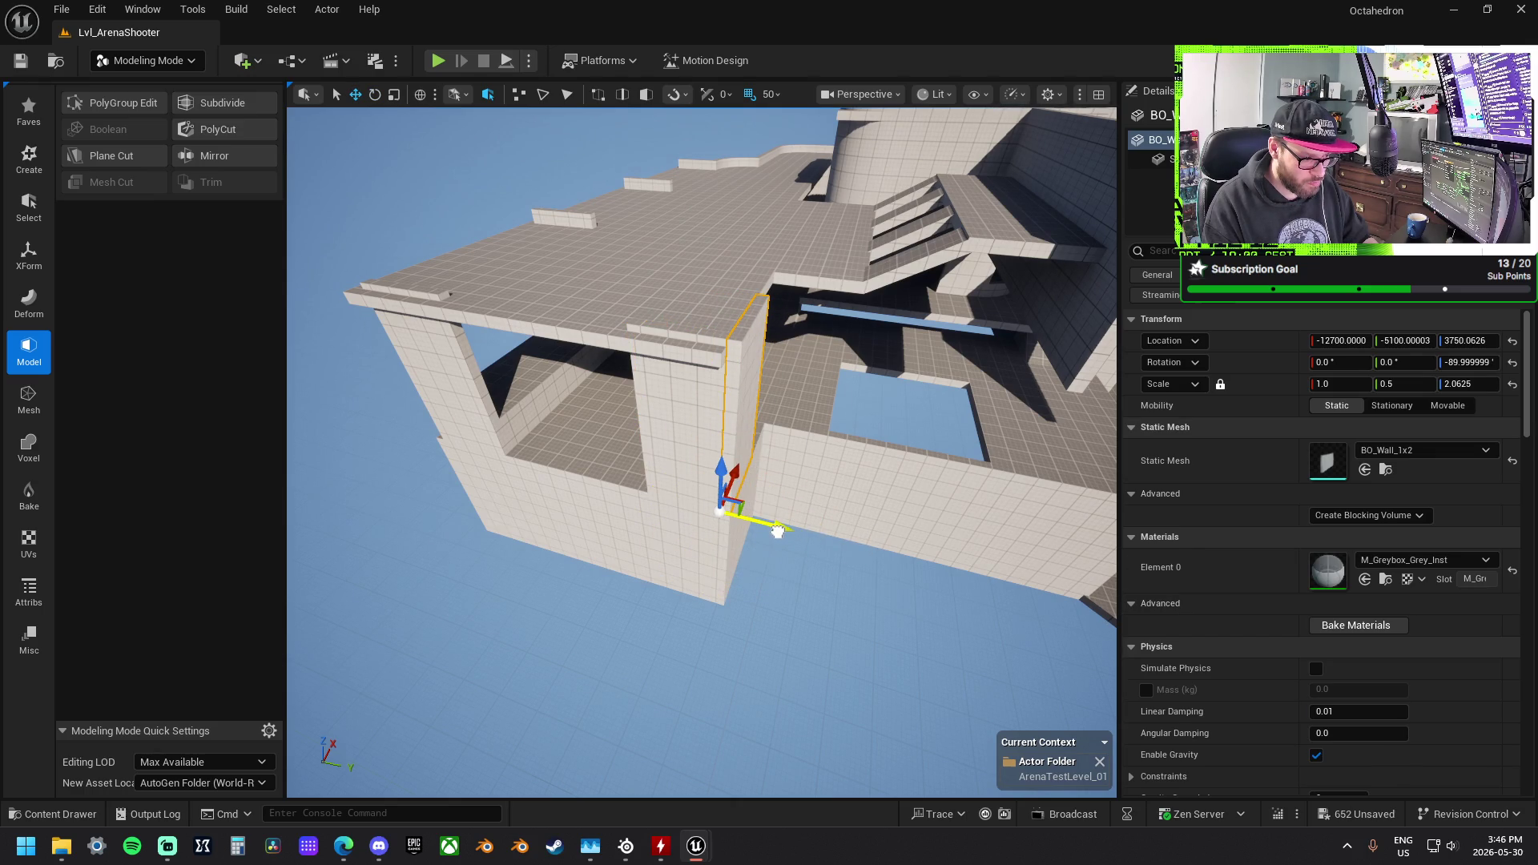
pyautogui.moveTo(856, 454); pyautogui.dragTo(840, 405)
pyautogui.moveTo(968, 365)
pyautogui.mouseDown()
pyautogui.moveTo(704, 476)
pyautogui.moveTo(689, 448)
pyautogui.moveTo(560, 376)
pyautogui.mouseUp()
# Step: Fit a floor slab into the wall gap, nudged 50 in X, 400 in Y, and stretched to X 1.5
pyautogui.click(714, 468)
pyautogui.moveTo(729, 473)
pyautogui.mouseDown()
pyautogui.moveTo(671, 450)
pyautogui.moveTo(709, 362)
pyautogui.moveTo(609, 409)
pyautogui.moveTo(743, 465)
pyautogui.mouseUp()
pyautogui.hotkey('ctrl', 'z')
pyautogui.hotkey('ctrl', 'z')
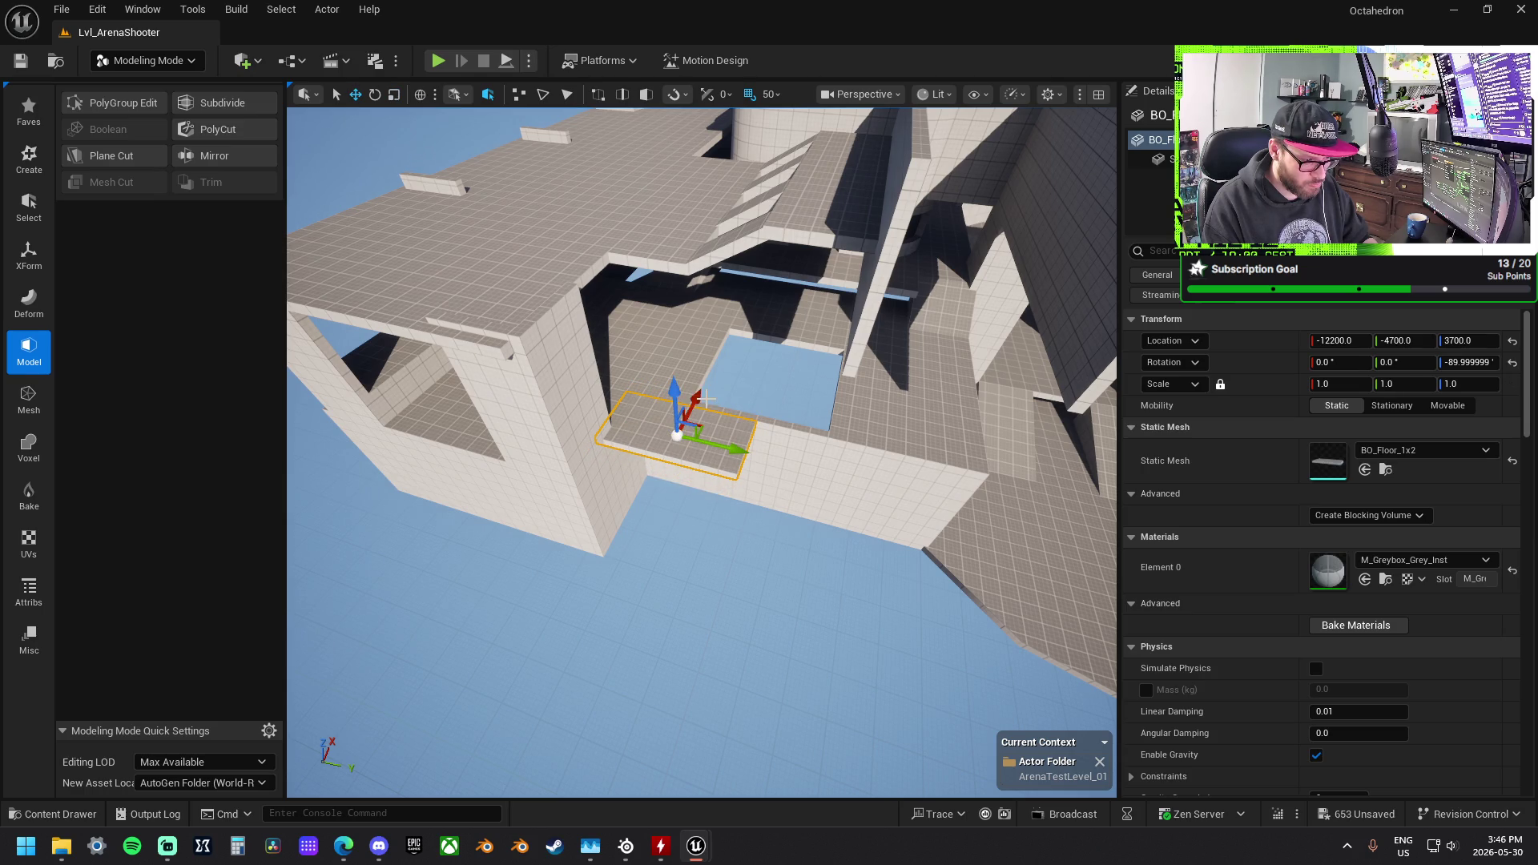
pyautogui.moveTo(702, 397)
pyautogui.mouseDown()
pyautogui.moveTo(900, 483)
pyautogui.moveTo(821, 464)
pyautogui.mouseUp()
pyautogui.moveTo(719, 513); pyautogui.dragTo(718, 495)
pyautogui.moveTo(590, 488)
pyautogui.mouseDown()
pyautogui.moveTo(681, 509)
pyautogui.moveTo(659, 506)
pyautogui.mouseUp()
pyautogui.press('r')
pyautogui.moveTo(558, 486); pyautogui.dragTo(528, 484)
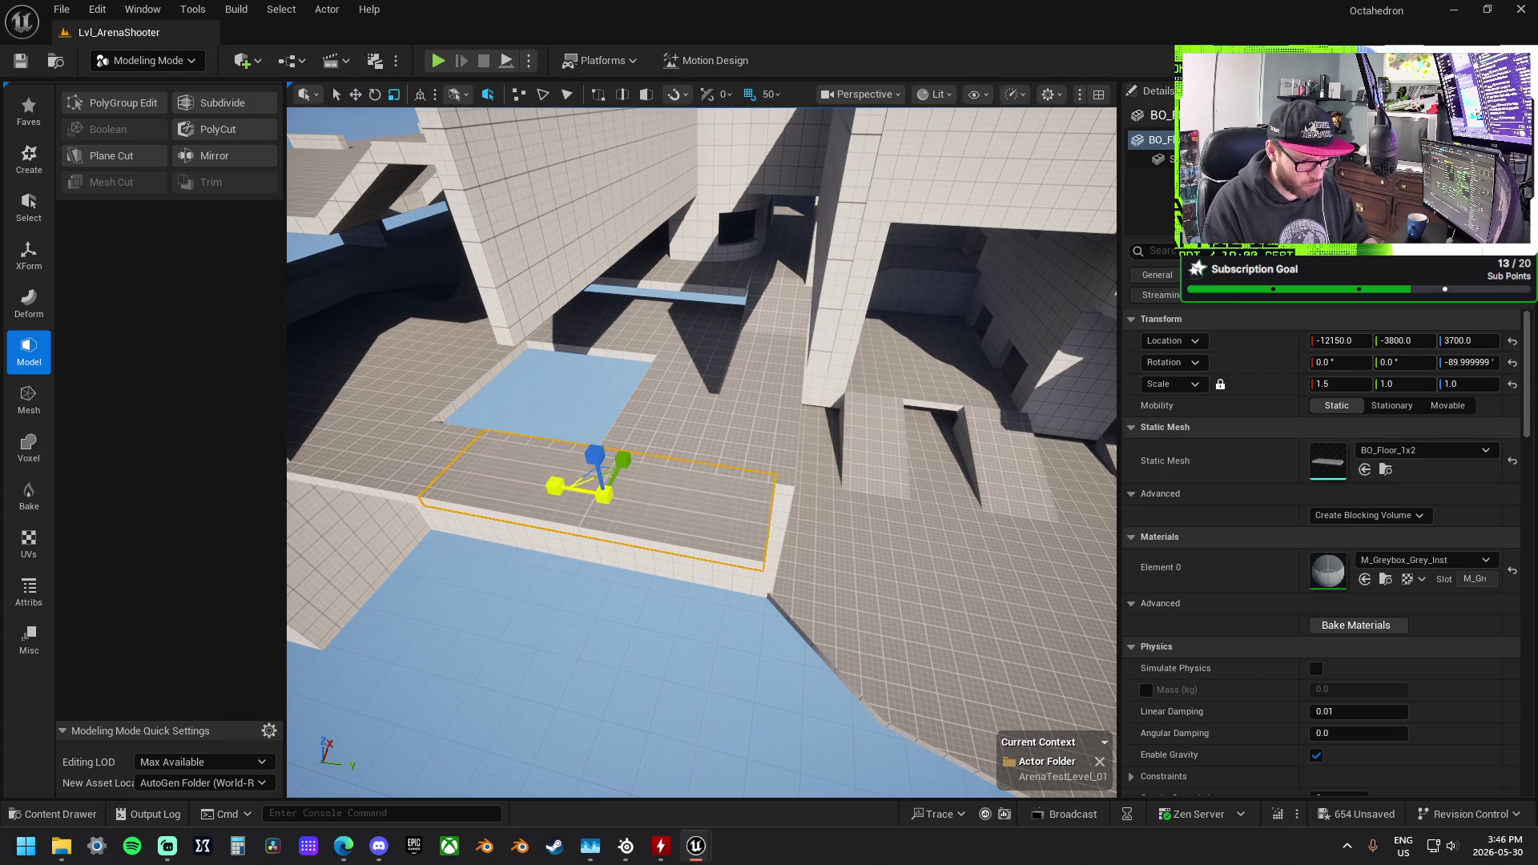
pyautogui.moveTo(702, 480); pyautogui.dragTo(781, 441)
pyautogui.click(897, 403)
# Step: Slide the wall toward the tower, lower it 1400 units, and scale it to 0.625 Y and 5x height
pyautogui.press('w')
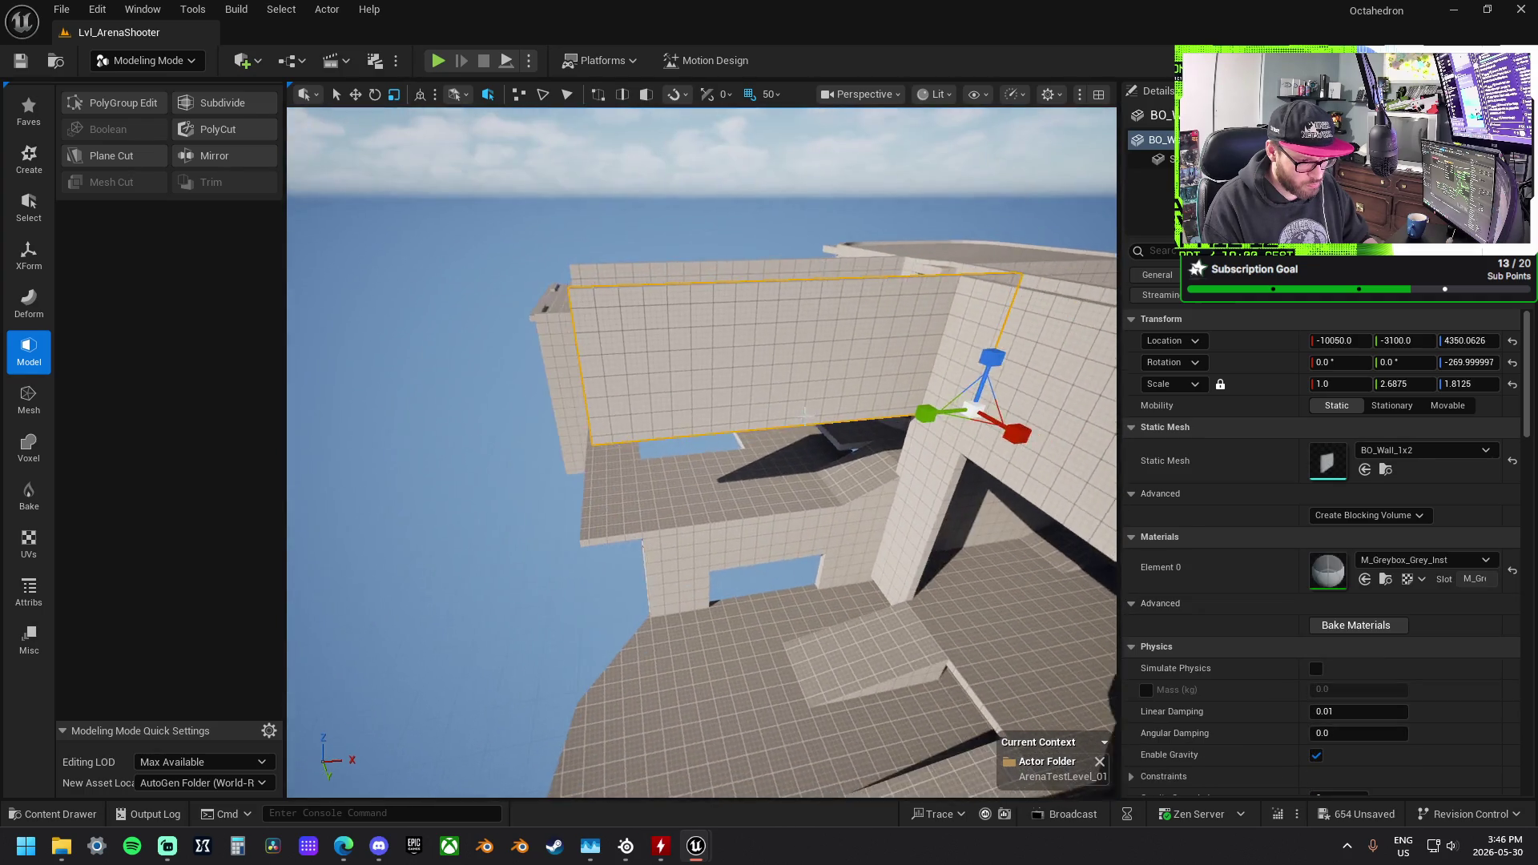
pyautogui.moveTo(1019, 405); pyautogui.dragTo(712, 432)
pyautogui.moveTo(633, 383); pyautogui.dragTo(675, 578)
pyautogui.press('r')
pyautogui.moveTo(610, 622); pyautogui.dragTo(603, 623)
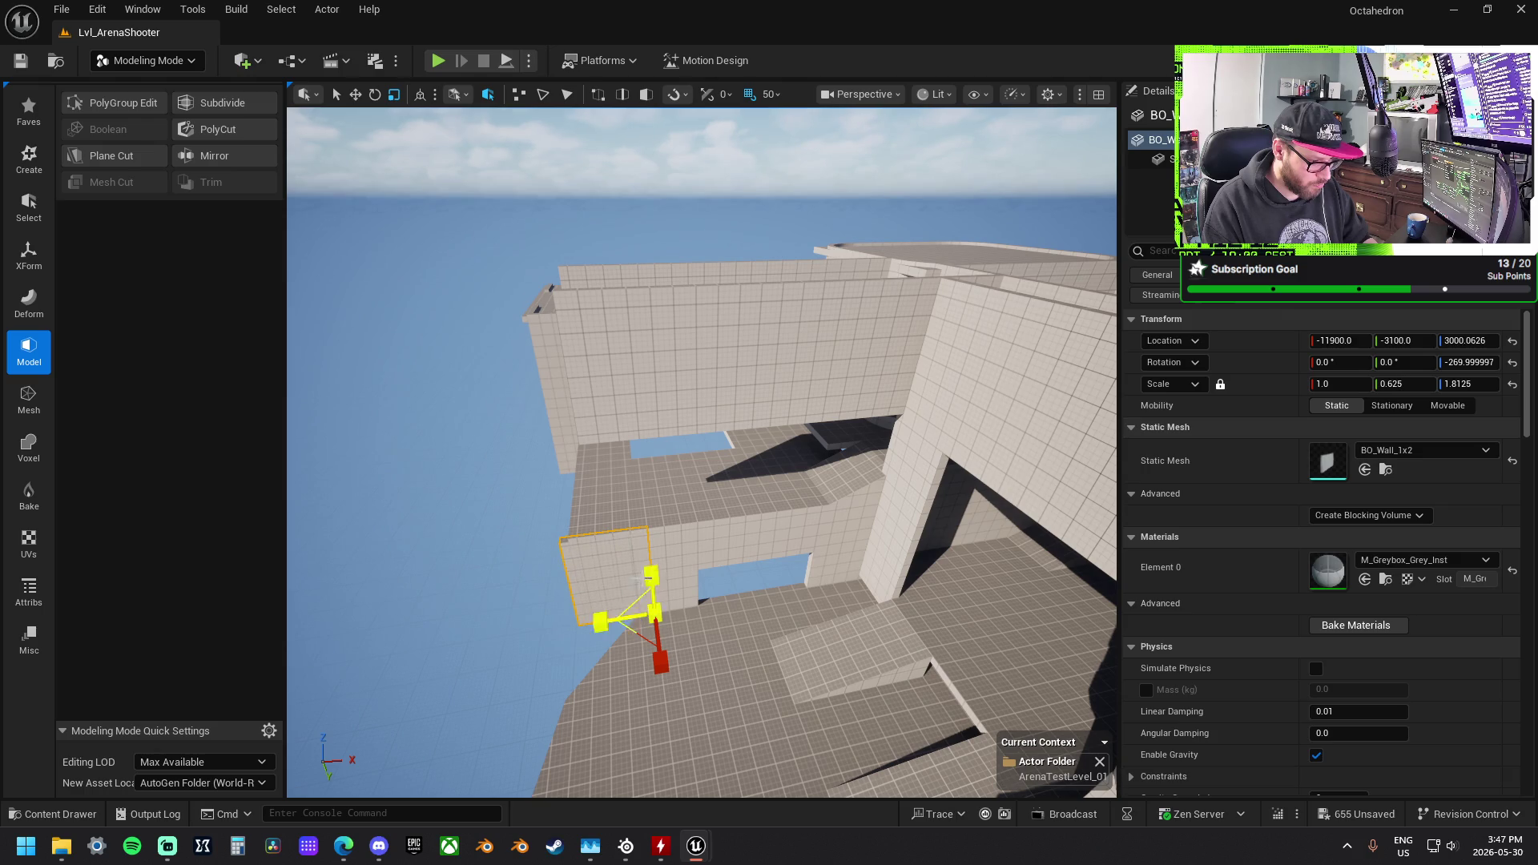
pyautogui.moveTo(652, 575)
pyautogui.mouseDown()
pyautogui.moveTo(665, 445)
pyautogui.moveTo(561, 437)
pyautogui.moveTo(728, 578)
pyautogui.moveTo(692, 677)
pyautogui.moveTo(761, 560)
pyautogui.moveTo(718, 693)
pyautogui.moveTo(752, 689)
pyautogui.mouseUp()
# Step: Widen the tall wall to Y scale 2.0625
pyautogui.press('e')
pyautogui.press('w')
pyautogui.press('e')
pyautogui.press('r')
pyautogui.moveTo(741, 599); pyautogui.dragTo(616, 599)
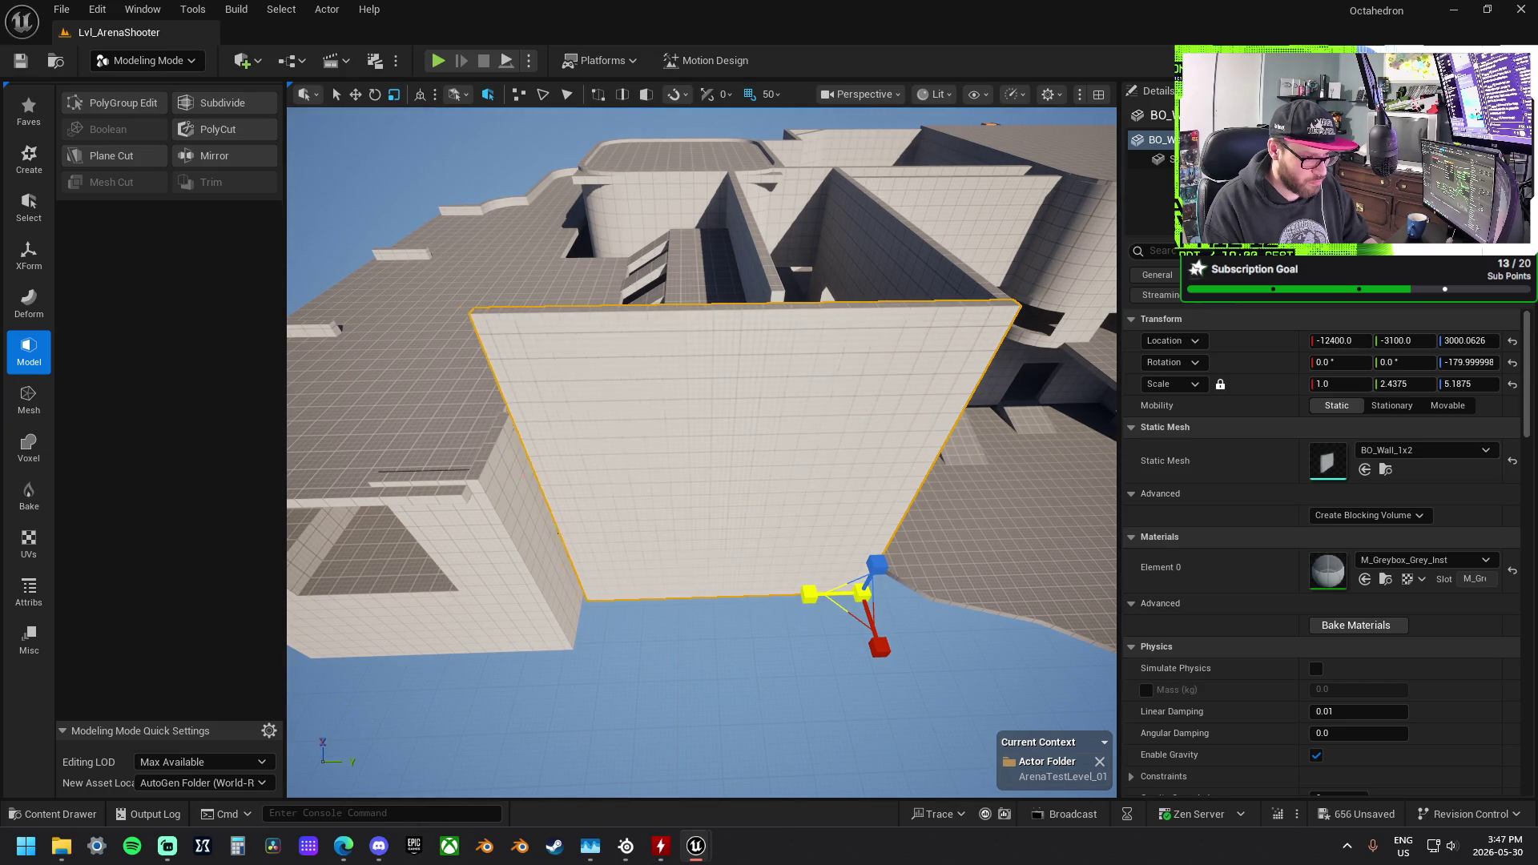
pyautogui.moveTo(680, 521)
pyautogui.mouseDown()
pyautogui.moveTo(690, 542)
pyautogui.moveTo(601, 460)
pyautogui.moveTo(457, 441)
pyautogui.moveTo(473, 432)
pyautogui.moveTo(464, 384)
pyautogui.moveTo(556, 360)
pyautogui.moveTo(589, 373)
pyautogui.moveTo(601, 417)
pyautogui.moveTo(631, 253)
pyautogui.mouseUp()
# Step: Alt-drag copies of two walls along the outer edge and copy the thin wall further along X
pyautogui.keyDown('ctrl'); pyautogui.click(652, 268); pyautogui.keyUp('ctrl')
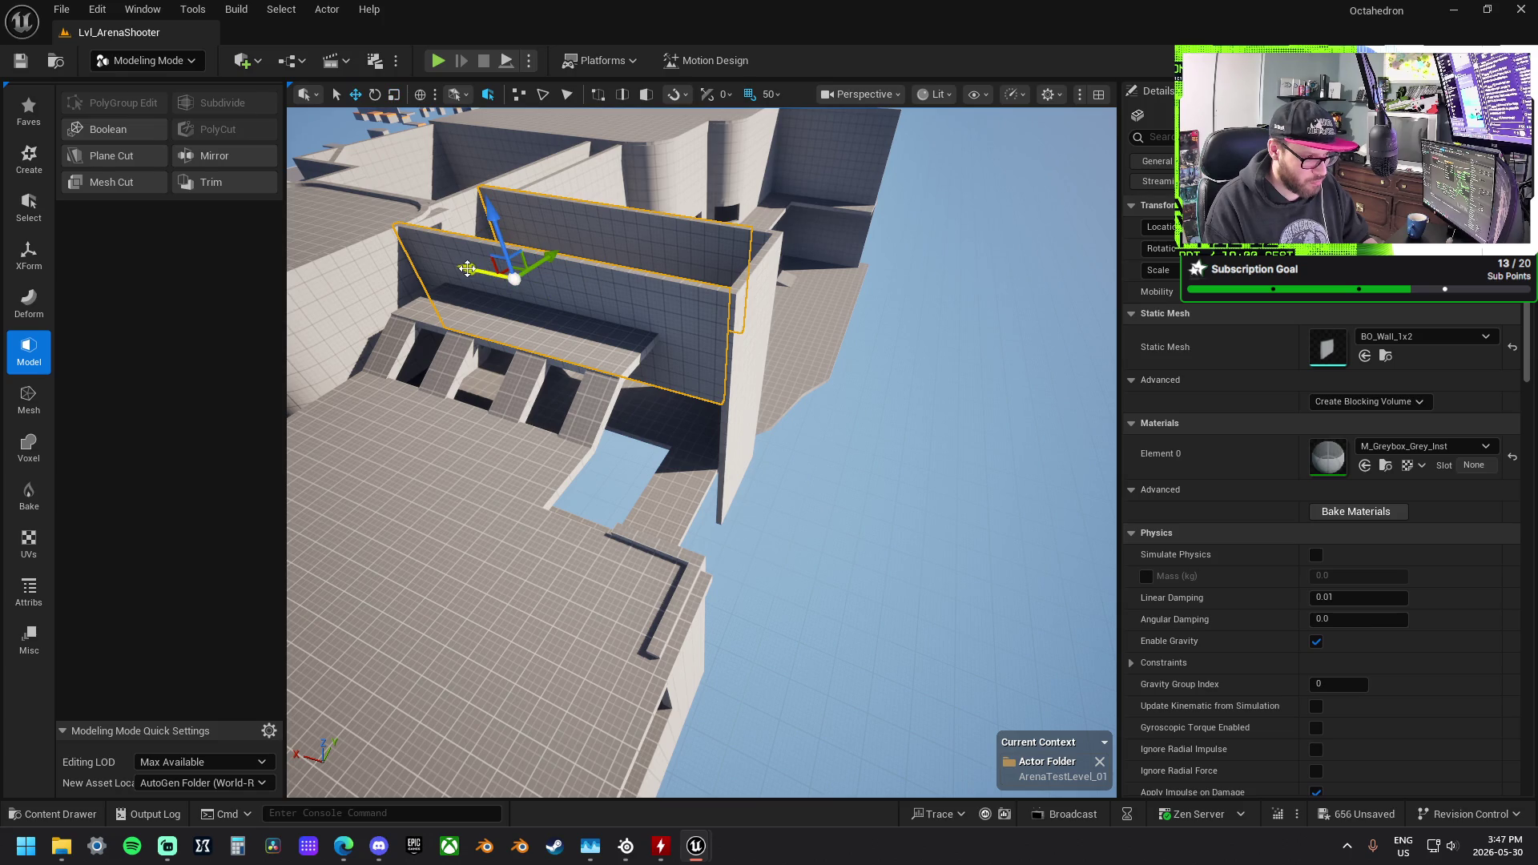
pyautogui.moveTo(468, 268); pyautogui.dragTo(722, 370)
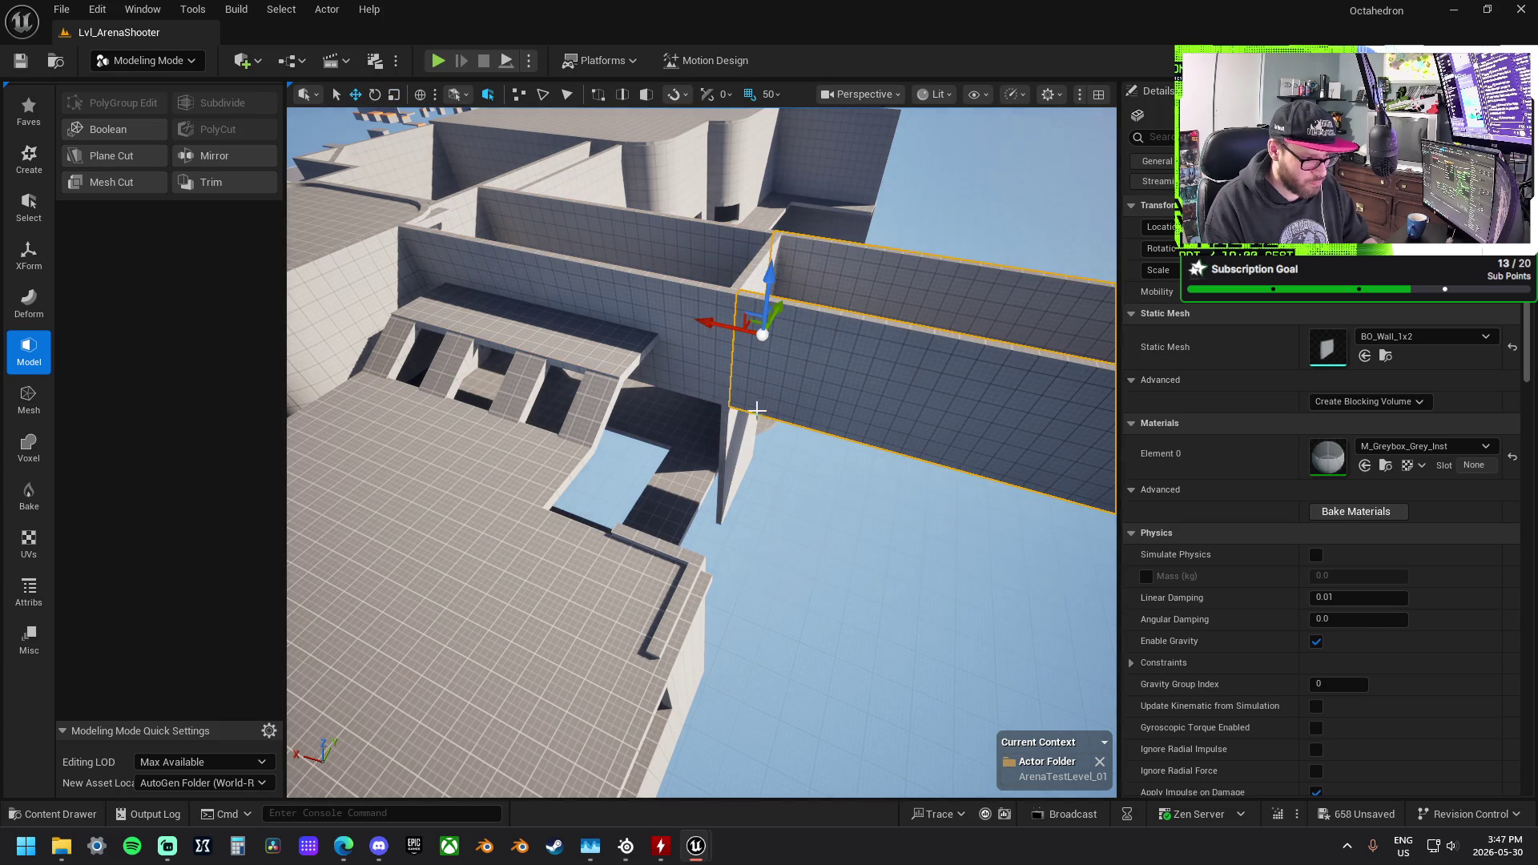
pyautogui.click(733, 440)
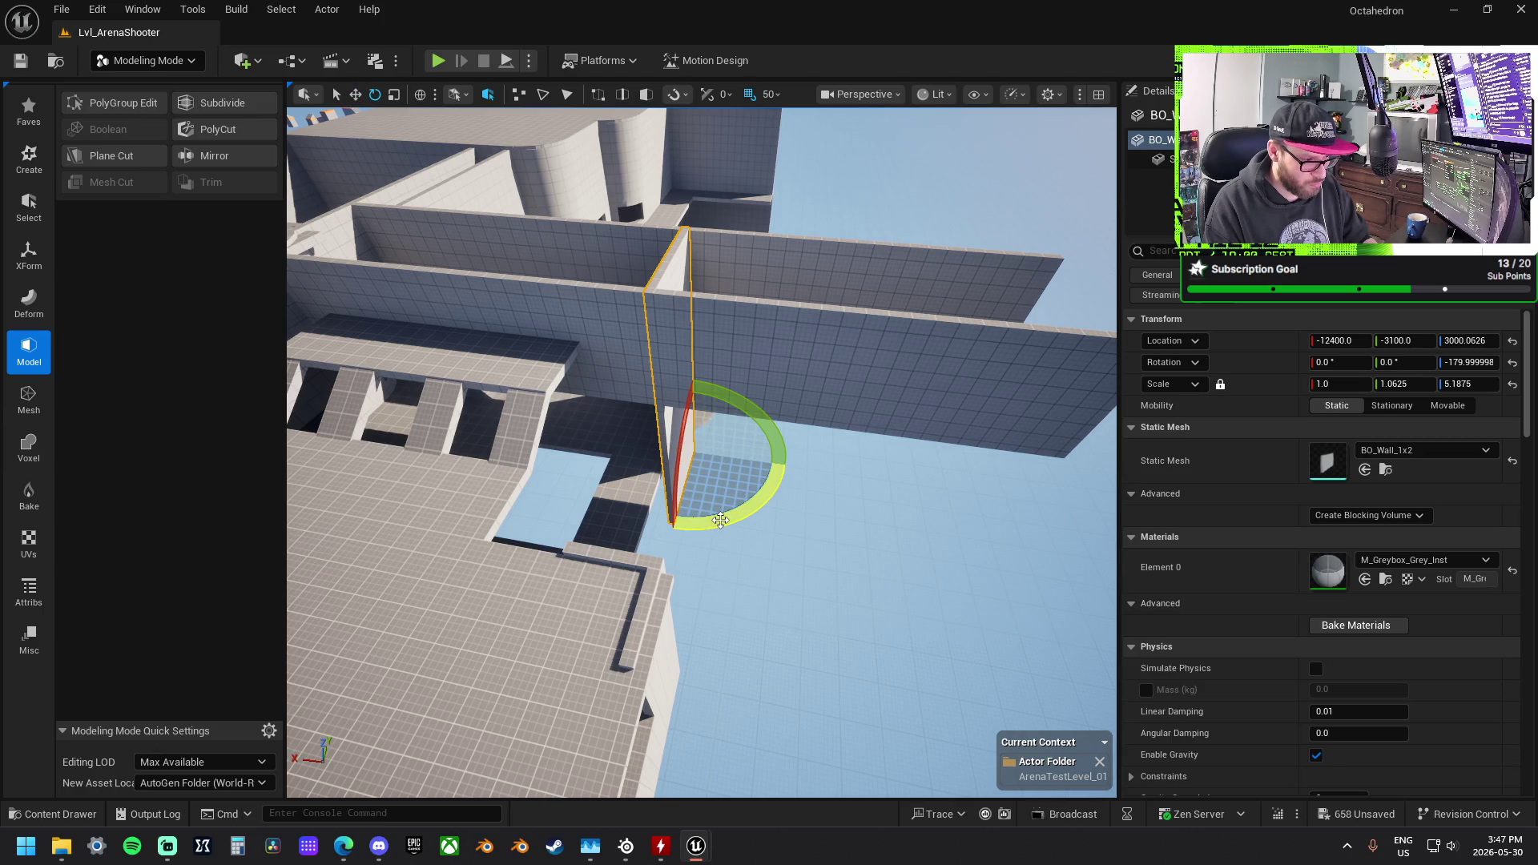
pyautogui.moveTo(731, 451); pyautogui.dragTo(731, 452)
pyautogui.press('w')
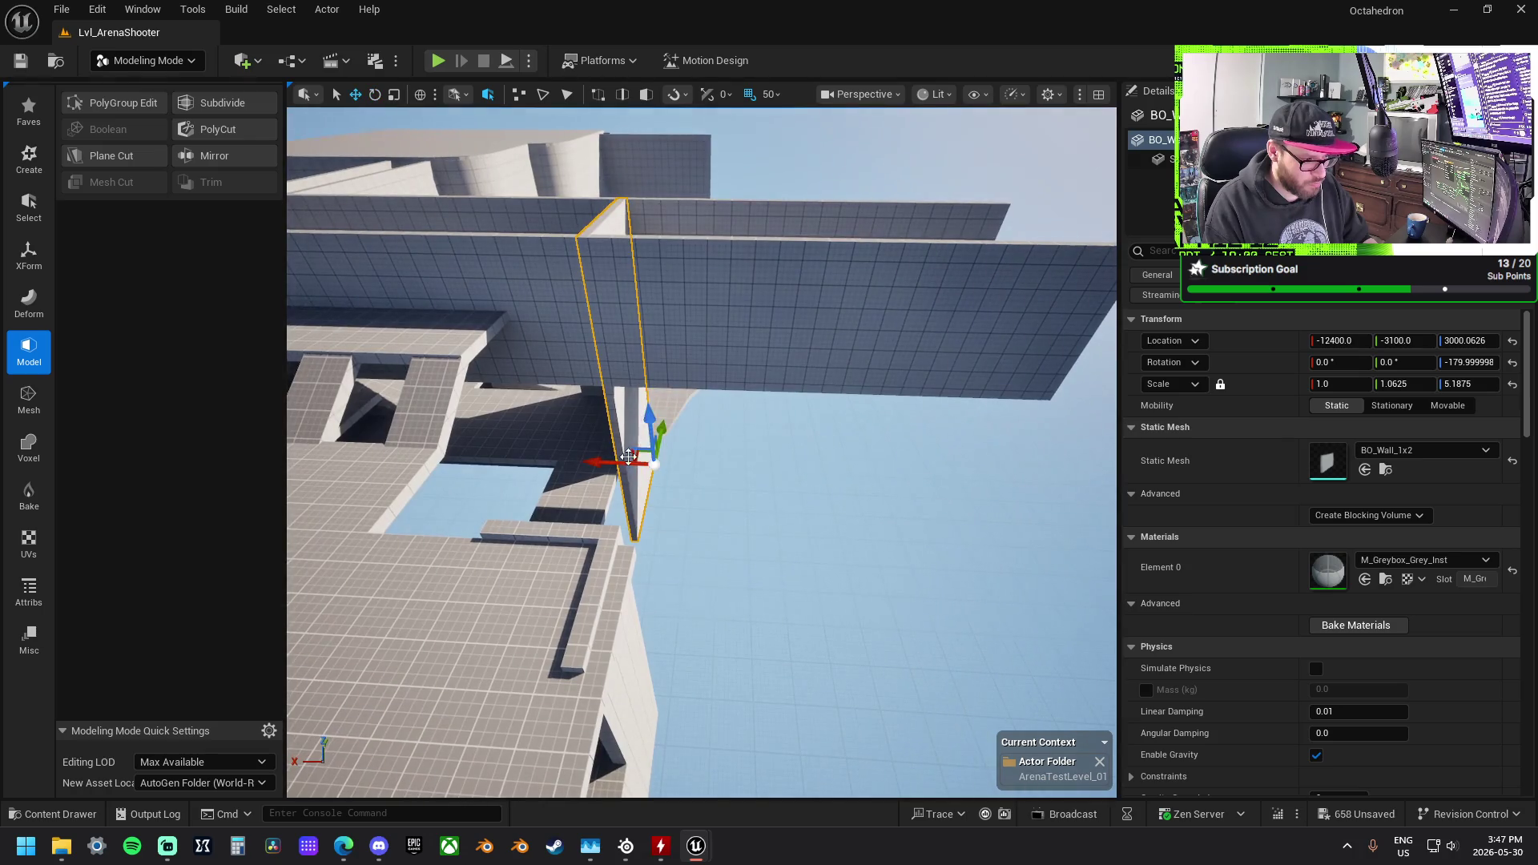
pyautogui.moveTo(602, 465); pyautogui.dragTo(700, 469)
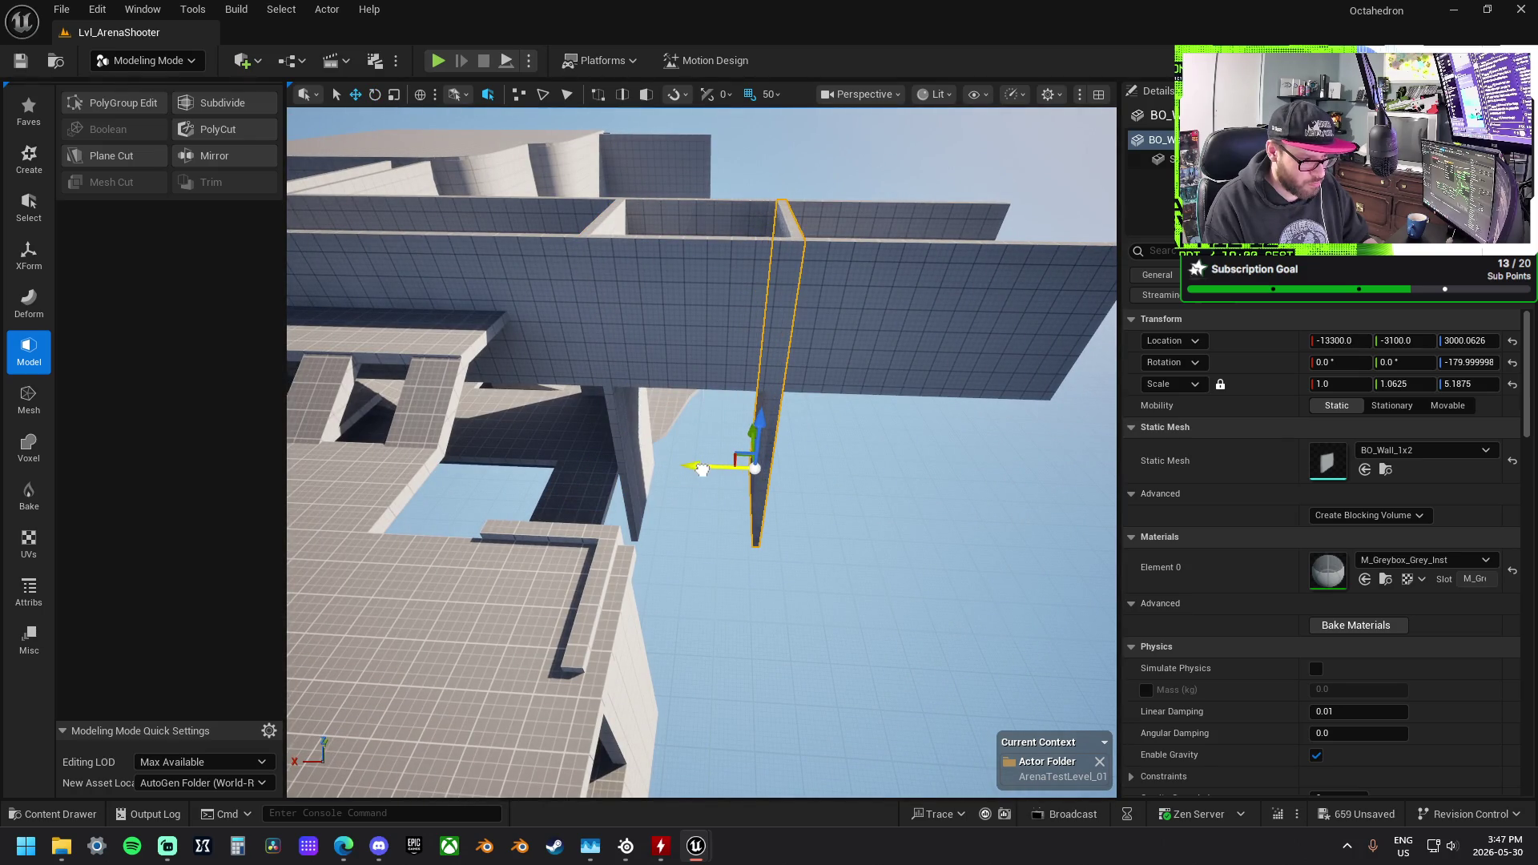
# Step: Lower both thin walls, turn them a quarter turn, and slide them into place along Y
pyautogui.keyDown('ctrl'); pyautogui.click(647, 453); pyautogui.keyUp('ctrl')
pyautogui.press('f')
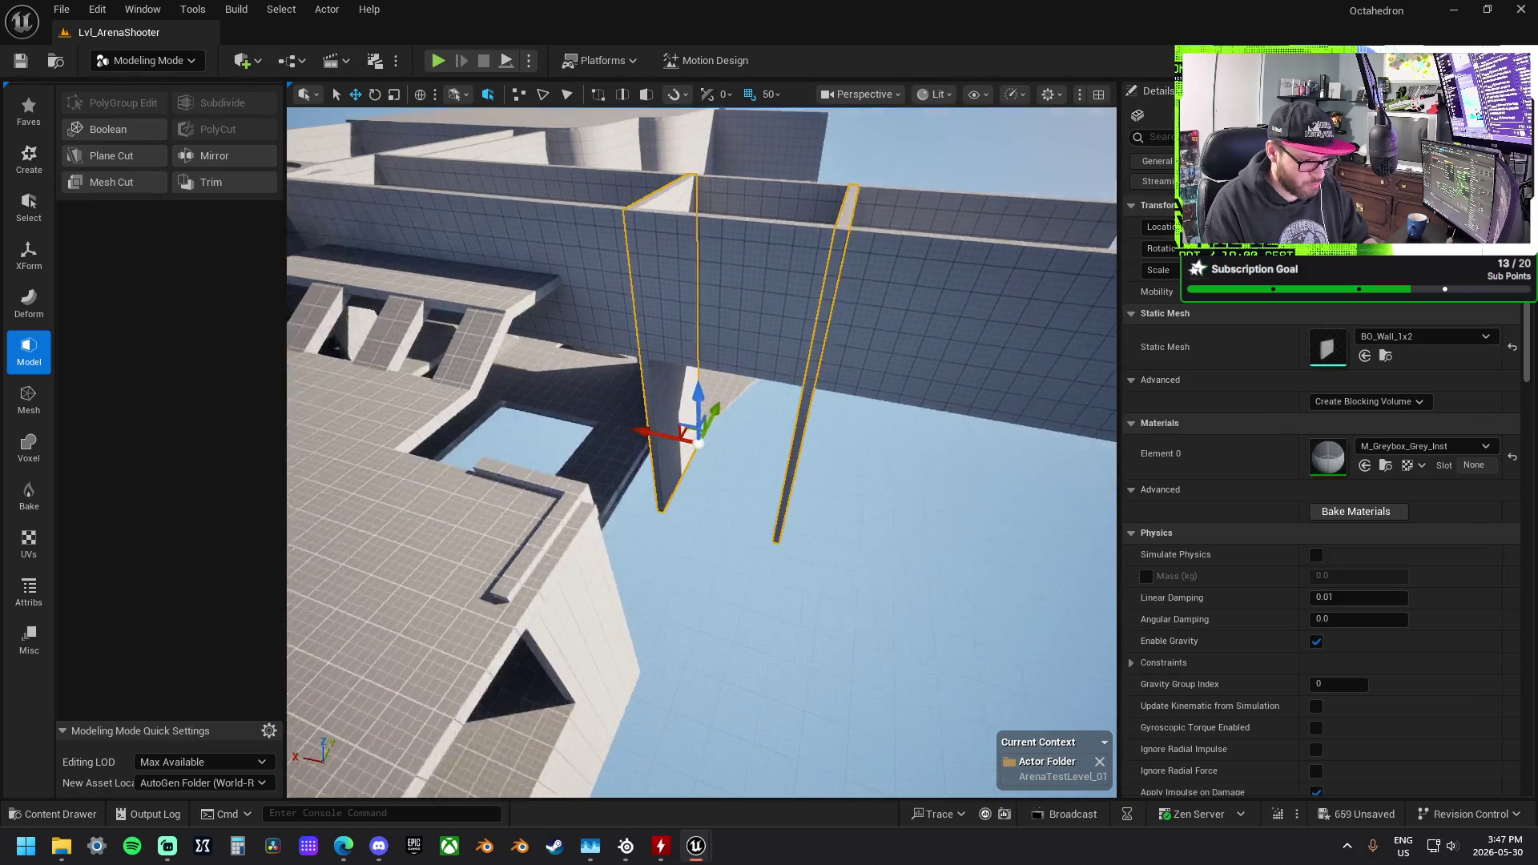
pyautogui.moveTo(699, 390)
pyautogui.mouseDown()
pyautogui.moveTo(698, 468)
pyautogui.moveTo(698, 412)
pyautogui.mouseUp()
pyautogui.press('r')
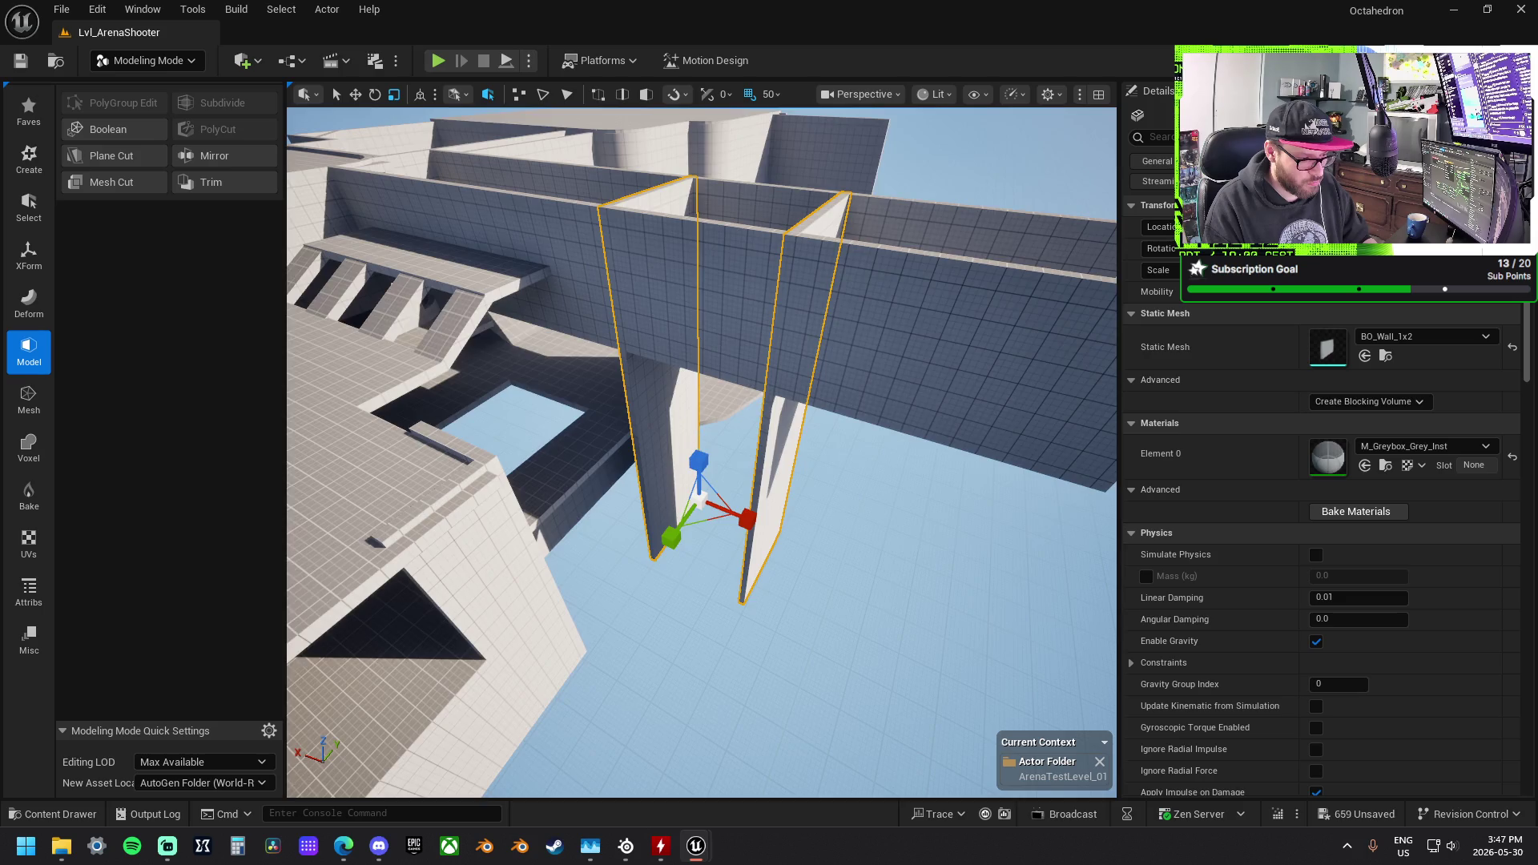
pyautogui.press('e')
pyautogui.moveTo(689, 561)
pyautogui.mouseDown()
pyautogui.moveTo(641, 533)
pyautogui.moveTo(663, 564)
pyautogui.mouseUp()
pyautogui.press('w')
pyautogui.moveTo(782, 473); pyautogui.dragTo(718, 506)
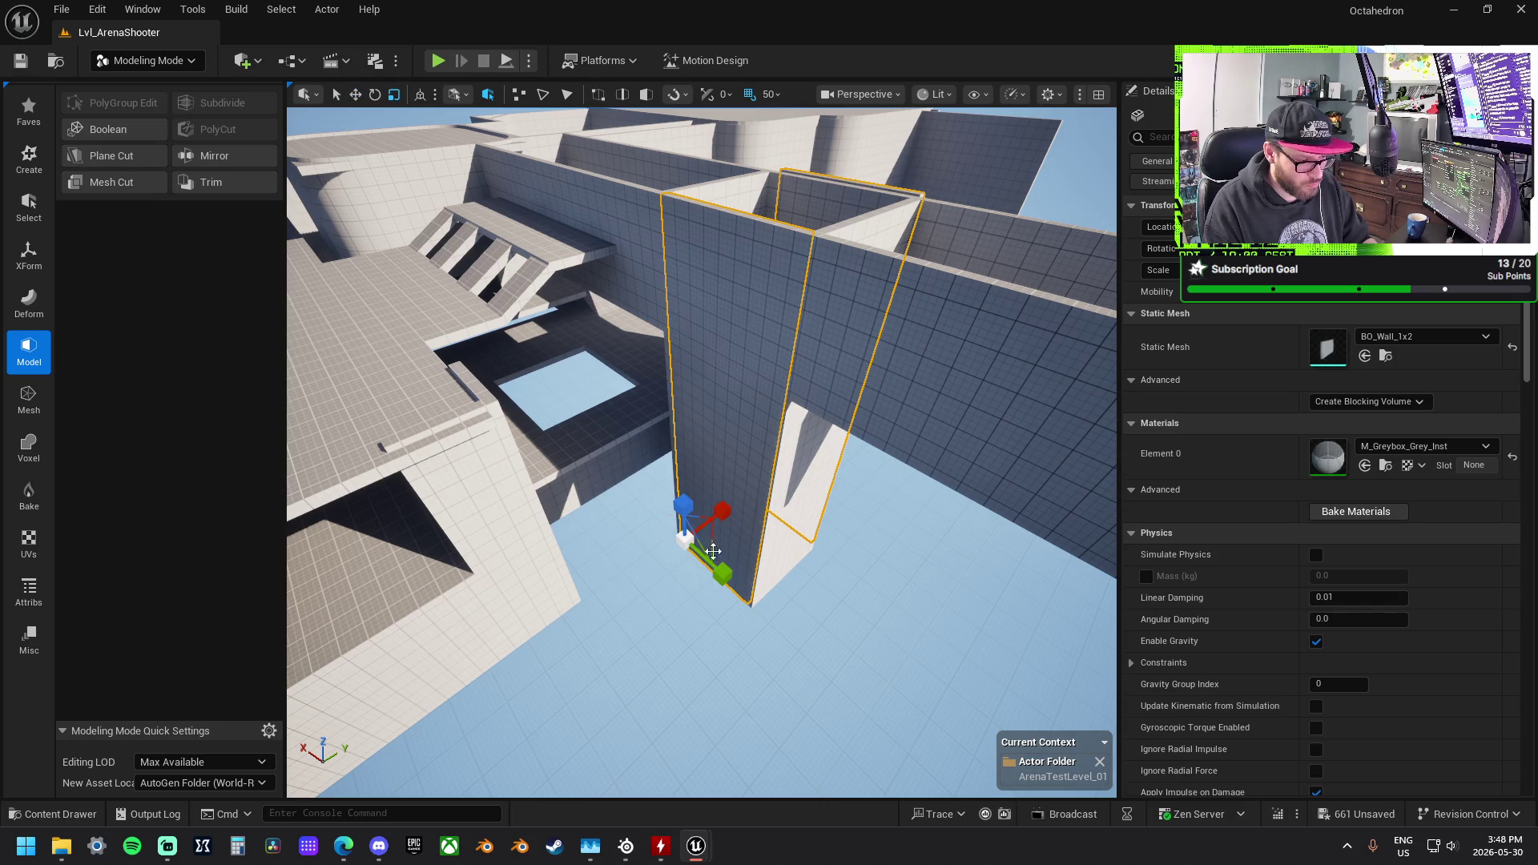
pyautogui.moveTo(722, 574); pyautogui.dragTo(725, 576)
# Step: Move one wall 100 units along Y so it lies flat overhead at -14600, -3100, 5100
pyautogui.click(725, 576)
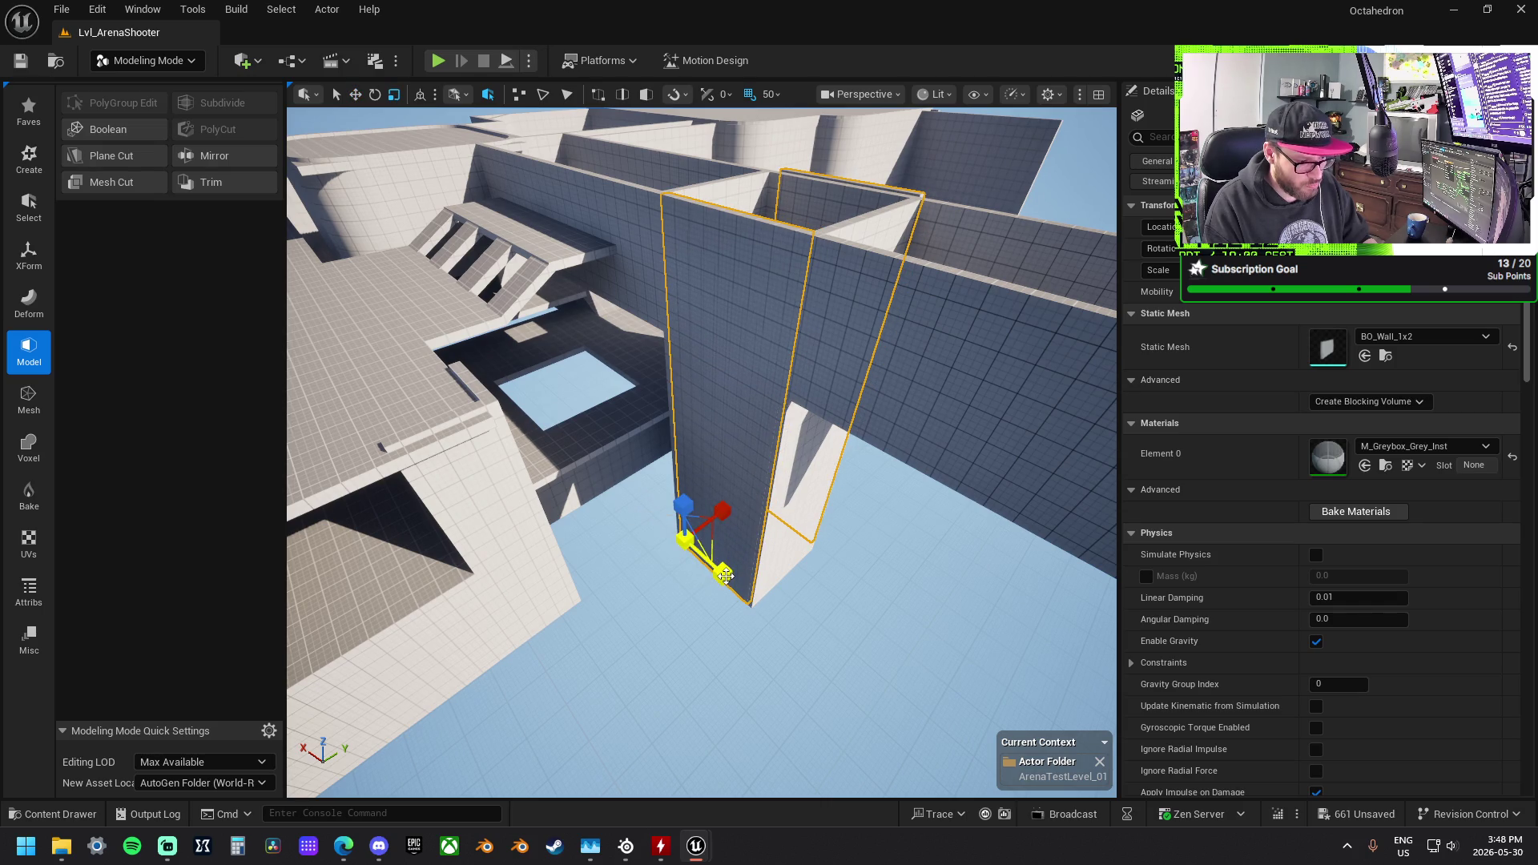
pyautogui.press('f')
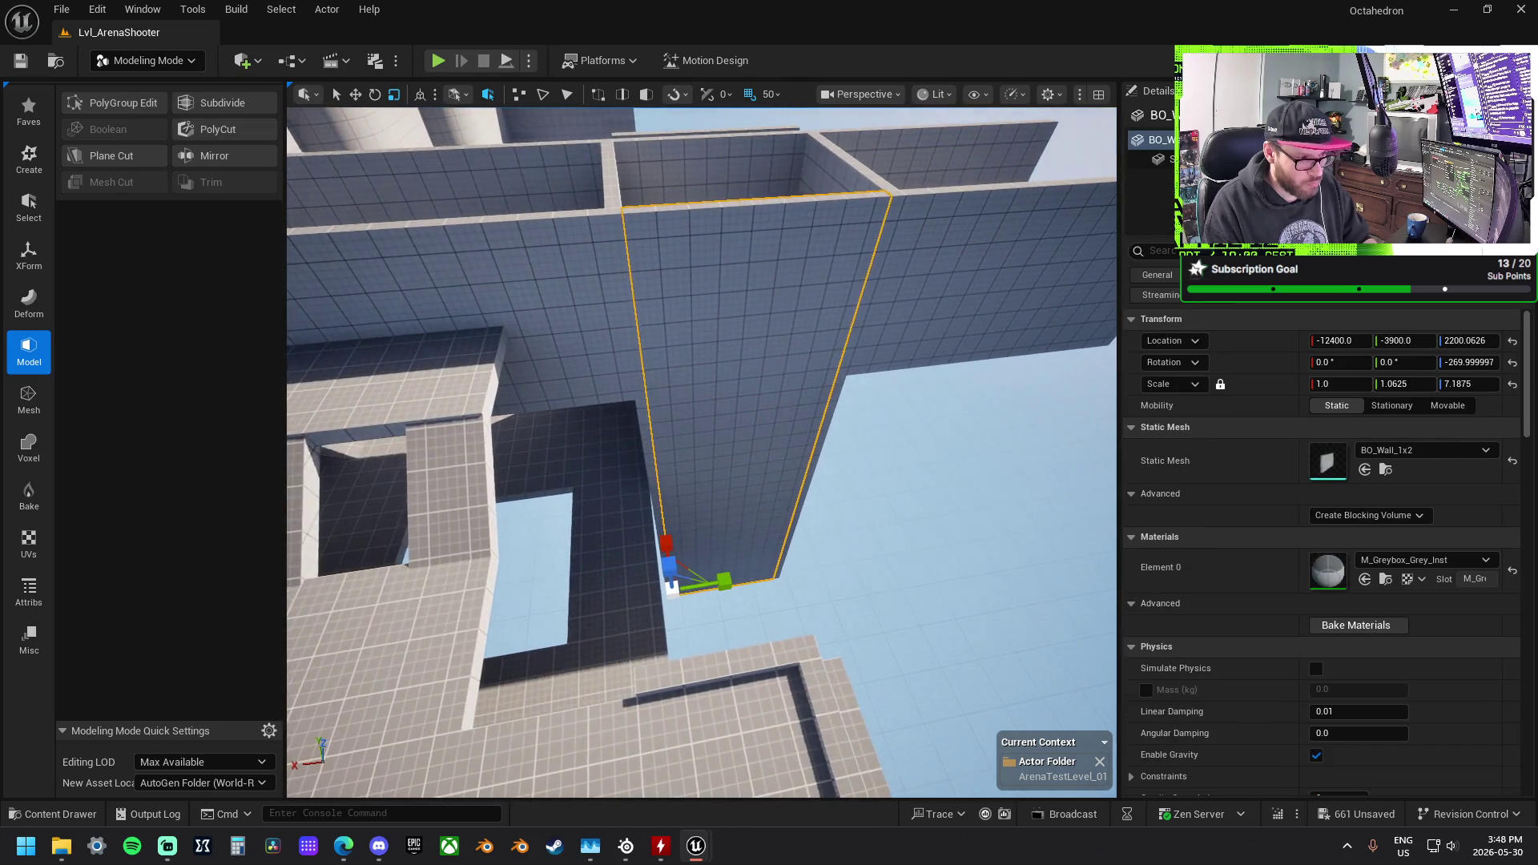
pyautogui.moveTo(616, 585)
pyautogui.mouseDown()
pyautogui.moveTo(657, 560)
pyautogui.moveTo(641, 540)
pyautogui.moveTo(702, 619)
pyautogui.moveTo(751, 610)
pyautogui.mouseUp()
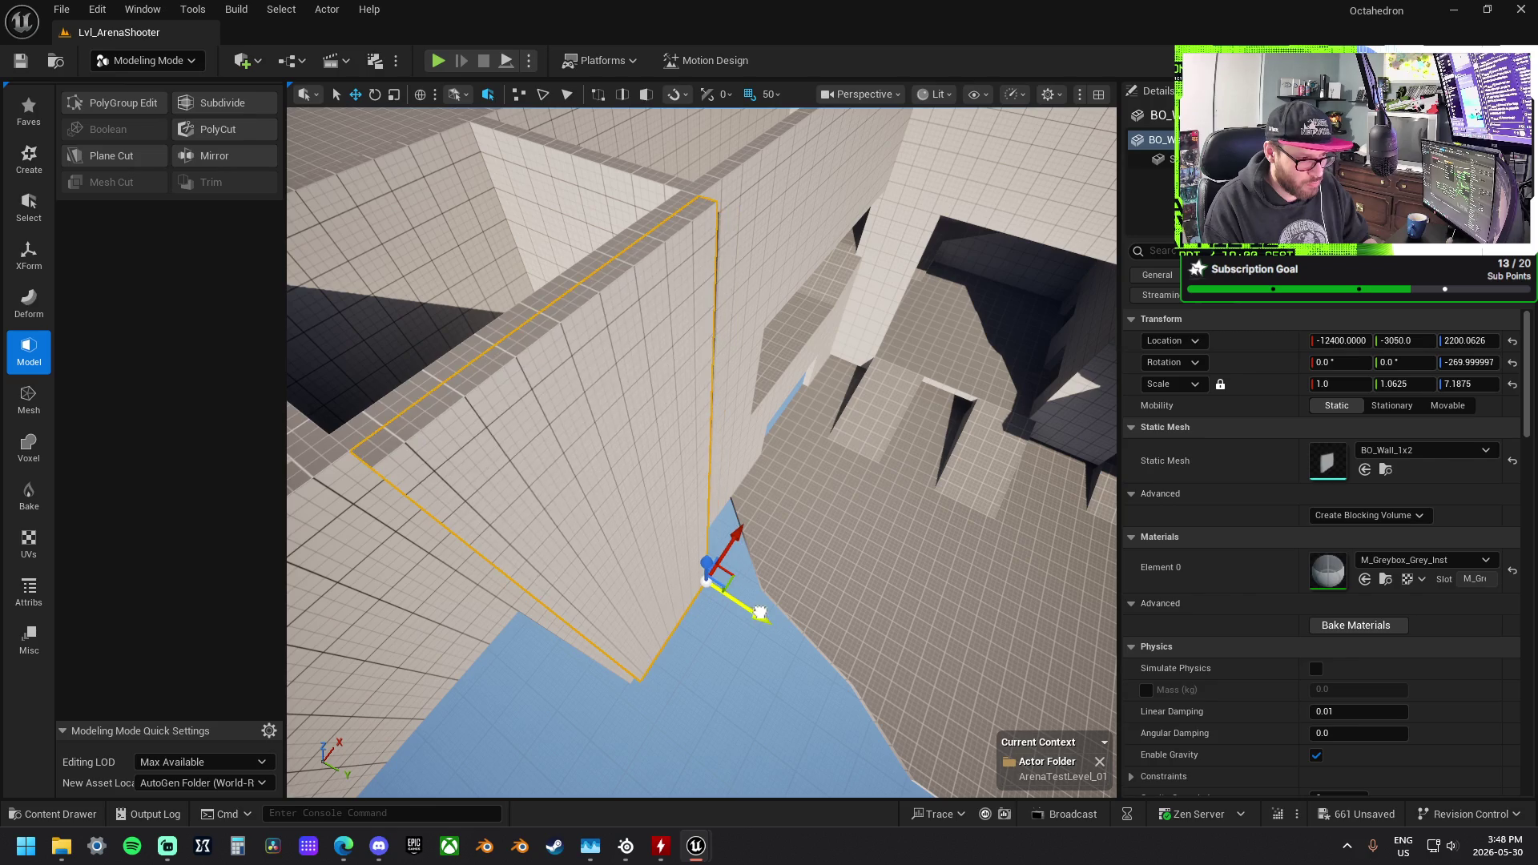
pyautogui.moveTo(721, 561)
pyautogui.mouseDown()
pyautogui.moveTo(656, 481)
pyautogui.moveTo(576, 521)
pyautogui.moveTo(540, 461)
pyautogui.moveTo(596, 489)
pyautogui.moveTo(776, 483)
pyautogui.moveTo(825, 458)
pyautogui.moveTo(851, 510)
pyautogui.moveTo(953, 301)
pyautogui.moveTo(745, 407)
pyautogui.moveTo(889, 433)
pyautogui.moveTo(975, 411)
pyautogui.moveTo(864, 392)
pyautogui.mouseUp()
pyautogui.press('e')
pyautogui.press('r')
pyautogui.press('w')
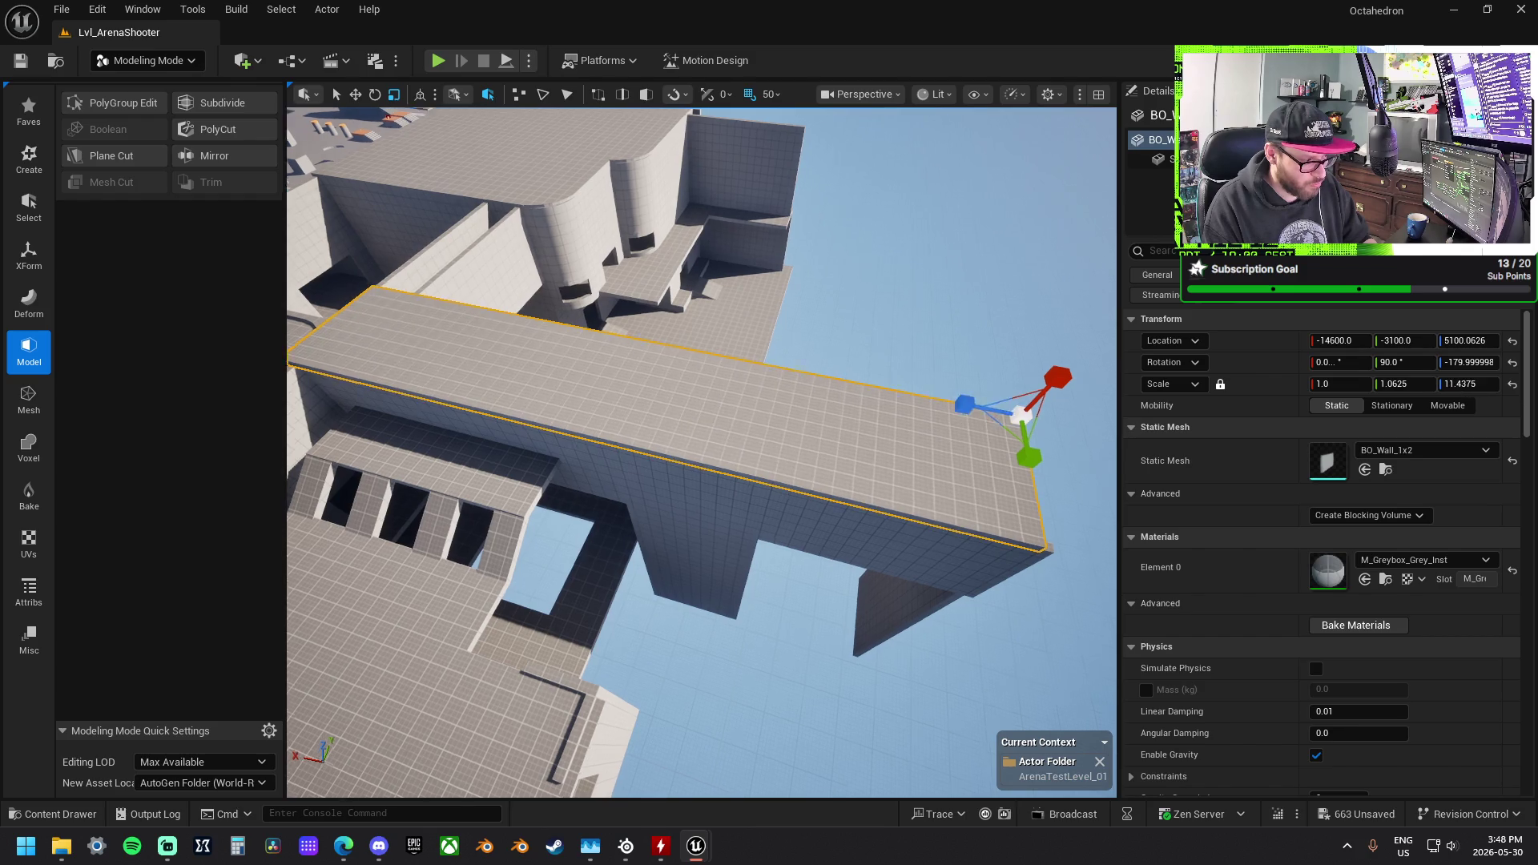
# Step: Lower the overhead slab 50 units, then raise and stretch the wall above the doorway much taller
pyautogui.moveTo(1079, 258)
pyautogui.mouseDown()
pyautogui.moveTo(993, 305)
pyautogui.moveTo(896, 317)
pyautogui.moveTo(878, 250)
pyautogui.moveTo(875, 283)
pyautogui.mouseUp()
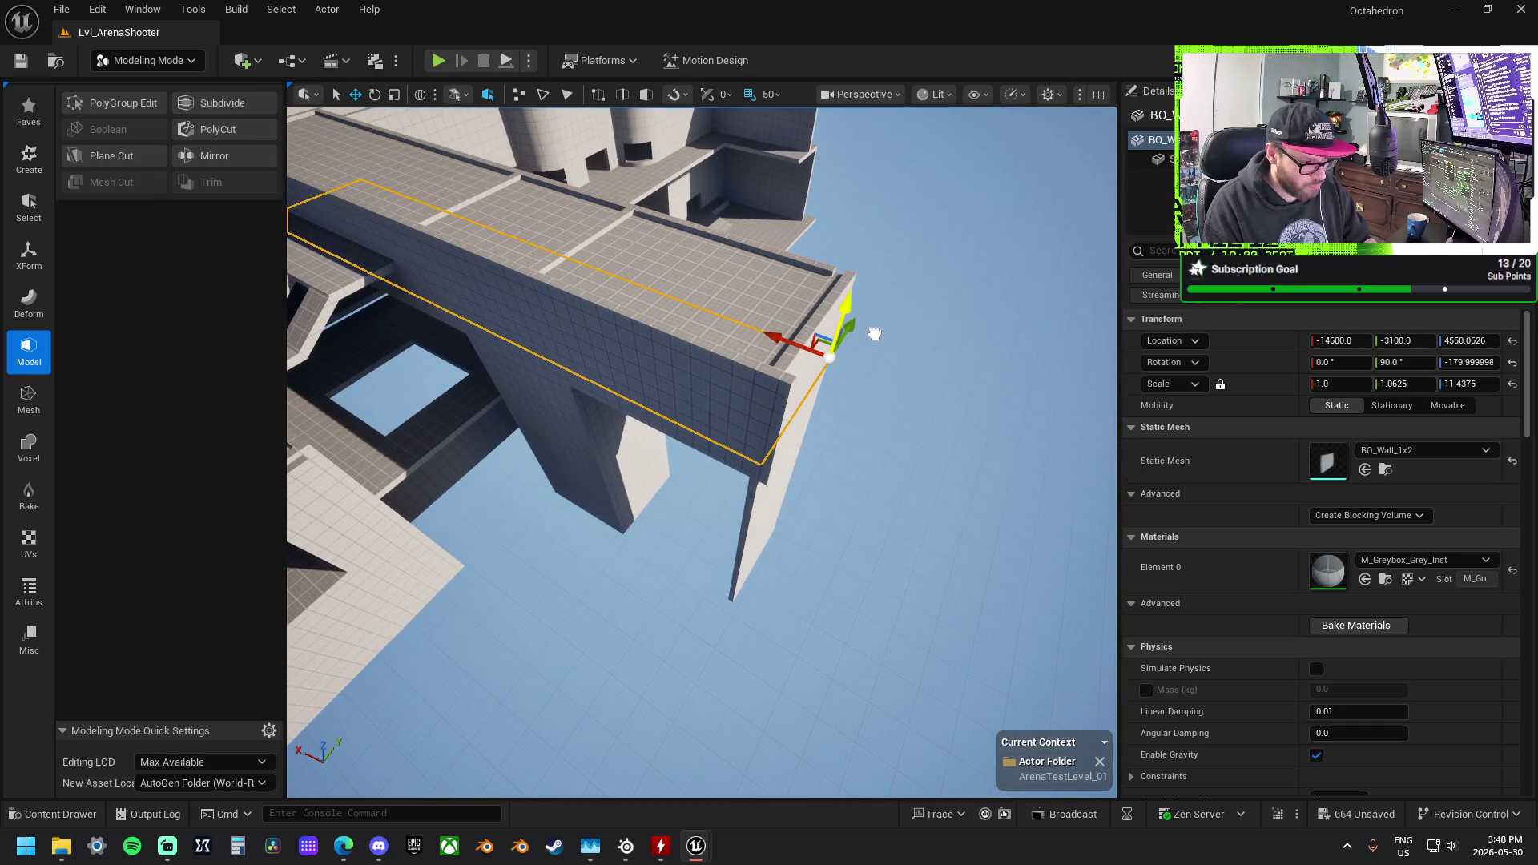
pyautogui.moveTo(875, 361); pyautogui.dragTo(875, 304)
pyautogui.moveTo(946, 409); pyautogui.dragTo(945, 410)
pyautogui.press('r')
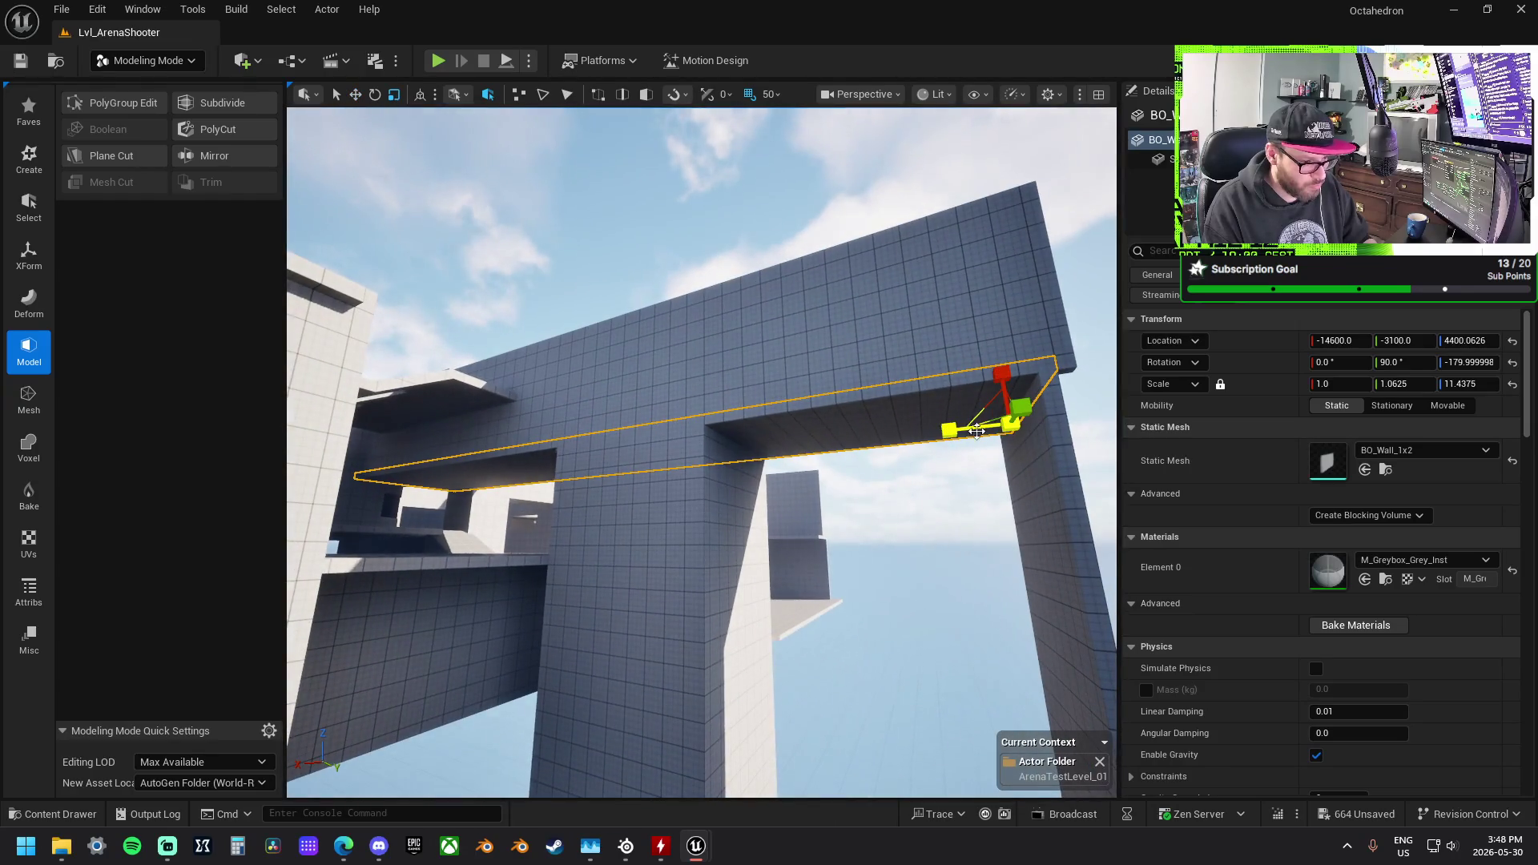
pyautogui.moveTo(945, 409); pyautogui.dragTo(945, 410)
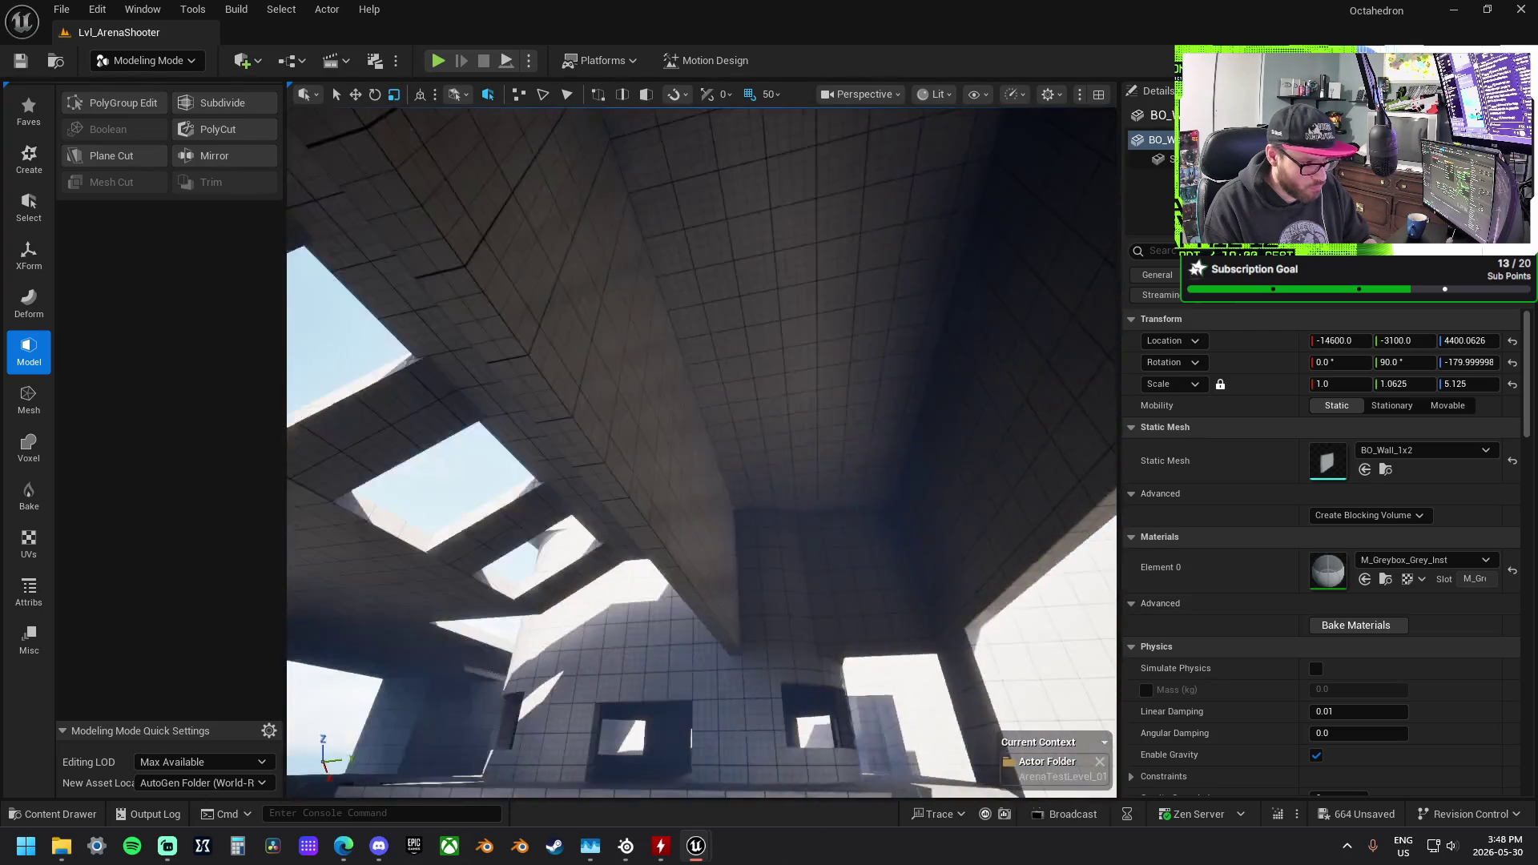
pyautogui.moveTo(665, 393); pyautogui.dragTo(831, 414)
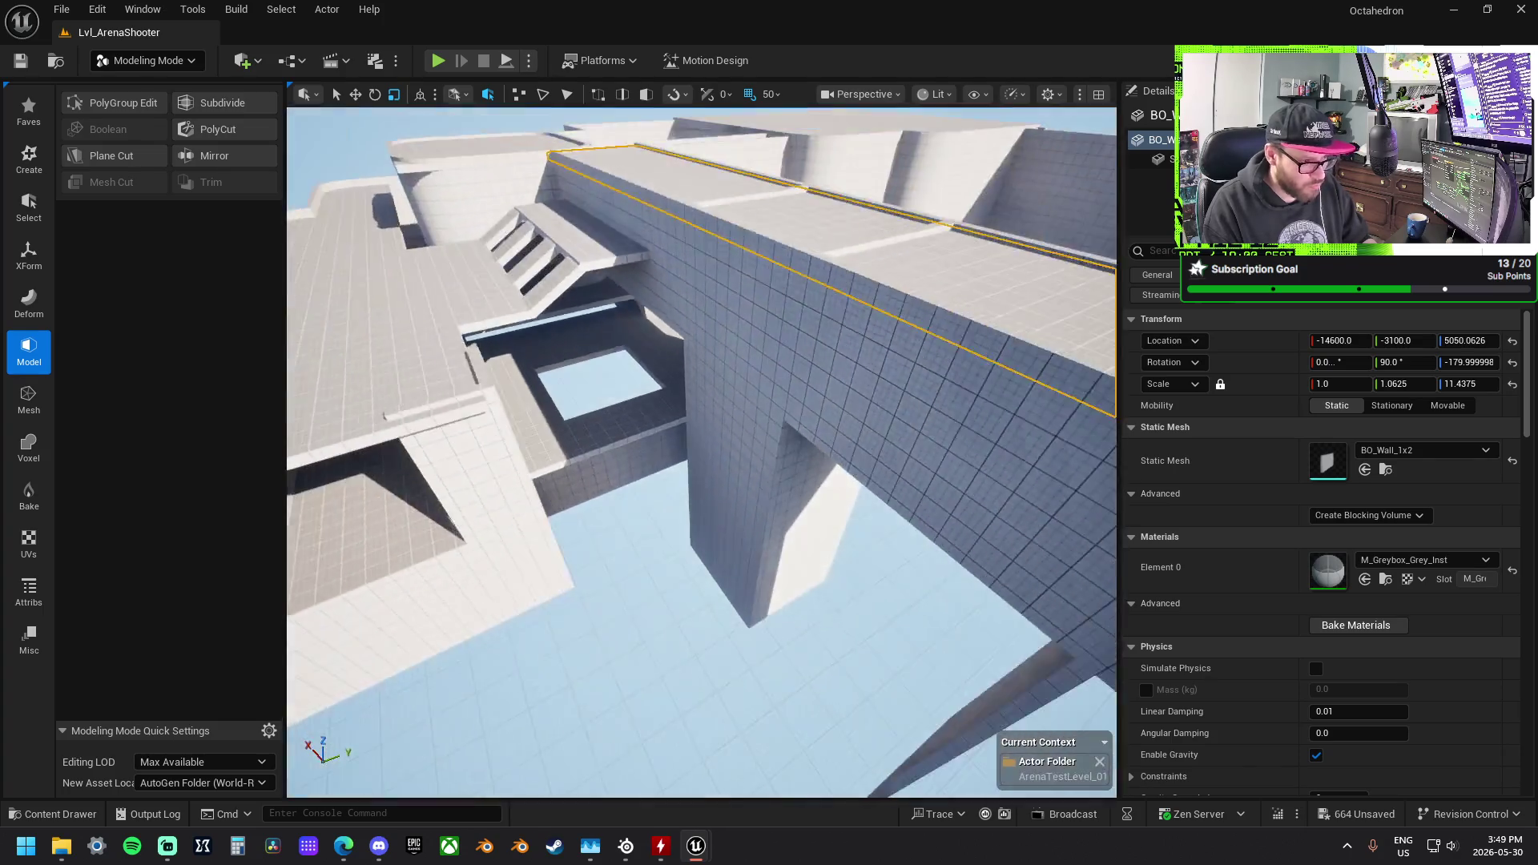
pyautogui.moveTo(831, 415); pyautogui.dragTo(831, 415)
pyautogui.click(654, 367)
pyautogui.moveTo(654, 367); pyautogui.dragTo(653, 368)
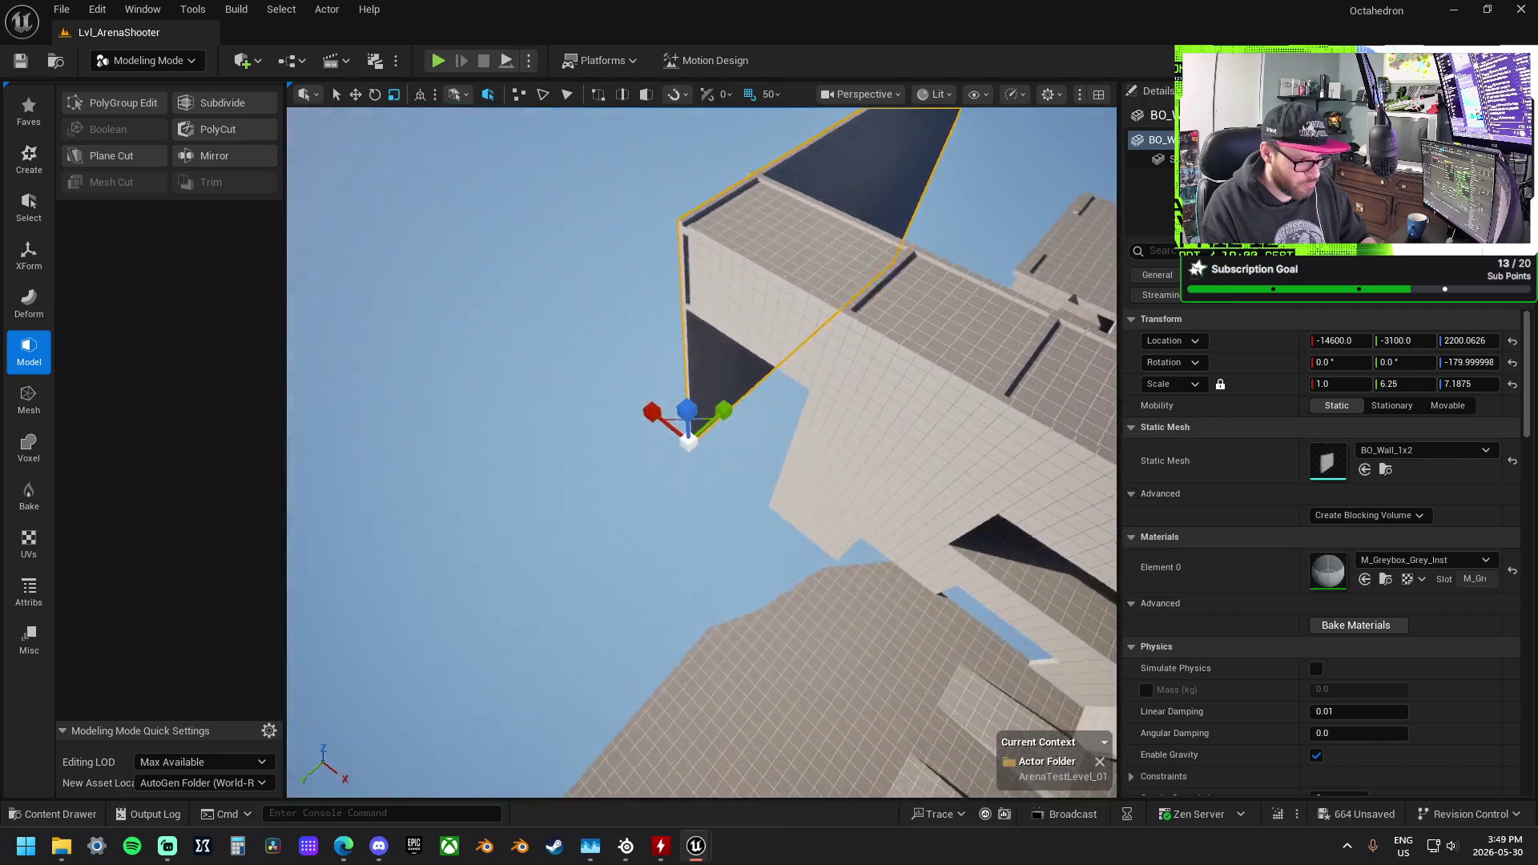
# Step: Try rotating the wall about 140° and nudging it along Y, then undo it
pyautogui.press('e')
pyautogui.moveTo(679, 502)
pyautogui.mouseDown()
pyautogui.moveTo(769, 470)
pyautogui.moveTo(686, 353)
pyautogui.moveTo(615, 360)
pyautogui.mouseUp()
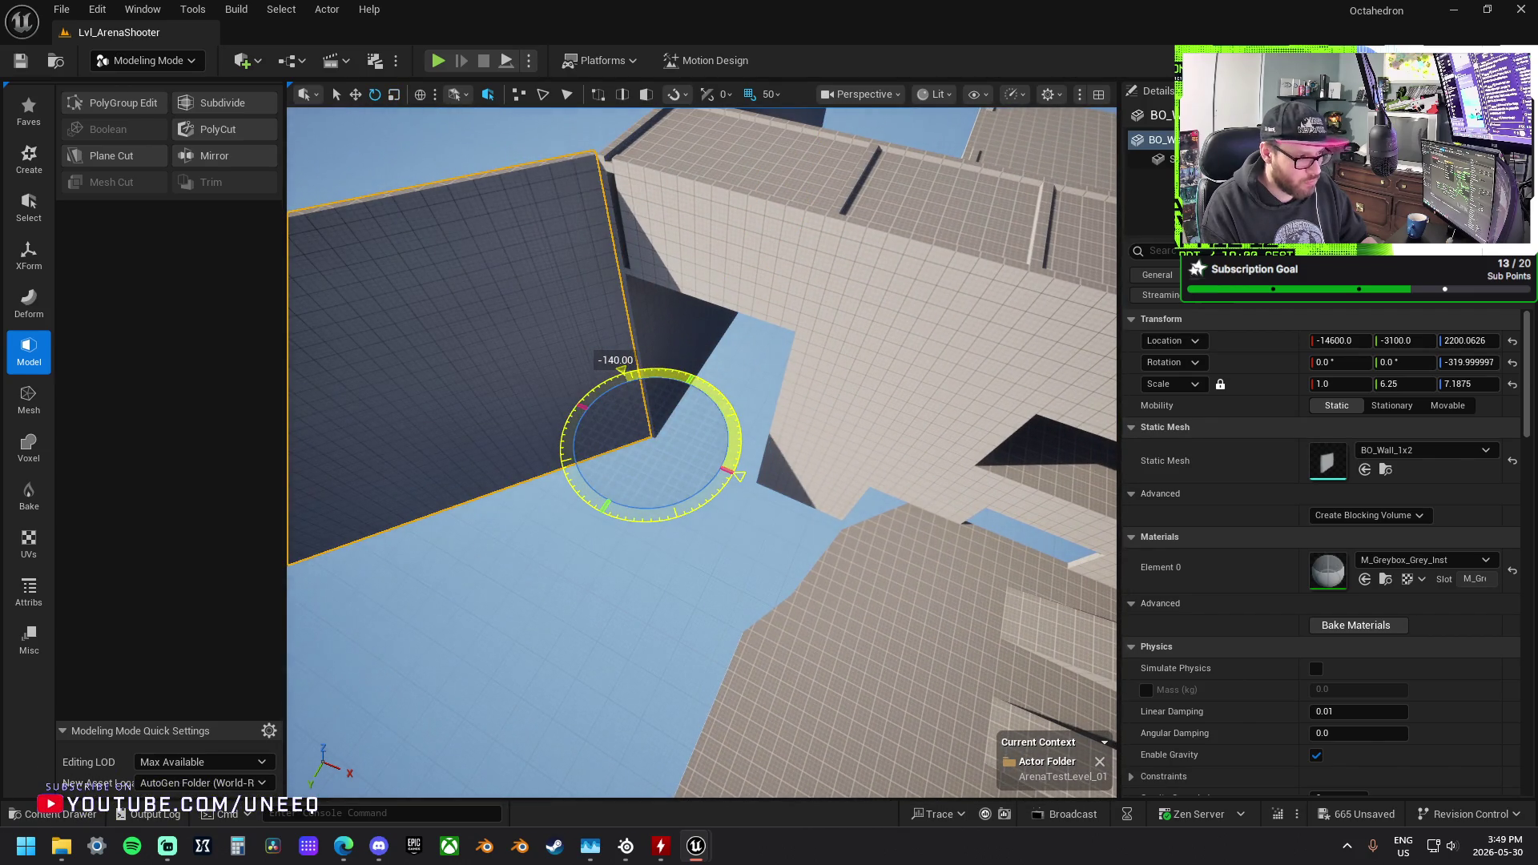
pyautogui.press('w')
pyautogui.moveTo(660, 460); pyautogui.dragTo(675, 464)
pyautogui.hotkey('ctrl', 'z')
pyautogui.hotkey('ctrl', 'z')
pyautogui.hotkey('ctrl', 'z')
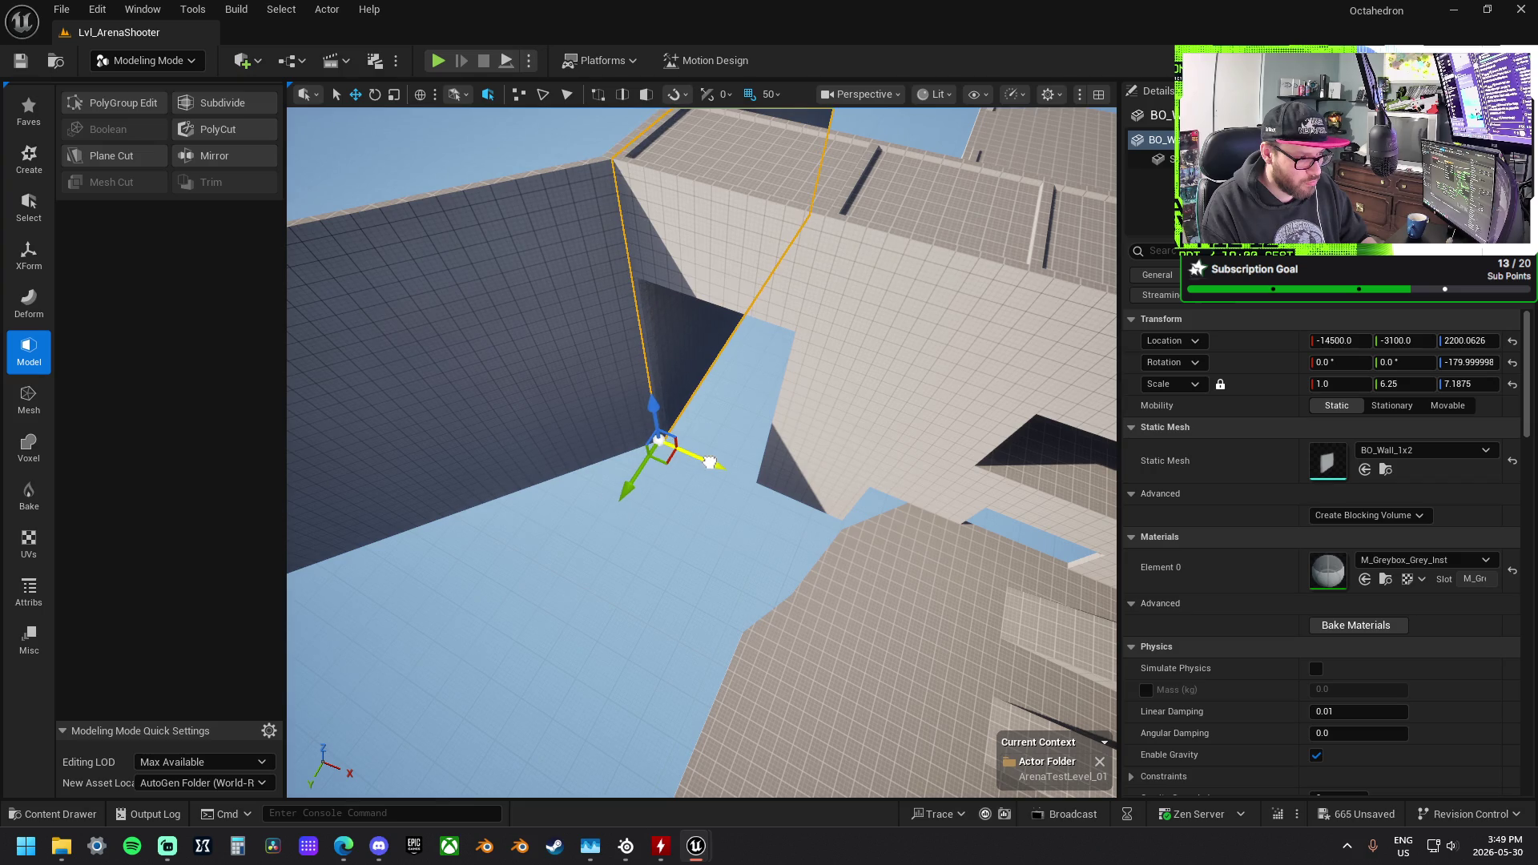
# Step: Alt-drag a copy of the thin outer wall further along Y
pyautogui.moveTo(710, 463); pyautogui.dragTo(656, 408)
pyautogui.moveTo(560, 465); pyautogui.dragTo(536, 462)
pyautogui.moveTo(590, 507); pyautogui.dragTo(552, 505)
pyautogui.moveTo(456, 511)
pyautogui.keyDown('alt'); pyautogui.mouseDown()
pyautogui.moveTo(819, 490)
pyautogui.moveTo(770, 485)
pyautogui.moveTo(875, 600)
pyautogui.moveTo(821, 550)
pyautogui.moveTo(805, 518)
pyautogui.moveTo(833, 481)
pyautogui.moveTo(793, 480)
pyautogui.moveTo(809, 465)
pyautogui.mouseUp(); pyautogui.keyUp('alt')
pyautogui.press('e')
pyautogui.press('w')
# Step: Angle the wall copy 35°, rotate it 40° to square it, and slide it along X to close the gap
pyautogui.moveTo(701, 448); pyautogui.dragTo(677, 368)
pyautogui.moveTo(801, 497); pyautogui.dragTo(806, 507)
pyautogui.press('e')
pyautogui.moveTo(638, 663)
pyautogui.mouseDown()
pyautogui.moveTo(686, 624)
pyautogui.moveTo(675, 592)
pyautogui.mouseUp()
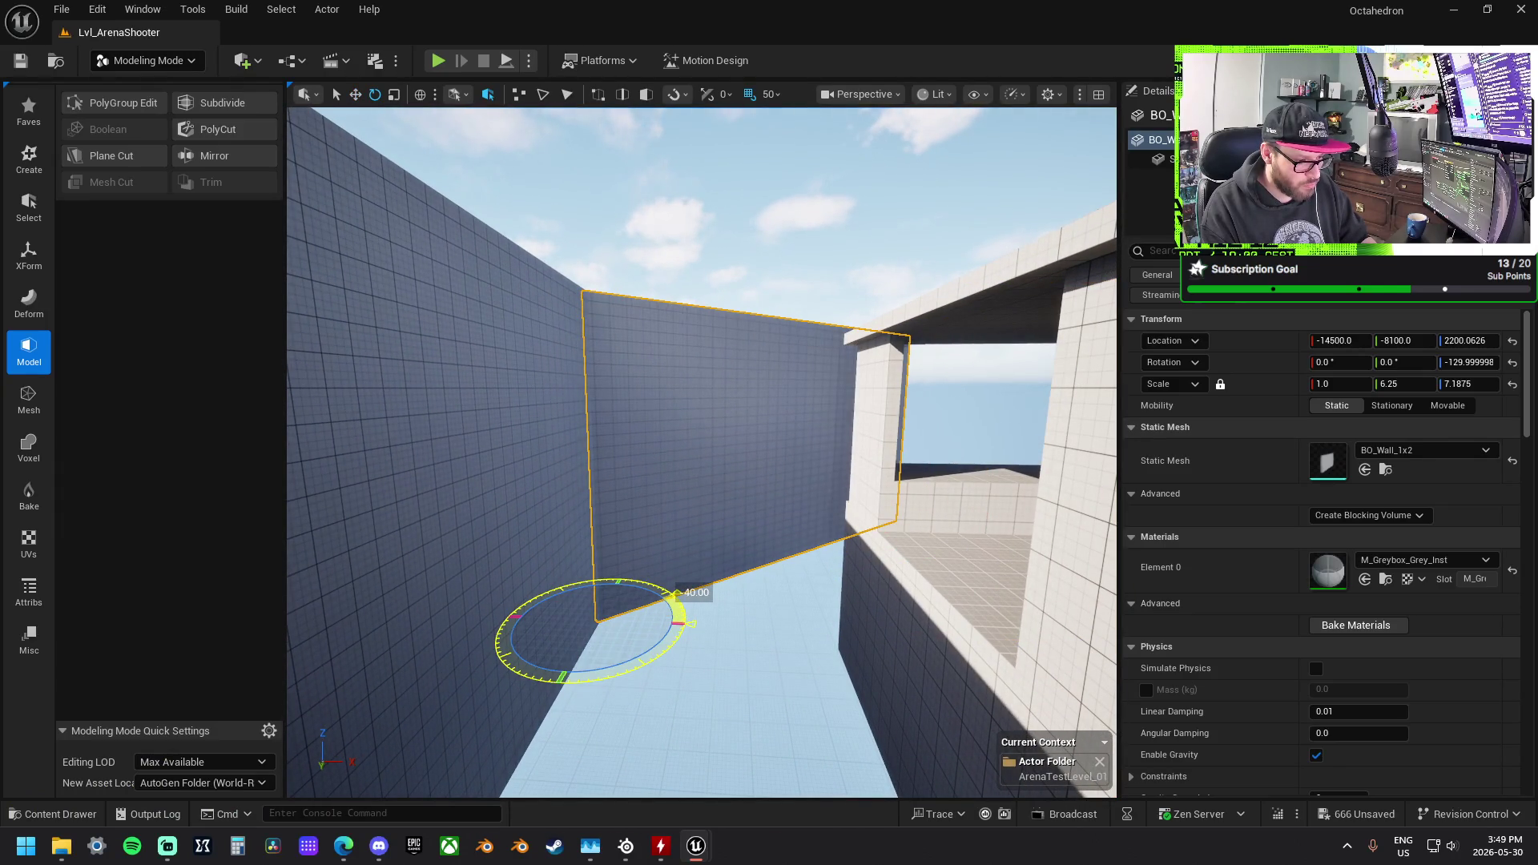
pyautogui.moveTo(685, 663)
pyautogui.mouseDown()
pyautogui.moveTo(689, 609)
pyautogui.moveTo(586, 612)
pyautogui.mouseUp()
pyautogui.press('w')
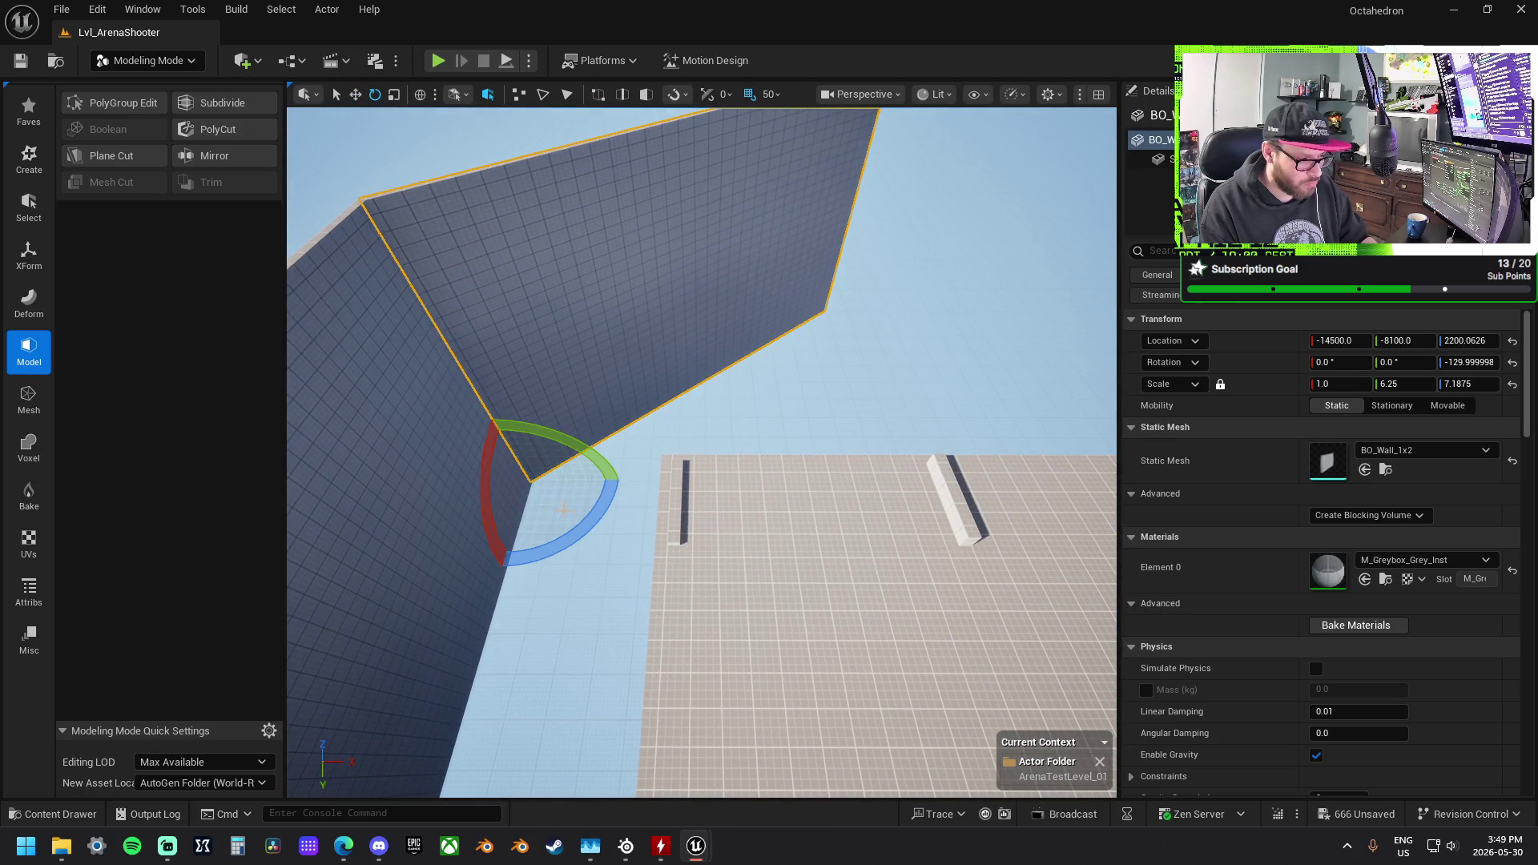
pyautogui.moveTo(579, 531)
pyautogui.mouseDown()
pyautogui.moveTo(612, 508)
pyautogui.moveTo(602, 529)
pyautogui.moveTo(646, 458)
pyautogui.moveTo(655, 379)
pyautogui.moveTo(693, 376)
pyautogui.moveTo(680, 397)
pyautogui.moveTo(673, 377)
pyautogui.moveTo(688, 368)
pyautogui.moveTo(689, 392)
pyautogui.moveTo(676, 372)
pyautogui.mouseUp()
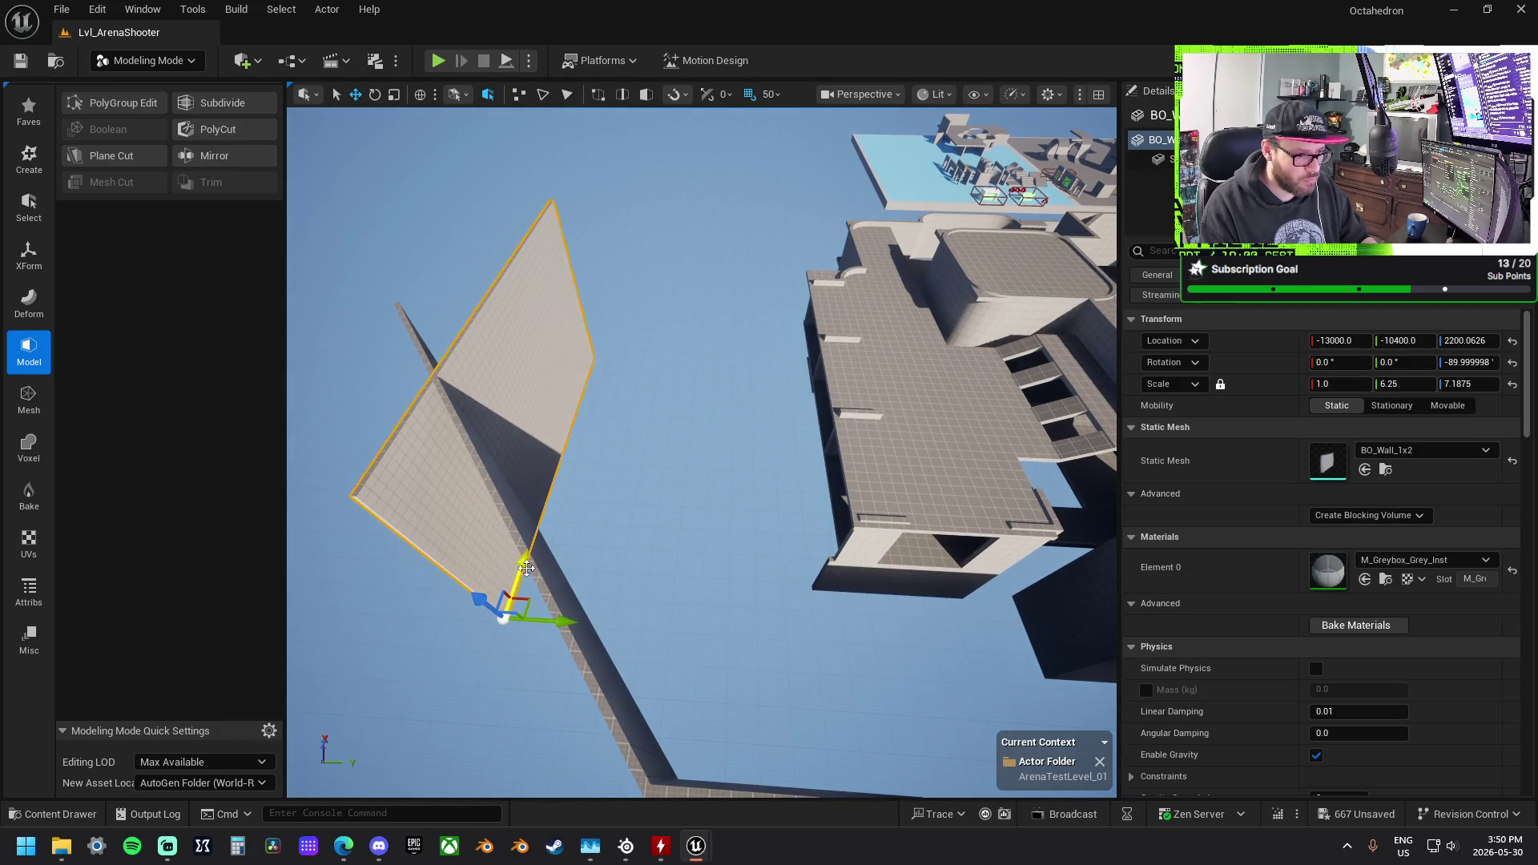
pyautogui.moveTo(537, 570); pyautogui.dragTo(568, 485)
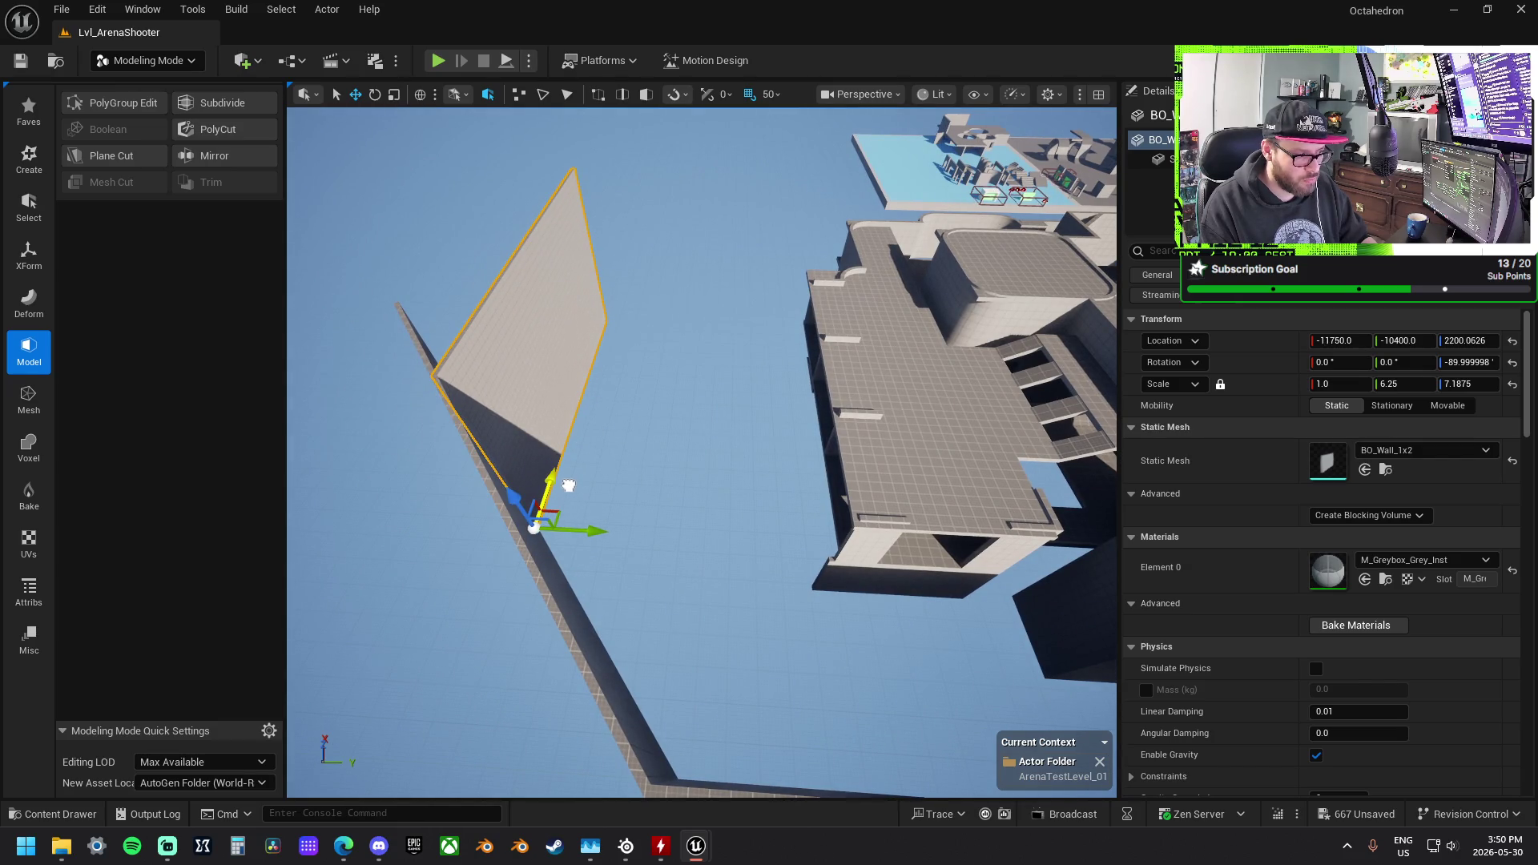
# Step: Undo the angled wall's last resize and move another outer wall piece along Y
pyautogui.moveTo(543, 569); pyautogui.dragTo(774, 649)
pyautogui.click(774, 649)
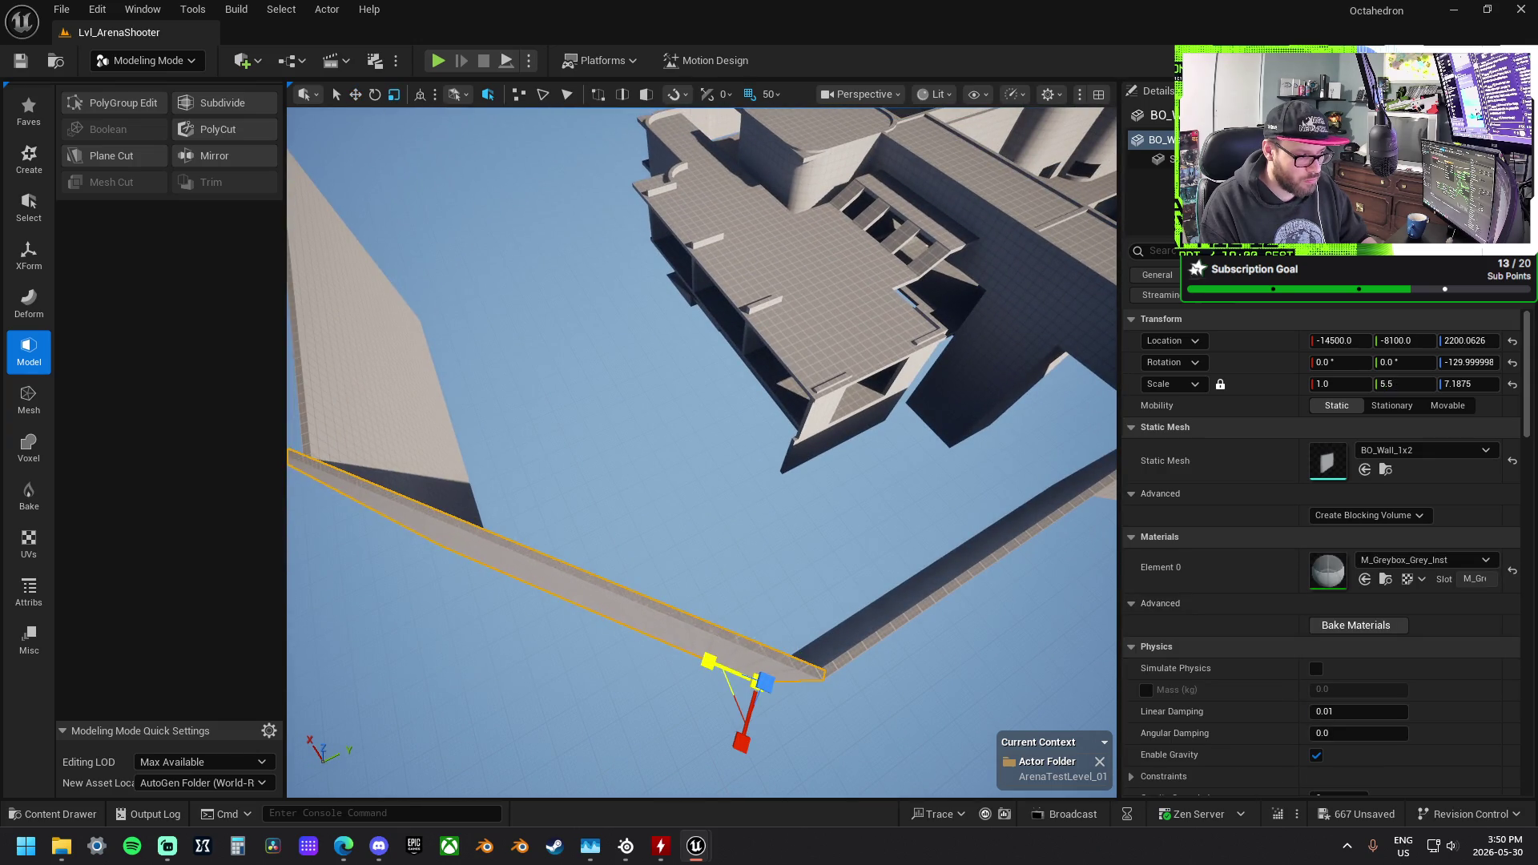
pyautogui.hotkey('ctrl', 'z')
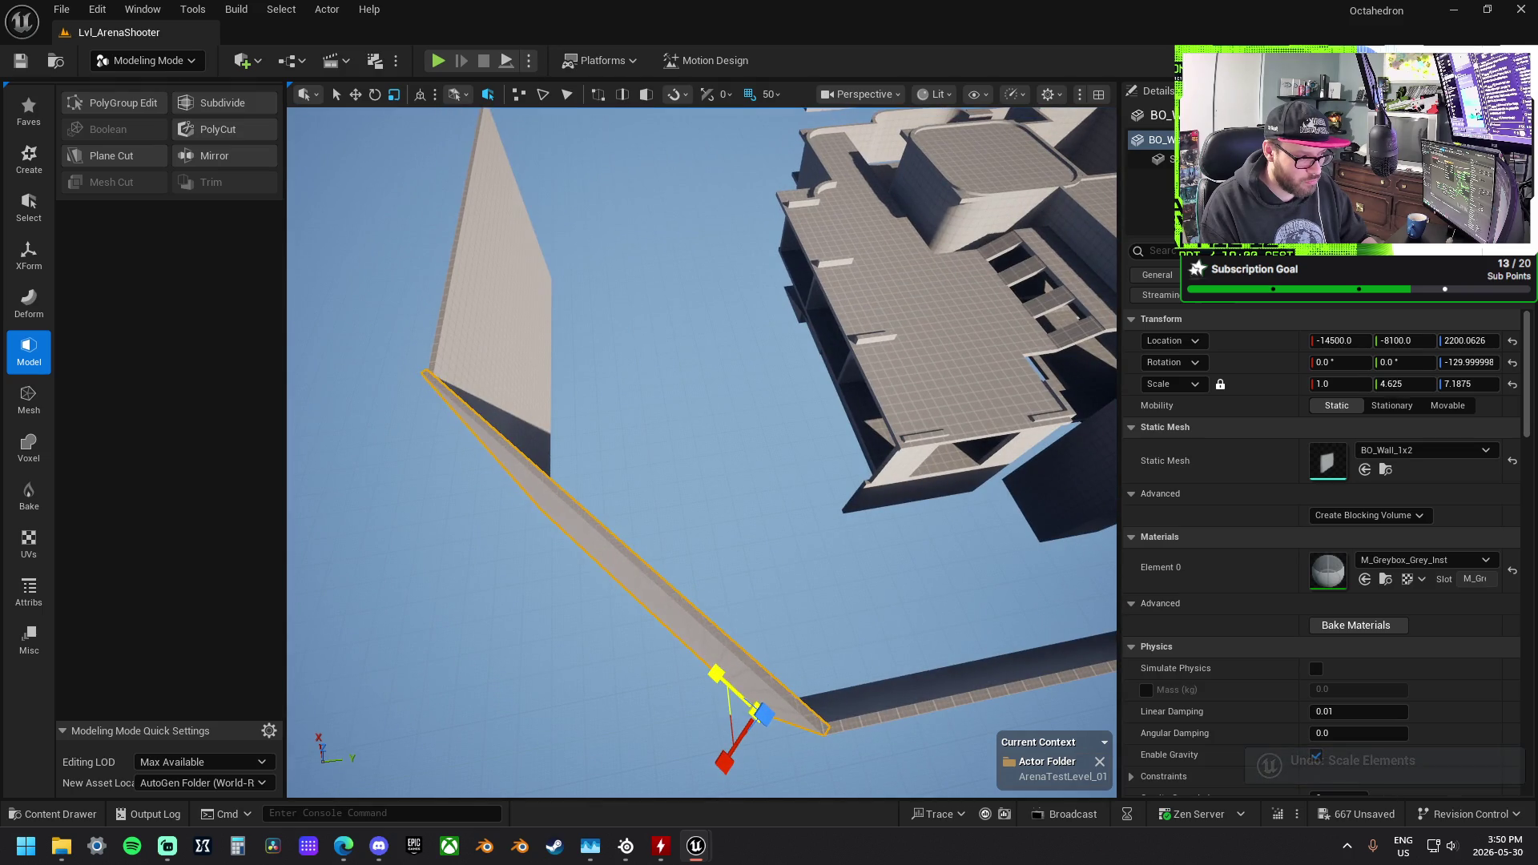
pyautogui.moveTo(717, 616); pyautogui.dragTo(657, 576)
pyautogui.click(693, 416)
pyautogui.moveTo(782, 494)
pyautogui.mouseDown()
pyautogui.moveTo(739, 513)
pyautogui.moveTo(847, 661)
pyautogui.moveTo(792, 627)
pyautogui.moveTo(805, 637)
pyautogui.moveTo(773, 693)
pyautogui.mouseUp()
pyautogui.press('r')
pyautogui.moveTo(774, 560); pyautogui.dragTo(759, 449)
pyautogui.click(758, 449)
# Step: Slide the selected wall 400 units along X
pyautogui.press('f')
pyautogui.press('w')
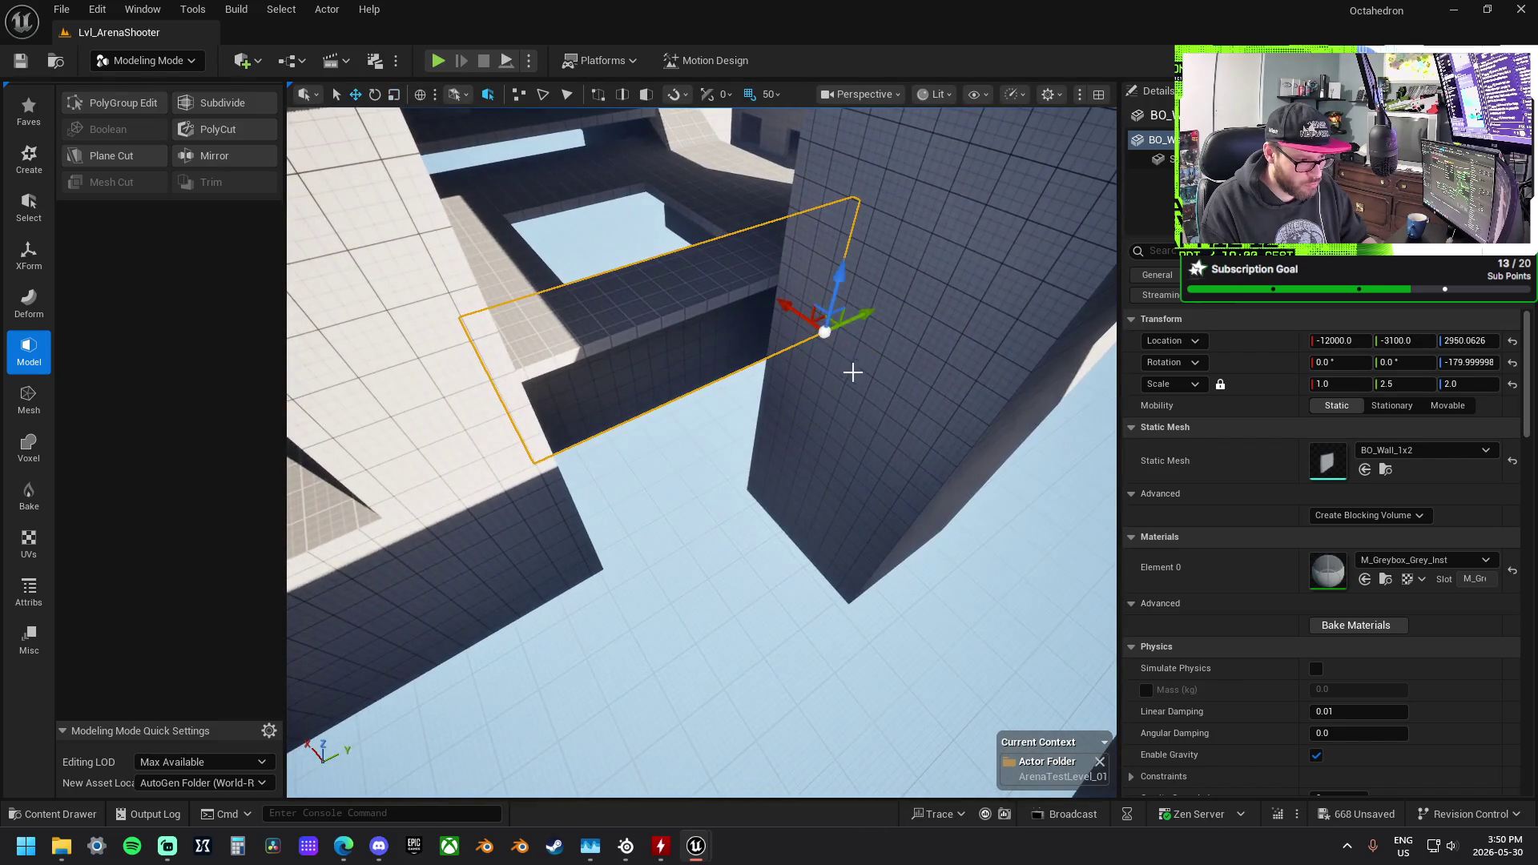
pyautogui.moveTo(795, 313); pyautogui.dragTo(835, 335)
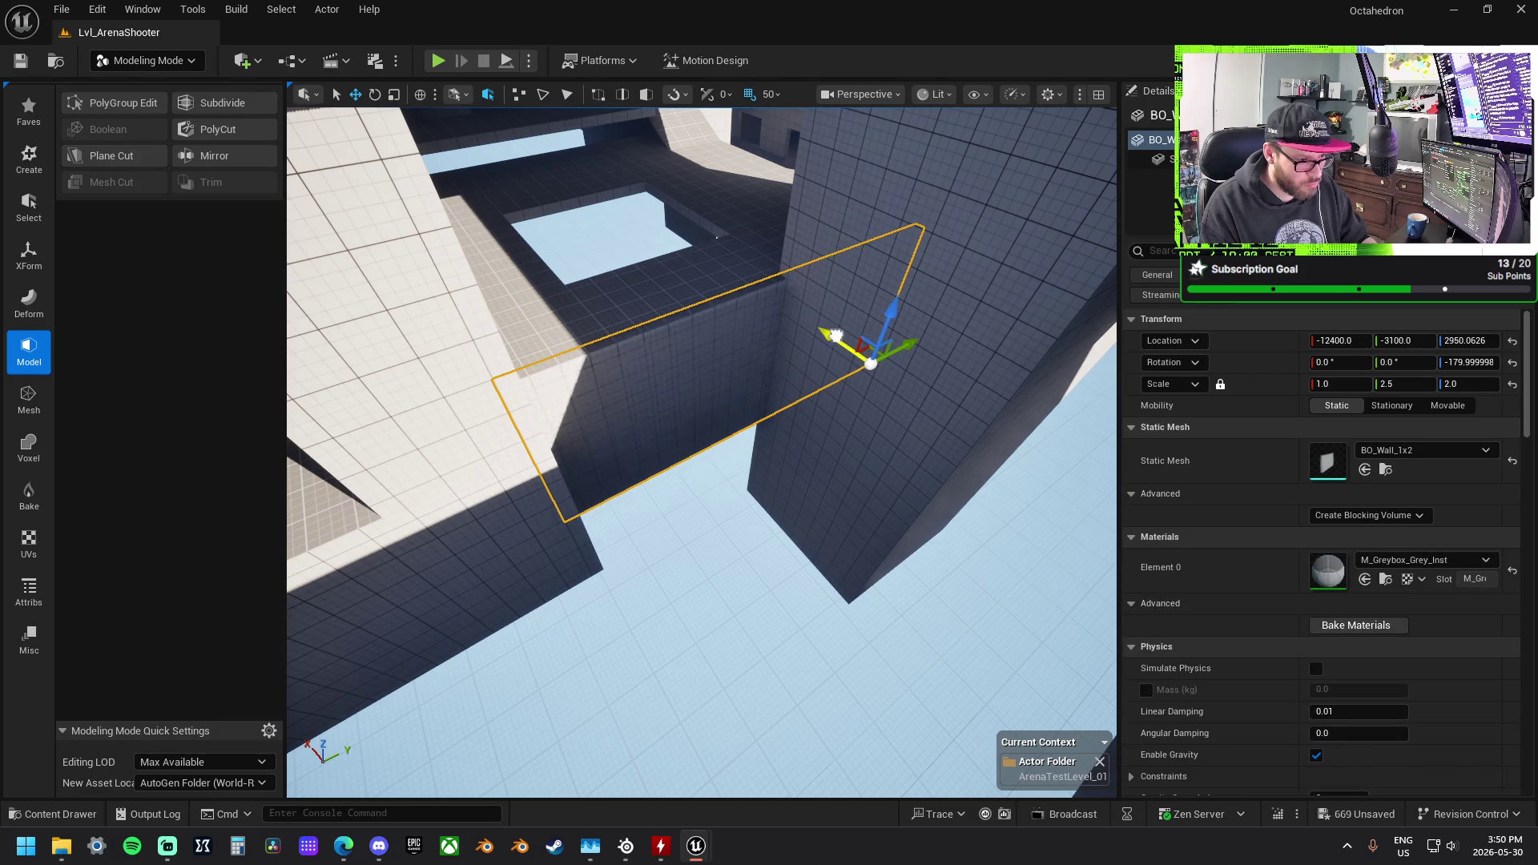
pyautogui.rightClick(832, 333)
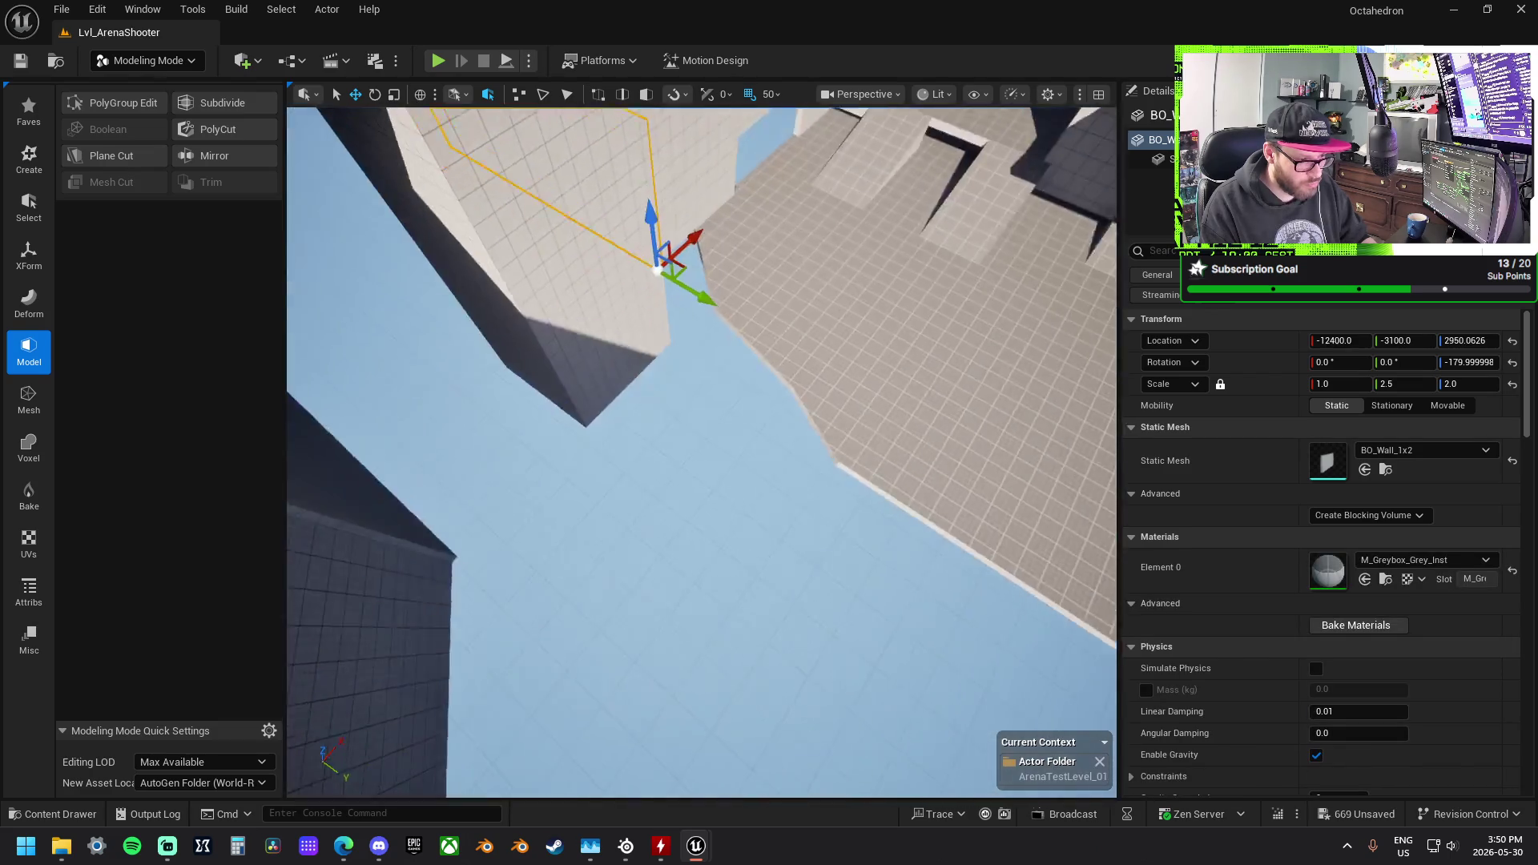
pyautogui.rightClick(832, 334)
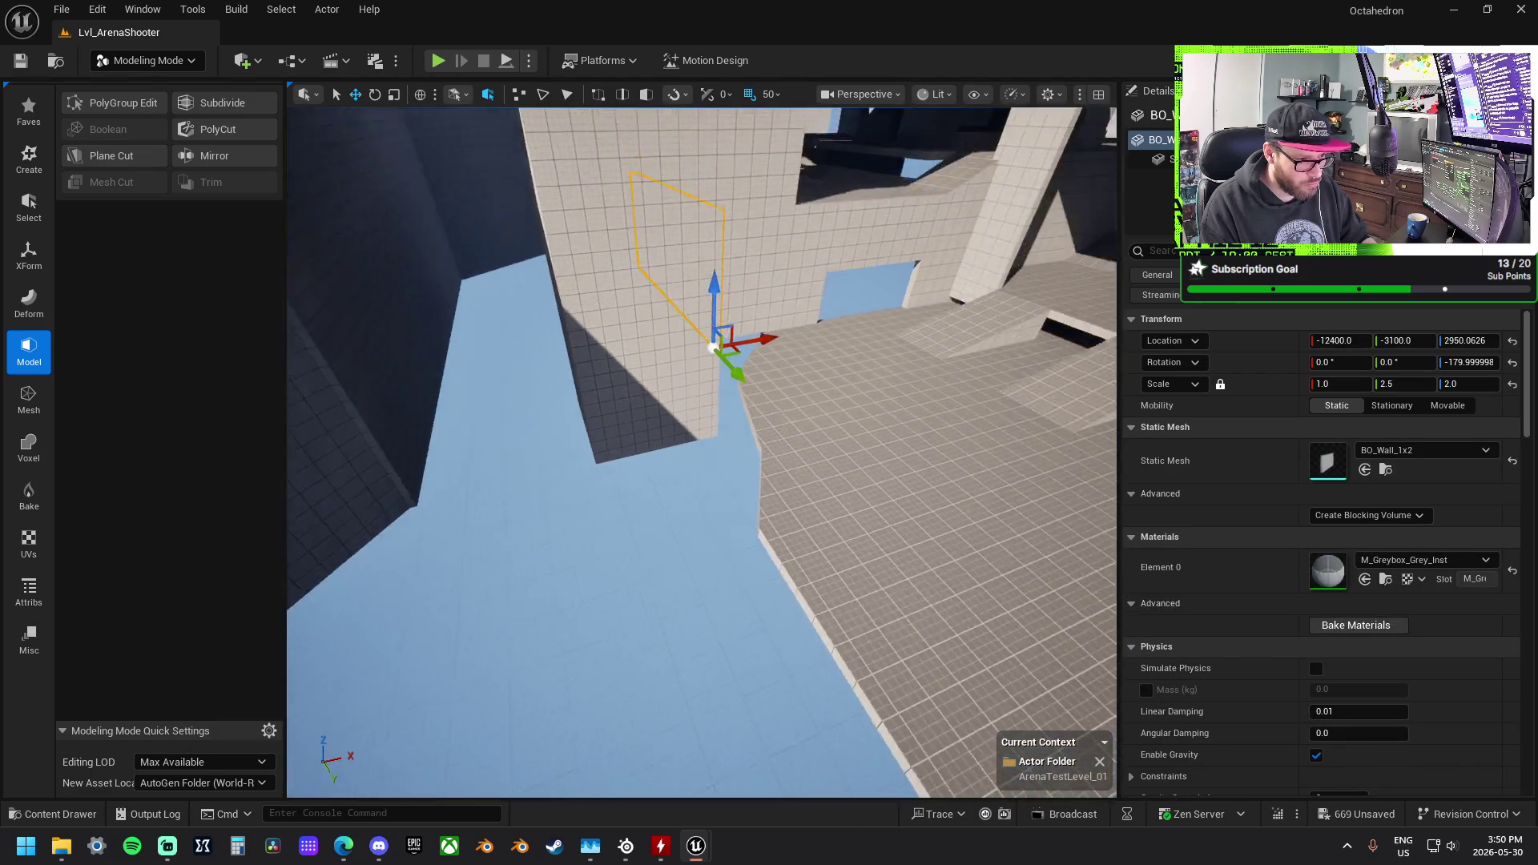
pyautogui.rightClick(847, 330)
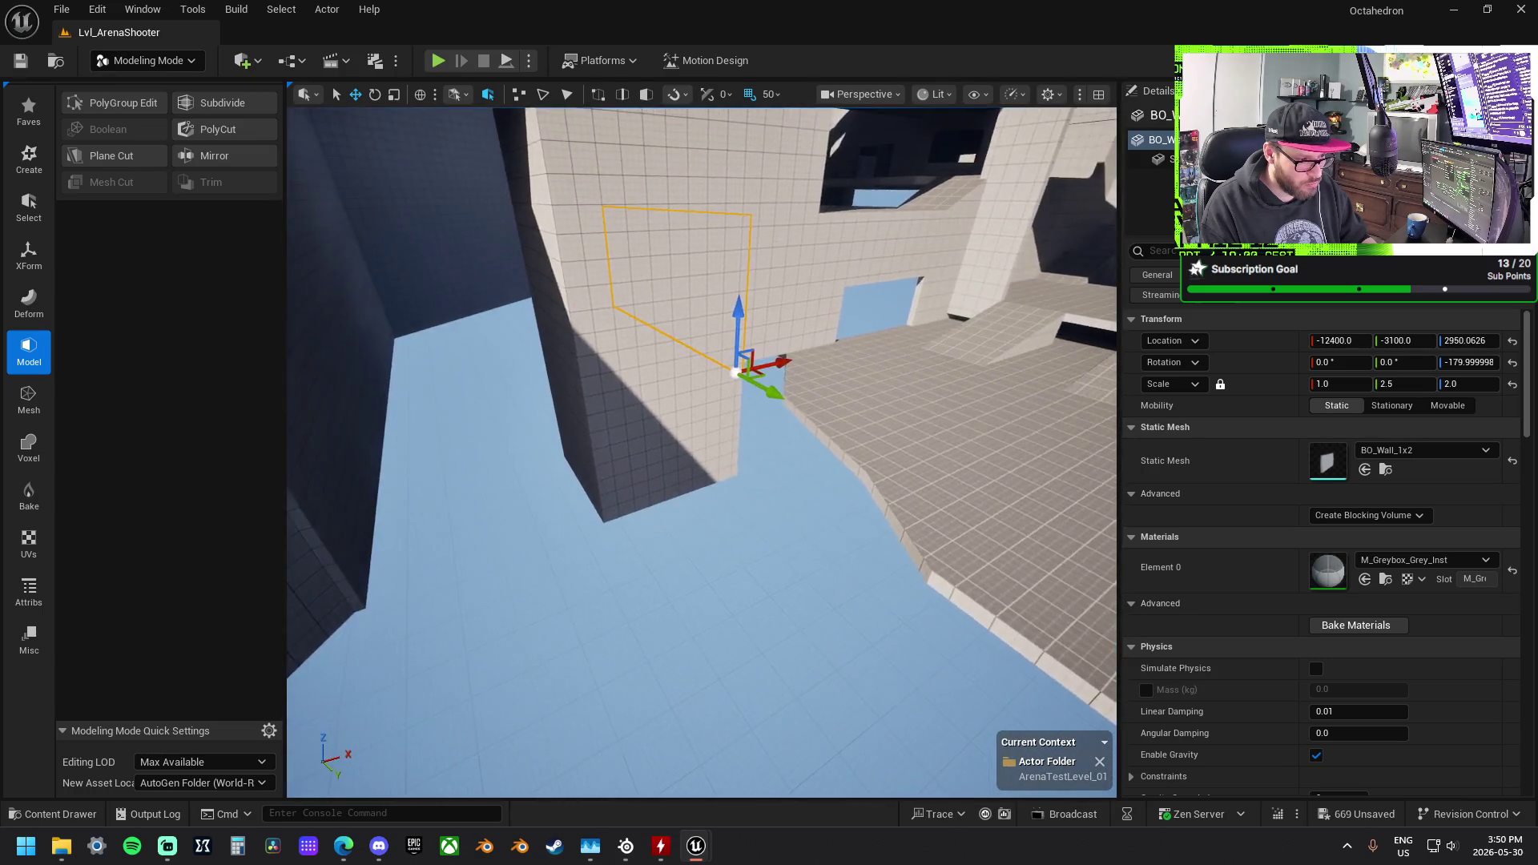
pyautogui.keyDown('ctrl'); pyautogui.click(809, 304); pyautogui.keyUp('ctrl')
pyautogui.rightClick(801, 336)
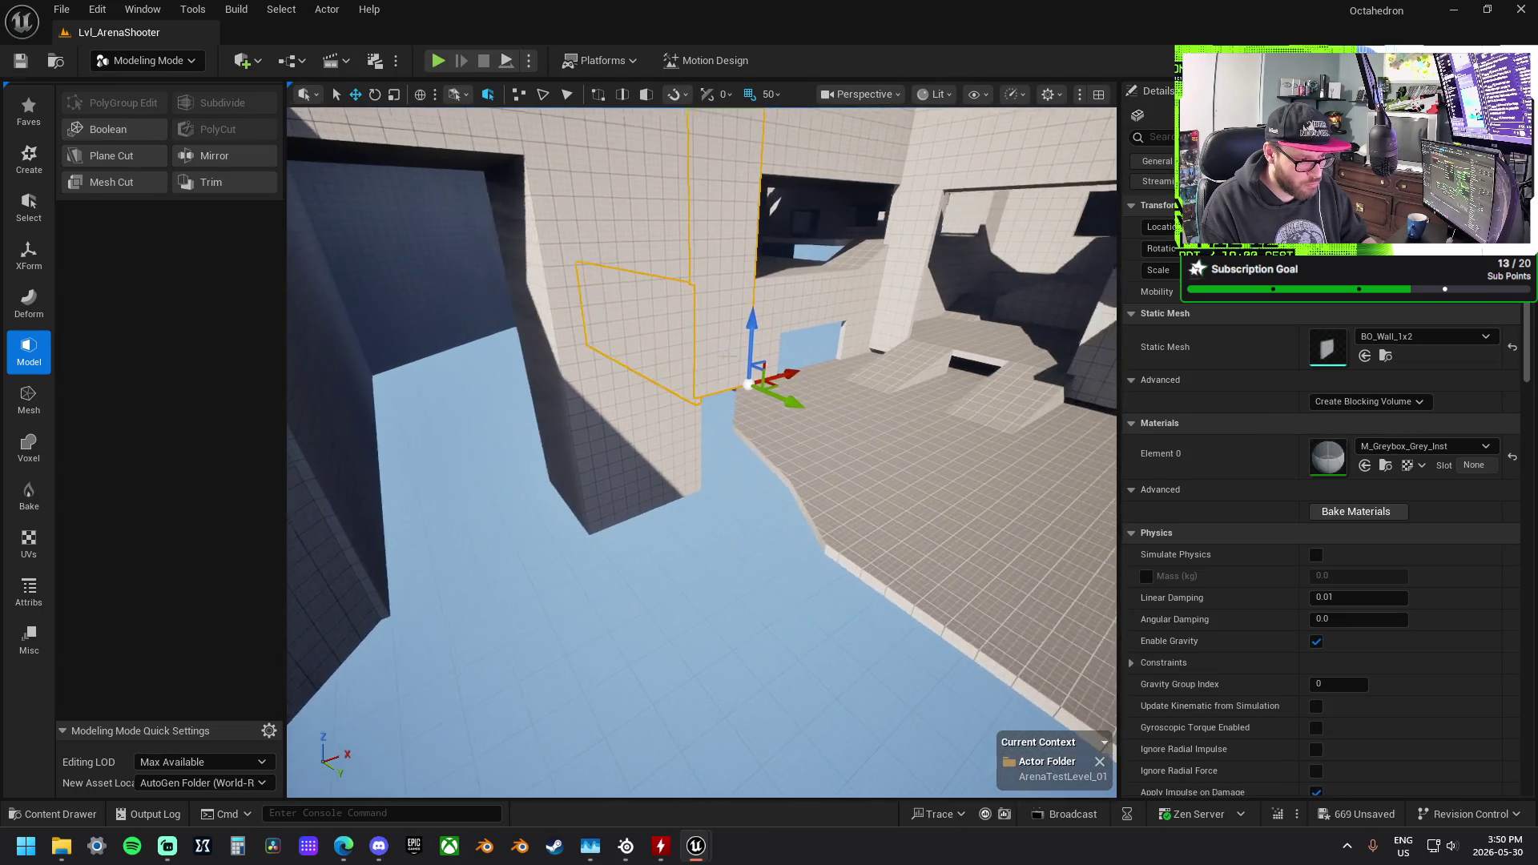
pyautogui.rightClick(704, 352)
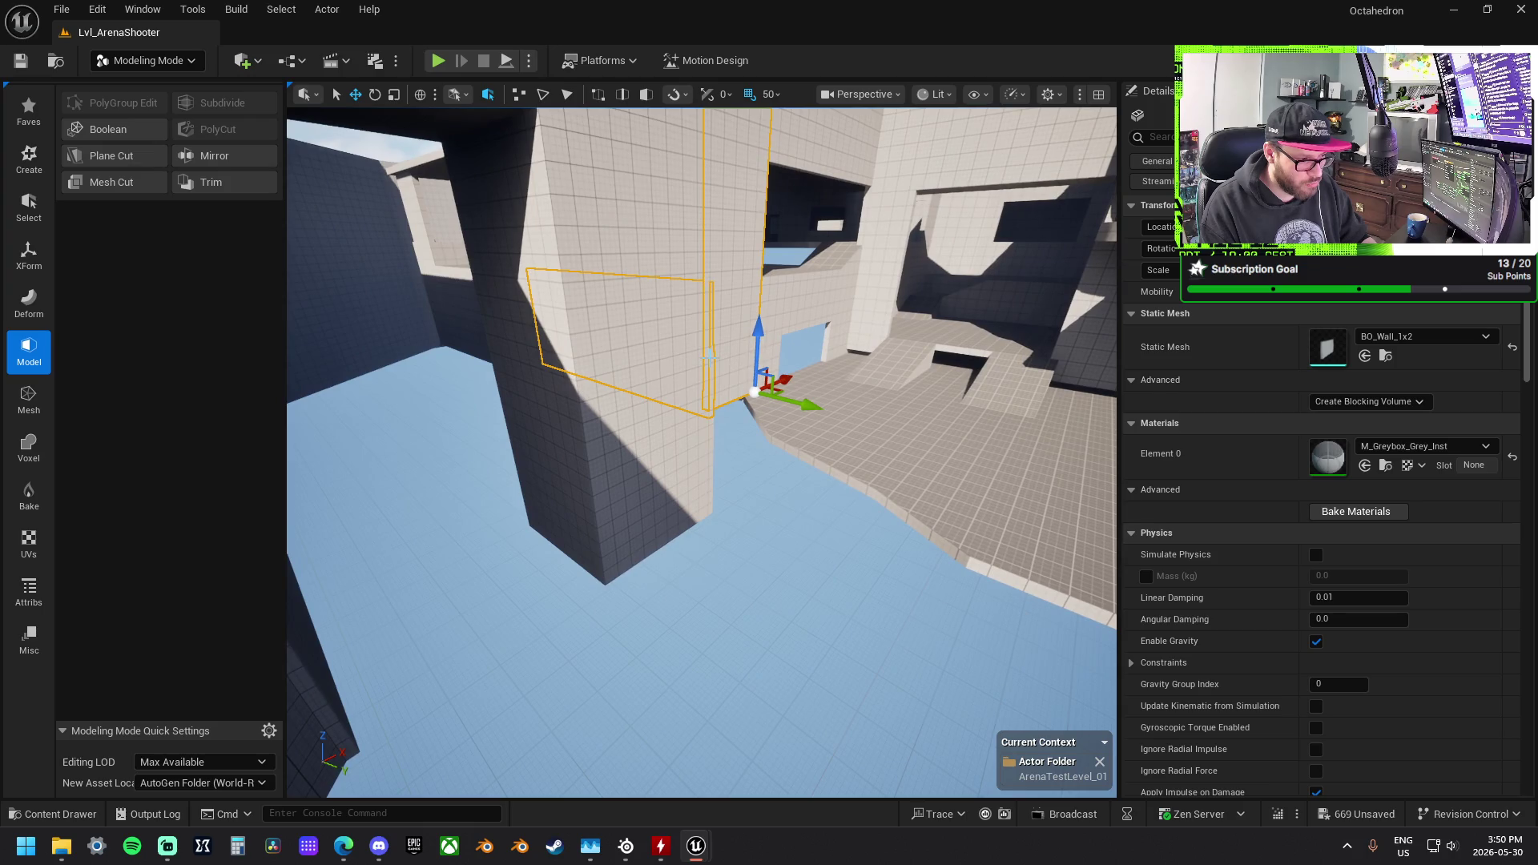
pyautogui.hotkey('ctrl', 'z')
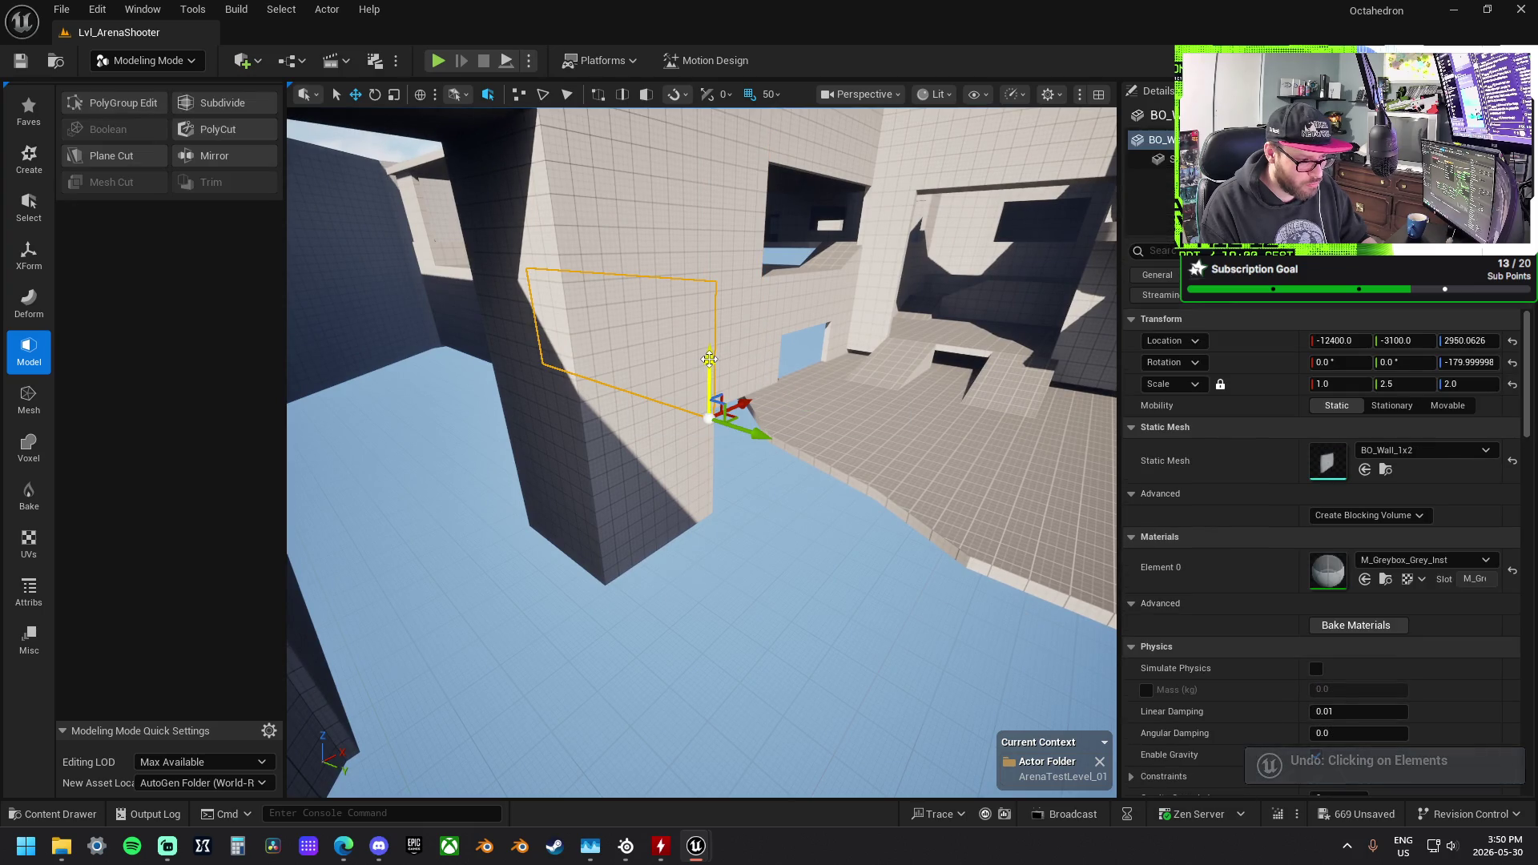
# Step: Lower the wall along Z and try thickening a floor slab, undoing the slab changes
pyautogui.moveTo(708, 357); pyautogui.dragTo(720, 480)
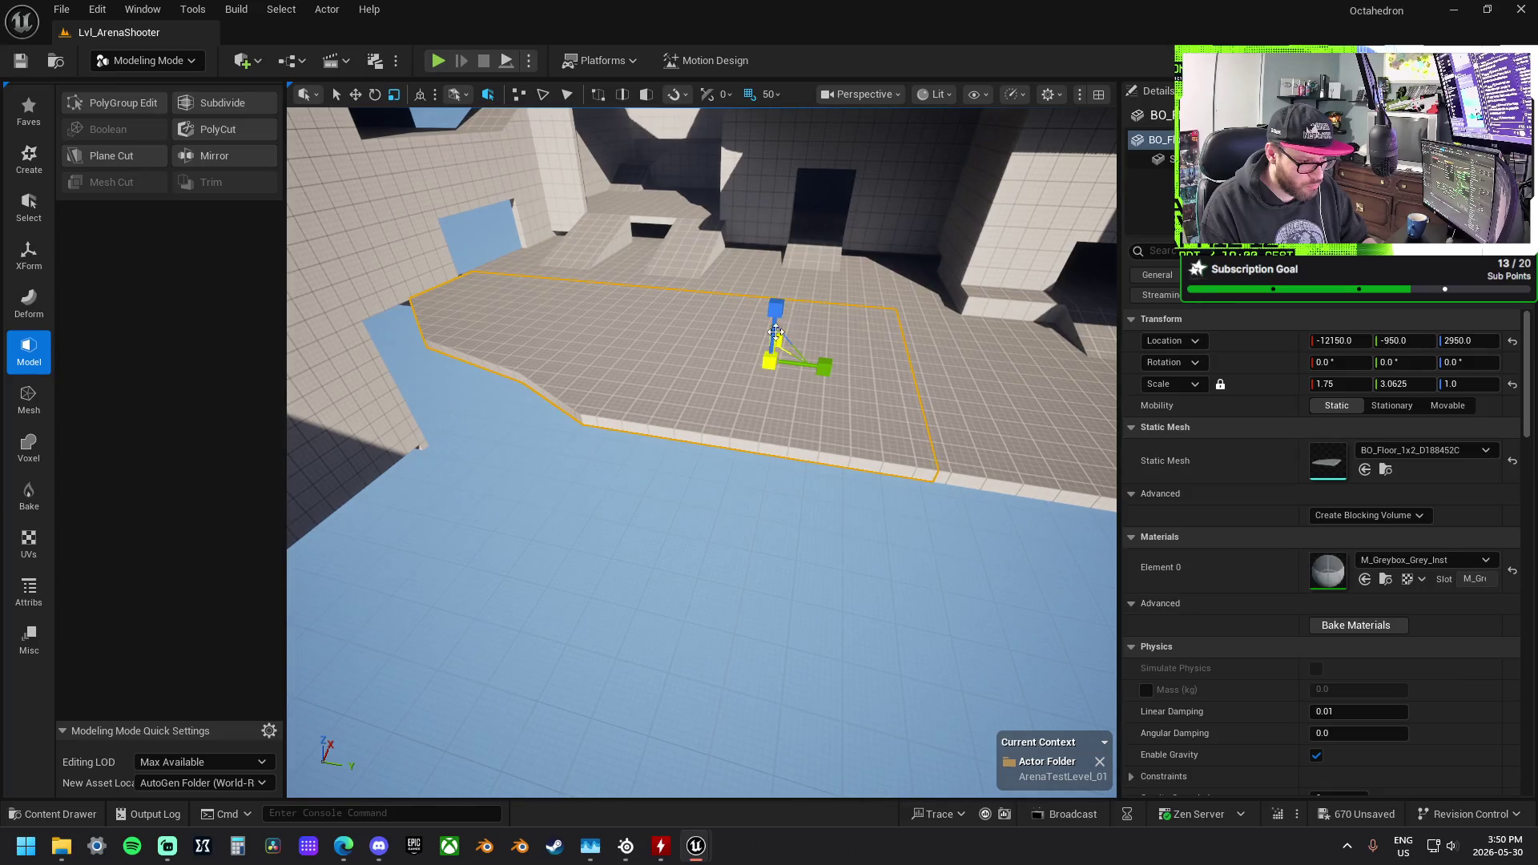
pyautogui.moveTo(783, 292)
pyautogui.mouseDown()
pyautogui.moveTo(796, 320)
pyautogui.moveTo(766, 449)
pyautogui.moveTo(759, 430)
pyautogui.mouseUp()
pyautogui.hotkey('ctrl', 'z')
pyautogui.press('r')
pyautogui.hotkey('ctrl', 'z')
pyautogui.hotkey('ctrl', 'z')
pyautogui.hotkey('ctrl', 'z')
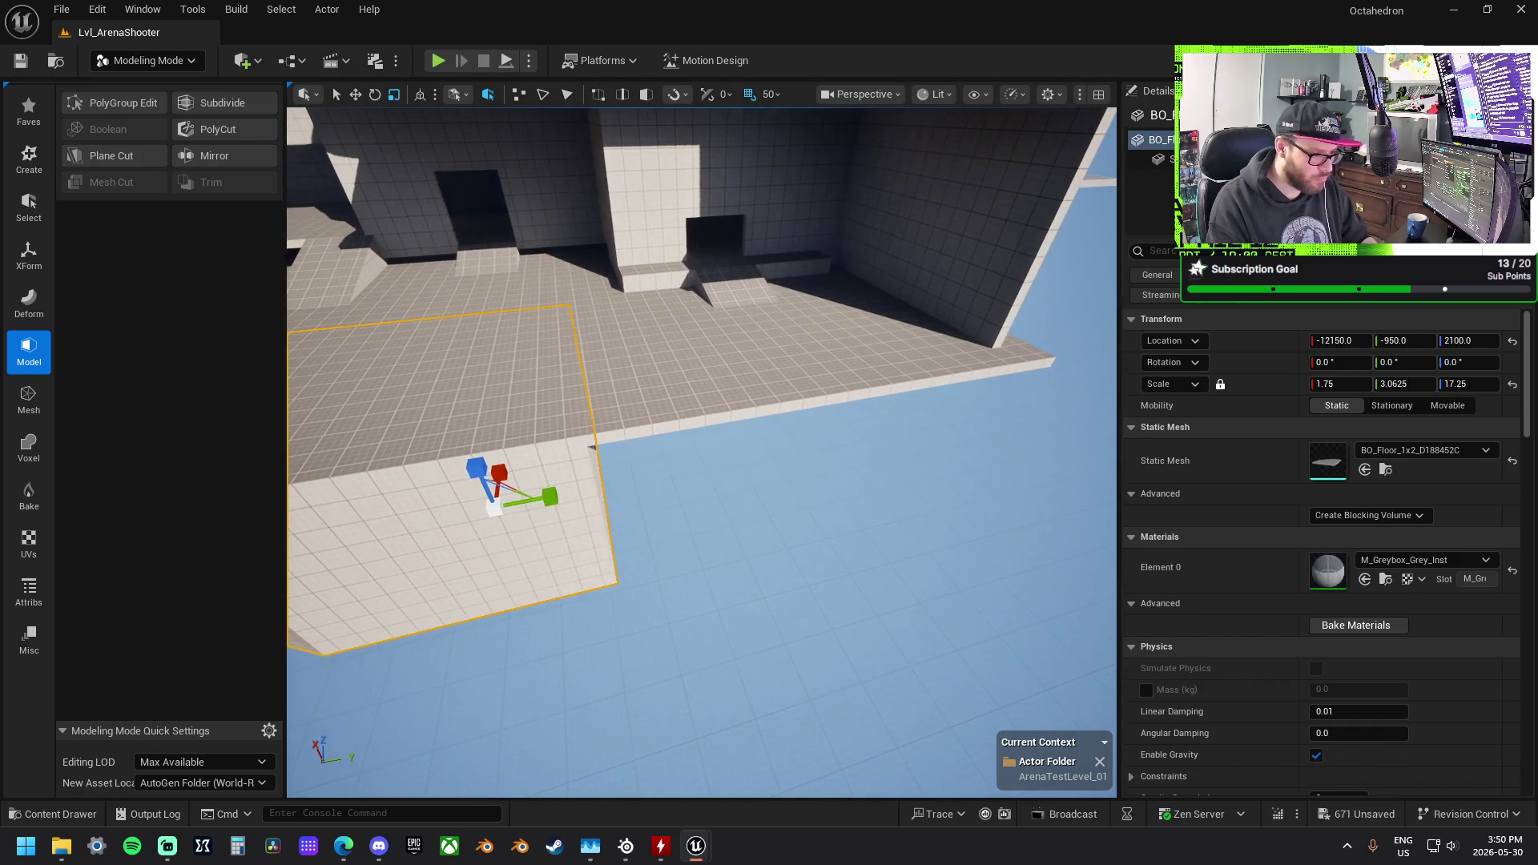
# Step: Lower both edge floor slabs and stretch them to Z scale 17.25 into a solid block
pyautogui.keyDown('ctrl'); pyautogui.click(904, 357); pyautogui.keyUp('ctrl')
pyautogui.moveTo(860, 262)
pyautogui.mouseDown()
pyautogui.moveTo(861, 405)
pyautogui.moveTo(833, 372)
pyautogui.moveTo(833, 324)
pyautogui.mouseUp()
pyautogui.press('r')
pyautogui.moveTo(833, 398); pyautogui.dragTo(839, 382)
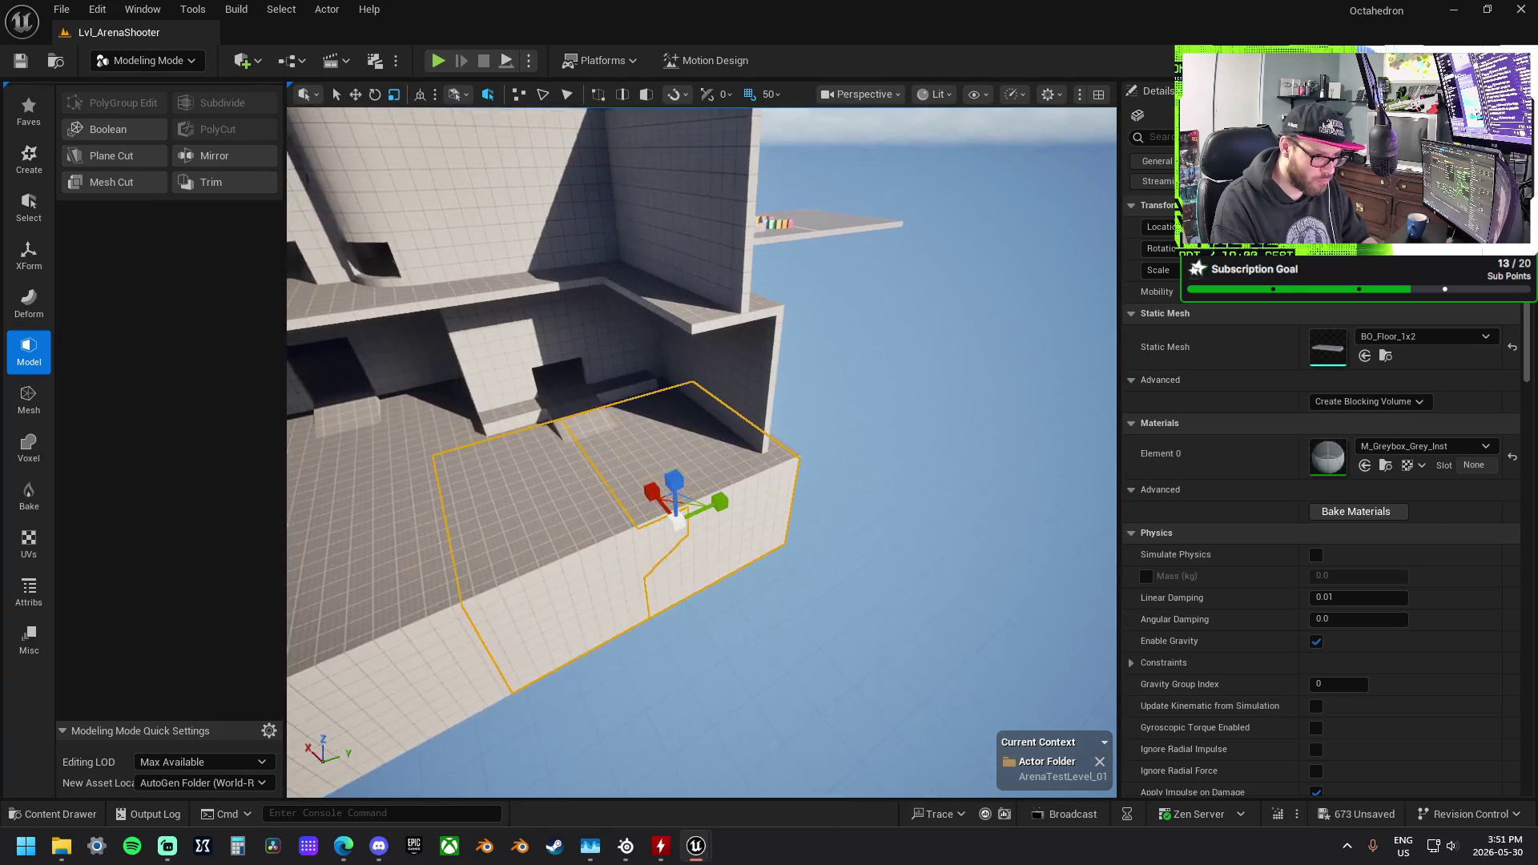
pyautogui.click(721, 392)
pyautogui.press('w')
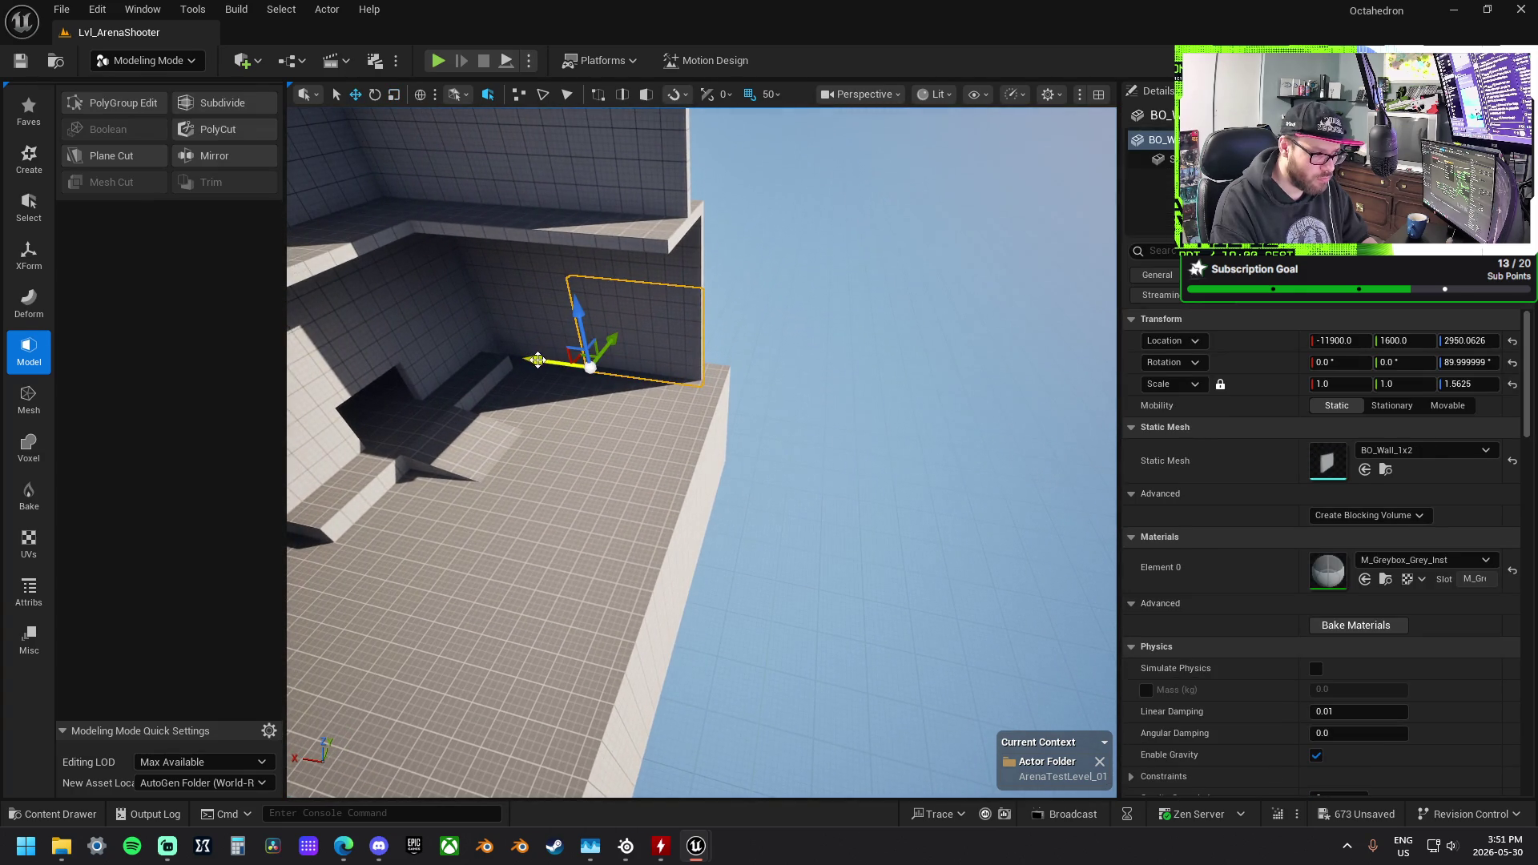
# Step: Slide the small wall 700 units along X and scale it to 19.5625 × 1.0 × 8.375 down to the floor
pyautogui.moveTo(538, 362)
pyautogui.mouseDown()
pyautogui.moveTo(628, 388)
pyautogui.moveTo(769, 365)
pyautogui.moveTo(641, 384)
pyautogui.mouseUp()
pyautogui.press('r')
pyautogui.moveTo(758, 326); pyautogui.dragTo(759, 264)
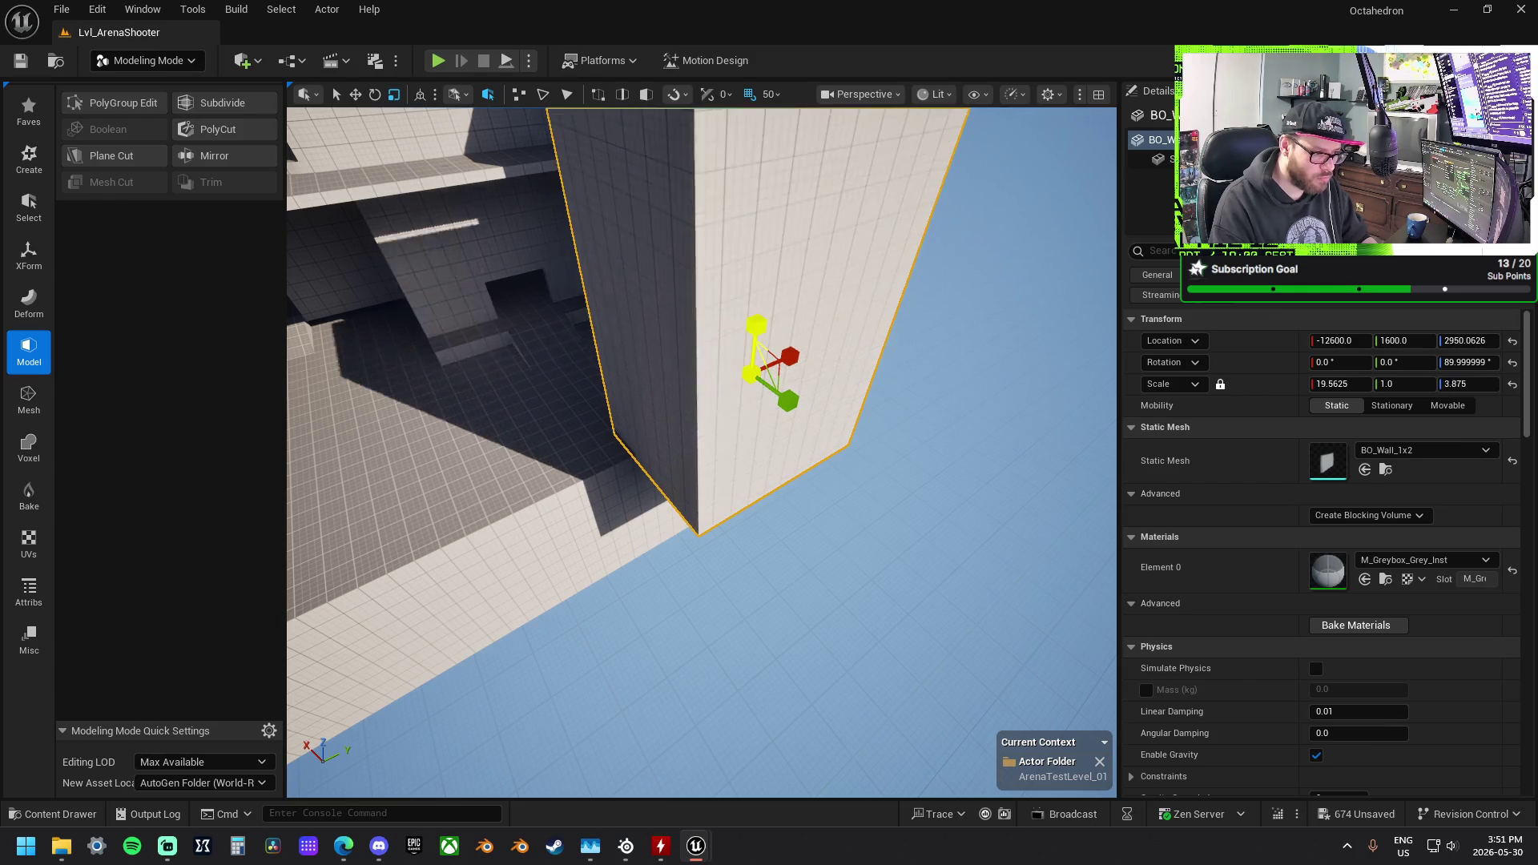
pyautogui.press('w')
pyautogui.moveTo(755, 333); pyautogui.dragTo(772, 532)
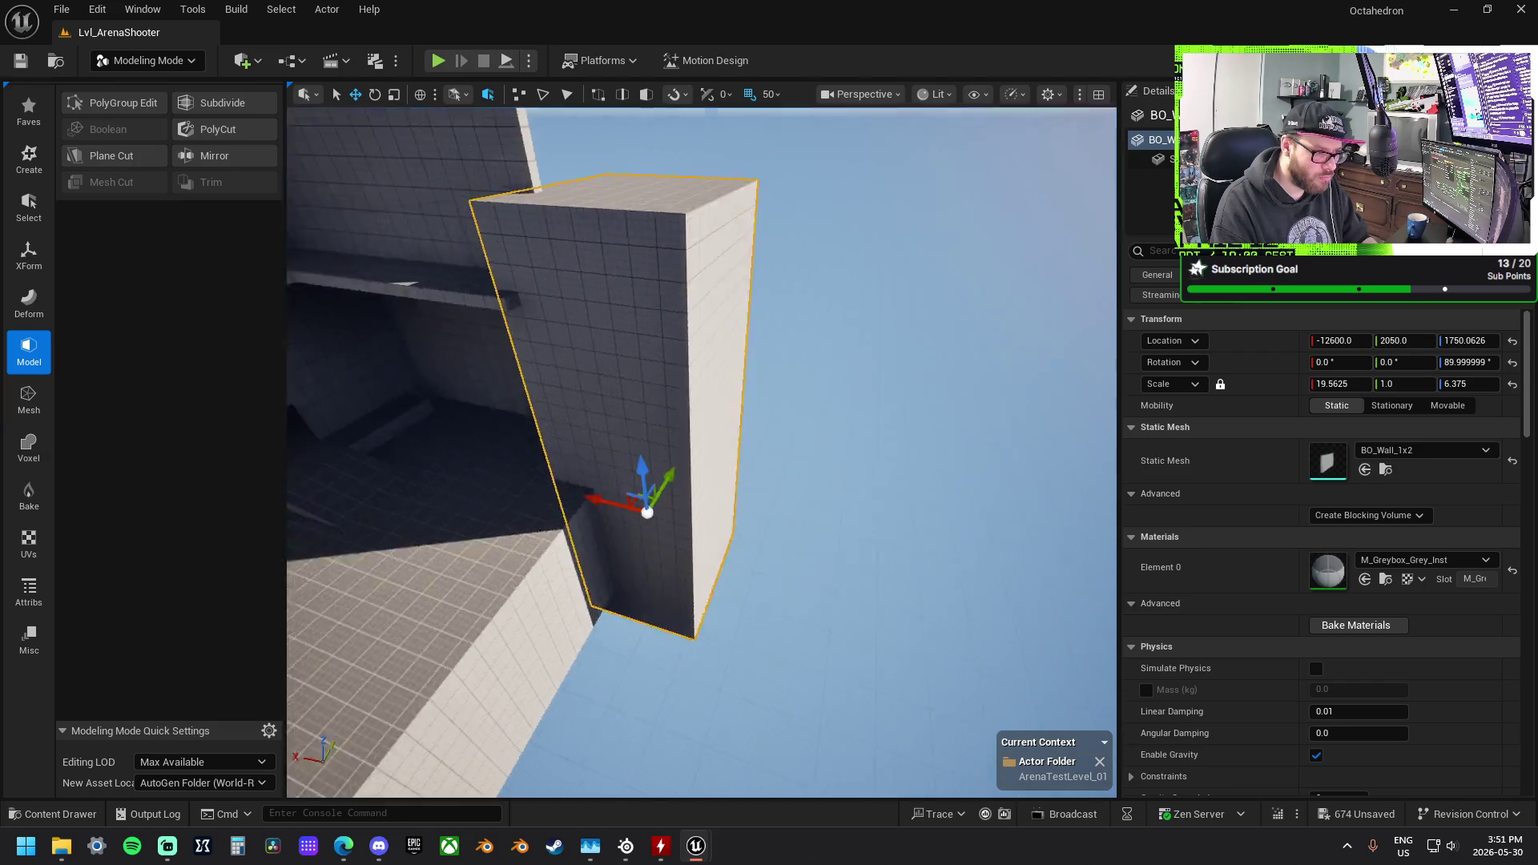
pyautogui.moveTo(597, 493); pyautogui.dragTo(609, 425)
pyautogui.press('r')
pyautogui.moveTo(633, 608); pyautogui.dragTo(634, 597)
# Step: Lift a floor slab up to Z 5050 to cap the top of the tall wall
pyautogui.click(704, 539)
pyautogui.press('w')
pyautogui.moveTo(784, 480); pyautogui.dragTo(792, 228)
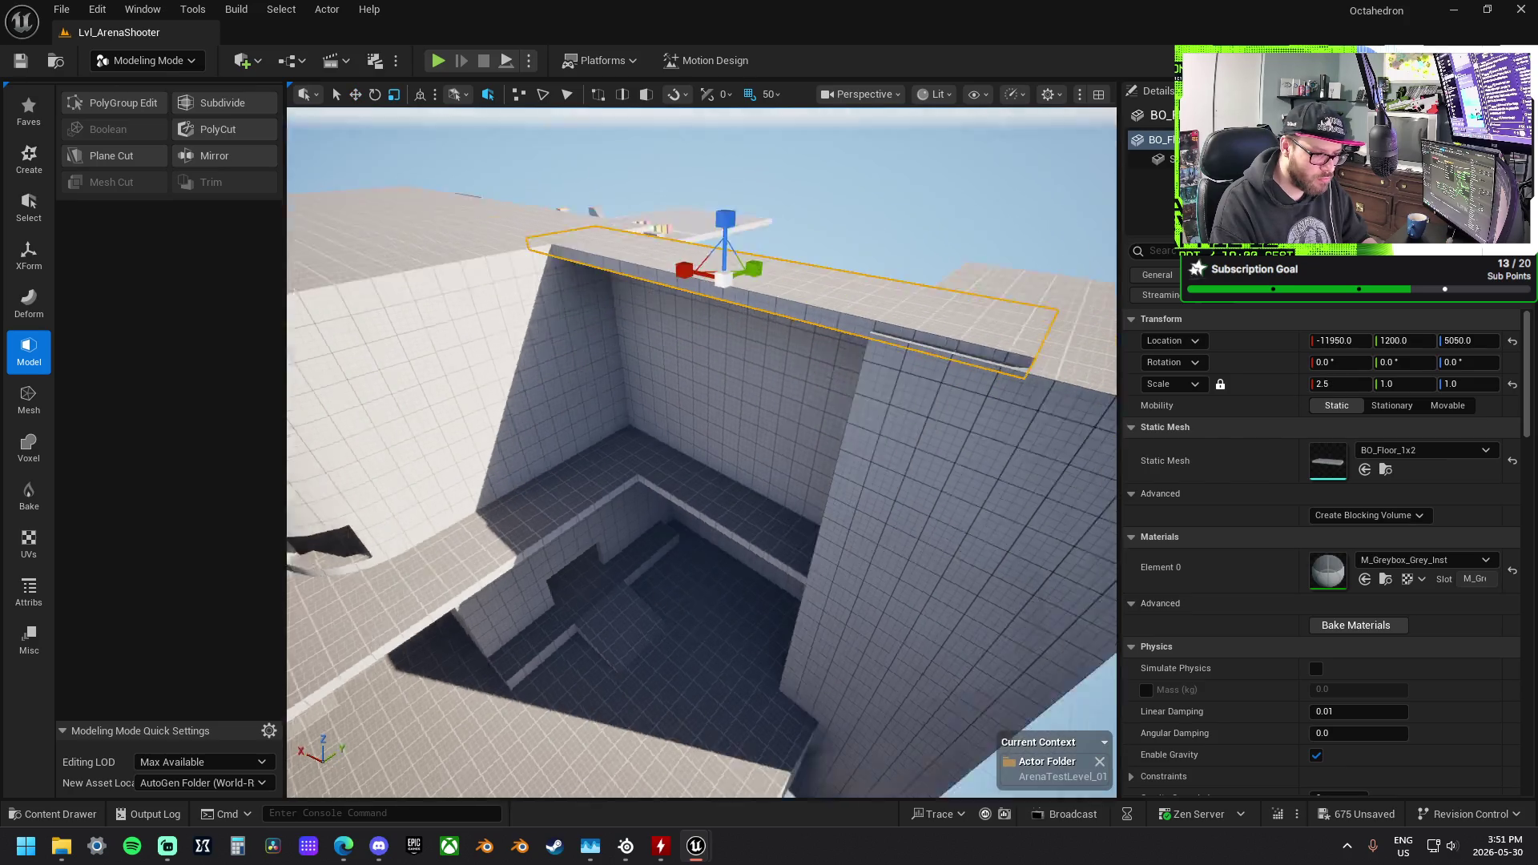
pyautogui.click(865, 389)
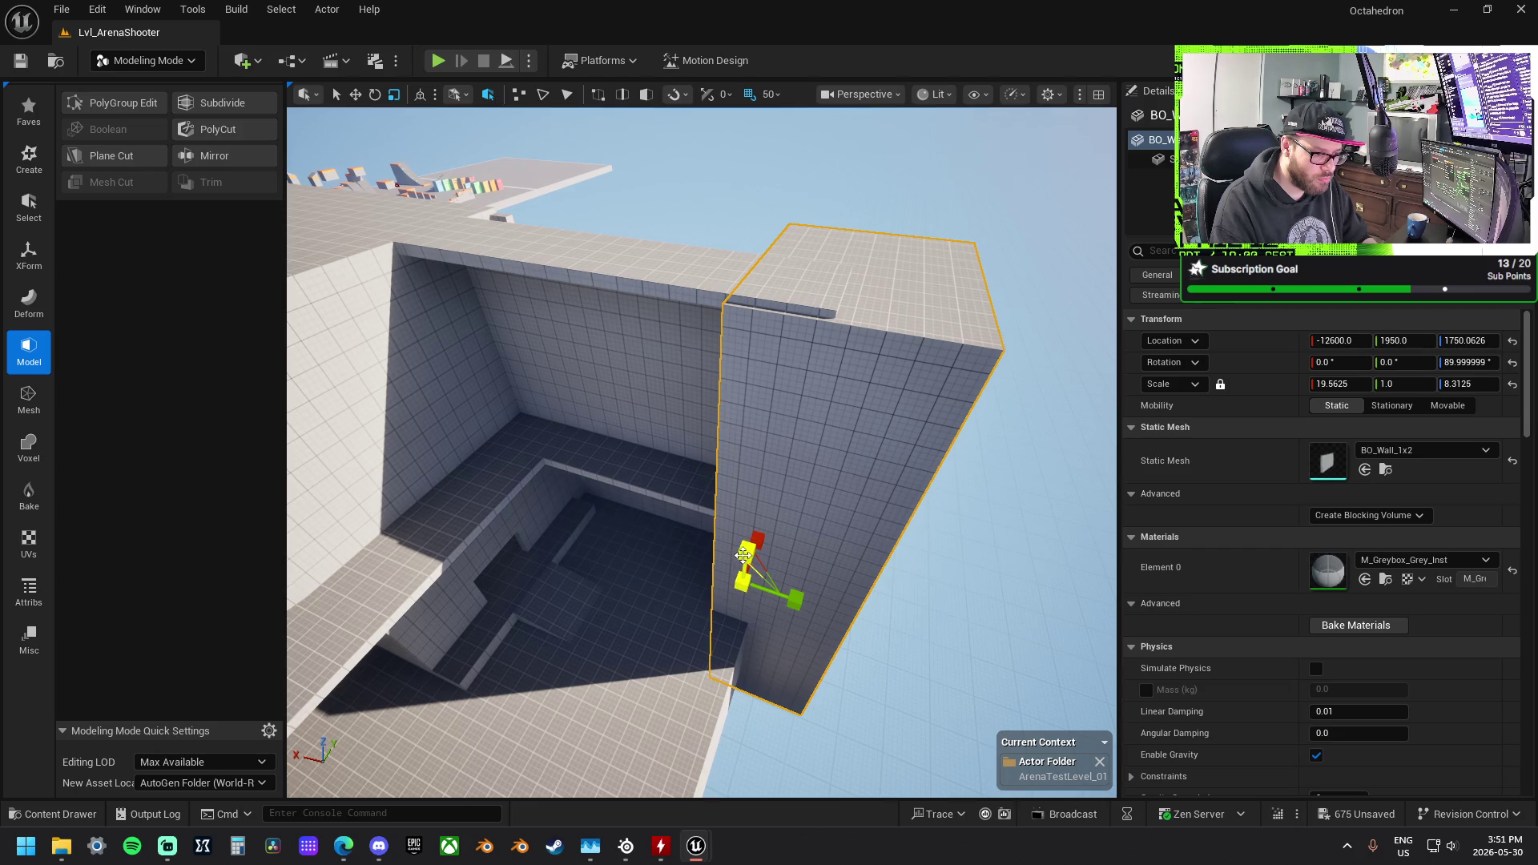
pyautogui.moveTo(702, 453)
pyautogui.mouseDown()
pyautogui.moveTo(601, 439)
pyautogui.moveTo(689, 449)
pyautogui.moveTo(496, 357)
pyautogui.mouseUp()
pyautogui.moveTo(657, 532); pyautogui.dragTo(656, 533)
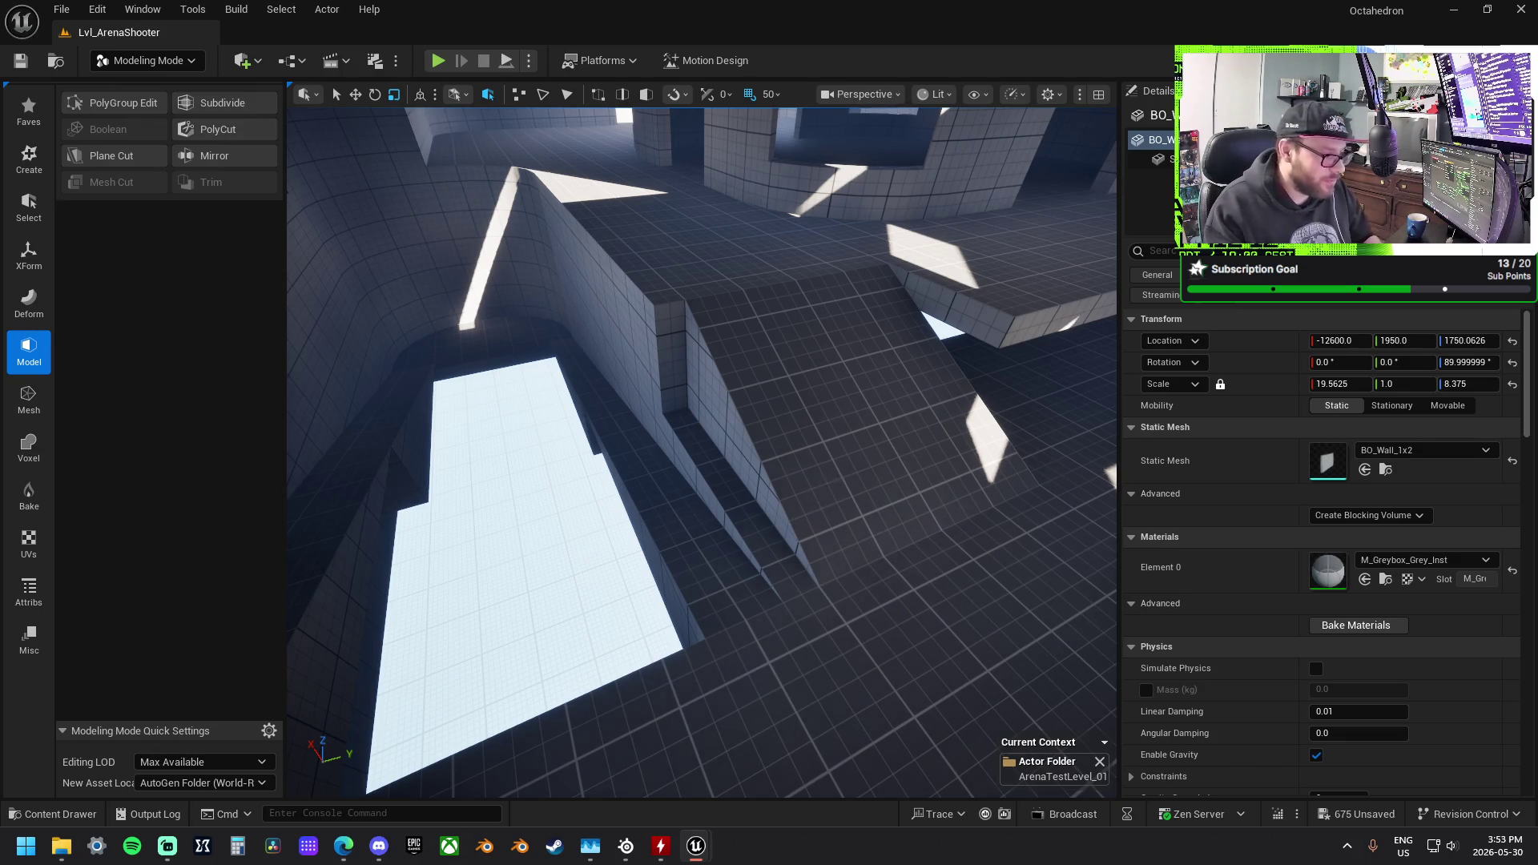
# Step: Widen the ramp to Y scale 1.0625 and slide it, then undo both back to 2.0 × 1.0 × 1.0
pyautogui.click(969, 465)
pyautogui.moveTo(783, 489)
pyautogui.mouseDown()
pyautogui.moveTo(833, 491)
pyautogui.moveTo(755, 498)
pyautogui.moveTo(904, 485)
pyautogui.moveTo(767, 486)
pyautogui.mouseUp()
pyautogui.hotkey('ctrl', 'z')
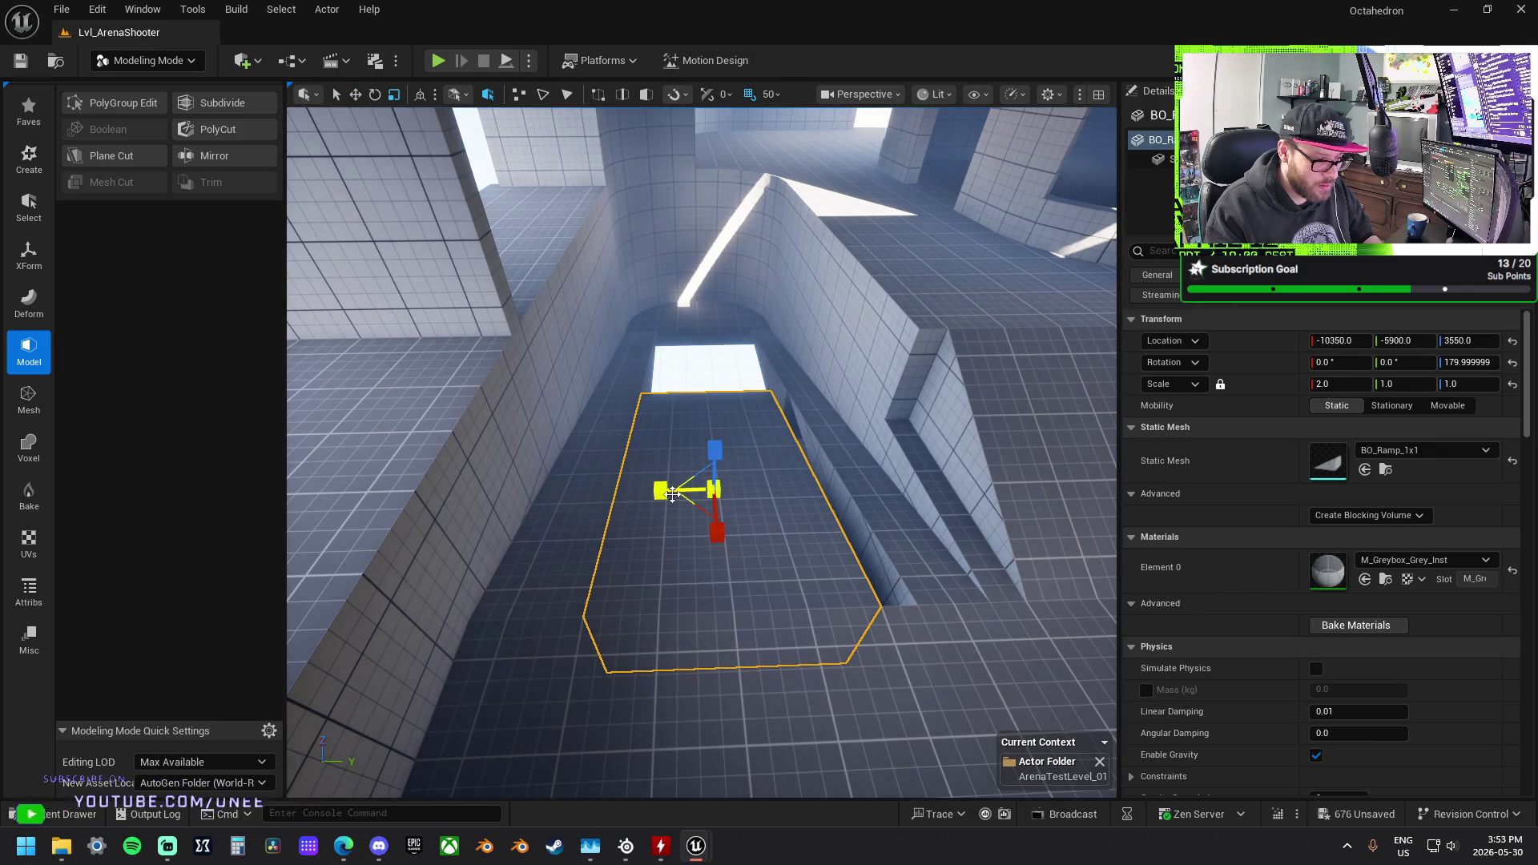
pyautogui.moveTo(660, 489); pyautogui.dragTo(663, 490)
pyautogui.press('w')
pyautogui.moveTo(765, 487)
pyautogui.mouseDown()
pyautogui.moveTo(781, 487)
pyautogui.moveTo(769, 485)
pyautogui.mouseUp()
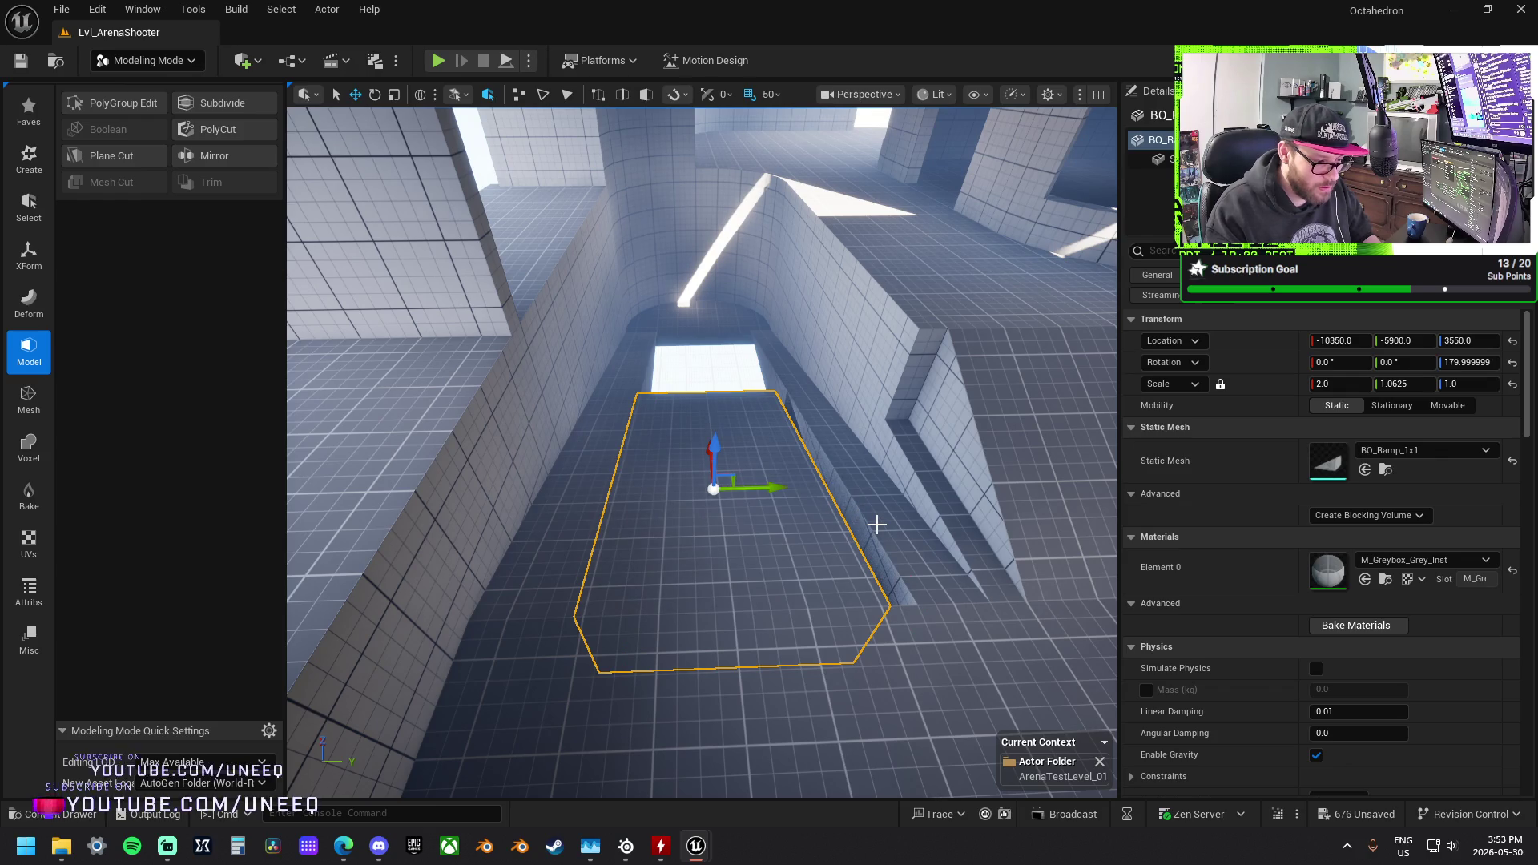
pyautogui.hotkey('ctrl', 'z')
pyautogui.hotkey('ctrl', 'z')
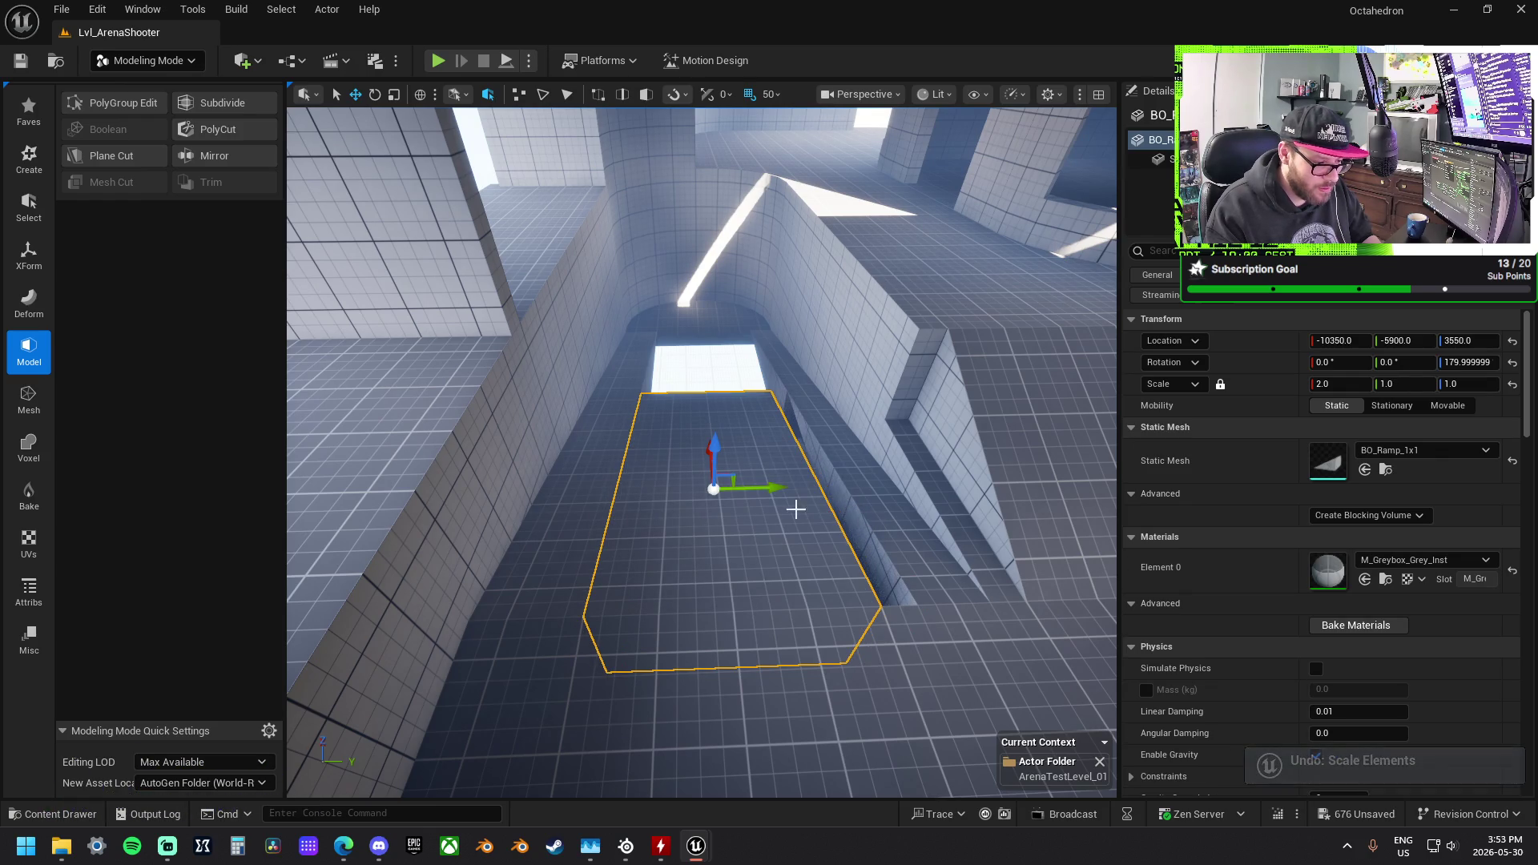
pyautogui.hotkey('ctrl', 'z')
pyautogui.hotkey('ctrl', 'z')
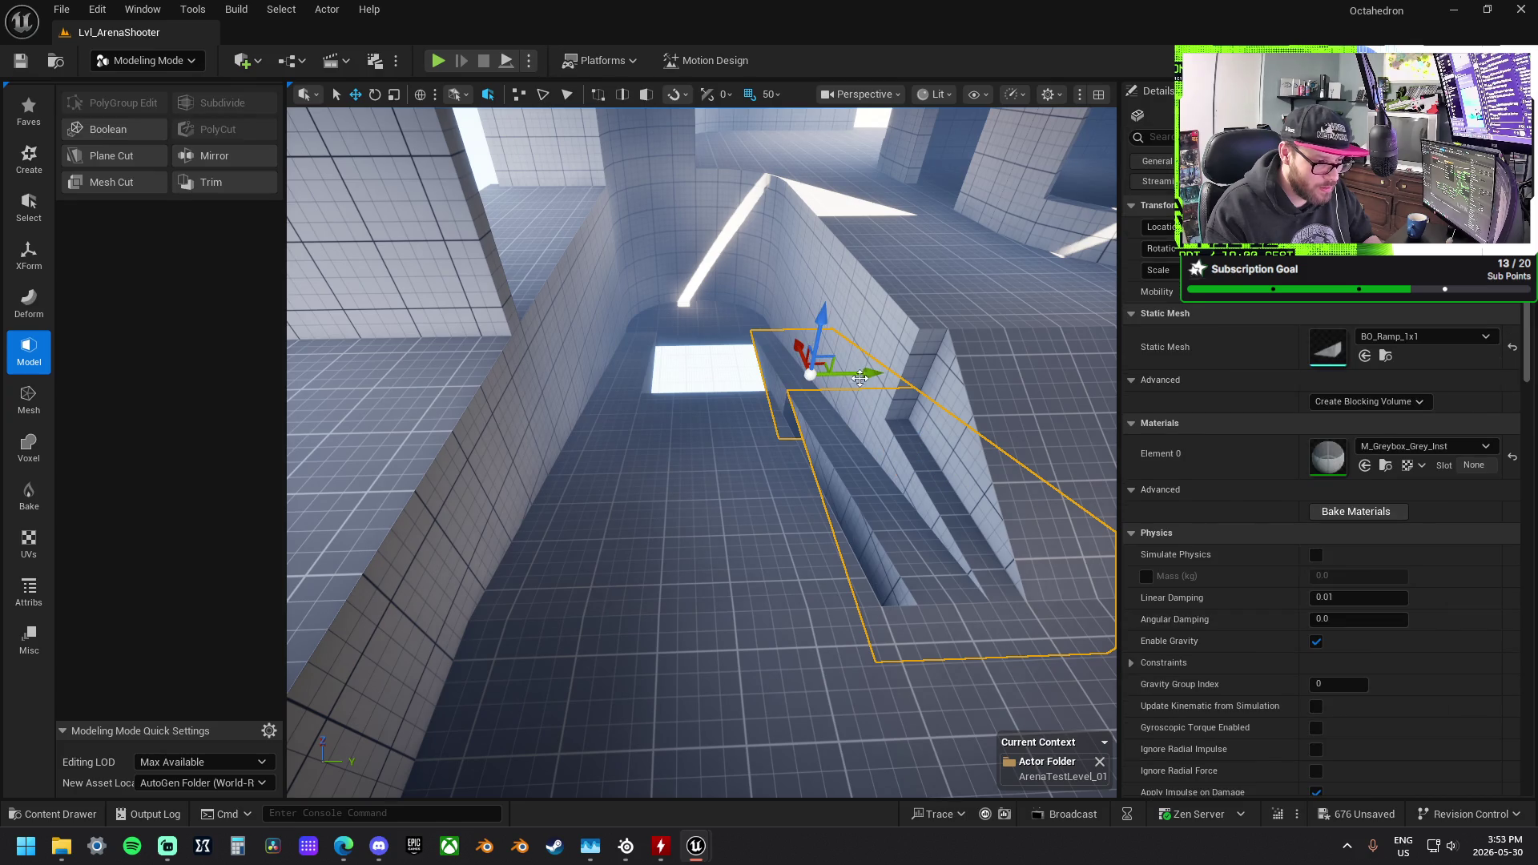
pyautogui.click(738, 457)
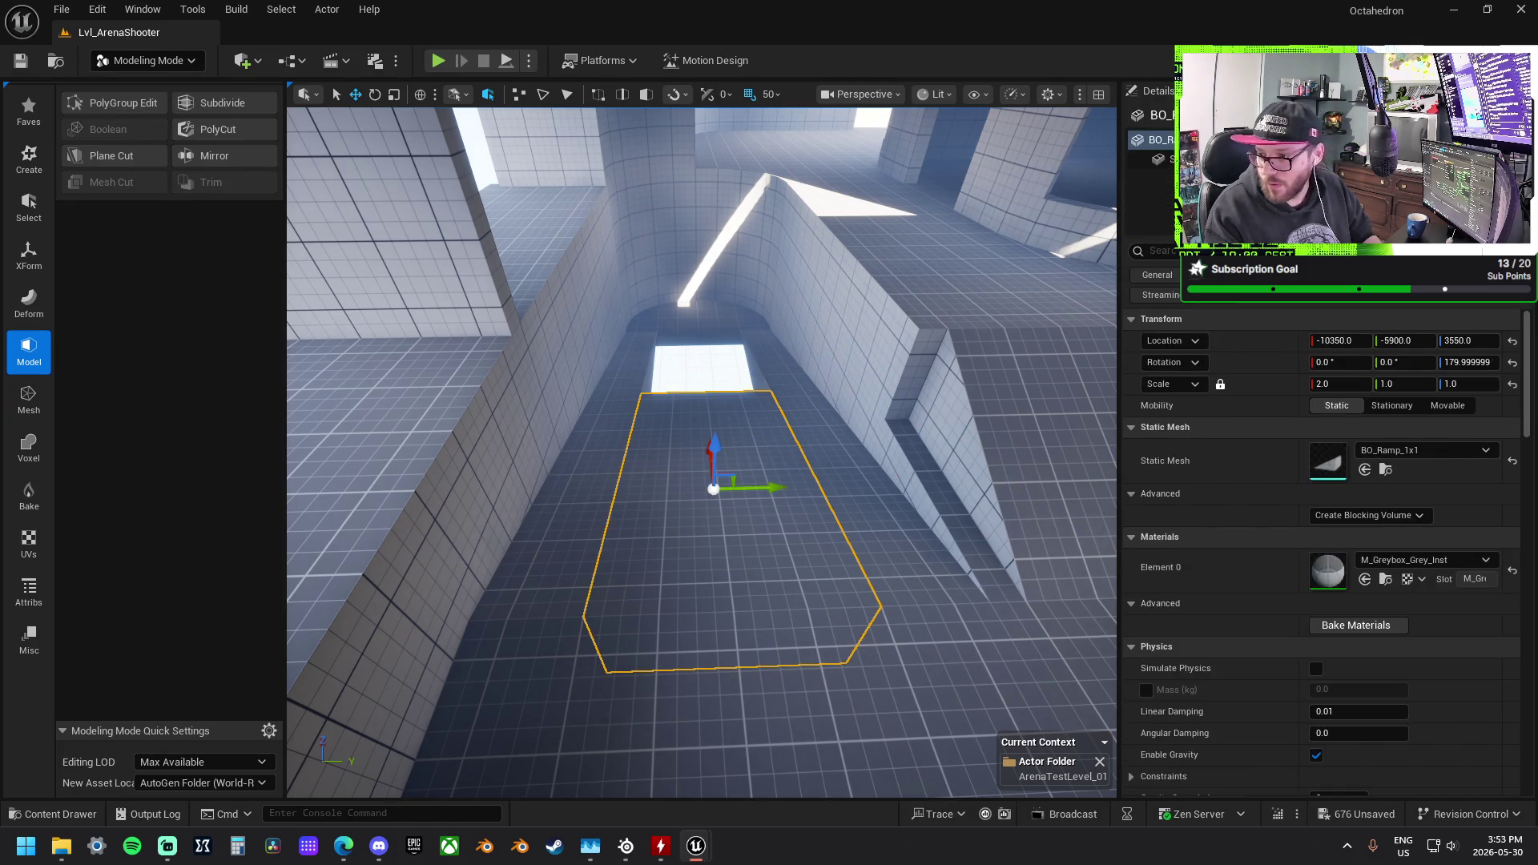
pyautogui.rightClick(756, 497)
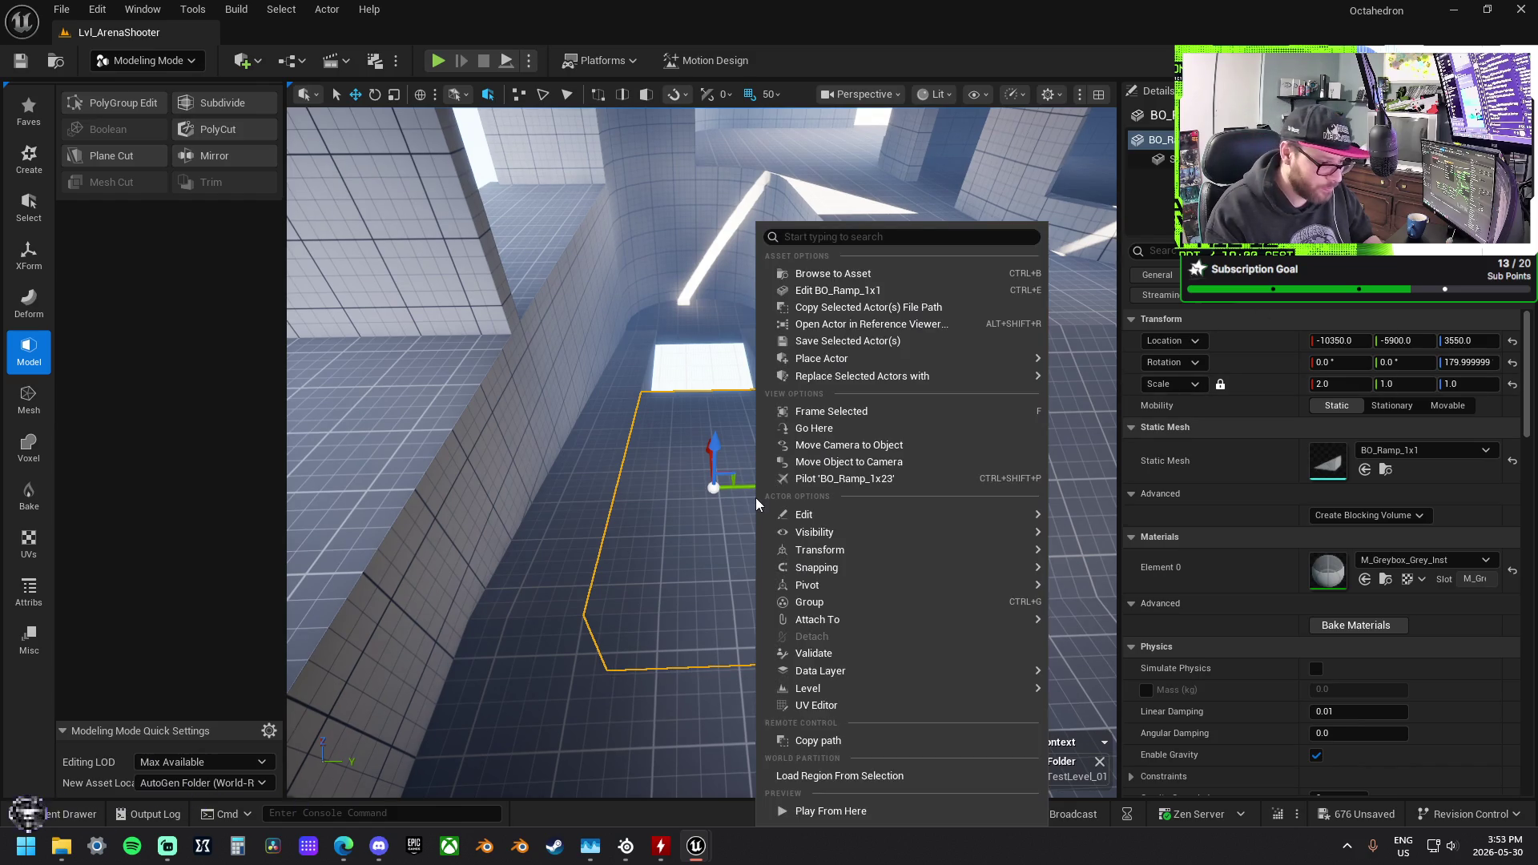
# Step: Replace the ramp with a BO_Stairs_1x1 staircase at -9550, -5900, 3350, turned 180°
pyautogui.moveTo(862, 376)
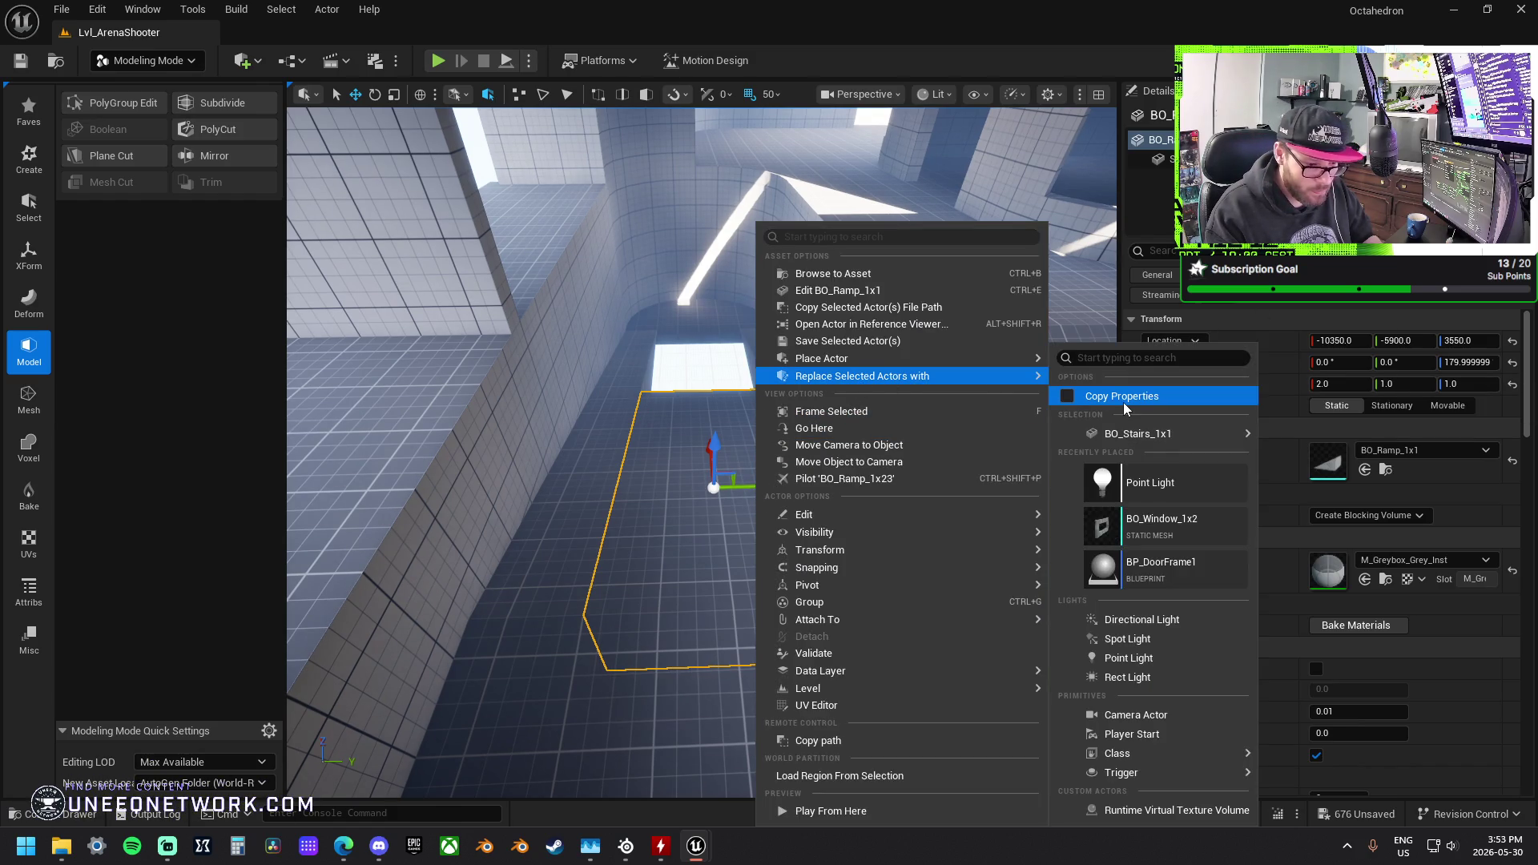
pyautogui.moveTo(1132, 431)
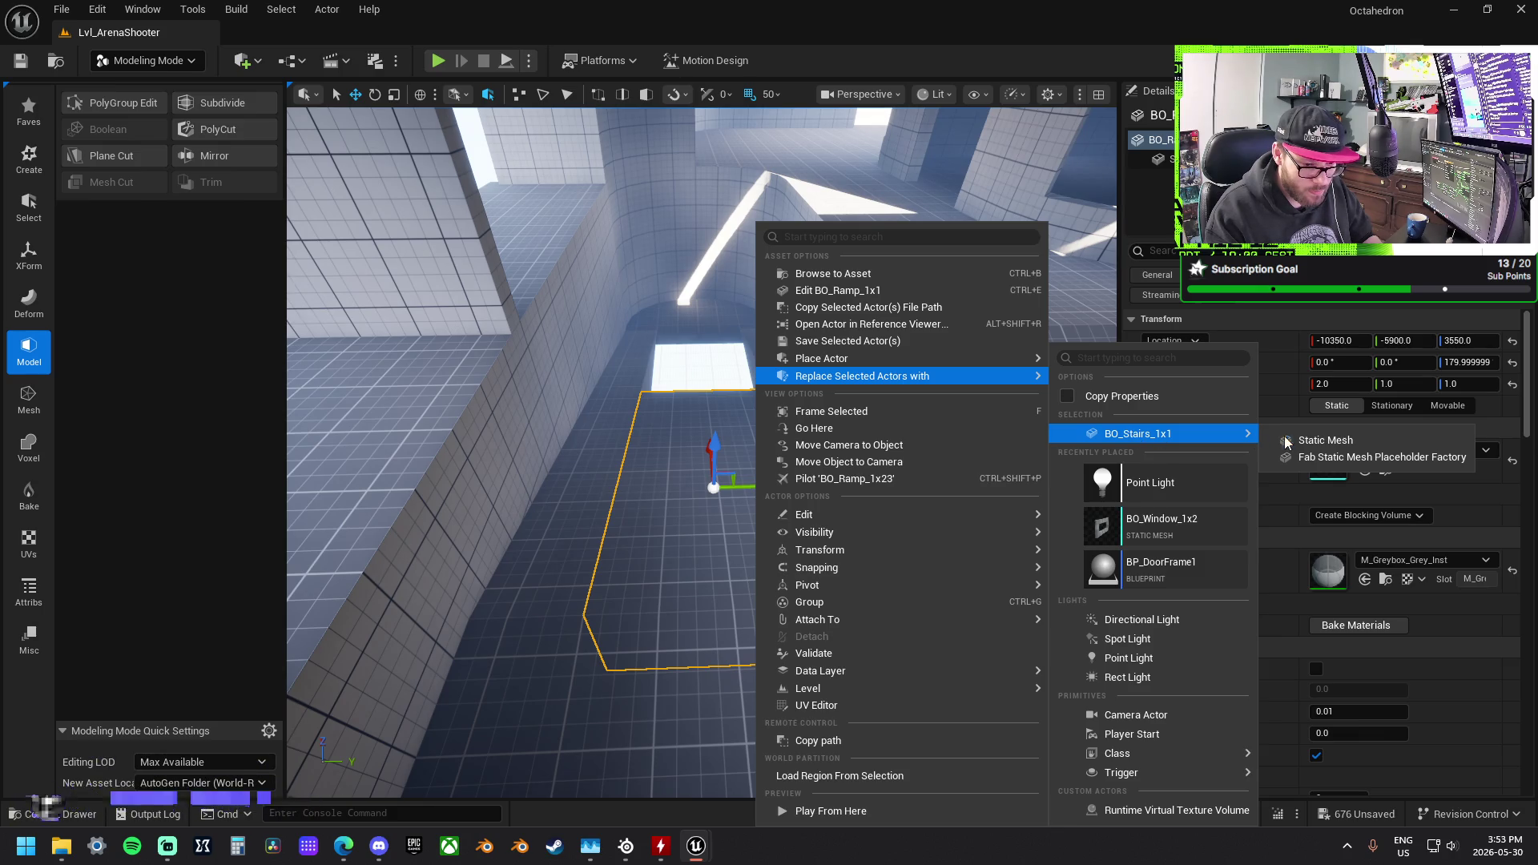
pyautogui.click(1319, 442)
pyautogui.moveTo(783, 401); pyautogui.dragTo(945, 386)
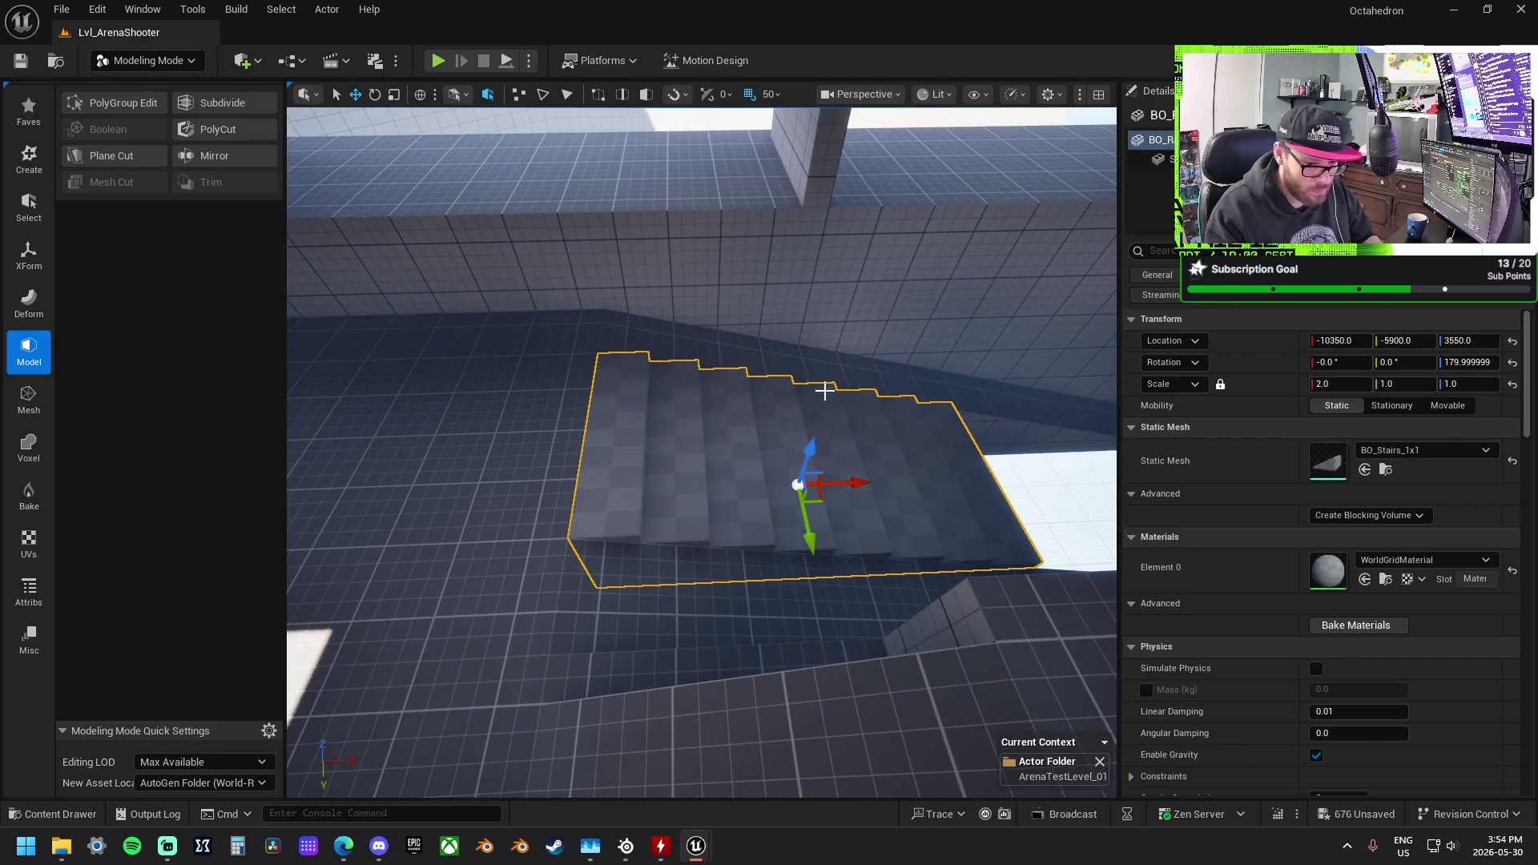
pyautogui.click(878, 377)
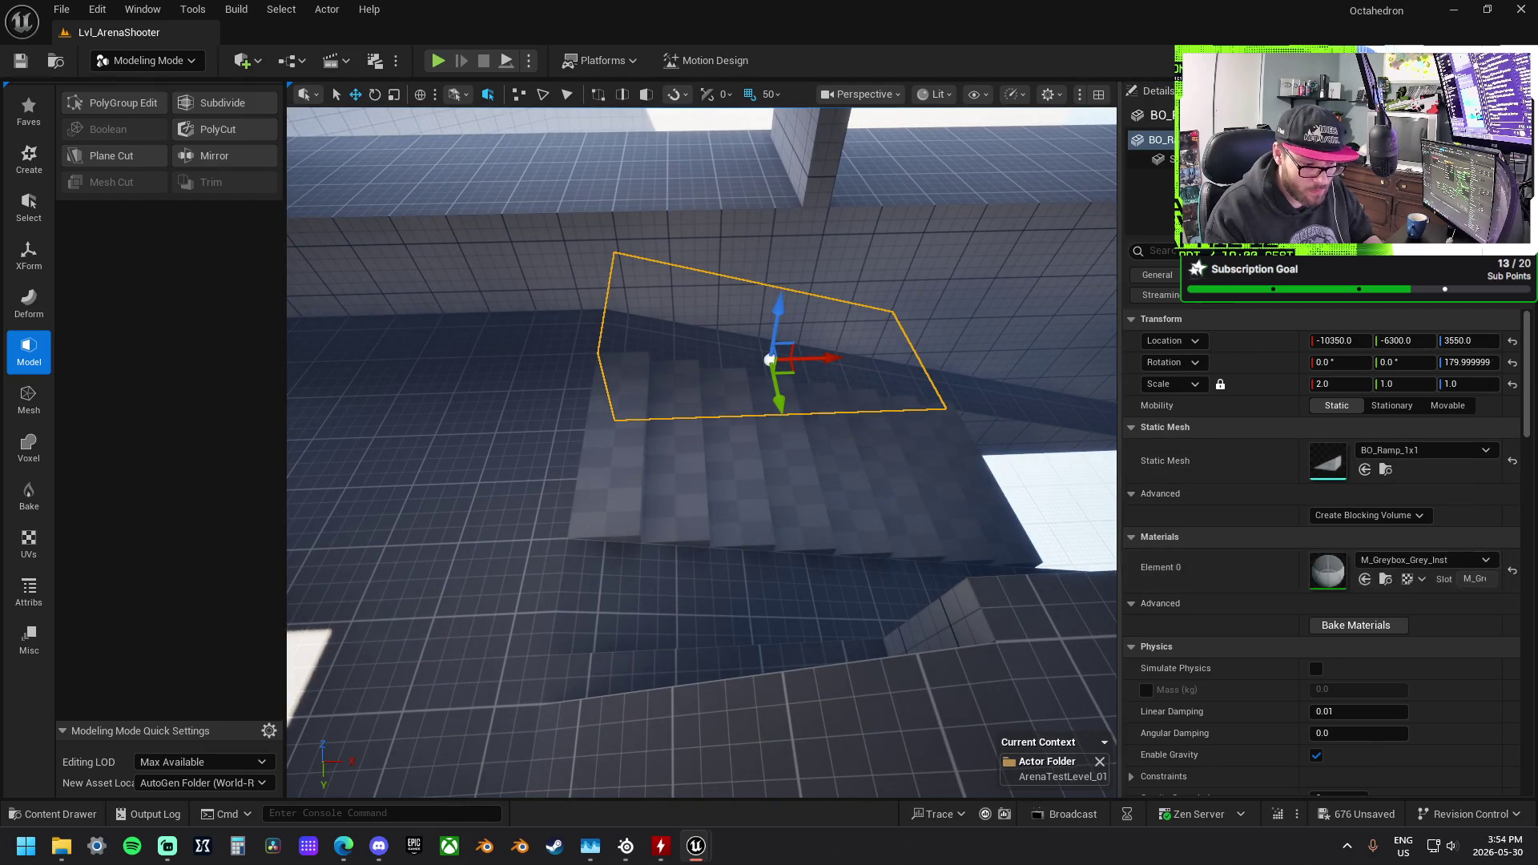
pyautogui.click(1002, 521)
pyautogui.moveTo(1002, 521)
pyautogui.mouseDown()
pyautogui.moveTo(700, 466)
pyautogui.moveTo(755, 480)
pyautogui.moveTo(1089, 465)
pyautogui.moveTo(1026, 487)
pyautogui.moveTo(993, 568)
pyautogui.moveTo(977, 529)
pyautogui.moveTo(969, 577)
pyautogui.mouseUp()
# Step: Move a wall piece to X -8100 and raise it by 200 units
pyautogui.moveTo(572, 499); pyautogui.dragTo(556, 449)
pyautogui.click(573, 499)
pyautogui.moveTo(791, 364); pyautogui.dragTo(791, 364)
pyautogui.click(790, 368)
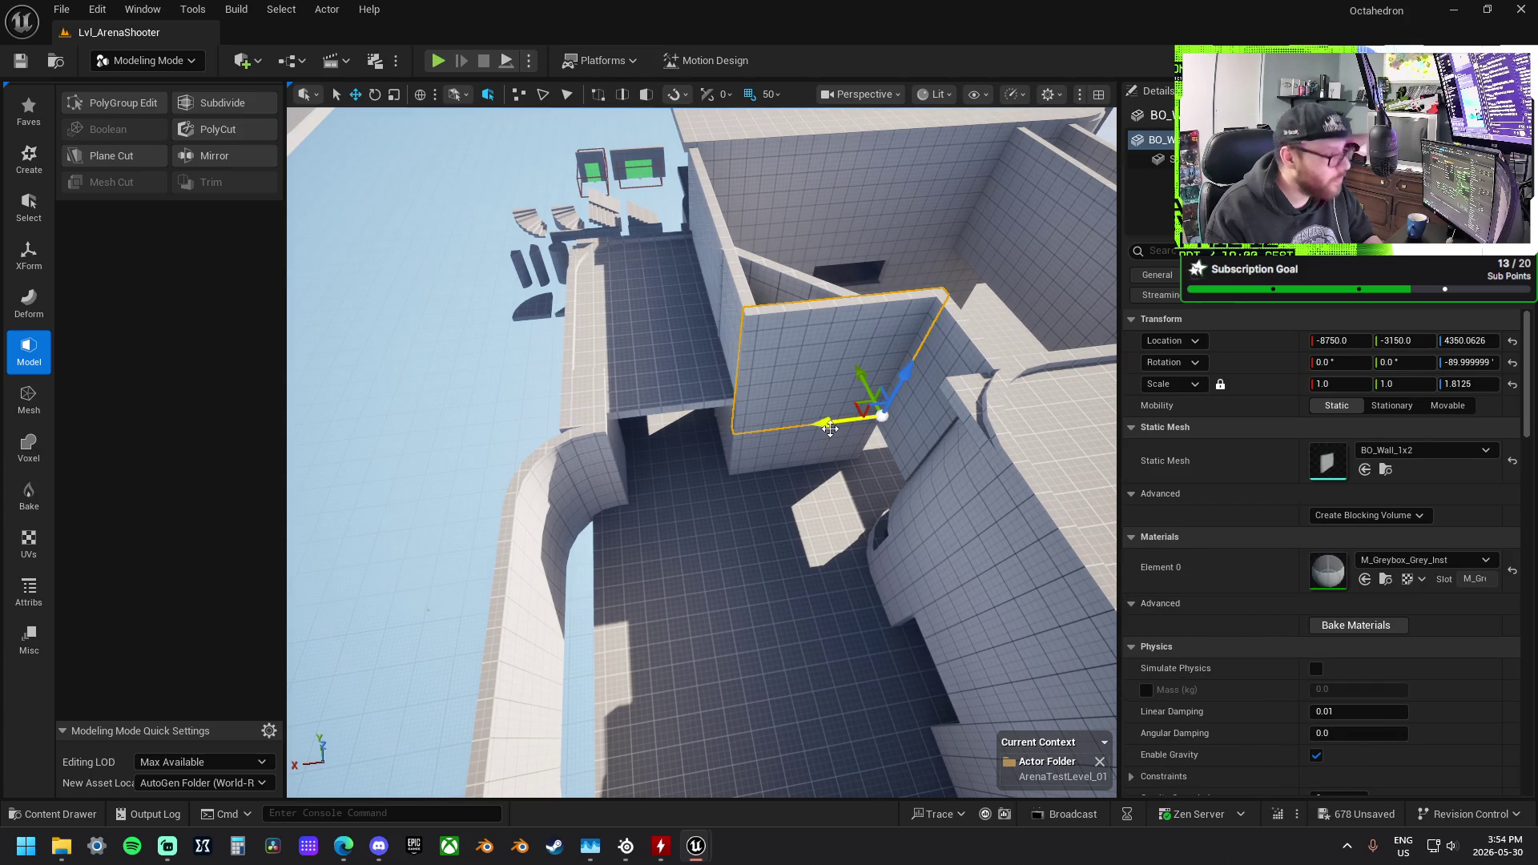
pyautogui.moveTo(825, 429); pyautogui.dragTo(802, 431)
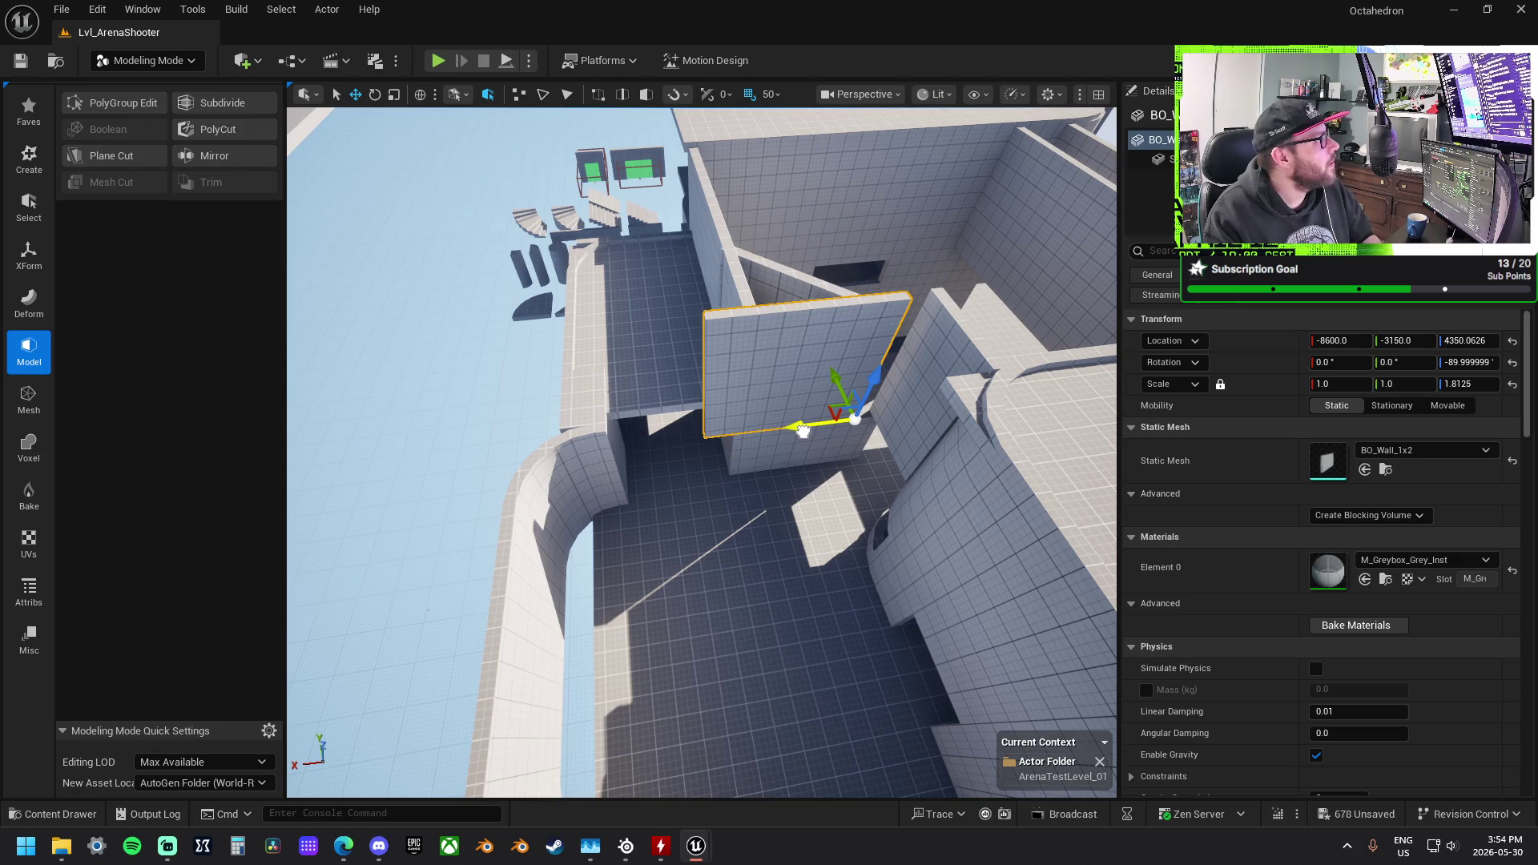
pyautogui.moveTo(800, 430); pyautogui.dragTo(712, 430)
pyautogui.hotkey('ctrl', 'z')
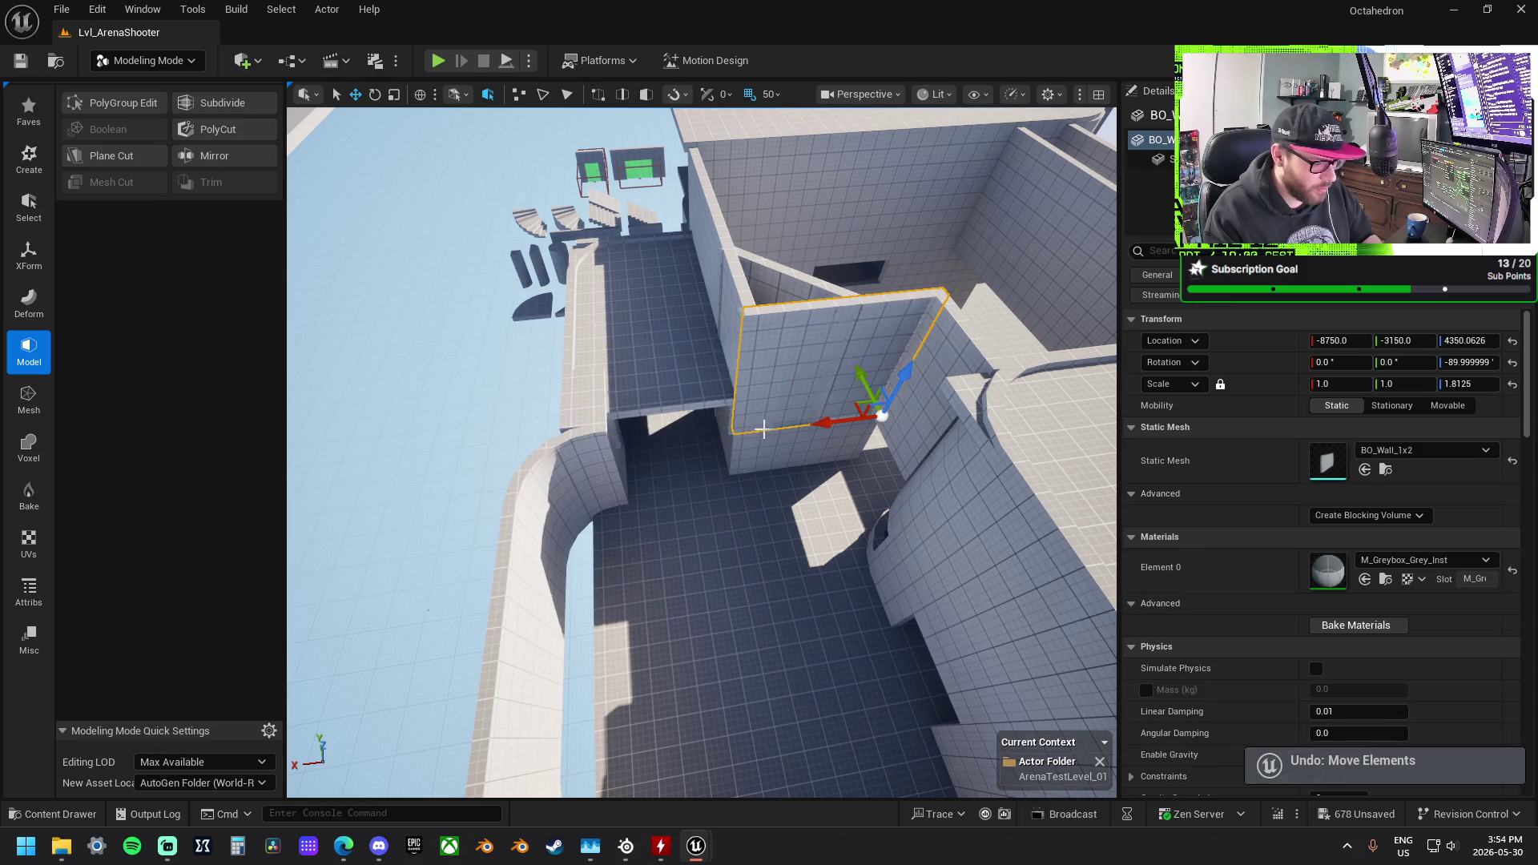
pyautogui.moveTo(817, 426); pyautogui.dragTo(664, 425)
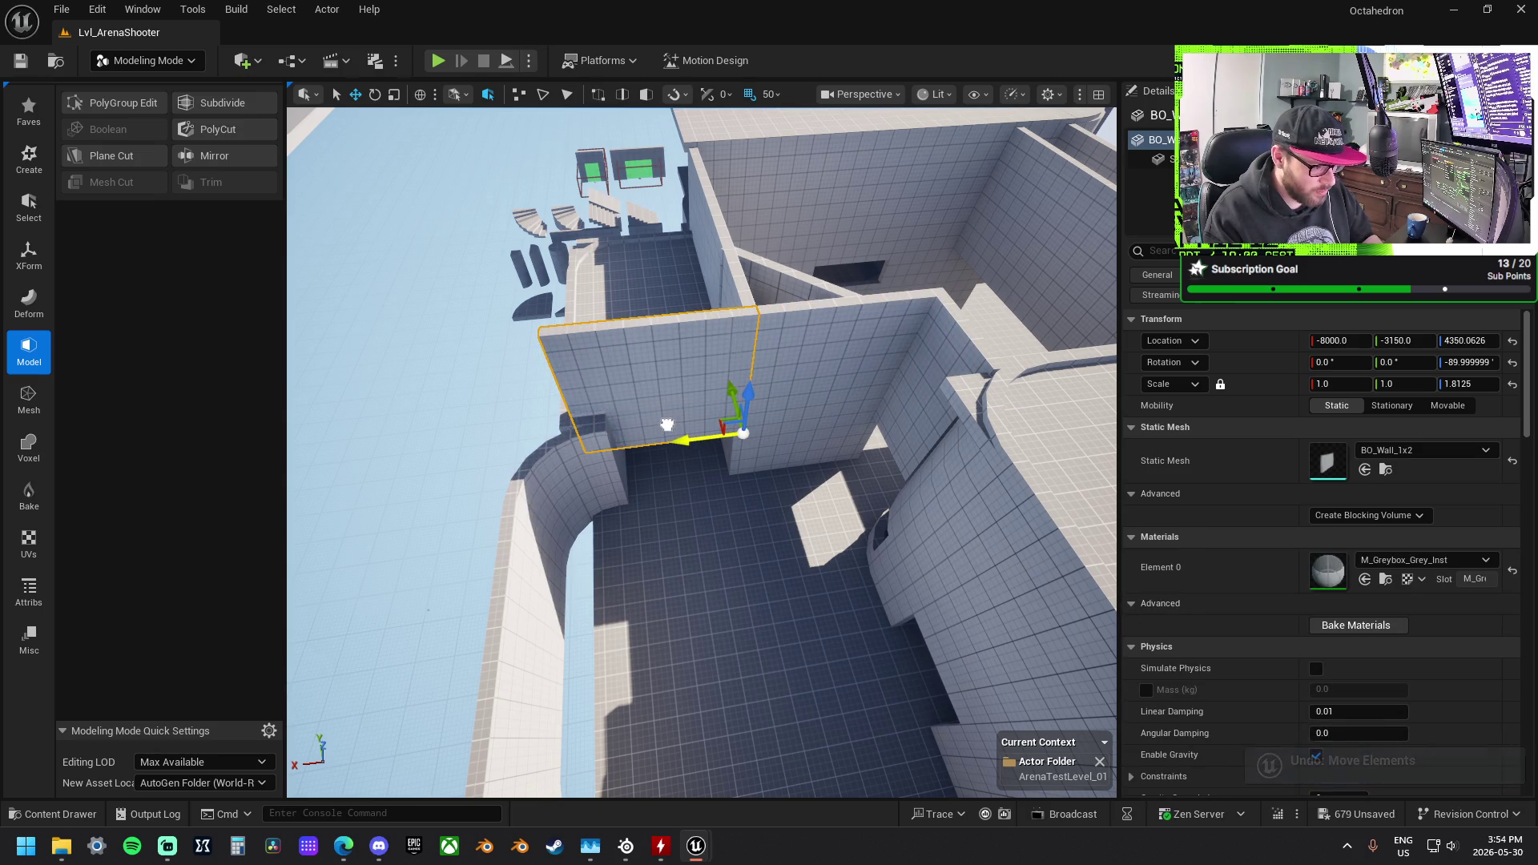
pyautogui.moveTo(751, 398); pyautogui.dragTo(767, 353)
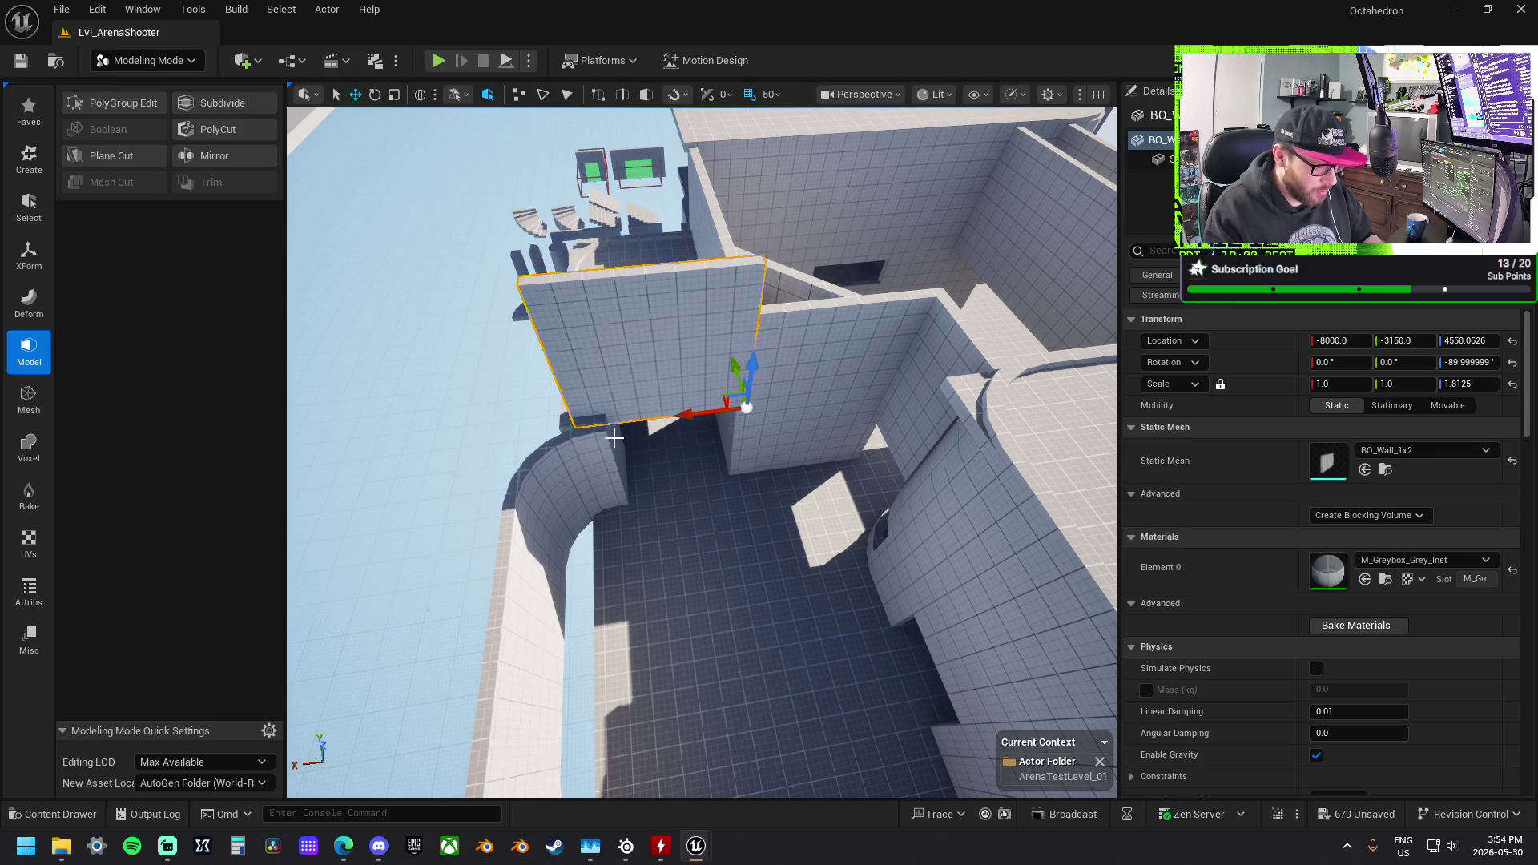
pyautogui.moveTo(740, 432)
pyautogui.mouseDown()
pyautogui.moveTo(792, 464)
pyautogui.moveTo(805, 444)
pyautogui.moveTo(781, 424)
pyautogui.moveTo(819, 280)
pyautogui.moveTo(662, 357)
pyautogui.moveTo(689, 353)
pyautogui.mouseUp()
# Step: Raise another wall together with the two curved arch pieces beside it
pyautogui.click(796, 464)
pyautogui.keyDown('ctrl'); pyautogui.click(663, 357); pyautogui.keyUp('ctrl')
pyautogui.keyDown('ctrl'); pyautogui.click(653, 356); pyautogui.keyUp('ctrl')
pyautogui.moveTo(618, 391)
pyautogui.mouseDown()
pyautogui.moveTo(619, 224)
pyautogui.moveTo(620, 360)
pyautogui.moveTo(524, 392)
pyautogui.moveTo(630, 496)
pyautogui.mouseUp()
# Step: Turn the BO_Wall_1x2 -270°, lift it to 4600 and stretch its Y scale to 1.5625
pyautogui.click(620, 361)
pyautogui.press('e')
pyautogui.moveTo(661, 621)
pyautogui.mouseDown()
pyautogui.moveTo(513, 560)
pyautogui.moveTo(544, 680)
pyautogui.moveTo(593, 693)
pyautogui.mouseUp()
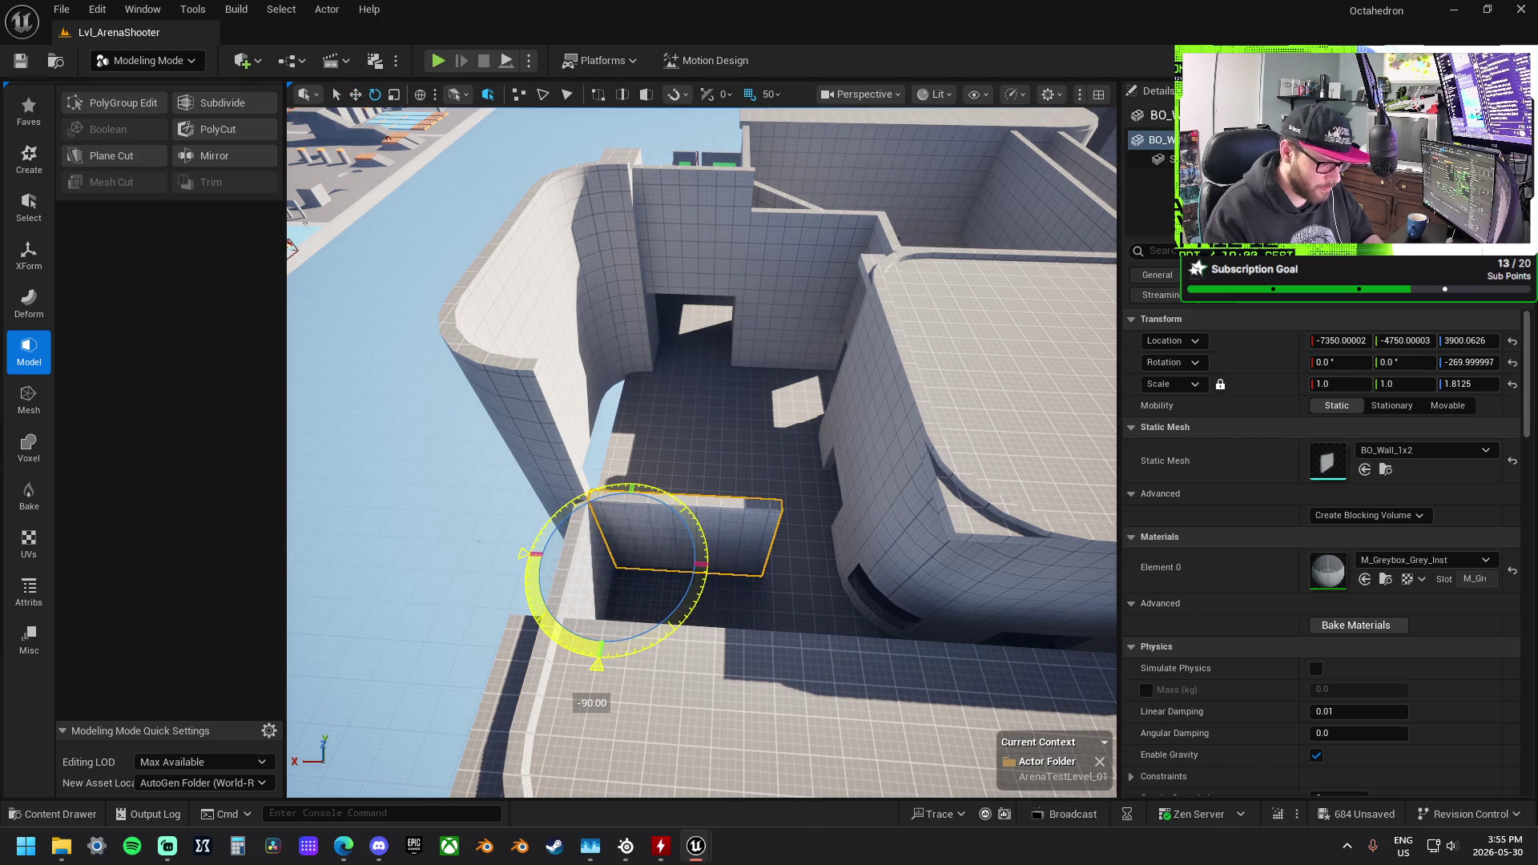
pyautogui.press('w')
pyautogui.moveTo(607, 530); pyautogui.dragTo(596, 433)
pyautogui.press('r')
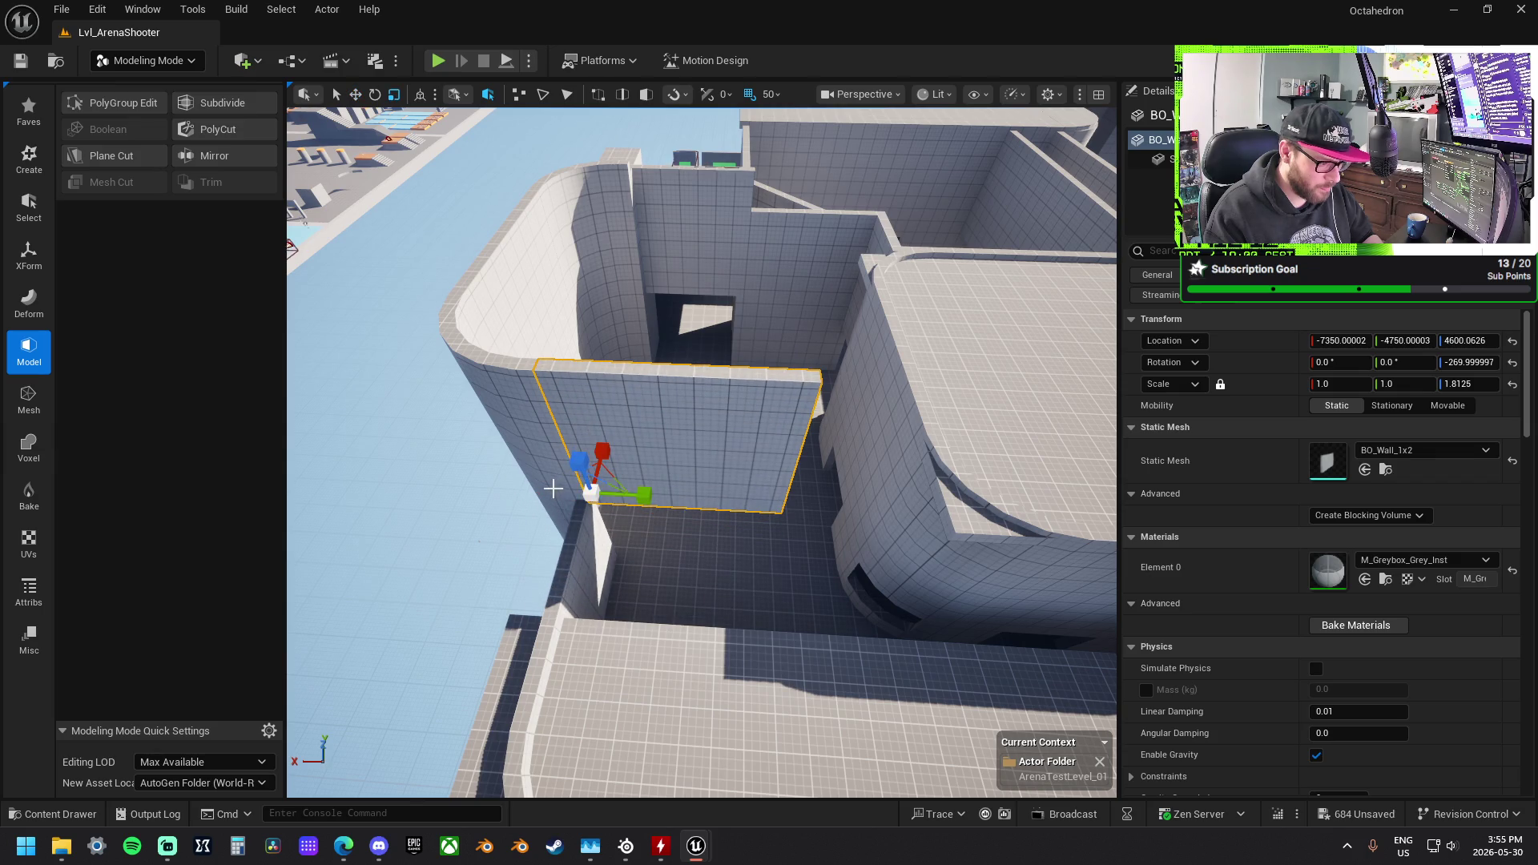
pyautogui.moveTo(639, 495); pyautogui.dragTo(800, 496)
pyautogui.moveTo(910, 539); pyautogui.dragTo(929, 525)
pyautogui.click(985, 336)
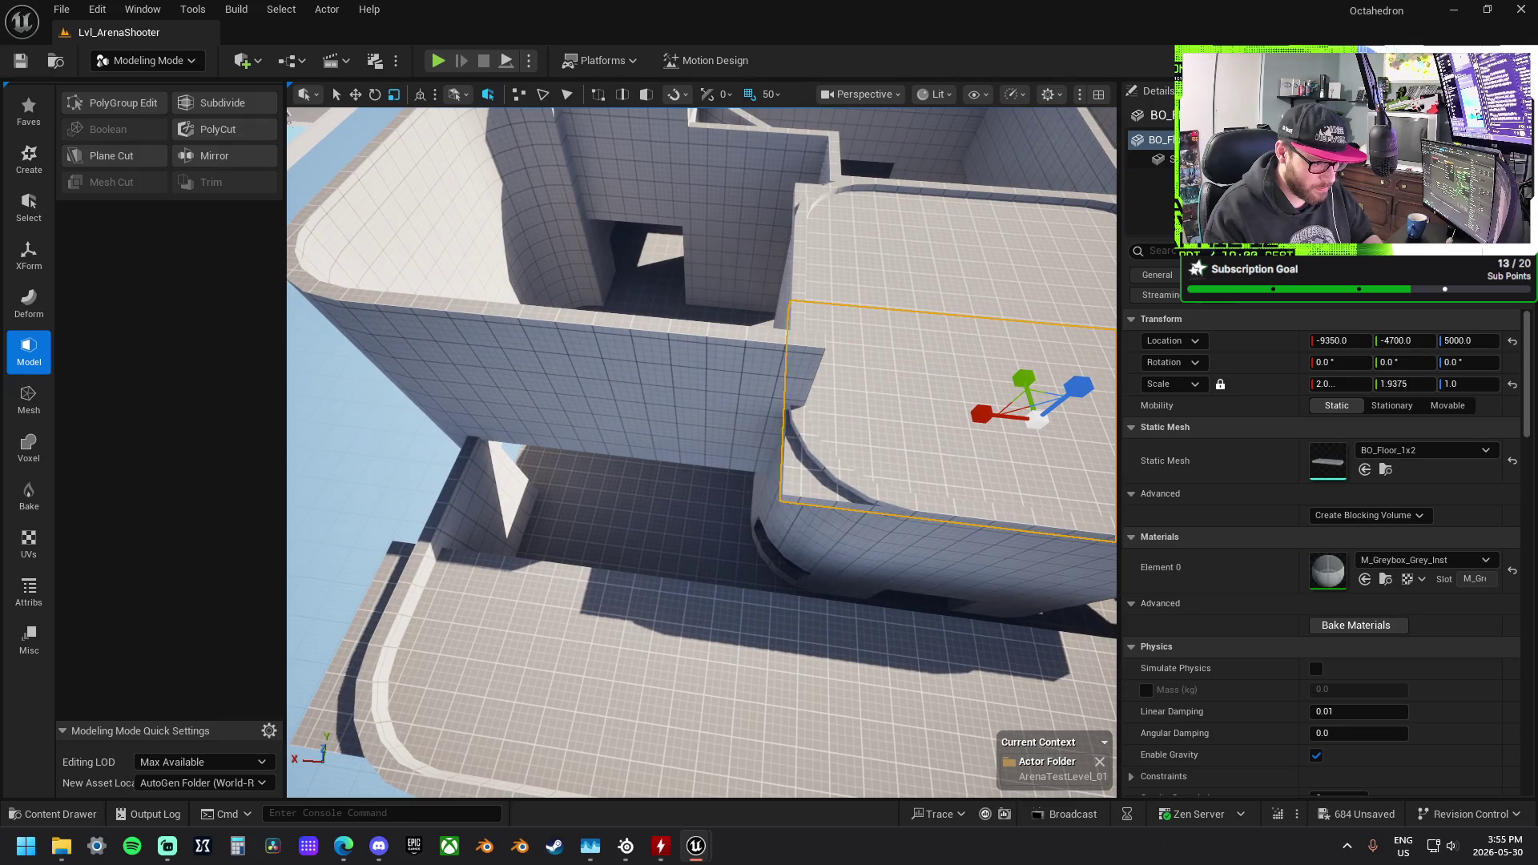
# Step: Slide the small BO_Floor_1x2 piece along Y beside the tower and switch to scaling it
pyautogui.moveTo(910, 520); pyautogui.dragTo(735, 630)
pyautogui.click(676, 599)
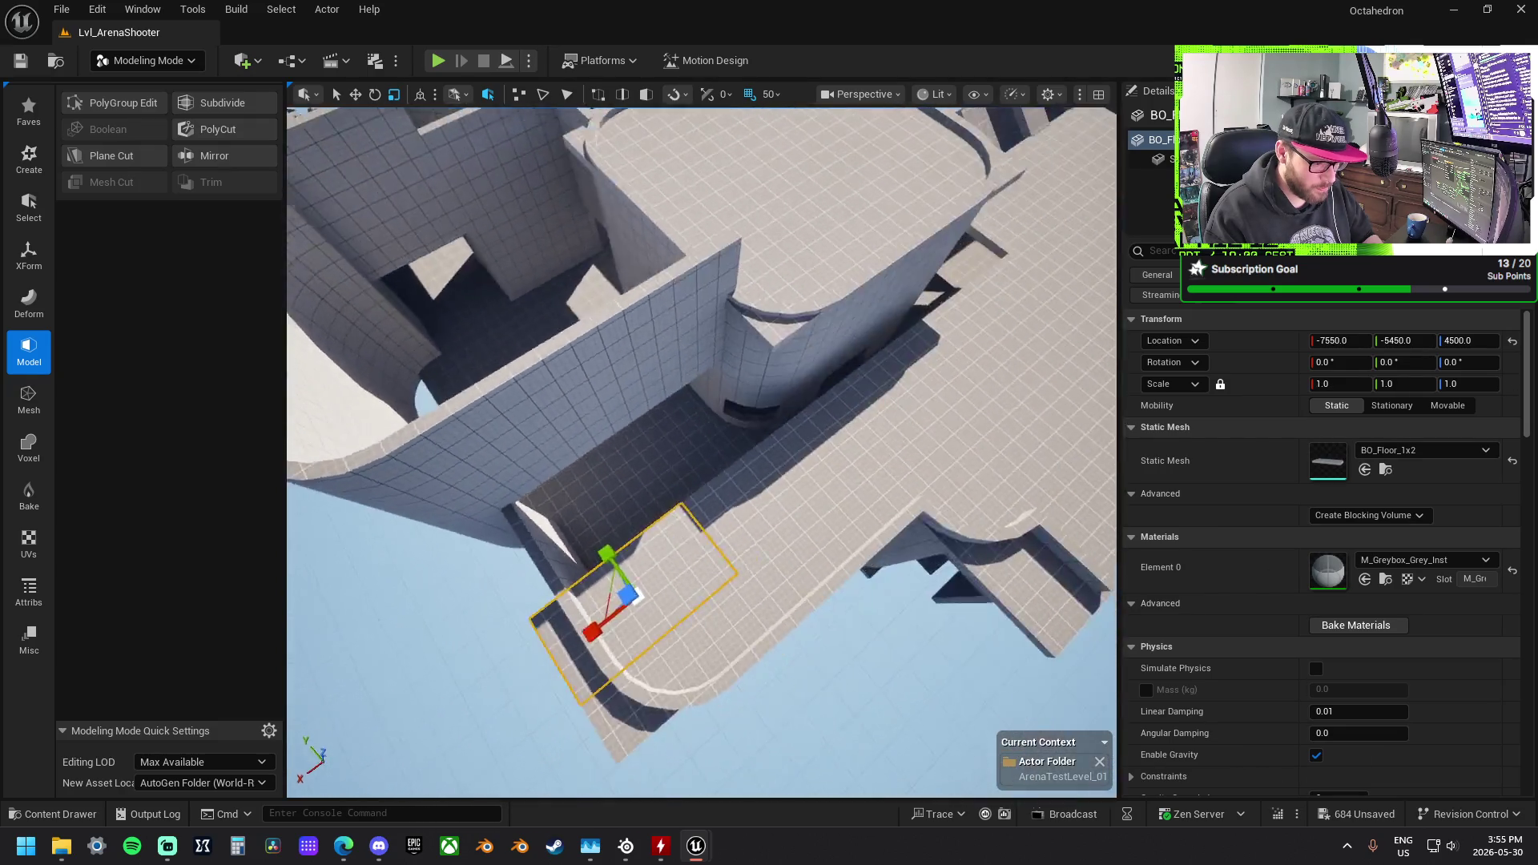
pyautogui.moveTo(735, 519); pyautogui.dragTo(631, 498)
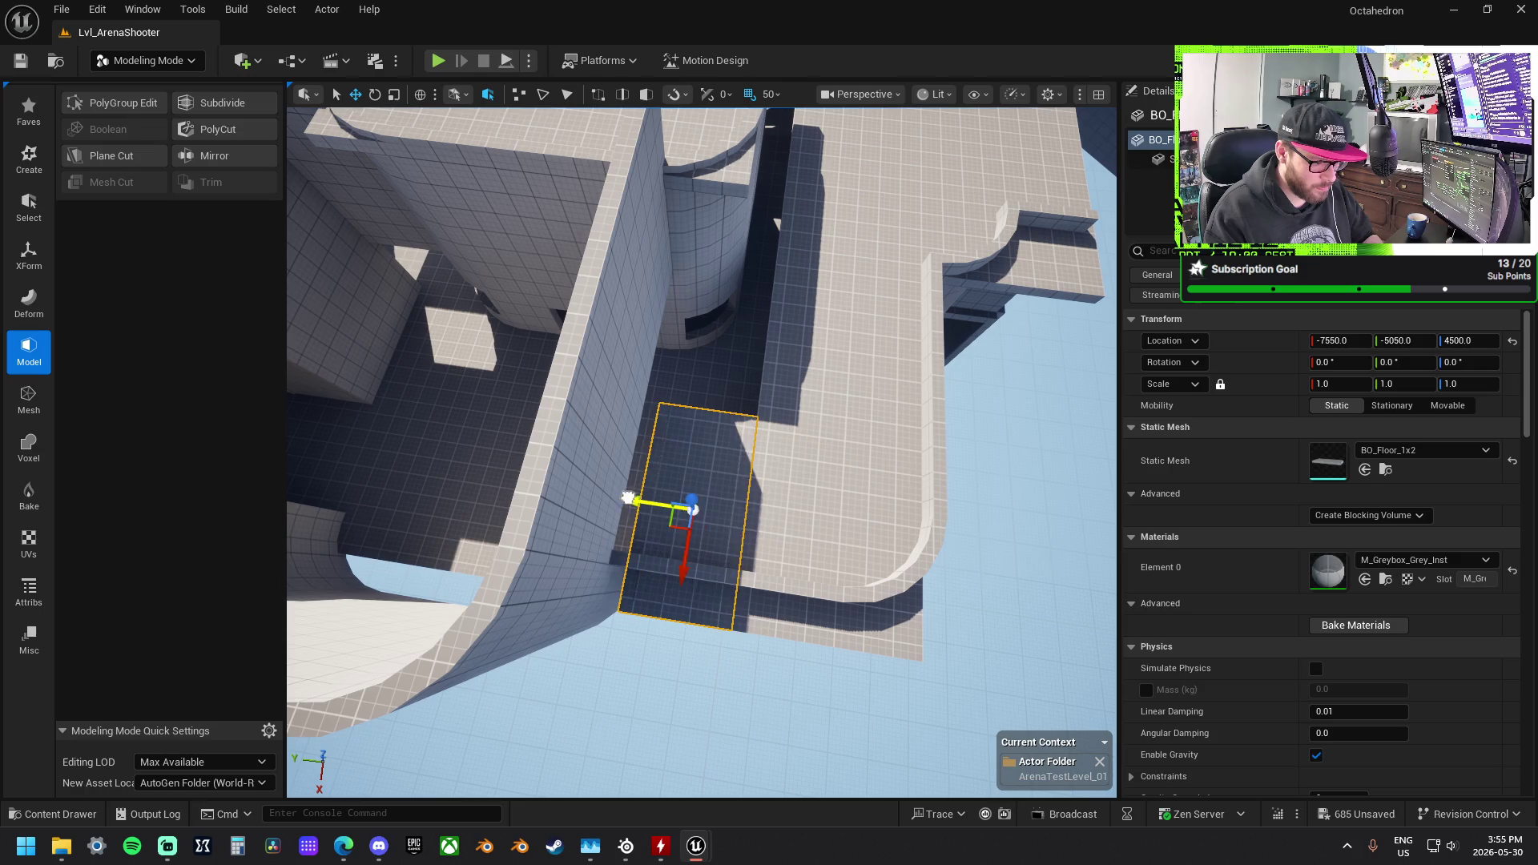
pyautogui.press('r')
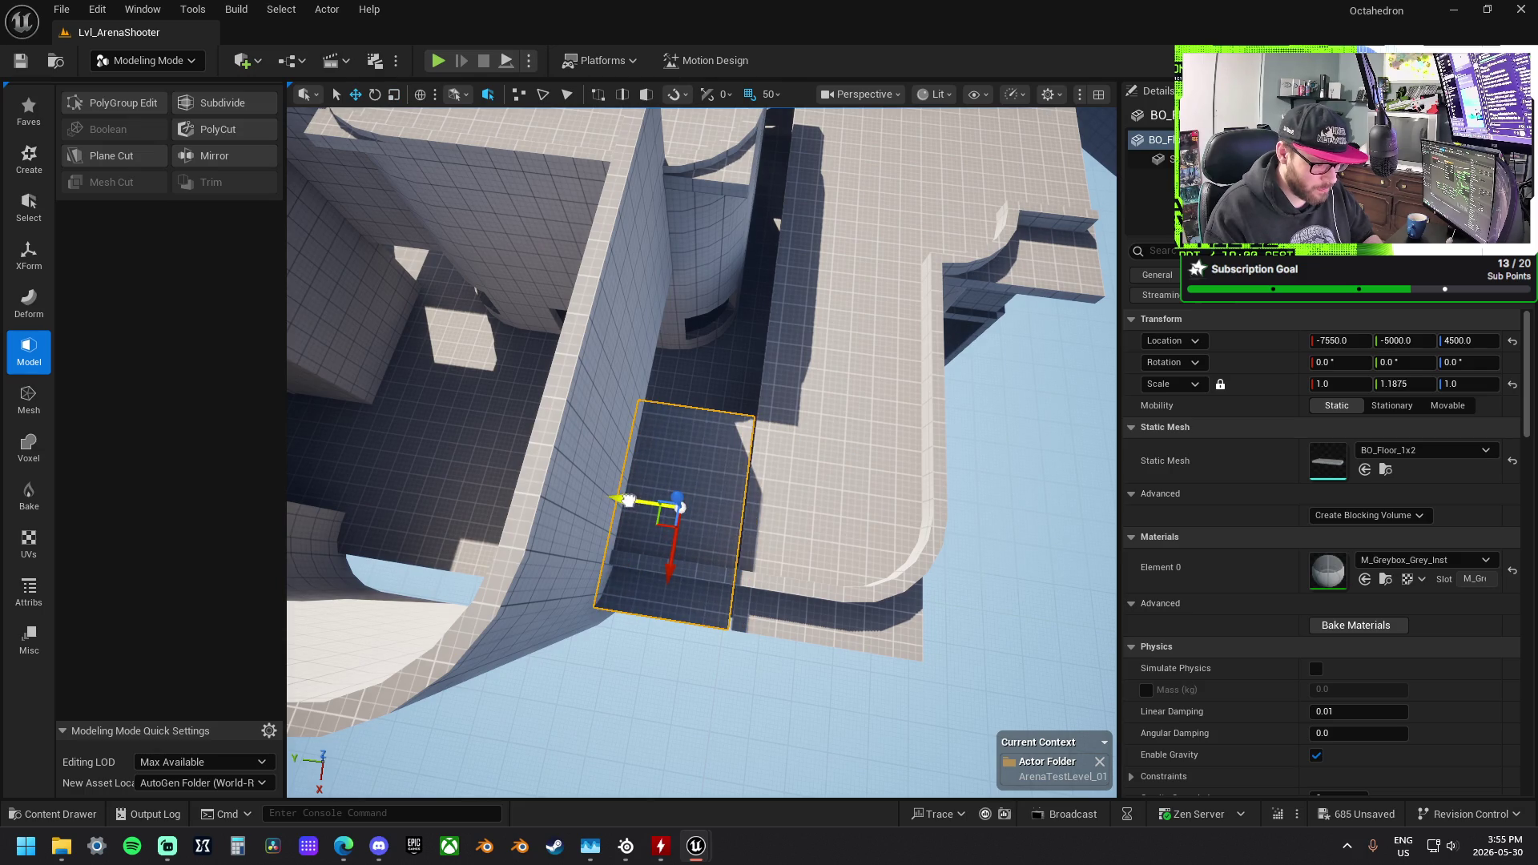
pyautogui.moveTo(723, 489)
pyautogui.mouseDown()
pyautogui.moveTo(837, 447)
pyautogui.moveTo(789, 480)
pyautogui.moveTo(765, 463)
pyautogui.moveTo(752, 479)
pyautogui.moveTo(640, 295)
pyautogui.mouseUp()
pyautogui.click(725, 261)
pyautogui.moveTo(656, 238); pyautogui.dragTo(776, 290)
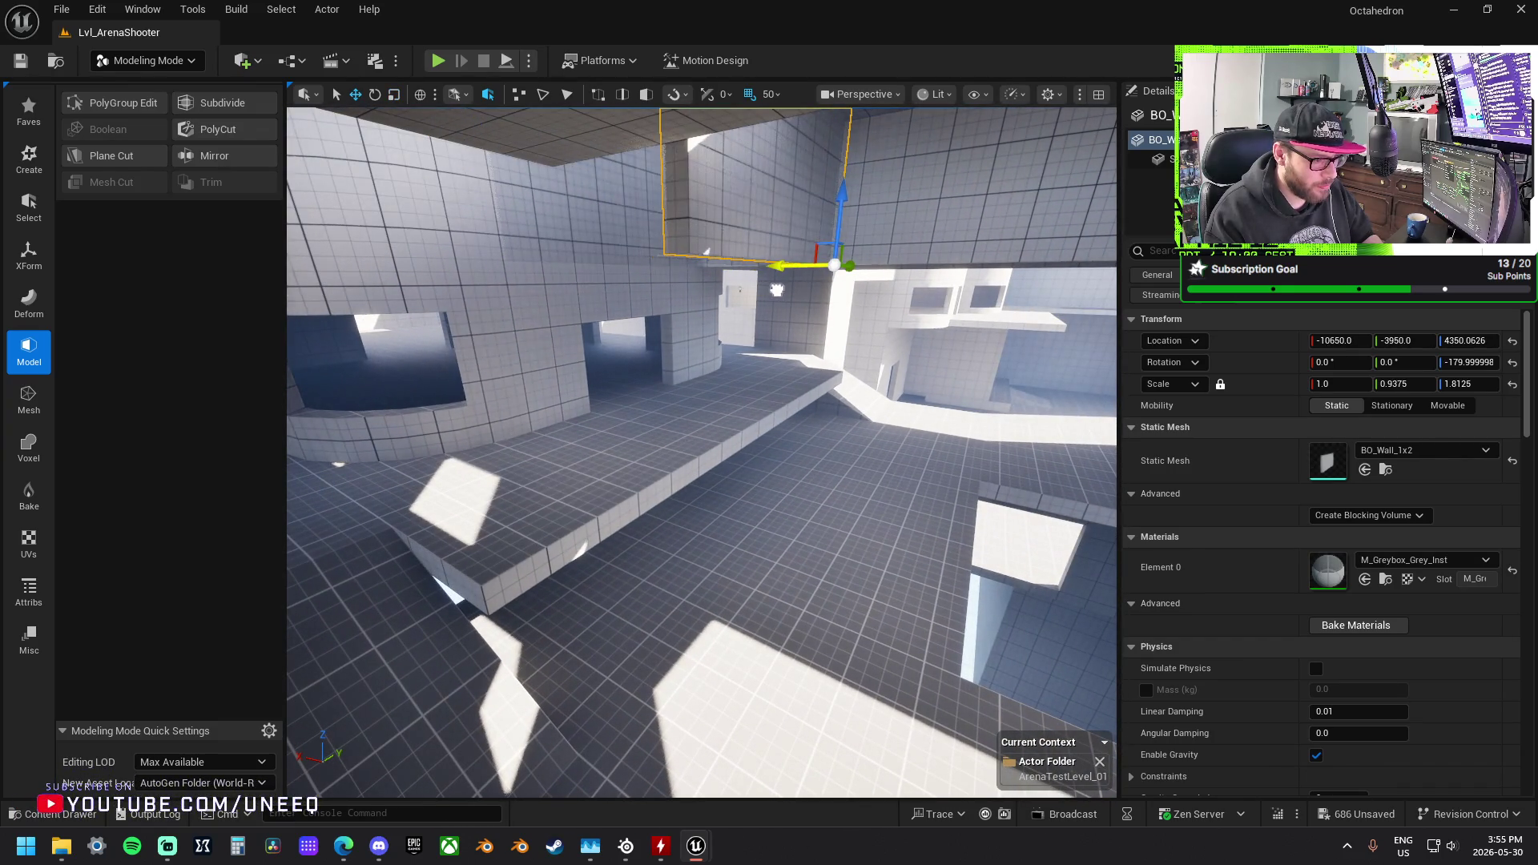
# Step: Lower the wall piece and slide it along Y
pyautogui.moveTo(849, 373)
pyautogui.mouseDown()
pyautogui.moveTo(825, 481)
pyautogui.moveTo(746, 452)
pyautogui.moveTo(805, 417)
pyautogui.mouseUp()
pyautogui.press('r')
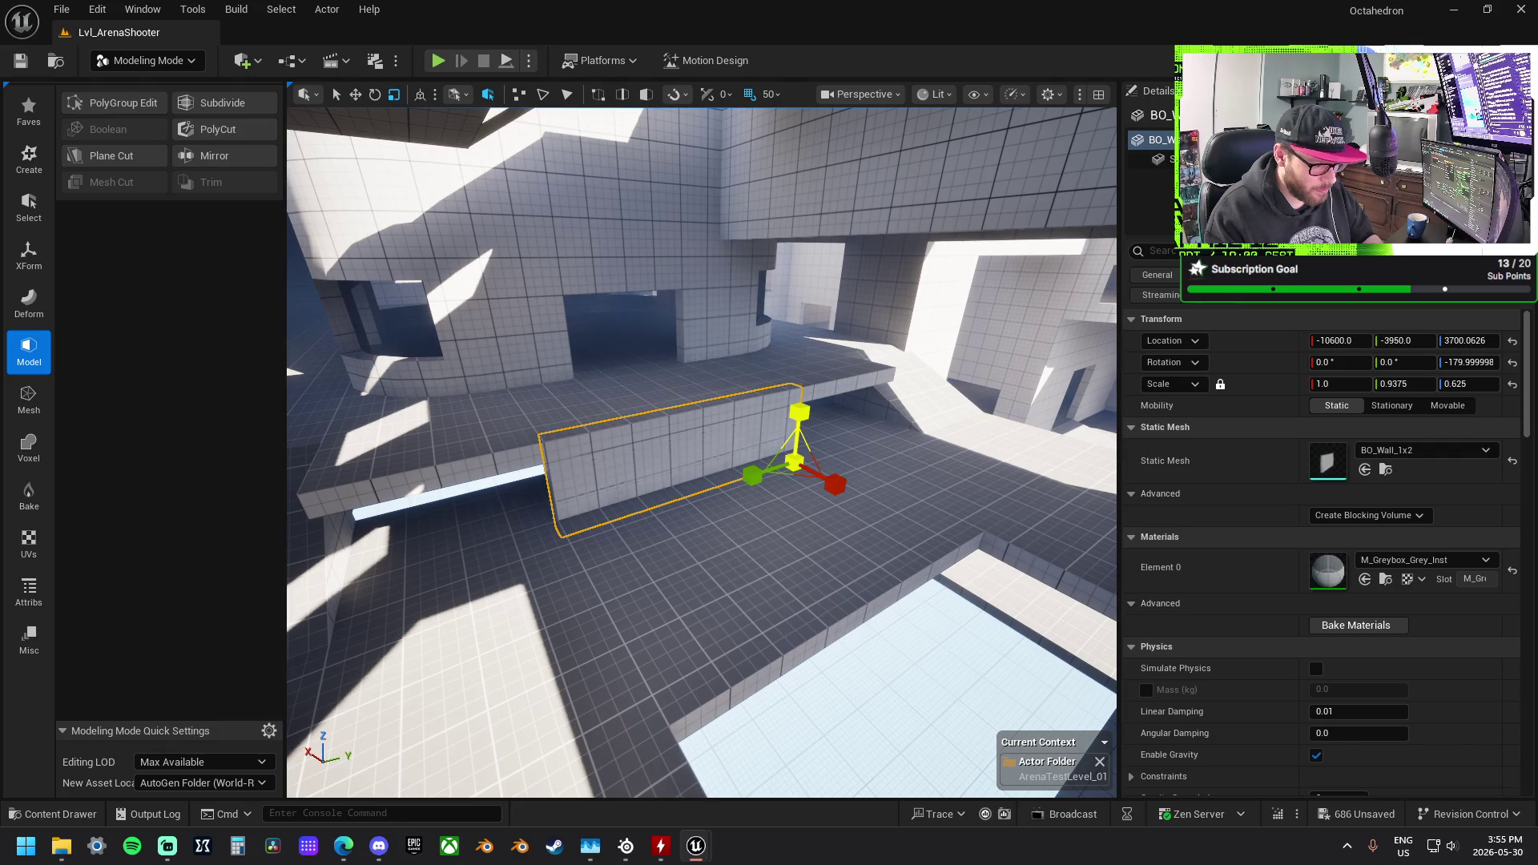
pyautogui.press('w')
pyautogui.moveTo(825, 451); pyautogui.dragTo(922, 430)
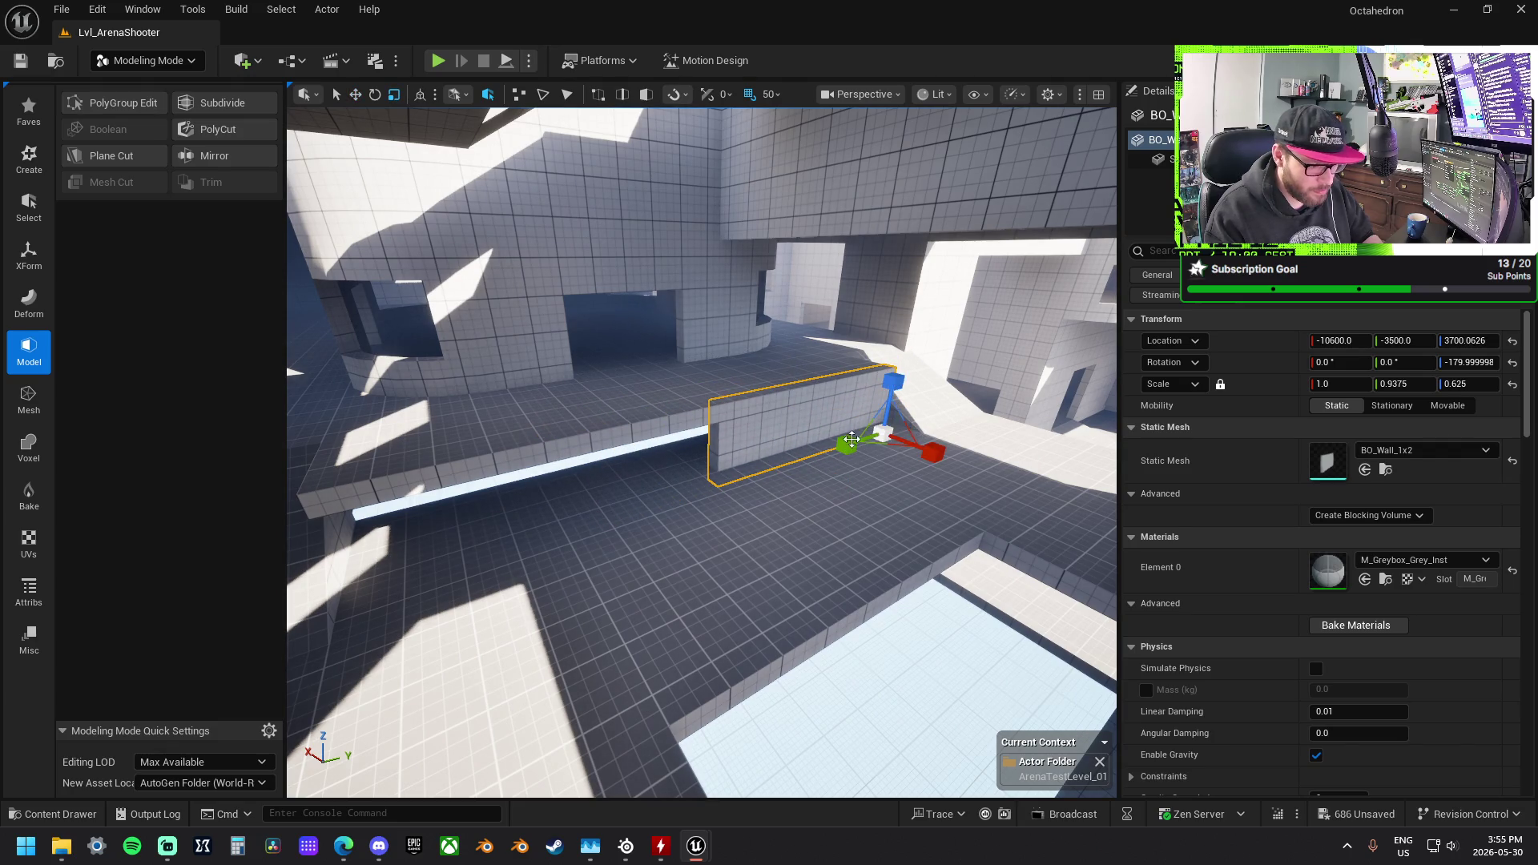
pyautogui.moveTo(985, 395)
pyautogui.mouseDown()
pyautogui.moveTo(905, 401)
pyautogui.moveTo(986, 395)
pyautogui.mouseUp()
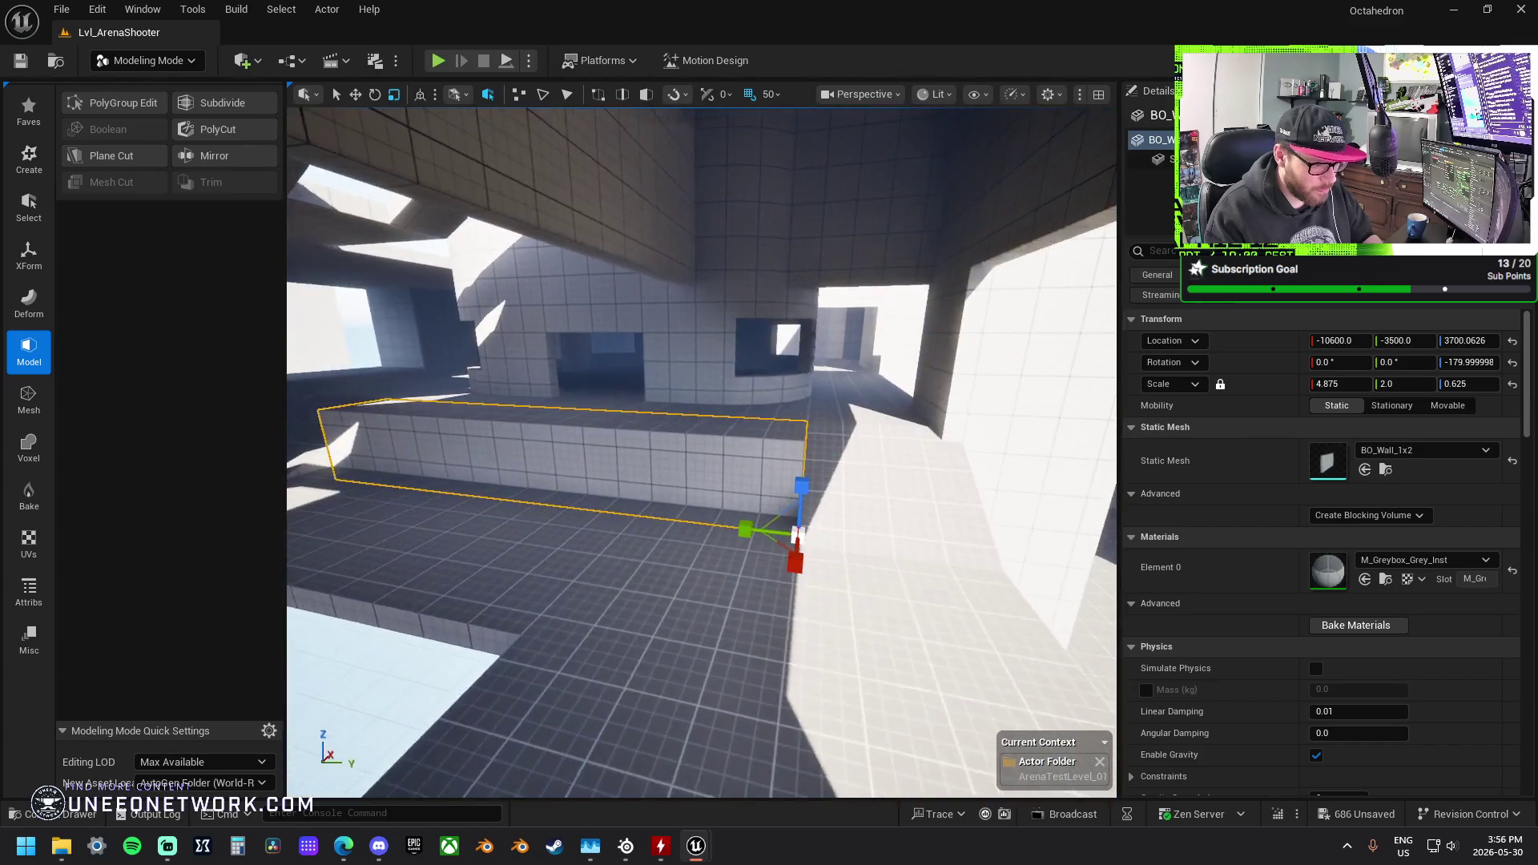
pyautogui.moveTo(985, 395)
pyautogui.mouseDown()
pyautogui.moveTo(985, 352)
pyautogui.moveTo(986, 424)
pyautogui.moveTo(985, 352)
pyautogui.moveTo(986, 400)
pyautogui.moveTo(969, 405)
pyautogui.mouseUp()
pyautogui.moveTo(720, 461)
pyautogui.mouseDown()
pyautogui.moveTo(721, 440)
pyautogui.moveTo(720, 461)
pyautogui.mouseUp()
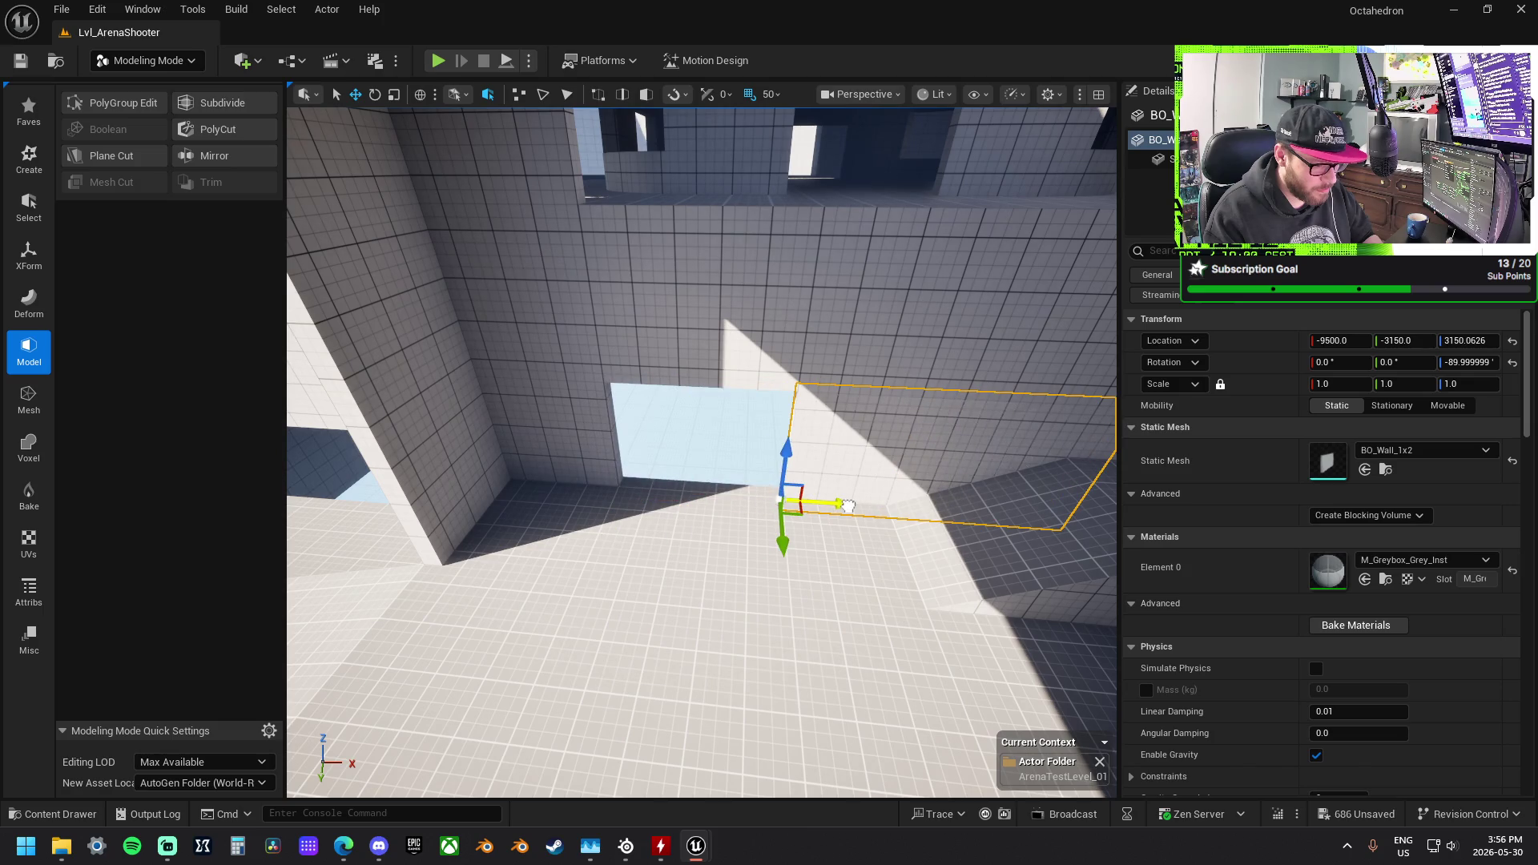
pyautogui.moveTo(880, 514)
pyautogui.mouseDown()
pyautogui.moveTo(790, 245)
pyautogui.moveTo(738, 258)
pyautogui.moveTo(584, 473)
pyautogui.moveTo(607, 542)
pyautogui.mouseUp()
# Step: Drop the BO_Doorway_Double_1x2 200 units and slide it along X to about -10050, -3150, 3200
pyautogui.click(789, 226)
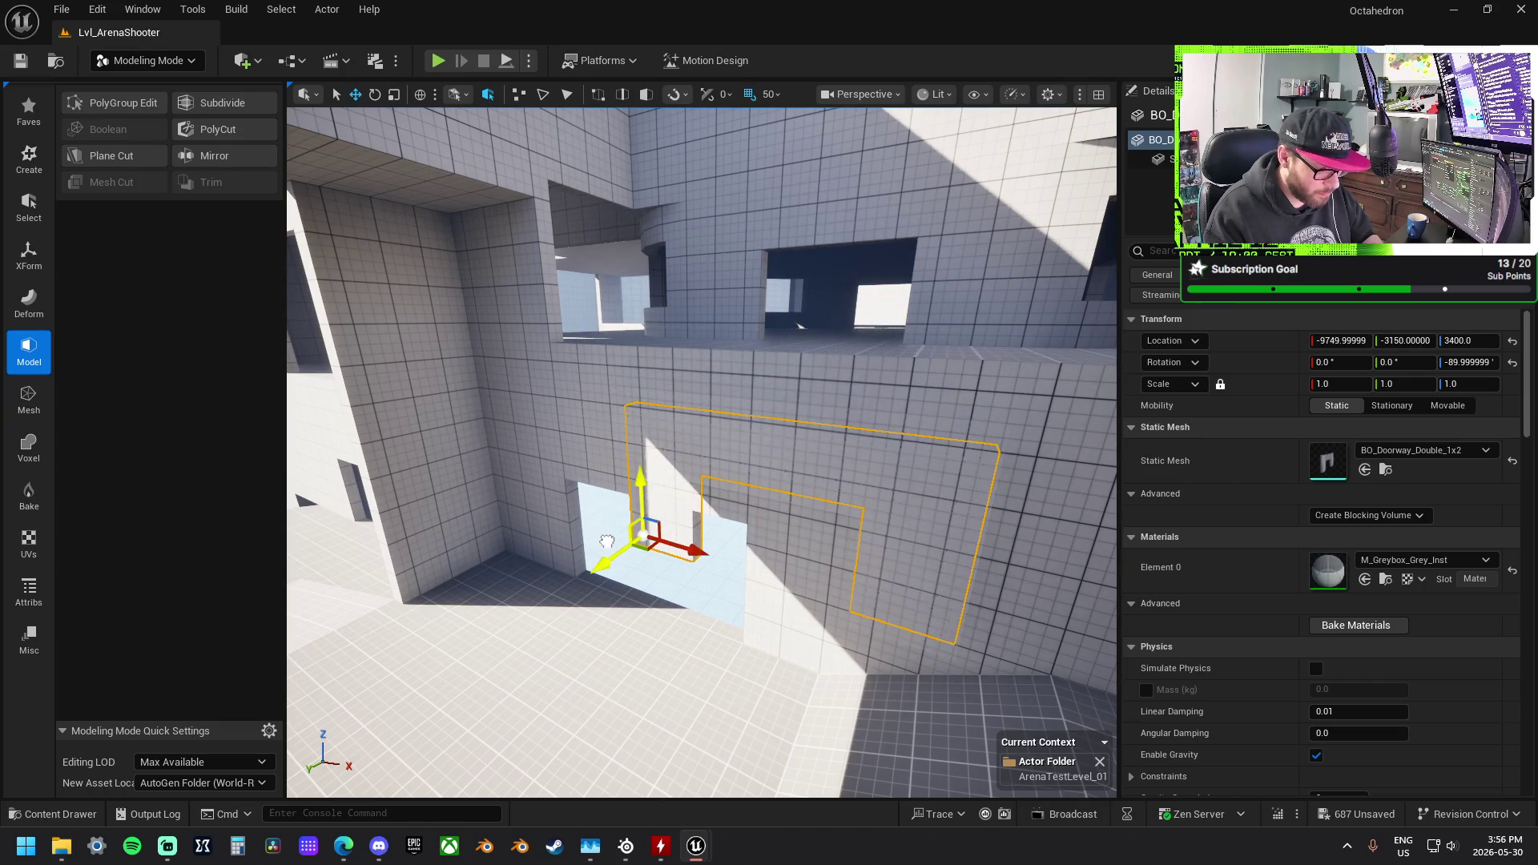
pyautogui.moveTo(638, 491); pyautogui.dragTo(643, 549)
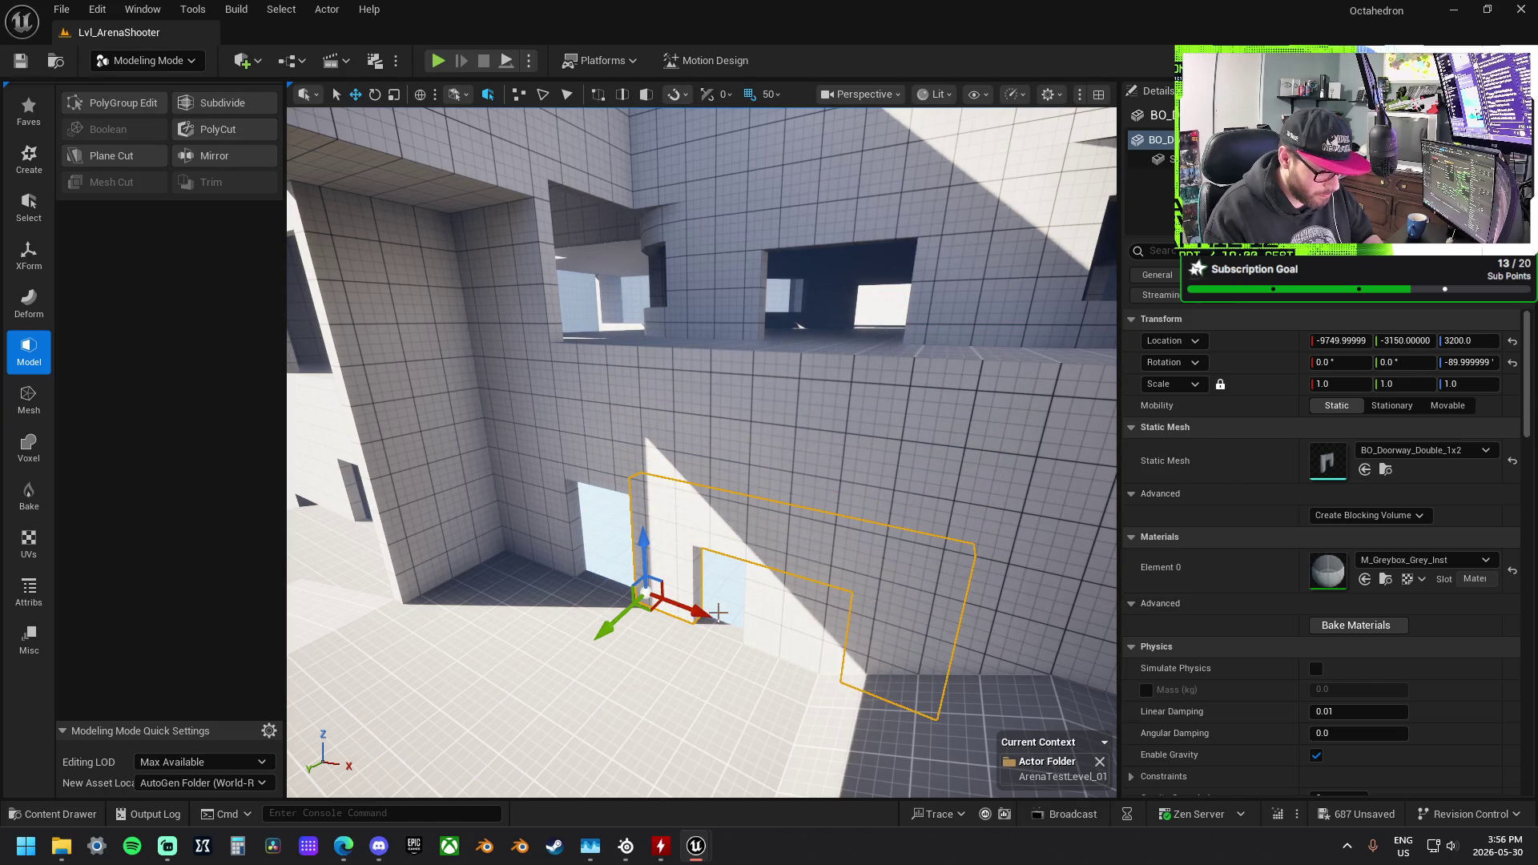
pyautogui.moveTo(697, 612); pyautogui.dragTo(618, 583)
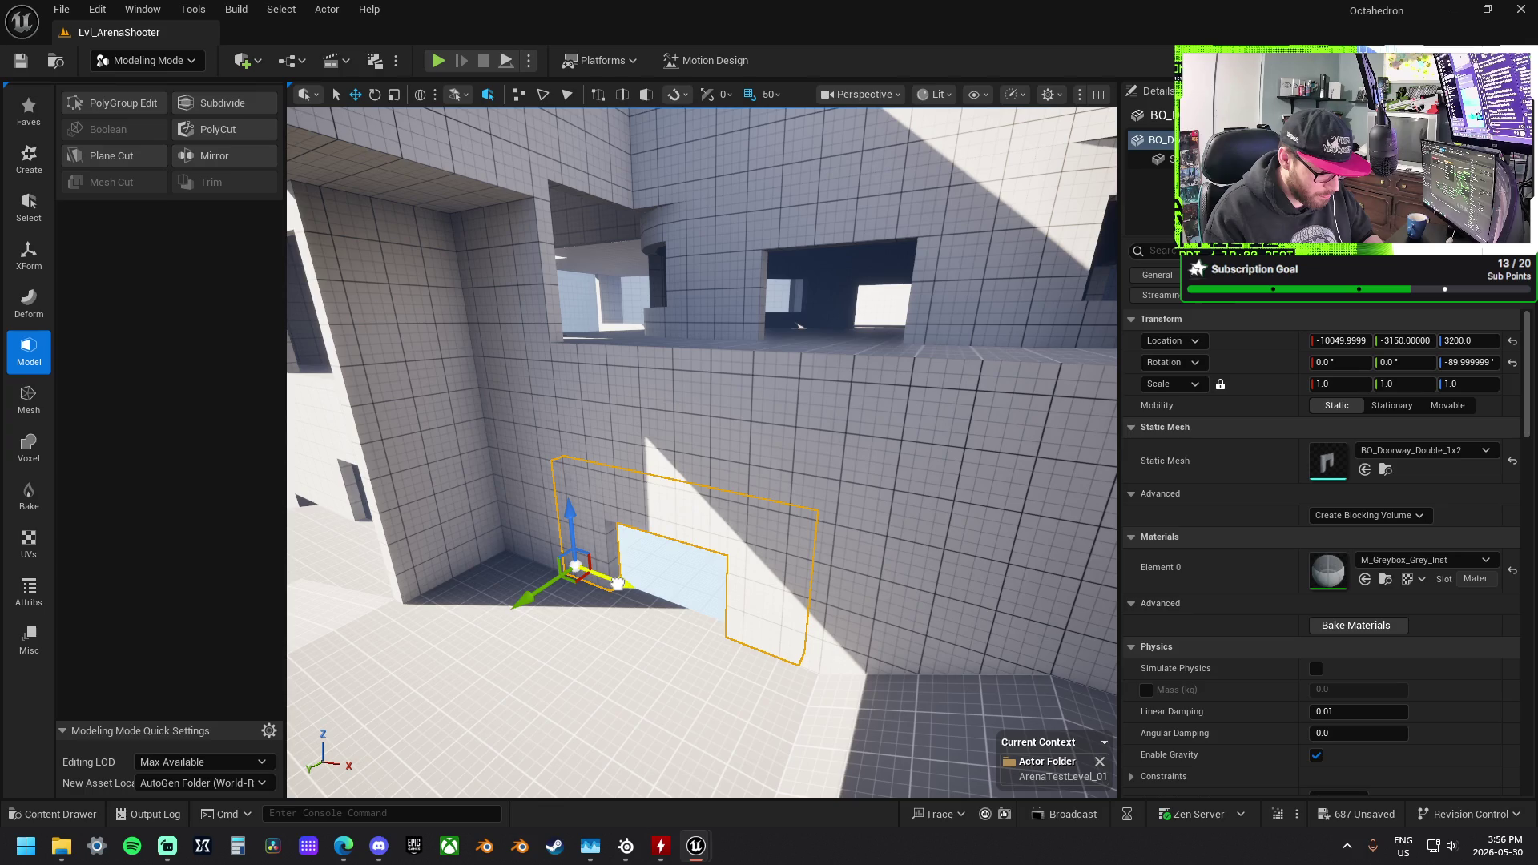
pyautogui.press('a')
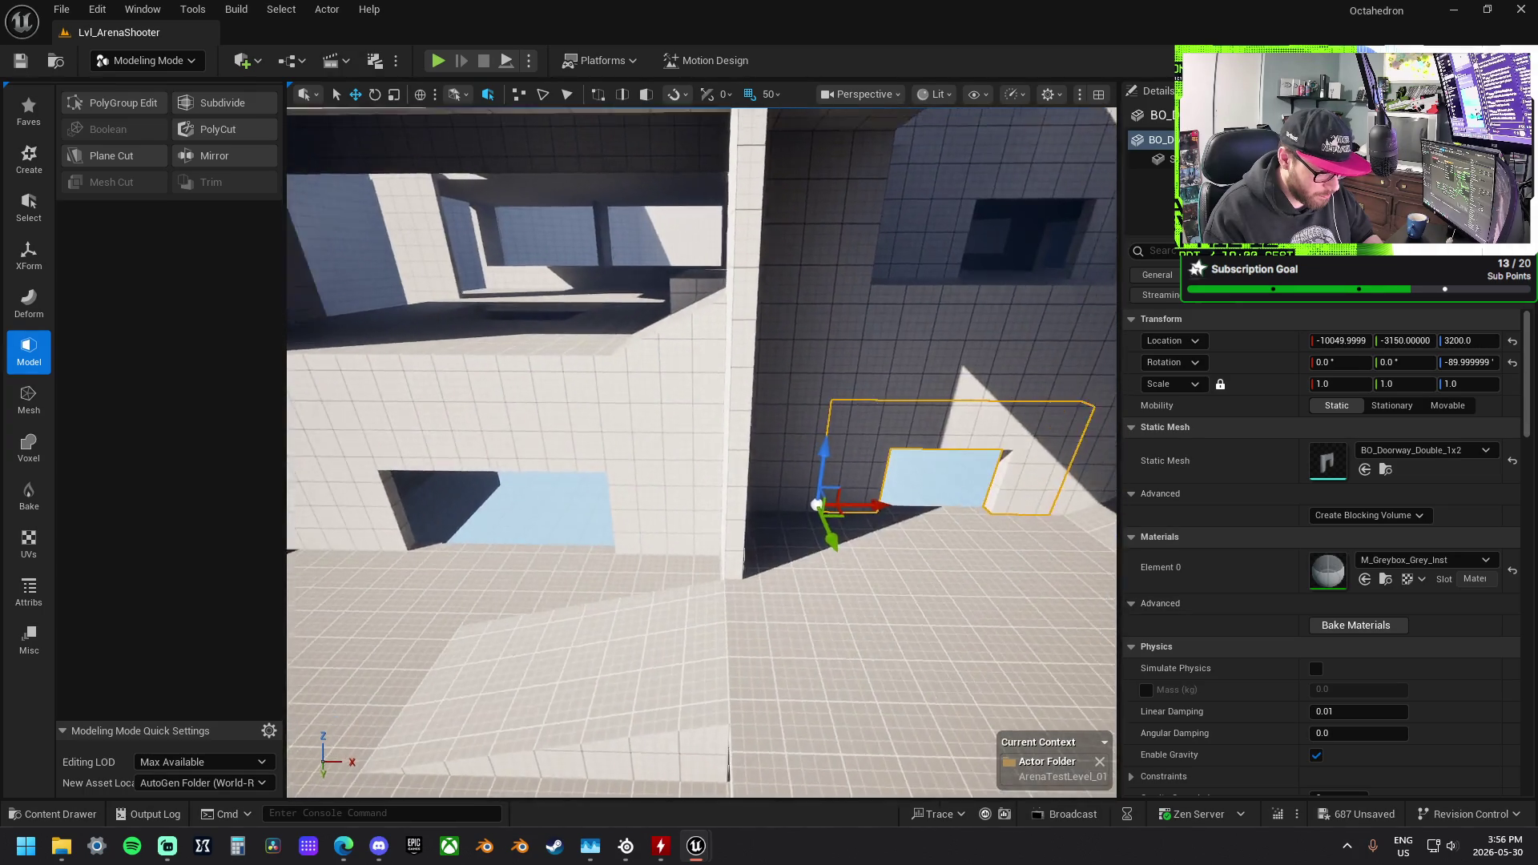
pyautogui.click(807, 522)
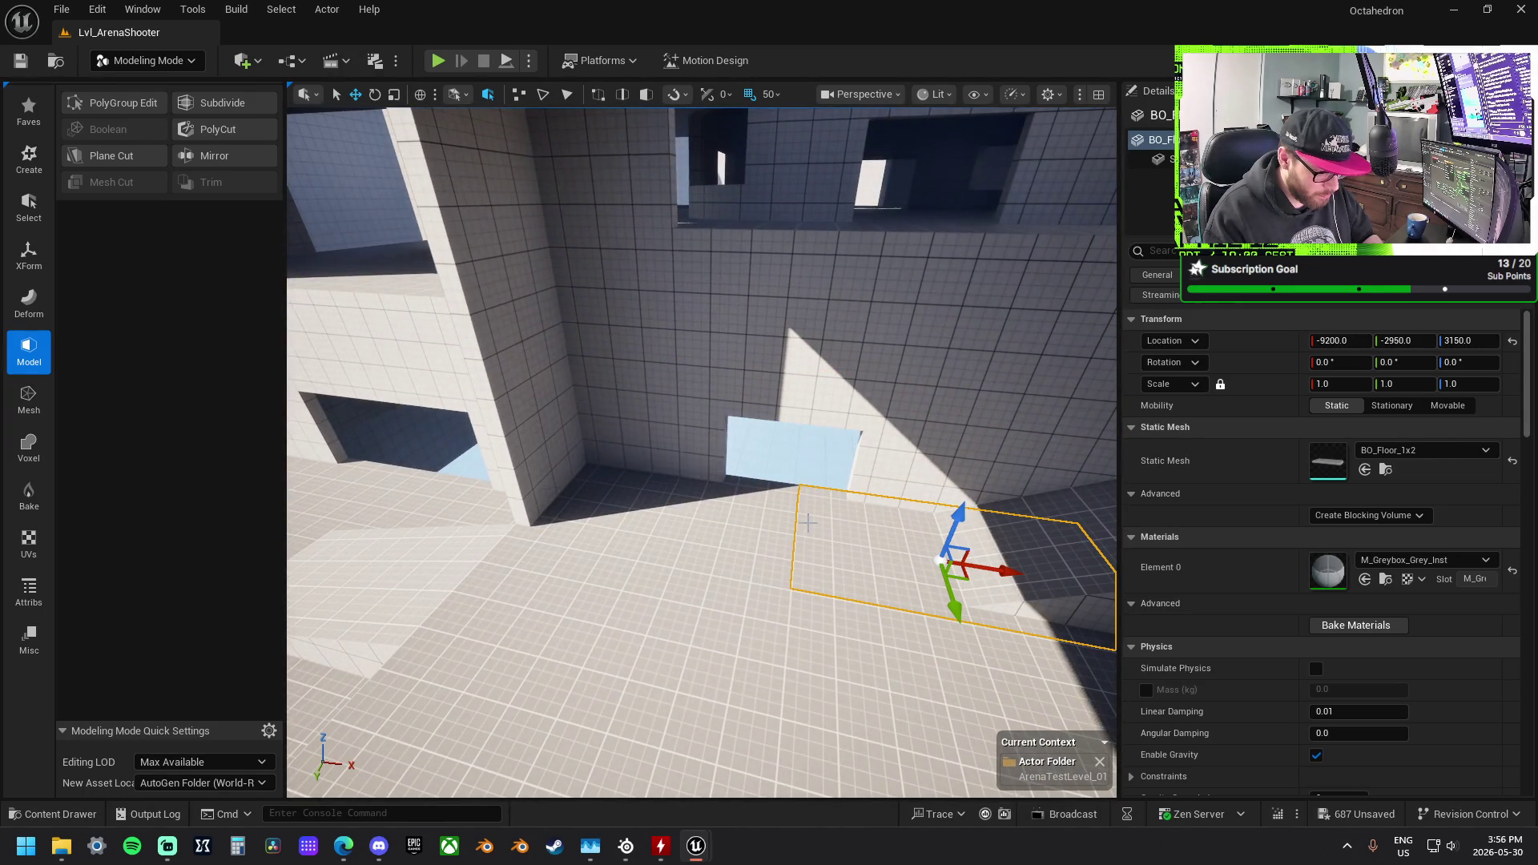
pyautogui.keyDown('ctrl'); pyautogui.click(724, 517); pyautogui.keyUp('ctrl')
# Step: Raise both floor slabs to the doorway and slide them sideways to about -11000, -3750, 2950
pyautogui.moveTo(644, 552)
pyautogui.mouseDown()
pyautogui.moveTo(730, 468)
pyautogui.moveTo(561, 416)
pyautogui.mouseUp()
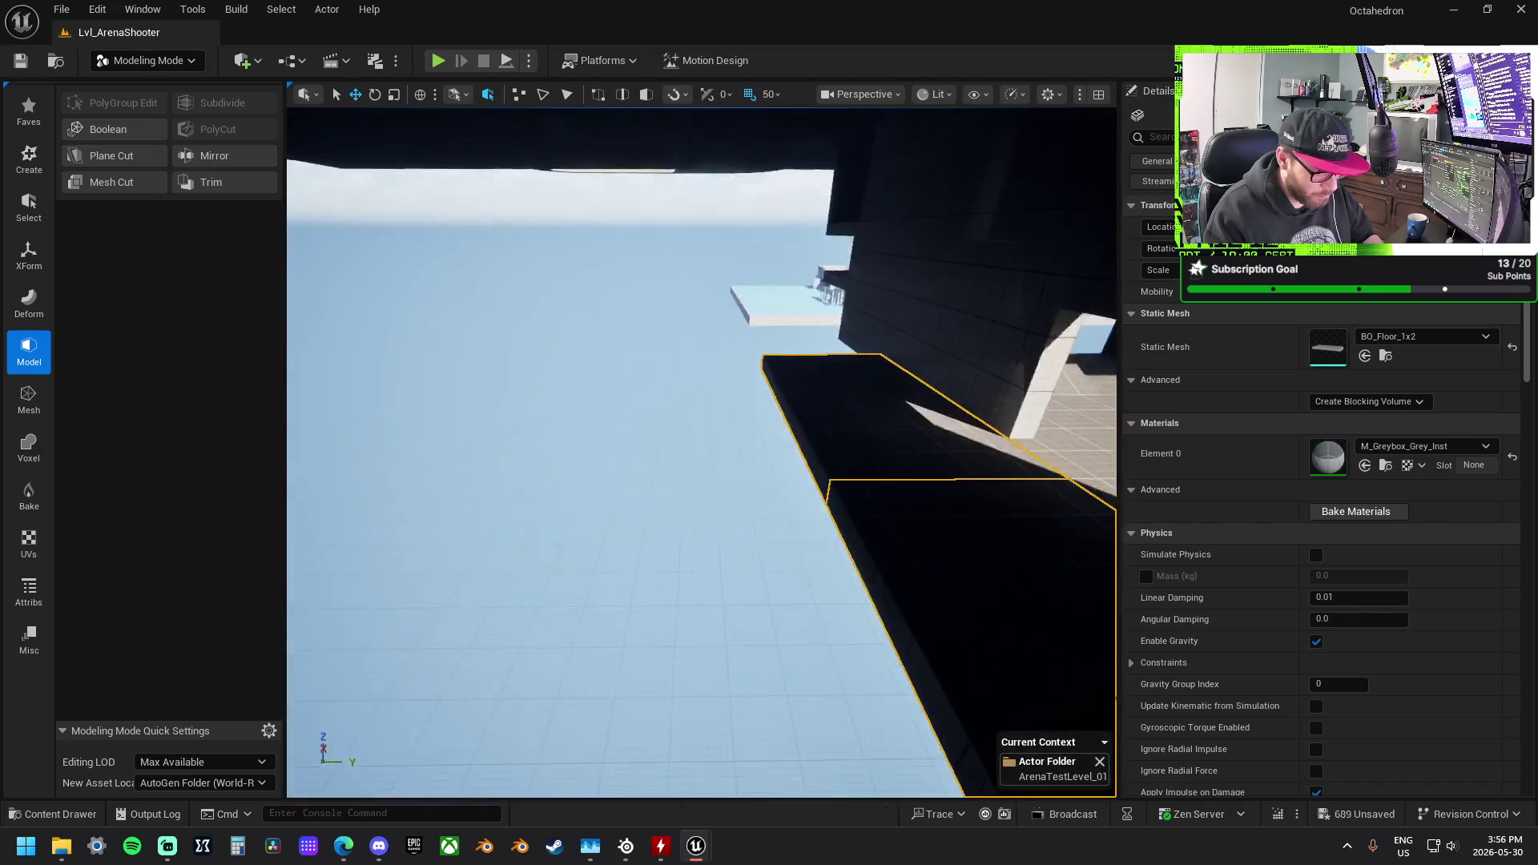
pyautogui.press('f')
pyautogui.moveTo(725, 521); pyautogui.dragTo(641, 528)
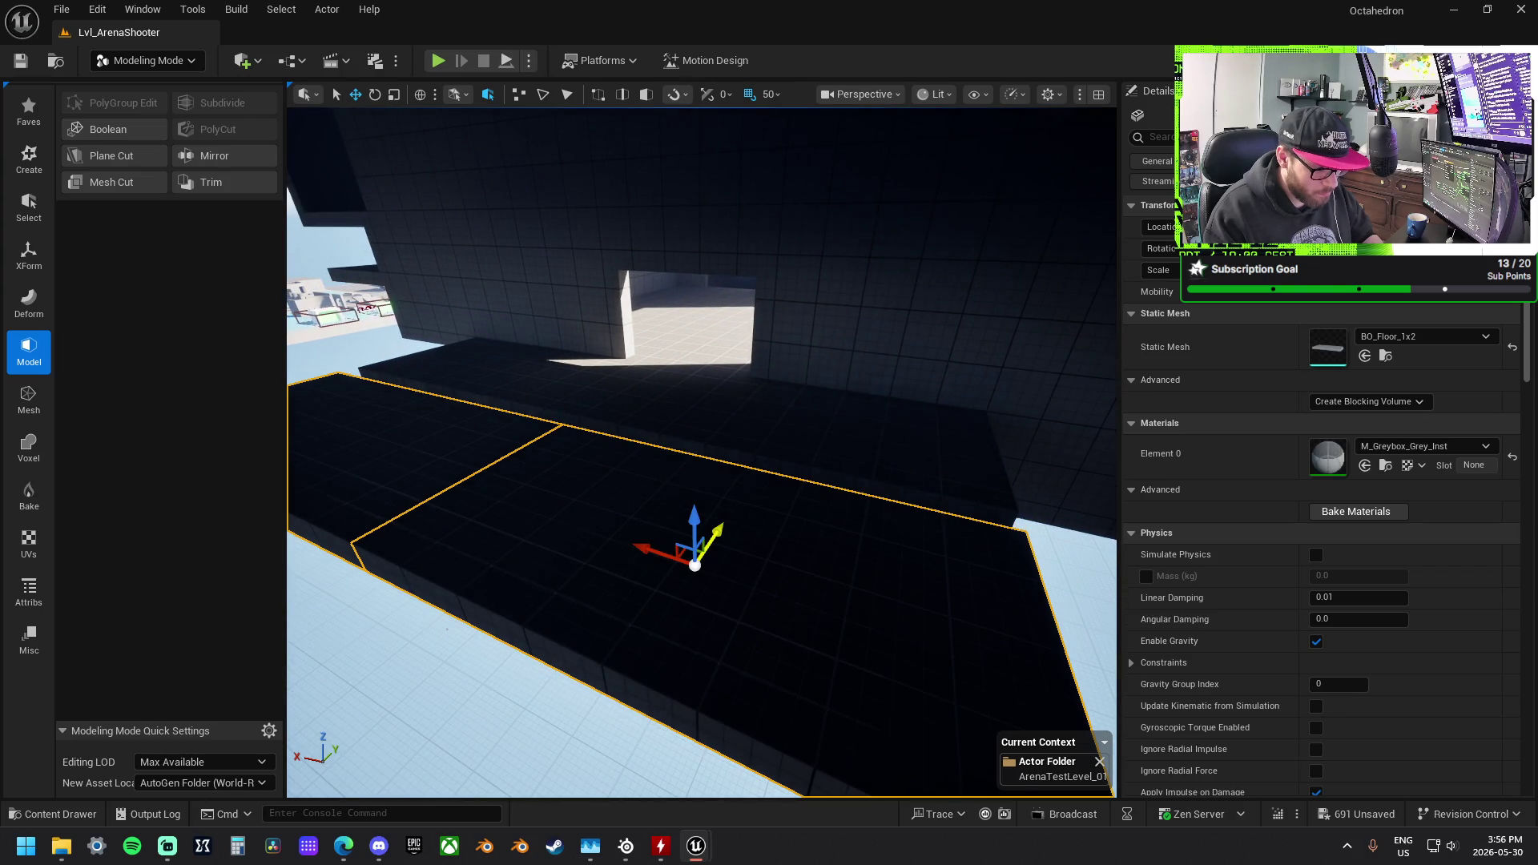
pyautogui.moveTo(785, 446)
pyautogui.mouseDown()
pyautogui.moveTo(881, 453)
pyautogui.moveTo(691, 387)
pyautogui.mouseUp()
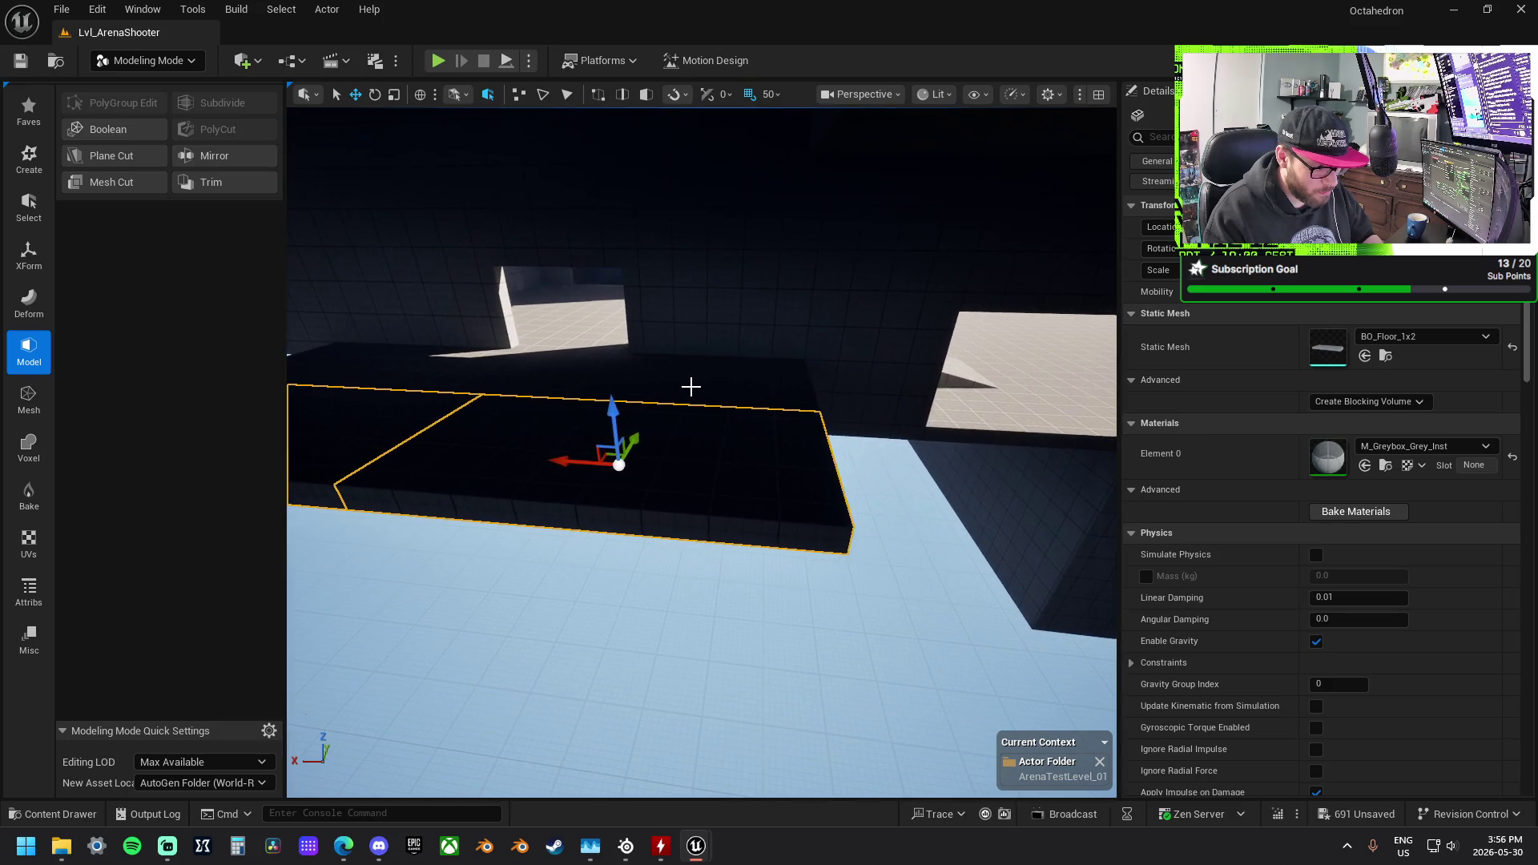
pyautogui.keyDown('ctrl'); pyautogui.click(494, 357); pyautogui.keyUp('ctrl')
pyautogui.moveTo(362, 396); pyautogui.dragTo(484, 408)
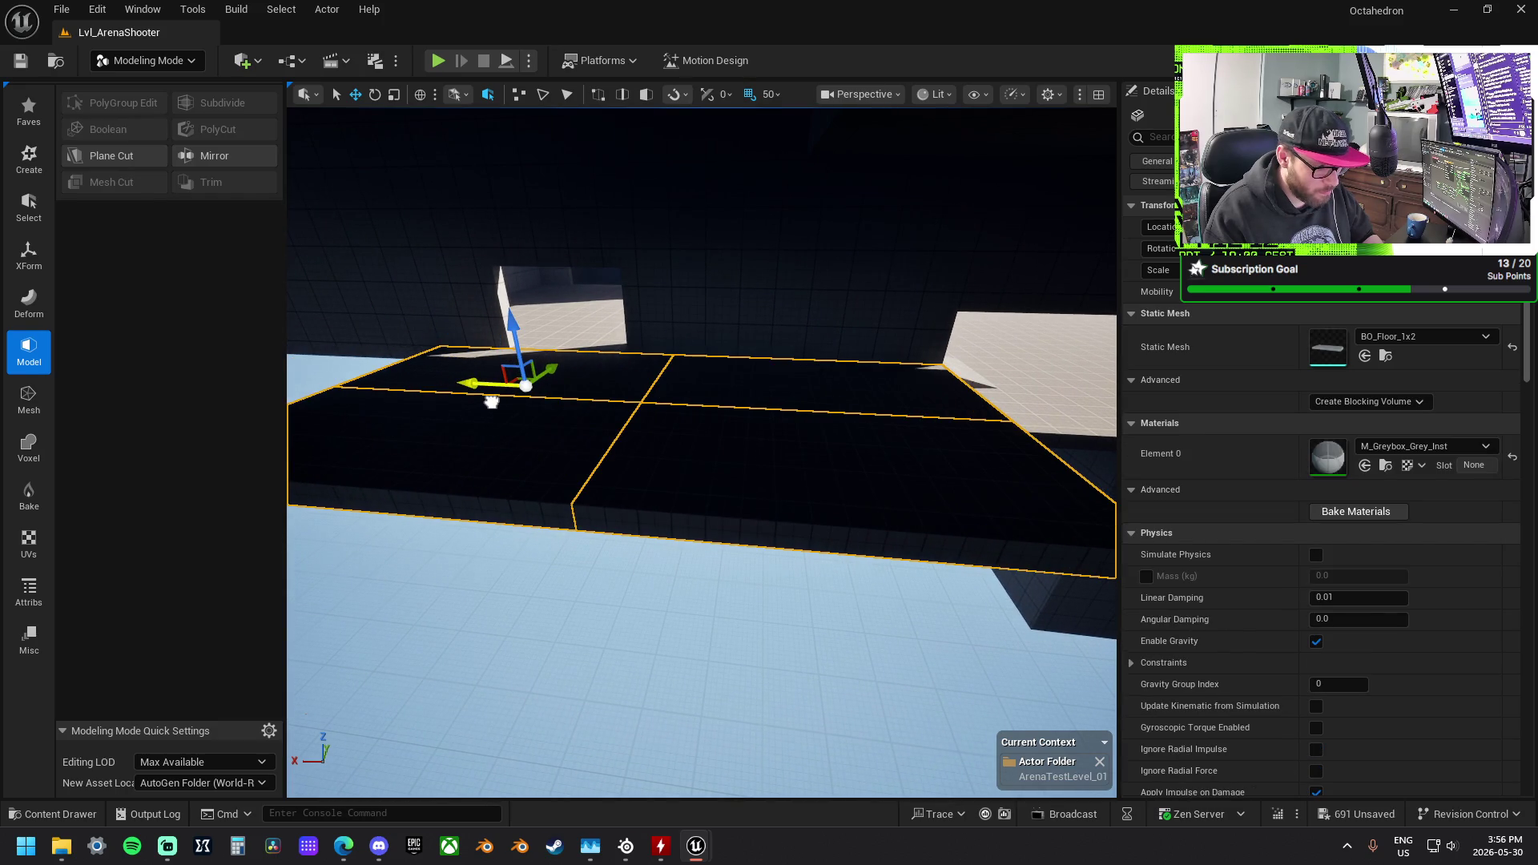
pyautogui.moveTo(742, 446)
pyautogui.mouseDown()
pyautogui.moveTo(705, 424)
pyautogui.moveTo(1039, 434)
pyautogui.mouseUp()
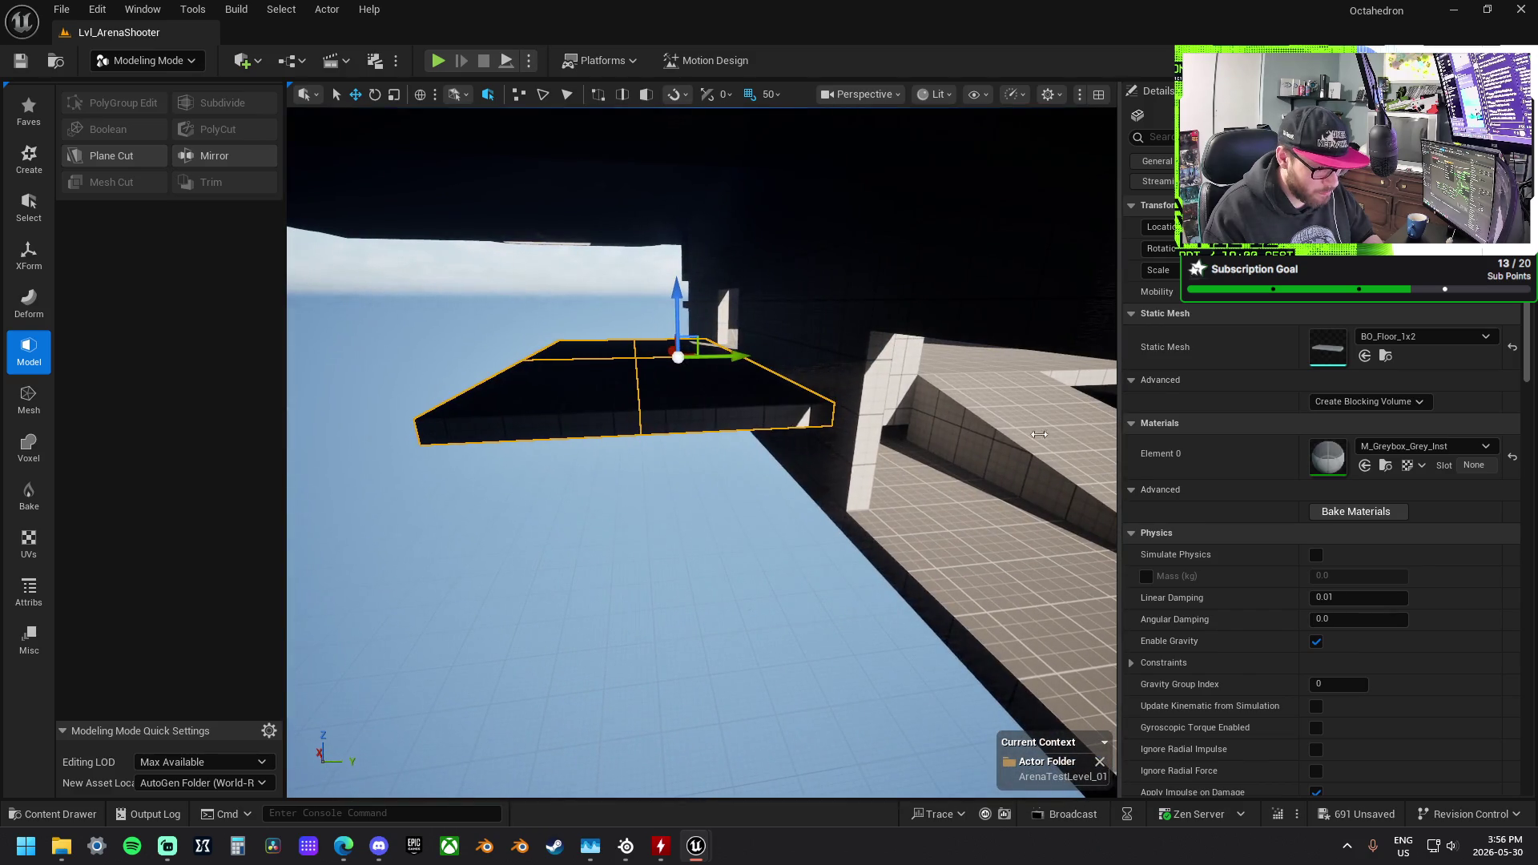
# Step: Move the BO_Ramp_1x1 beside the floor slabs and narrow its X scale back to 1.0
pyautogui.click(989, 435)
pyautogui.press('f')
pyautogui.moveTo(720, 467); pyautogui.dragTo(409, 471)
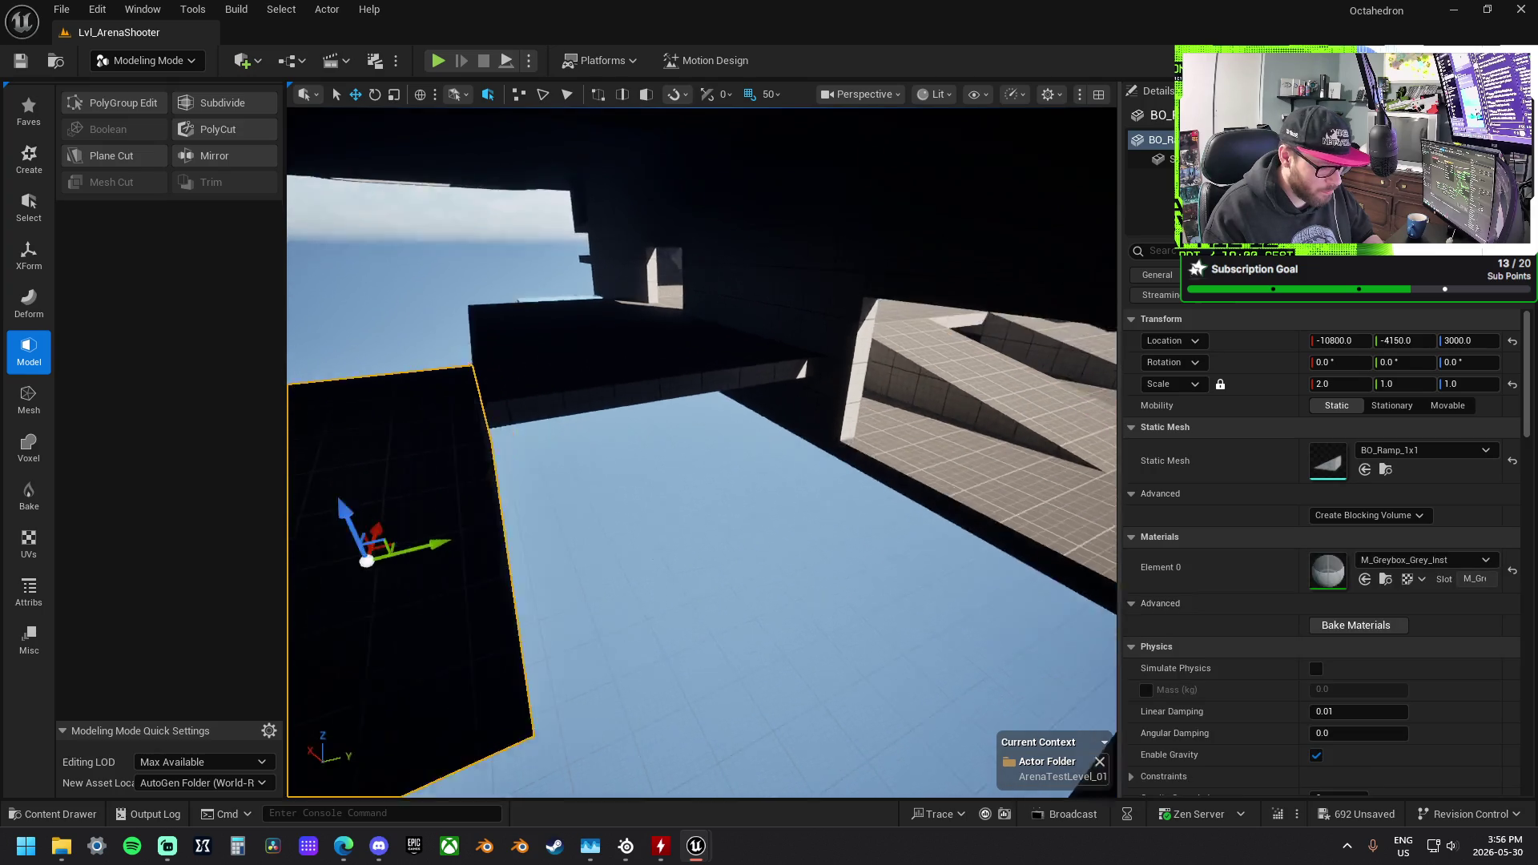
pyautogui.press('f')
pyautogui.press('r')
pyautogui.moveTo(676, 477)
pyautogui.mouseDown()
pyautogui.moveTo(732, 480)
pyautogui.moveTo(585, 471)
pyautogui.mouseUp()
pyautogui.press('w')
# Step: Multi-select the floor piece next to the ramp, a second floor piece and the far slab
pyautogui.click(800, 337)
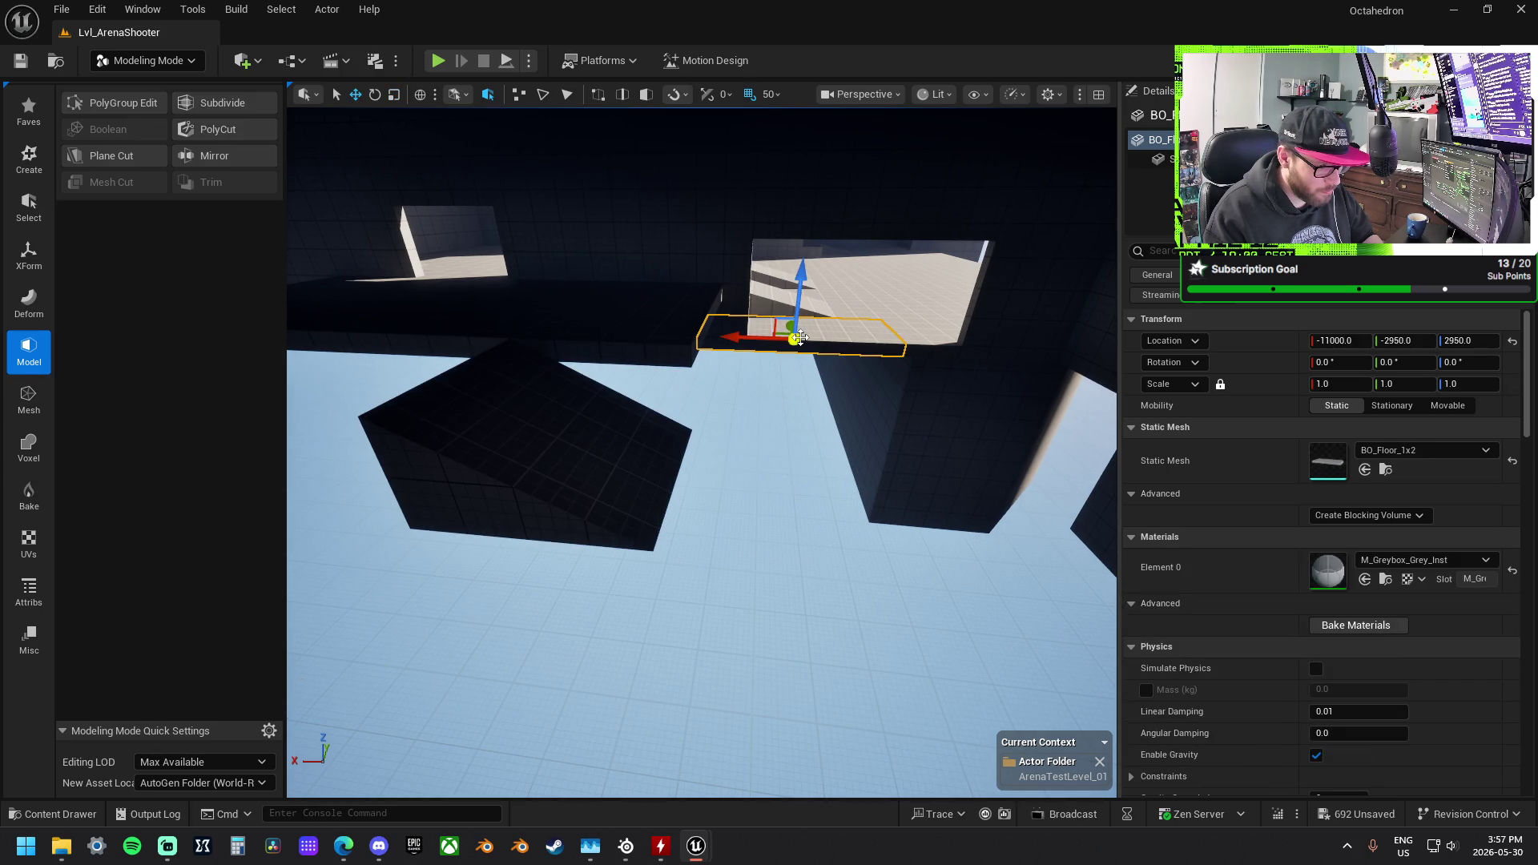
pyautogui.click(966, 346)
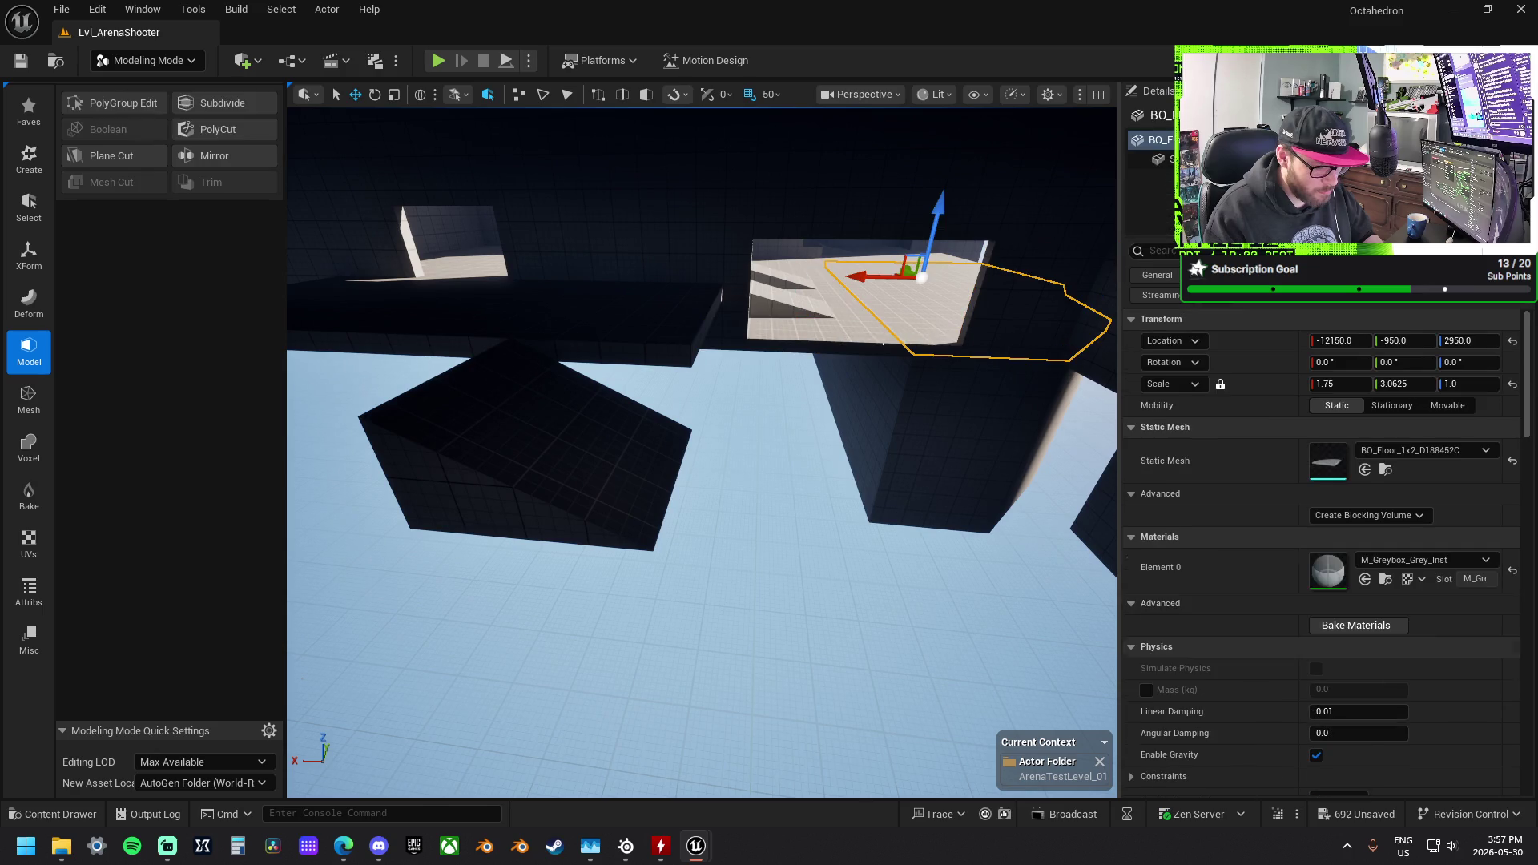
pyautogui.hotkey('ctrl', 'z')
pyautogui.moveTo(811, 317)
pyautogui.mouseDown()
pyautogui.moveTo(793, 376)
pyautogui.moveTo(798, 360)
pyautogui.moveTo(685, 398)
pyautogui.moveTo(721, 416)
pyautogui.moveTo(604, 401)
pyautogui.mouseUp()
pyautogui.keyDown('ctrl'); pyautogui.click(767, 364); pyautogui.keyUp('ctrl')
pyautogui.keyDown('ctrl'); pyautogui.click(611, 347); pyautogui.keyUp('ctrl')
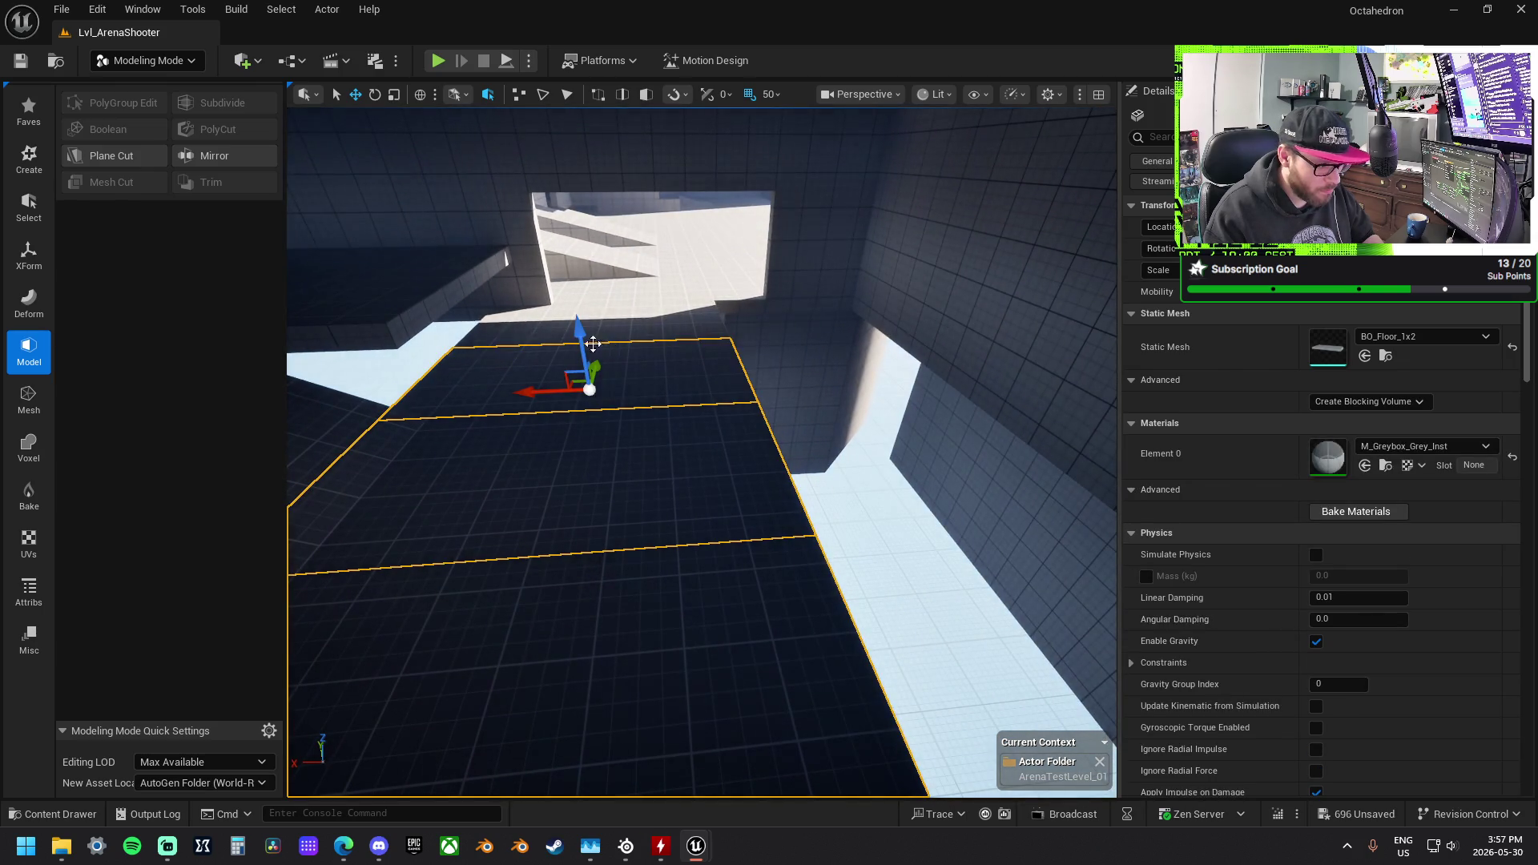
# Step: Lower and scale two floor slabs into a tall block and move it left along Y
pyautogui.moveTo(547, 346)
pyautogui.mouseDown()
pyautogui.moveTo(484, 346)
pyautogui.moveTo(704, 354)
pyautogui.moveTo(691, 333)
pyautogui.moveTo(471, 348)
pyautogui.mouseUp()
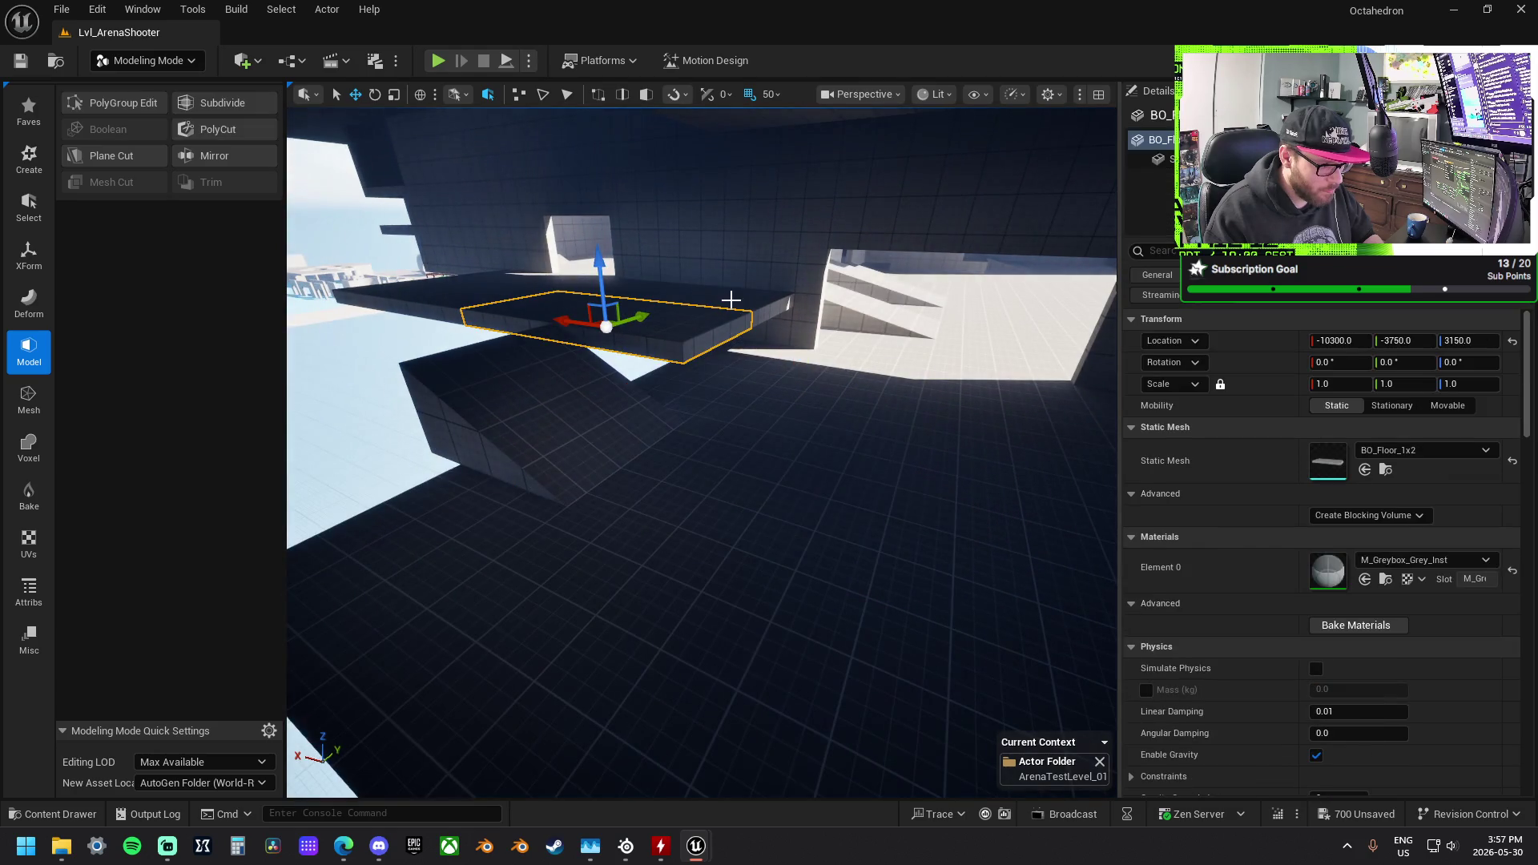
pyautogui.keyDown('ctrl'); pyautogui.click(732, 305); pyautogui.keyUp('ctrl')
pyautogui.moveTo(672, 258)
pyautogui.mouseDown()
pyautogui.moveTo(675, 298)
pyautogui.moveTo(675, 192)
pyautogui.moveTo(724, 379)
pyautogui.mouseUp()
pyautogui.press('r')
pyautogui.click(928, 403)
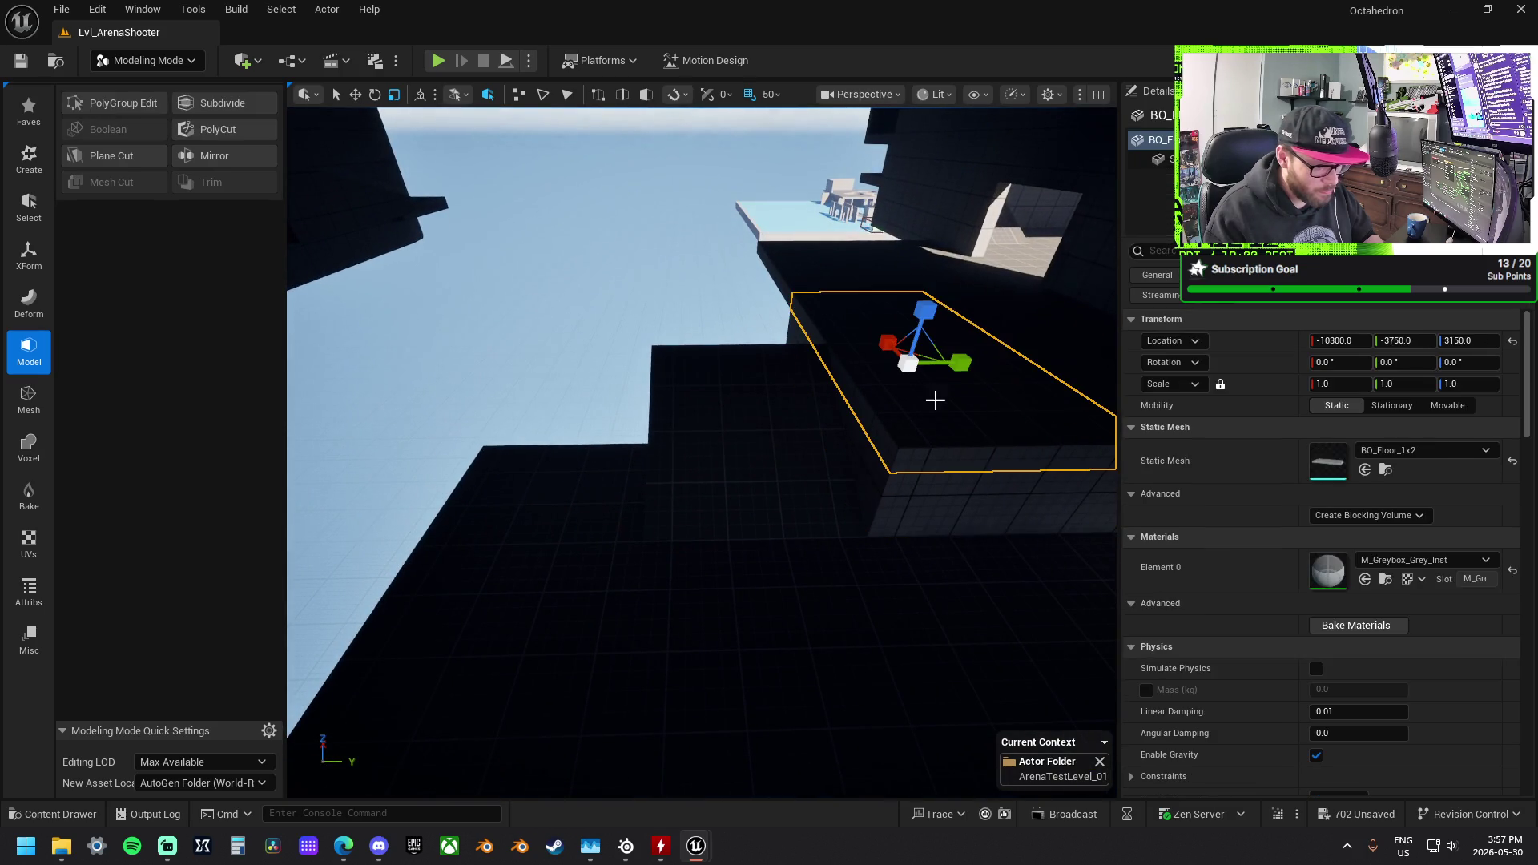
pyautogui.keyDown('ctrl'); pyautogui.click(929, 499); pyautogui.keyUp('ctrl')
pyautogui.press('w')
pyautogui.moveTo(937, 418)
pyautogui.mouseDown()
pyautogui.moveTo(609, 416)
pyautogui.moveTo(630, 417)
pyautogui.mouseUp()
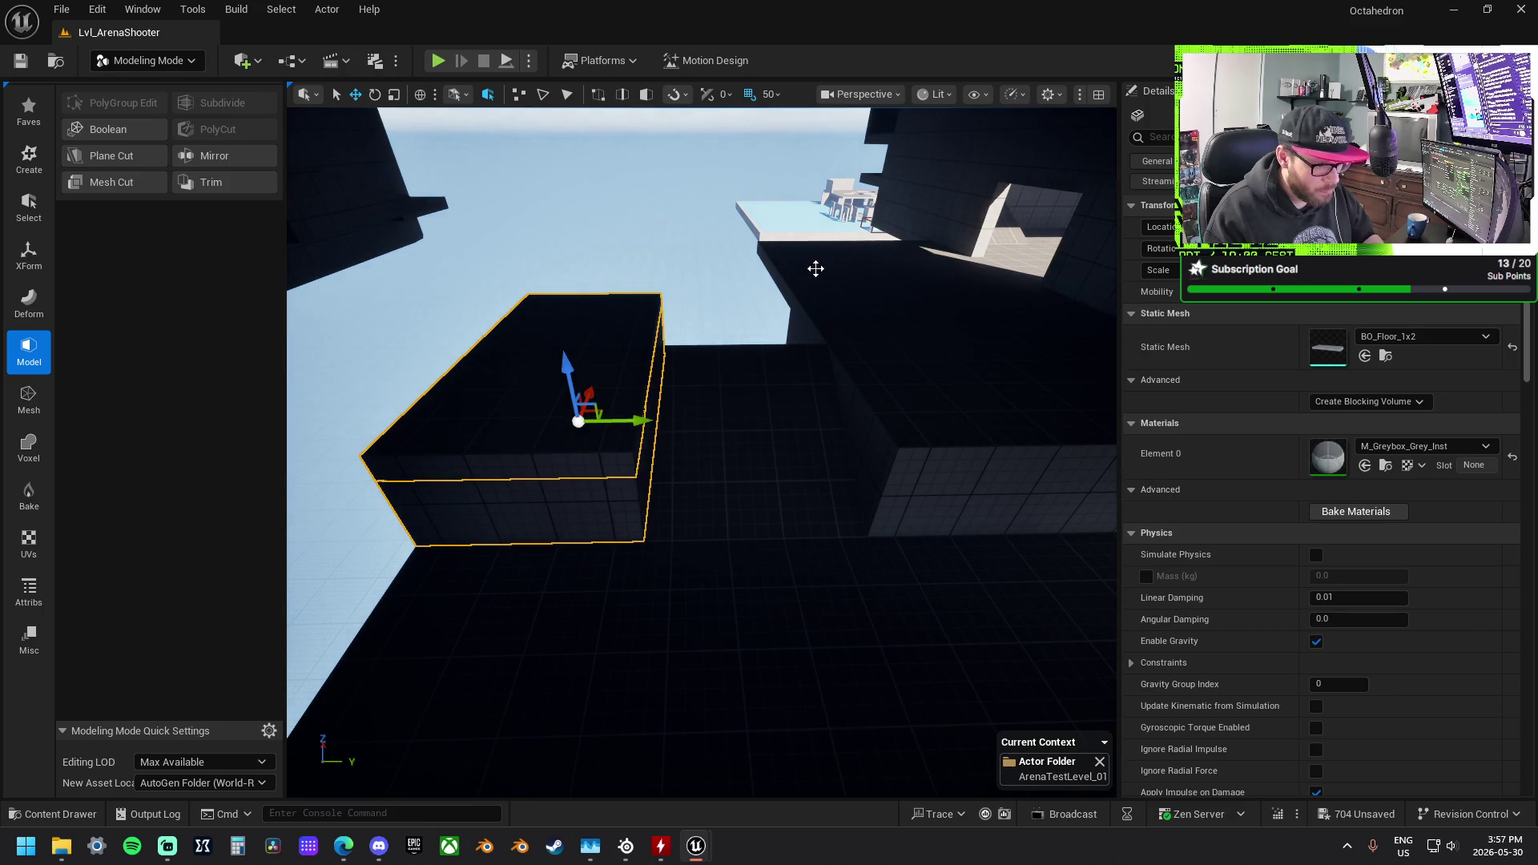
# Step: Shift the upper floor slab to -9700, -4150, 3150 and widen it to X scale 1.5
pyautogui.click(872, 287)
pyautogui.moveTo(878, 281)
pyautogui.mouseDown()
pyautogui.moveTo(672, 278)
pyautogui.moveTo(800, 282)
pyautogui.moveTo(856, 305)
pyautogui.mouseUp()
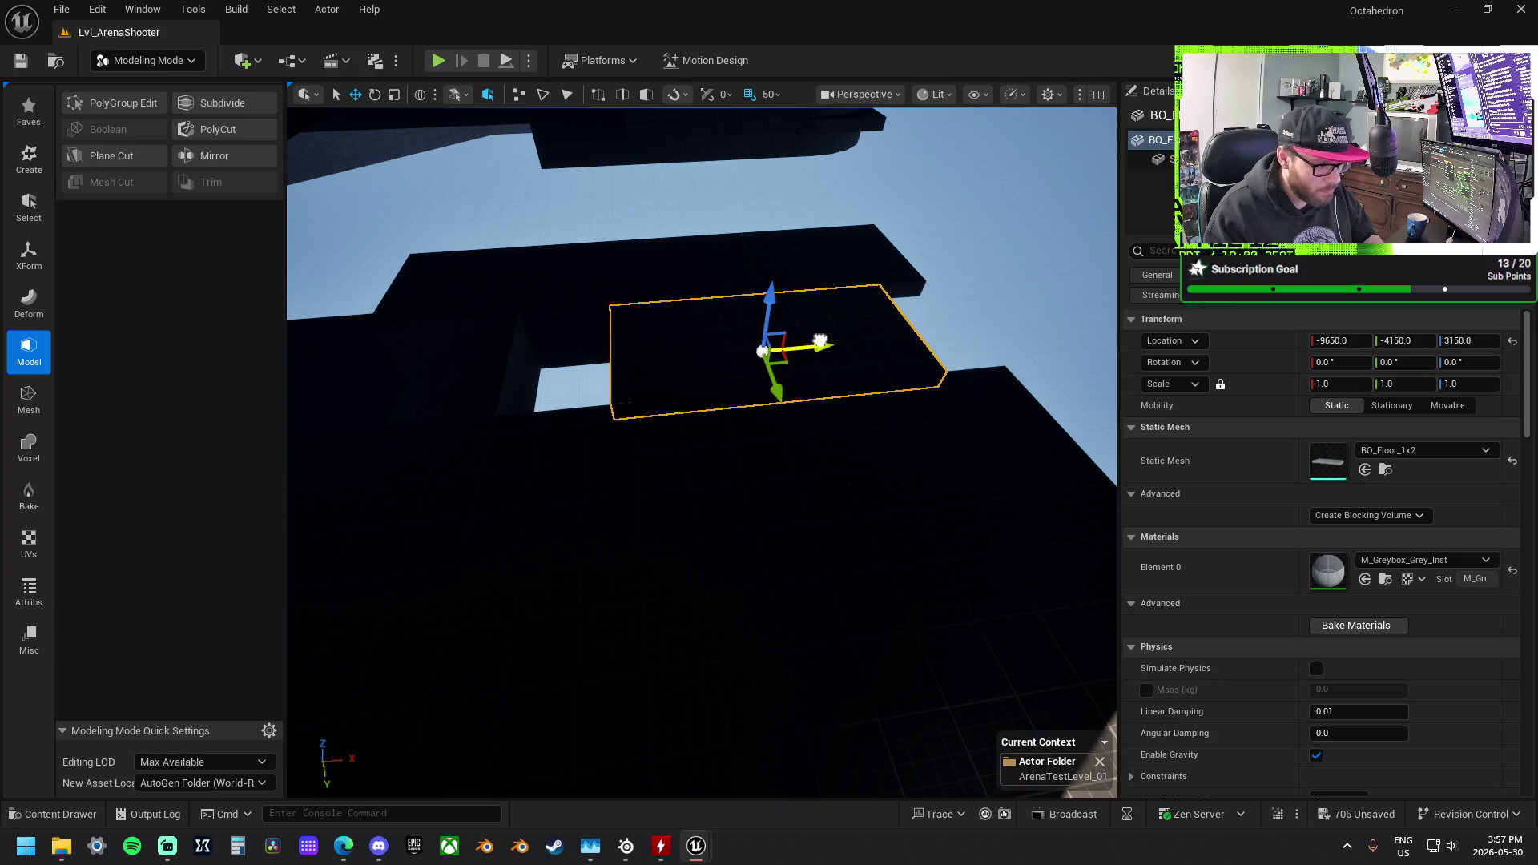
pyautogui.moveTo(795, 348)
pyautogui.mouseDown()
pyautogui.moveTo(815, 350)
pyautogui.moveTo(769, 273)
pyautogui.moveTo(701, 341)
pyautogui.mouseUp()
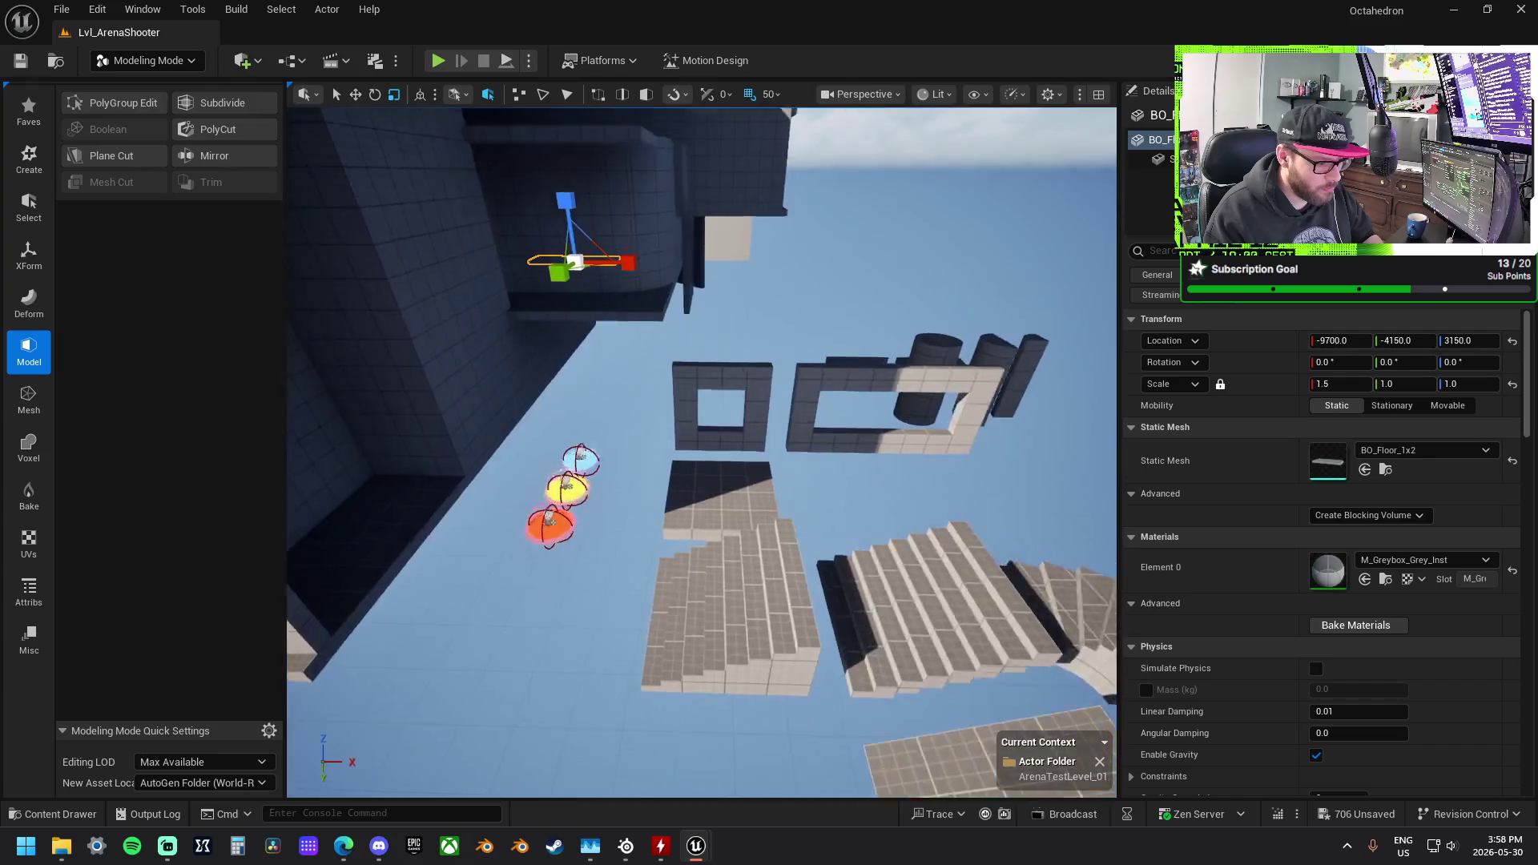
# Step: Move the BO_Pillar_2x2 pillar into the sunken pit beside the floor
pyautogui.click(713, 444)
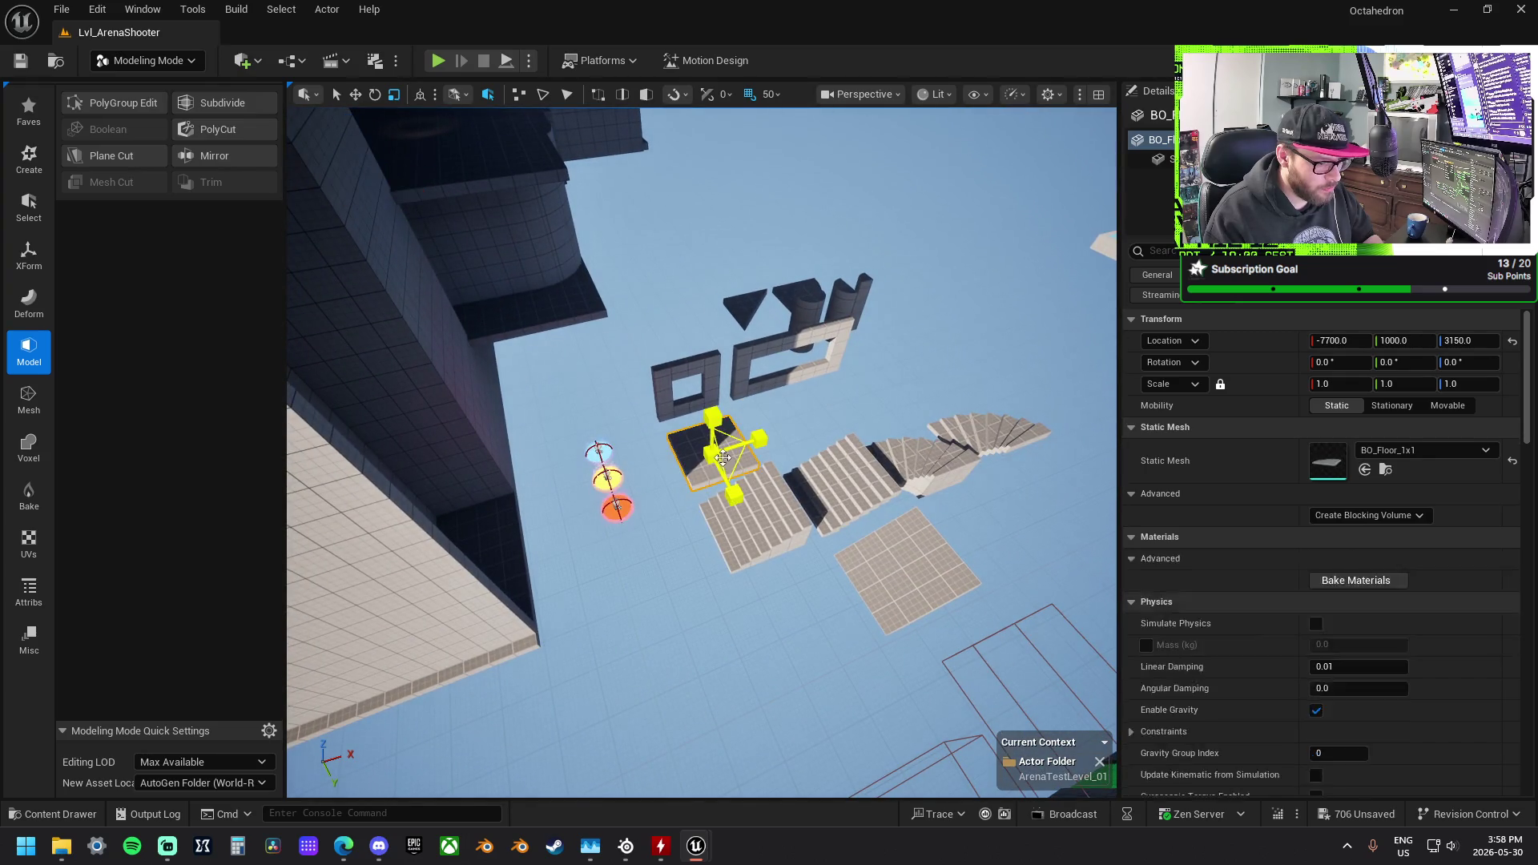
pyautogui.click(756, 392)
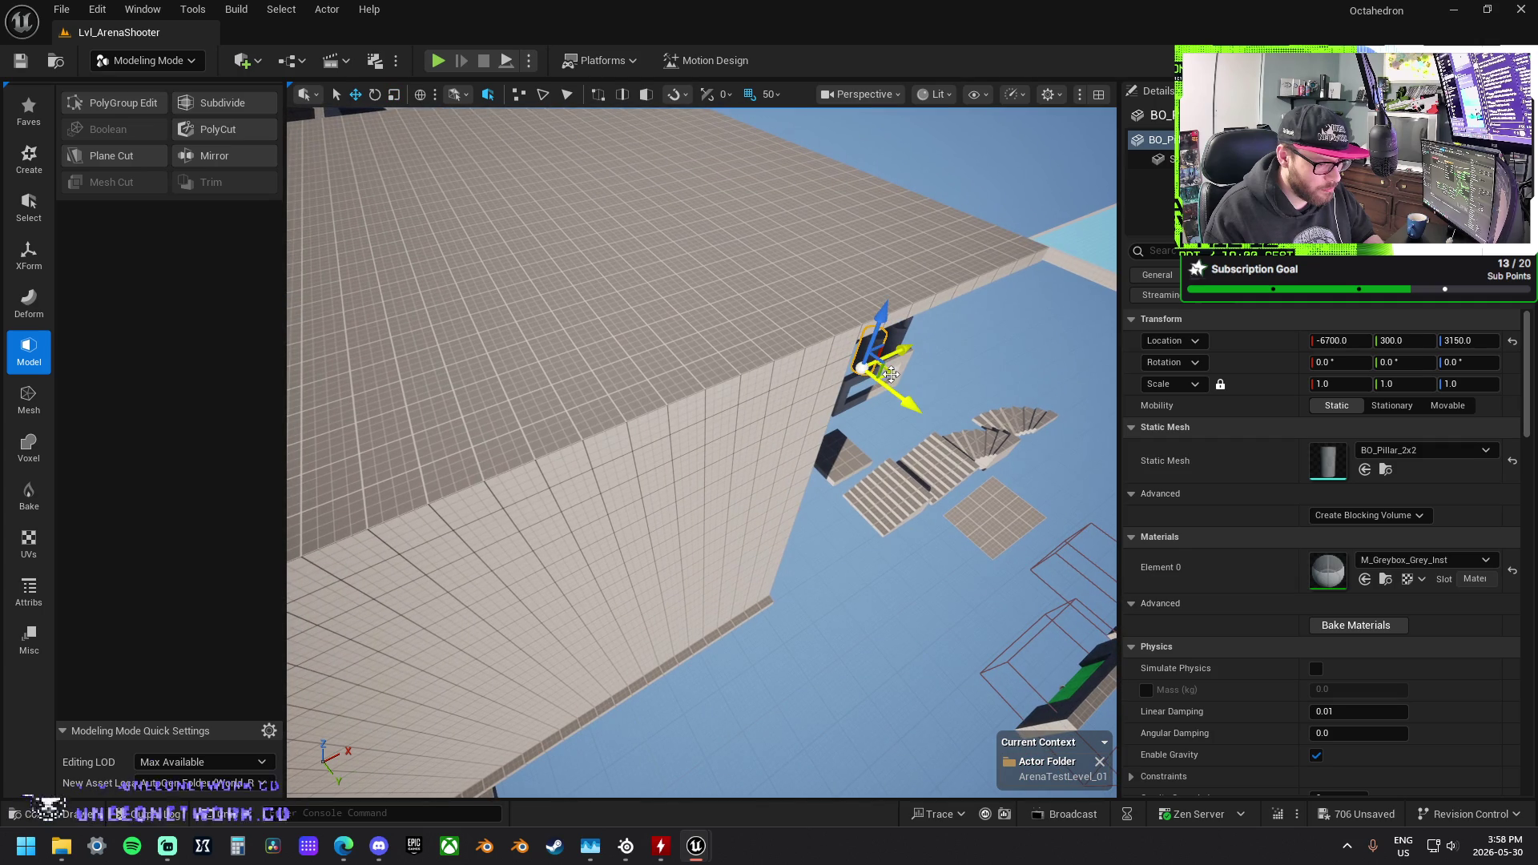
pyautogui.moveTo(877, 437); pyautogui.dragTo(532, 381)
pyautogui.press('f')
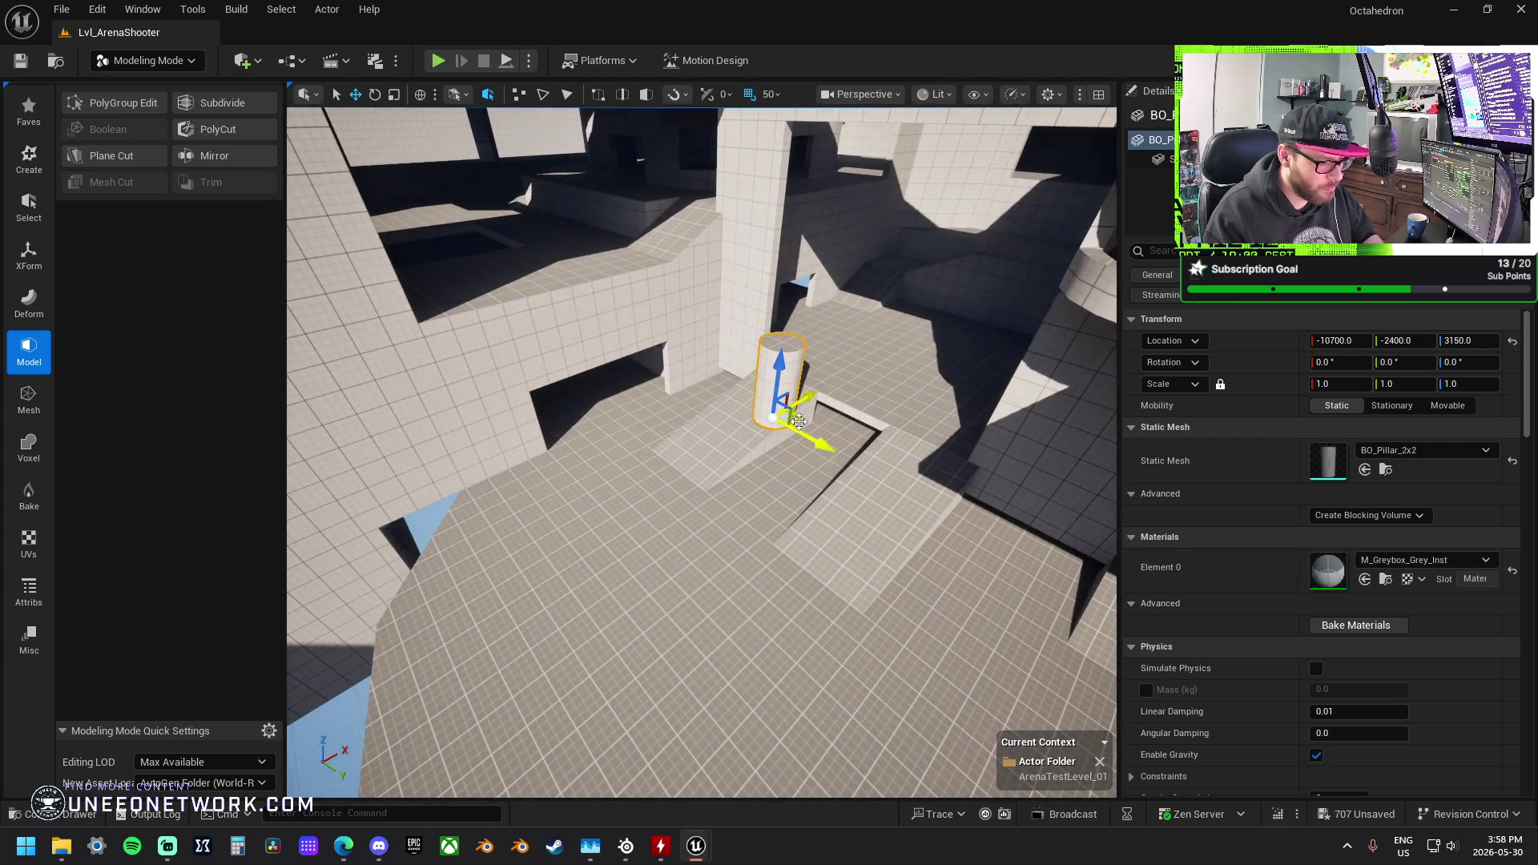
pyautogui.moveTo(569, 392)
pyautogui.mouseDown()
pyautogui.moveTo(584, 353)
pyautogui.moveTo(641, 531)
pyautogui.moveTo(584, 737)
pyautogui.moveTo(881, 712)
pyautogui.moveTo(322, 464)
pyautogui.mouseUp()
pyautogui.moveTo(512, 546)
pyautogui.mouseDown()
pyautogui.moveTo(577, 513)
pyautogui.moveTo(661, 433)
pyautogui.moveTo(746, 521)
pyautogui.mouseUp()
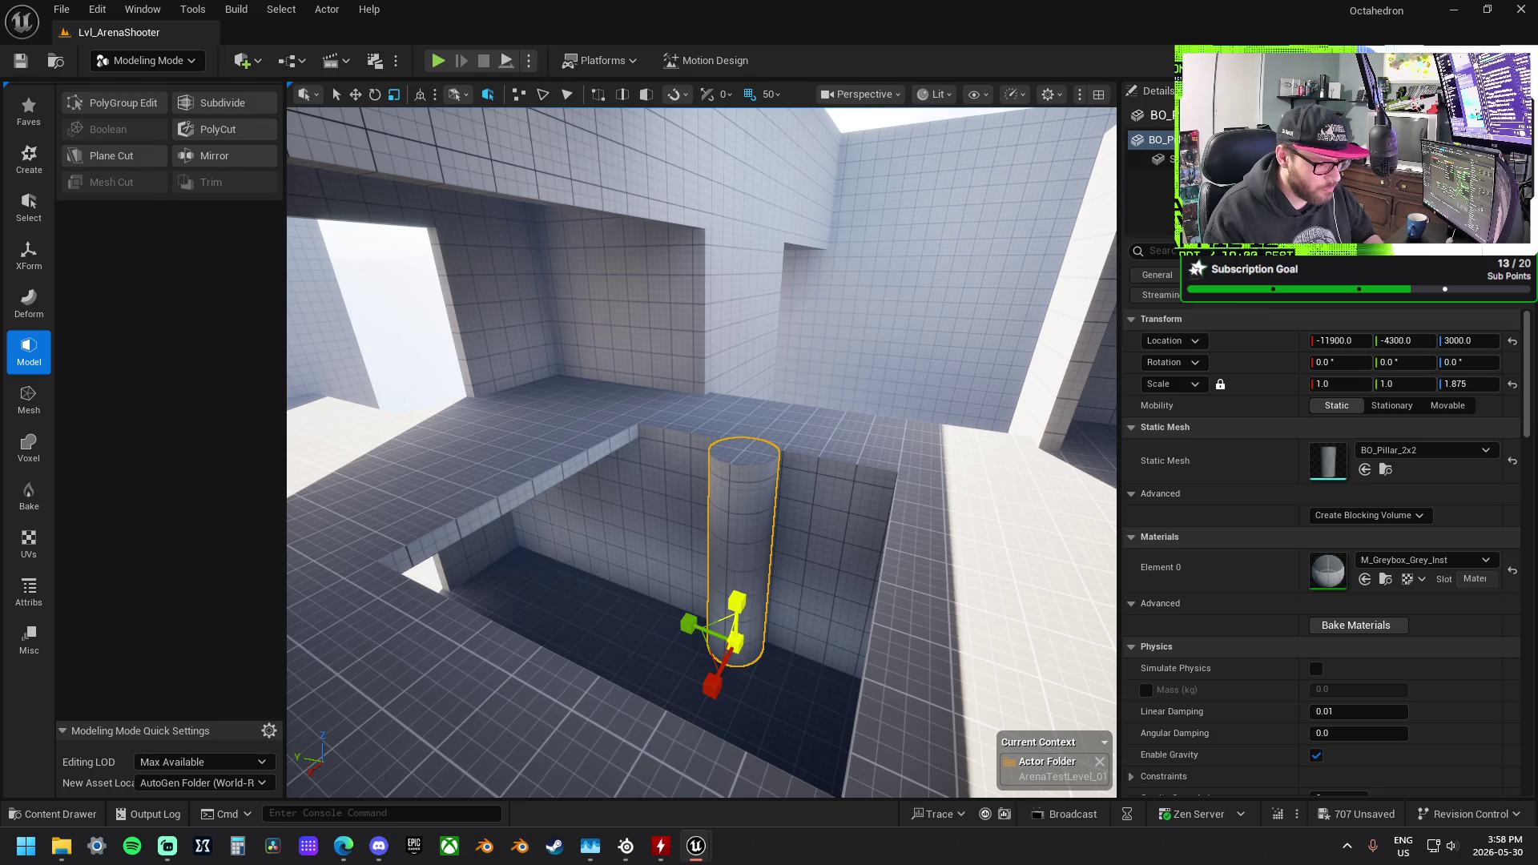
pyautogui.moveTo(712, 651); pyautogui.dragTo(672, 628)
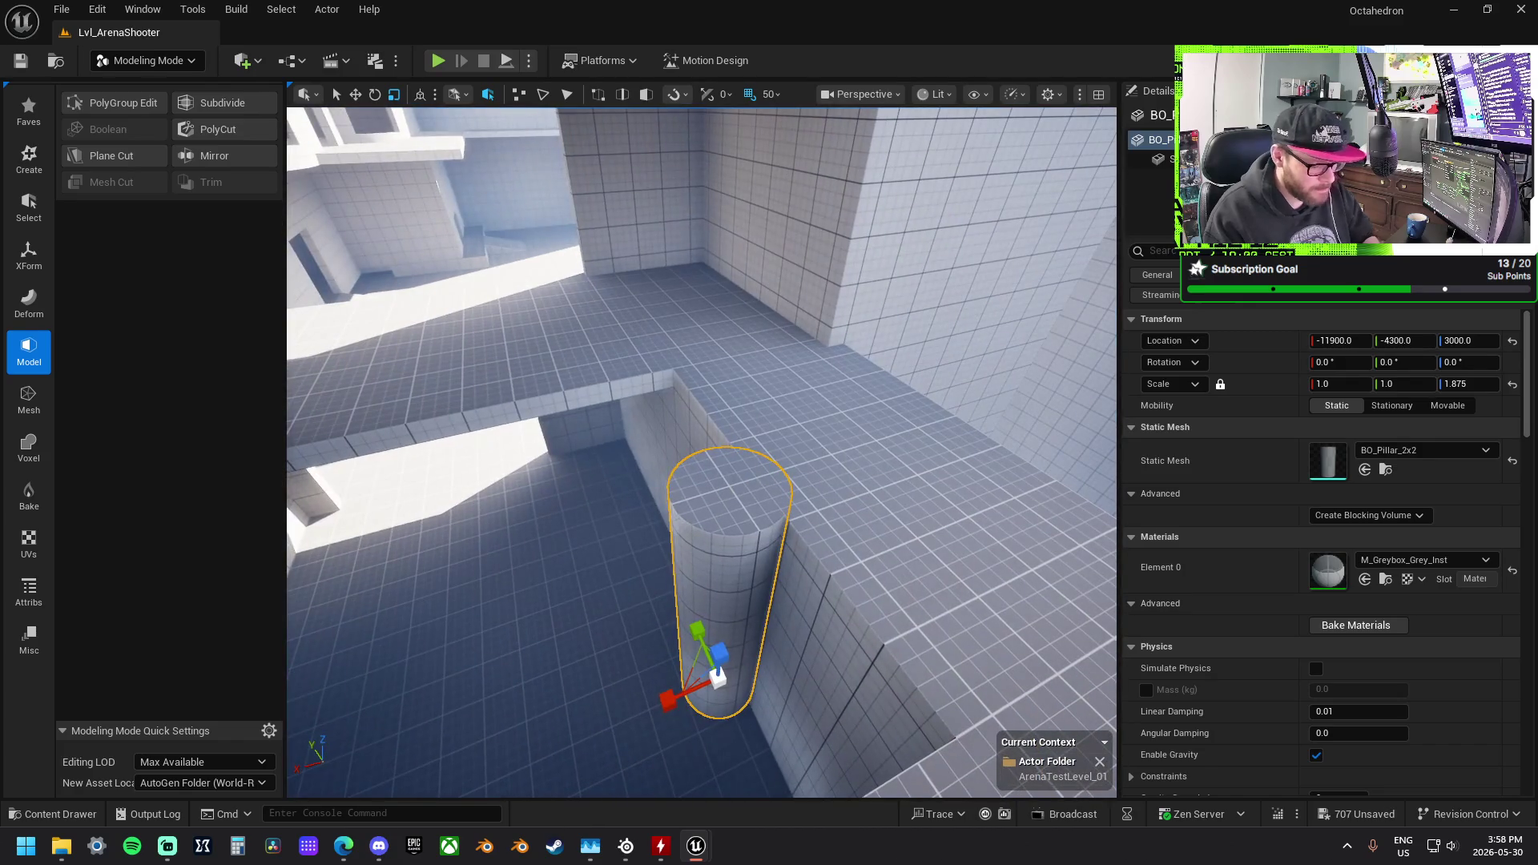
# Step: Delete the pillar so the pit is empty again
pyautogui.press('Delete')
pyautogui.moveTo(689, 648); pyautogui.dragTo(681, 633)
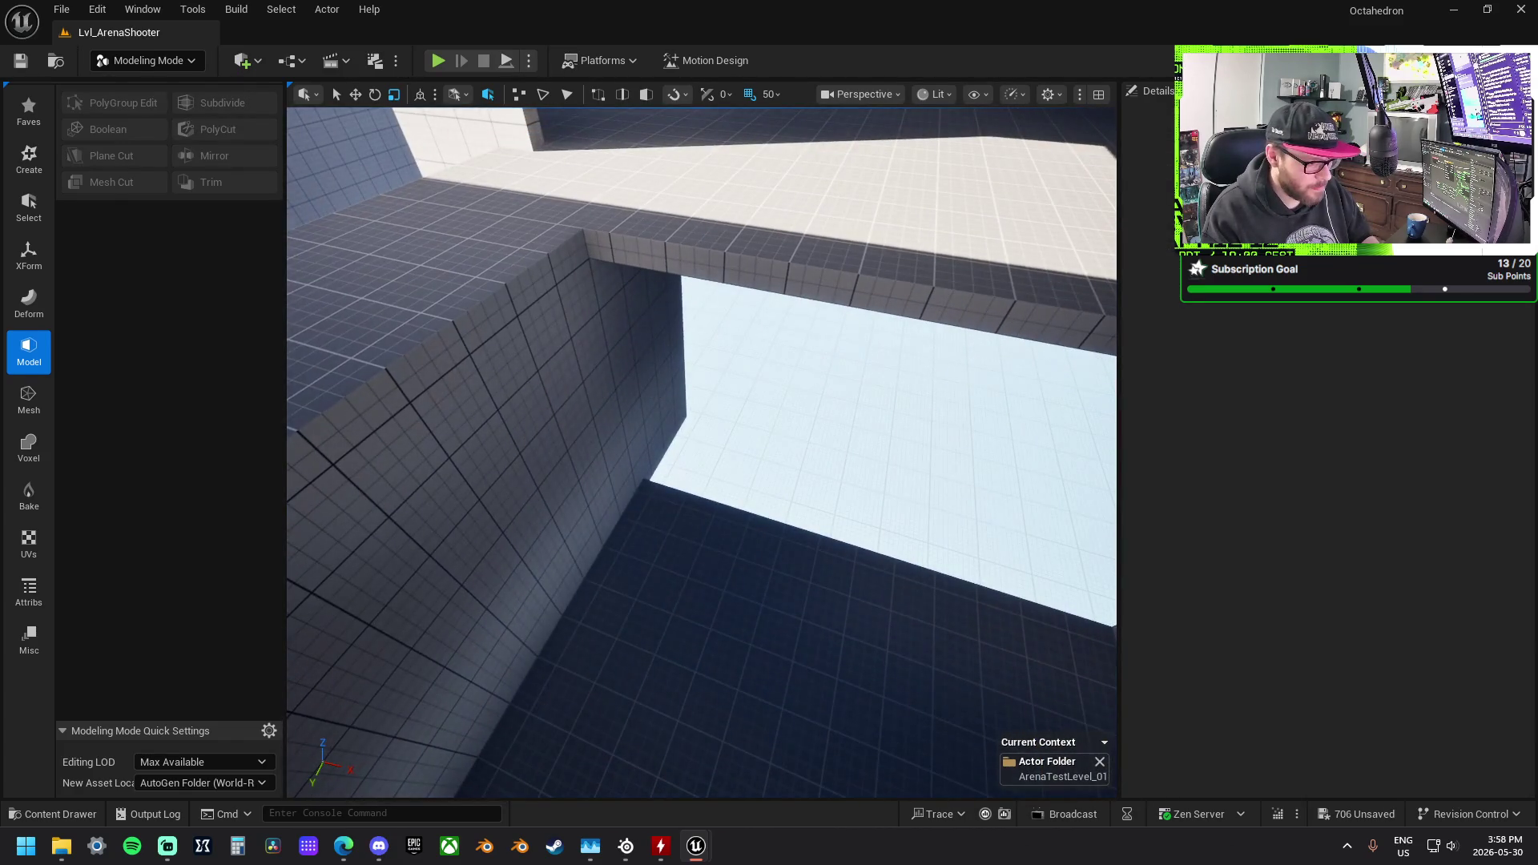
pyautogui.click(561, 400)
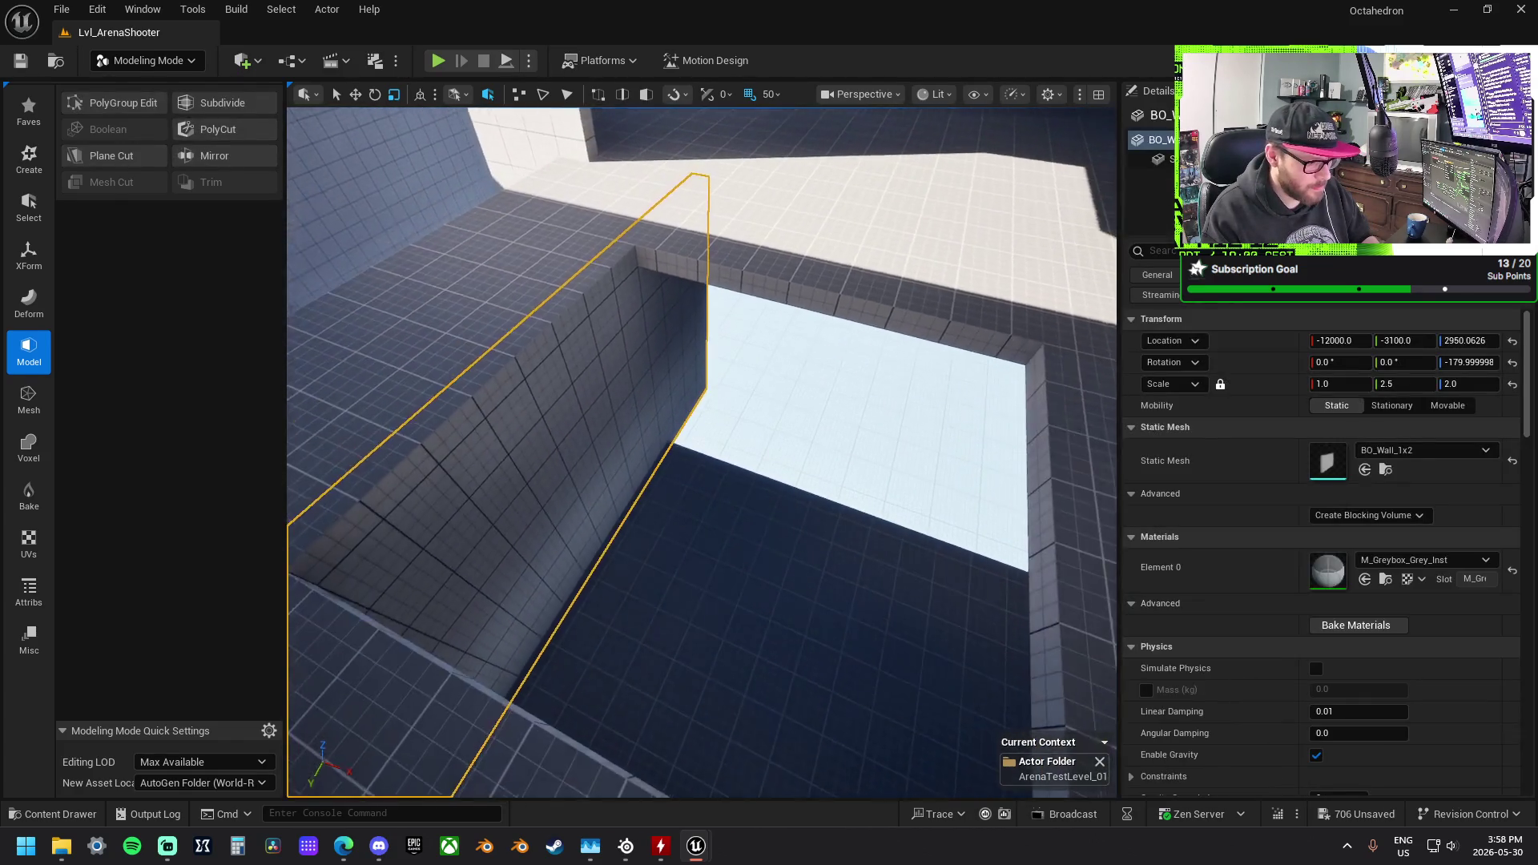
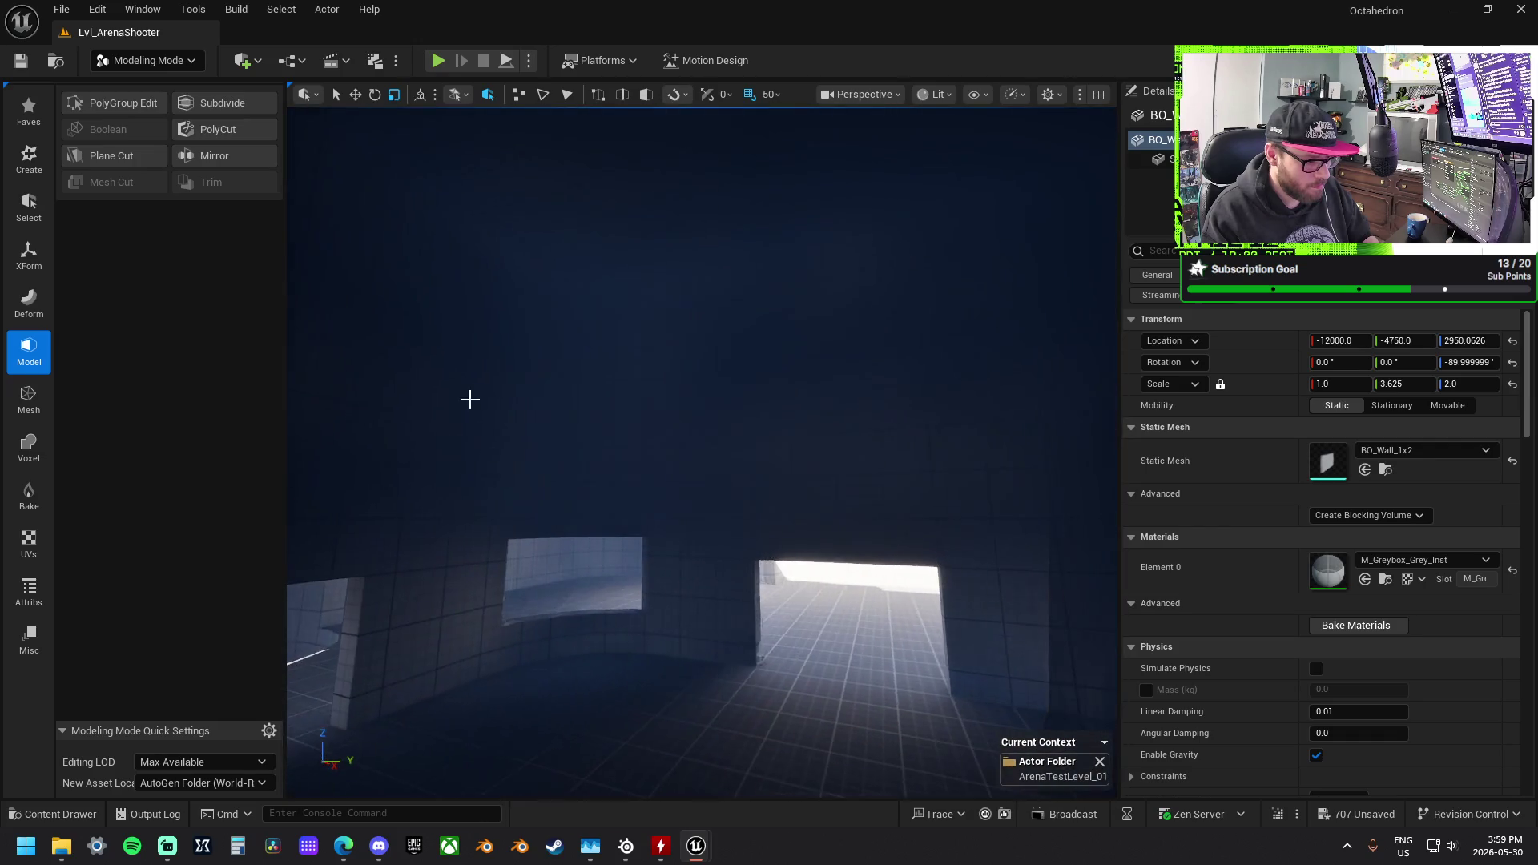
# Step: Lower the curved wall piece and slide it horizontally into place
pyautogui.click(607, 338)
pyautogui.moveTo(584, 433)
pyautogui.mouseDown()
pyautogui.moveTo(584, 472)
pyautogui.moveTo(653, 411)
pyautogui.moveTo(783, 374)
pyautogui.mouseUp()
pyautogui.moveTo(881, 362)
pyautogui.mouseDown()
pyautogui.moveTo(881, 386)
pyautogui.moveTo(790, 443)
pyautogui.moveTo(735, 398)
pyautogui.moveTo(635, 402)
pyautogui.moveTo(673, 427)
pyautogui.moveTo(601, 428)
pyautogui.moveTo(766, 463)
pyautogui.moveTo(705, 452)
pyautogui.mouseUp()
# Step: Move the straight wall along X, adjusting its rotation and scale
pyautogui.click(724, 449)
pyautogui.moveTo(617, 491); pyautogui.dragTo(1037, 539)
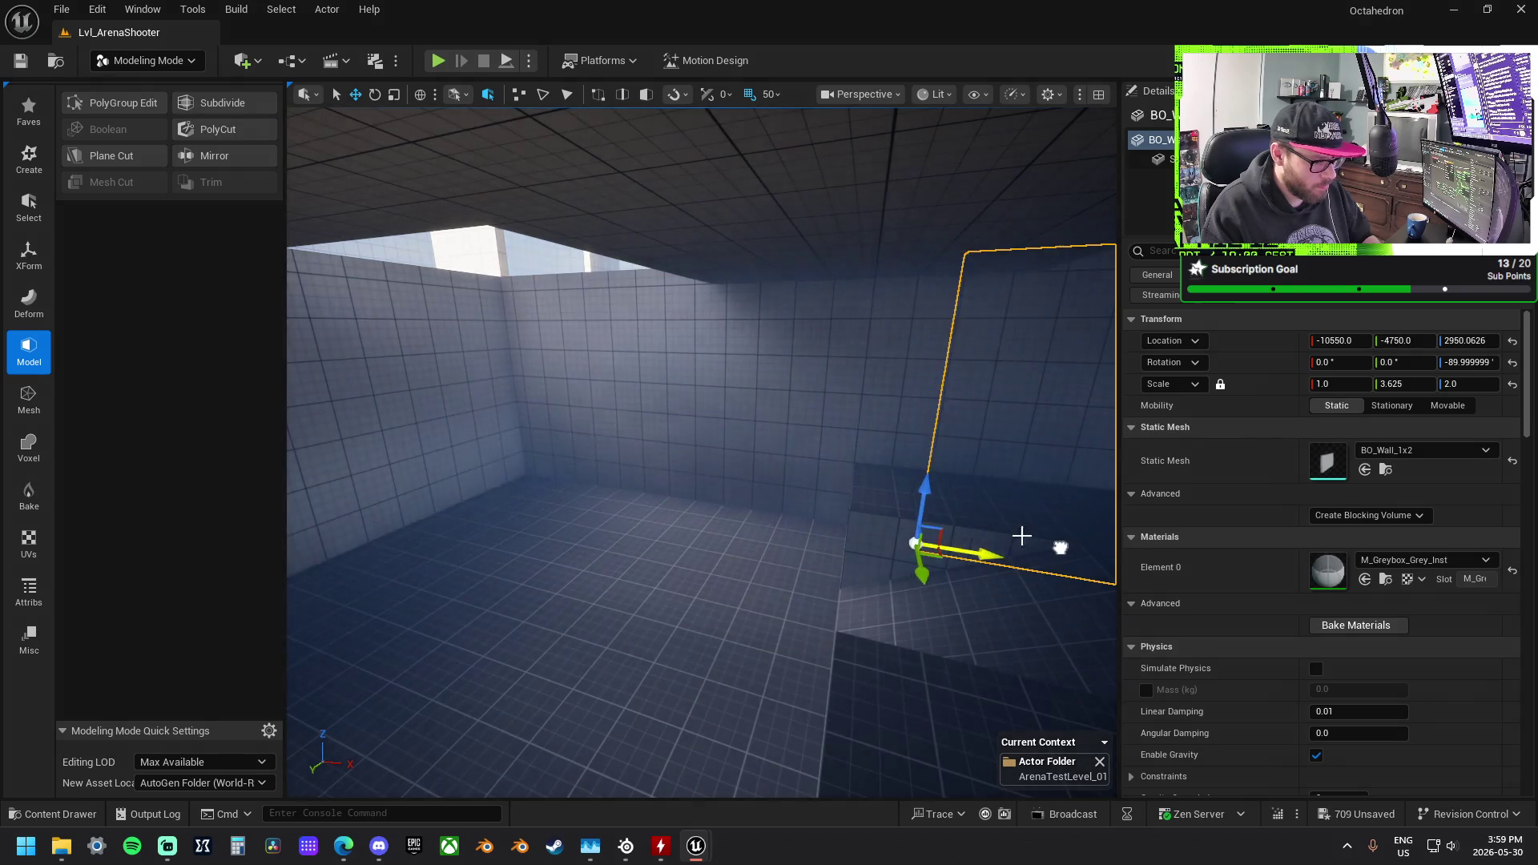
pyautogui.moveTo(564, 522)
pyautogui.mouseDown()
pyautogui.moveTo(953, 504)
pyautogui.moveTo(870, 457)
pyautogui.moveTo(891, 454)
pyautogui.moveTo(552, 485)
pyautogui.moveTo(615, 484)
pyautogui.moveTo(631, 442)
pyautogui.mouseUp()
pyautogui.press('e')
pyautogui.press('w')
pyautogui.press('r')
pyautogui.press('w')
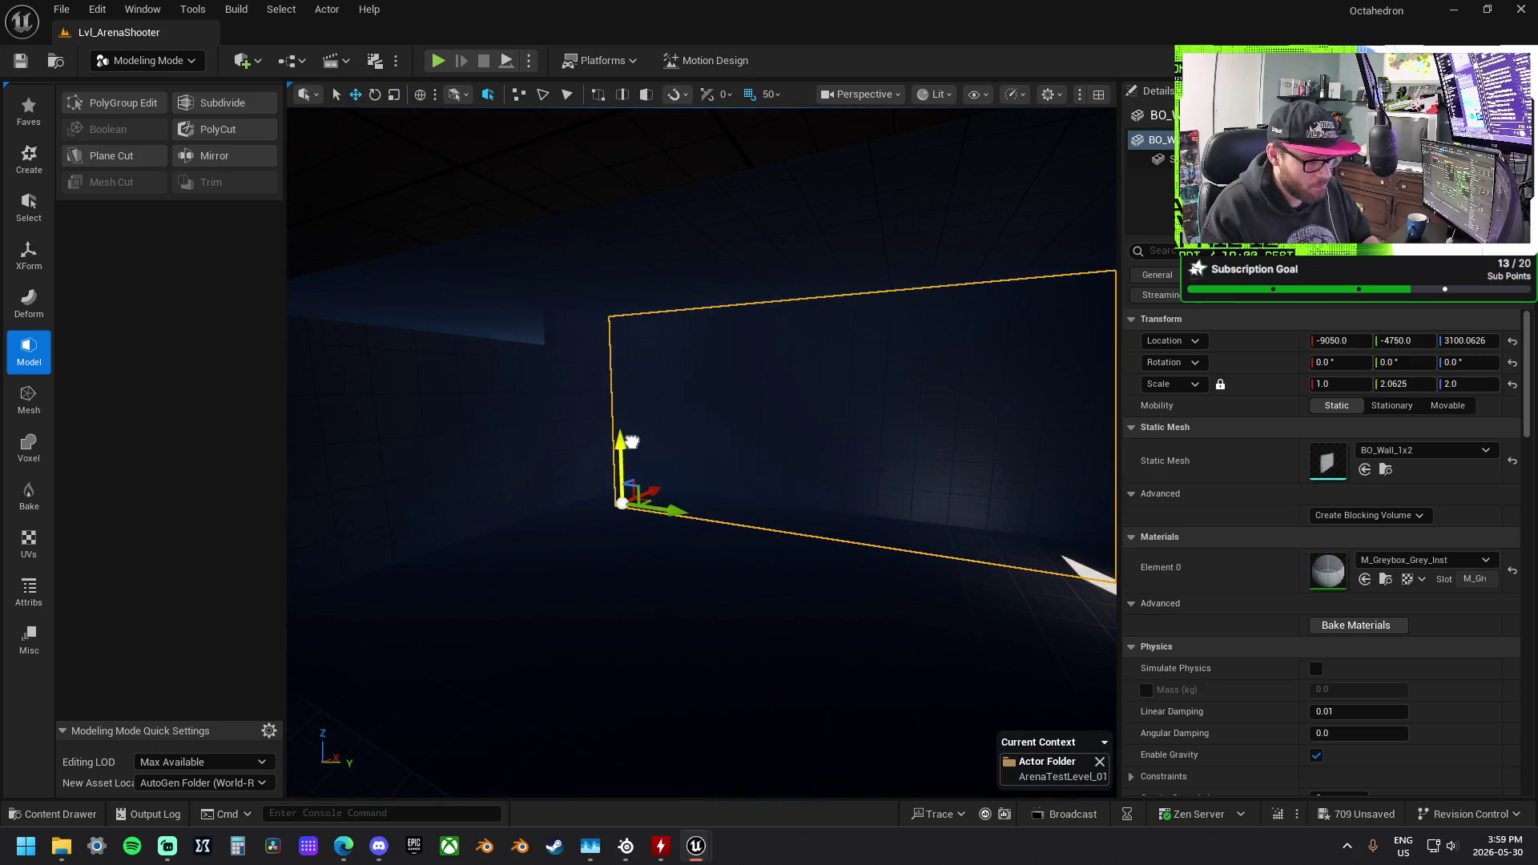
# Step: Slide the other long wall along X and scale it taller to 1.6875 × 2.4375
pyautogui.click(501, 451)
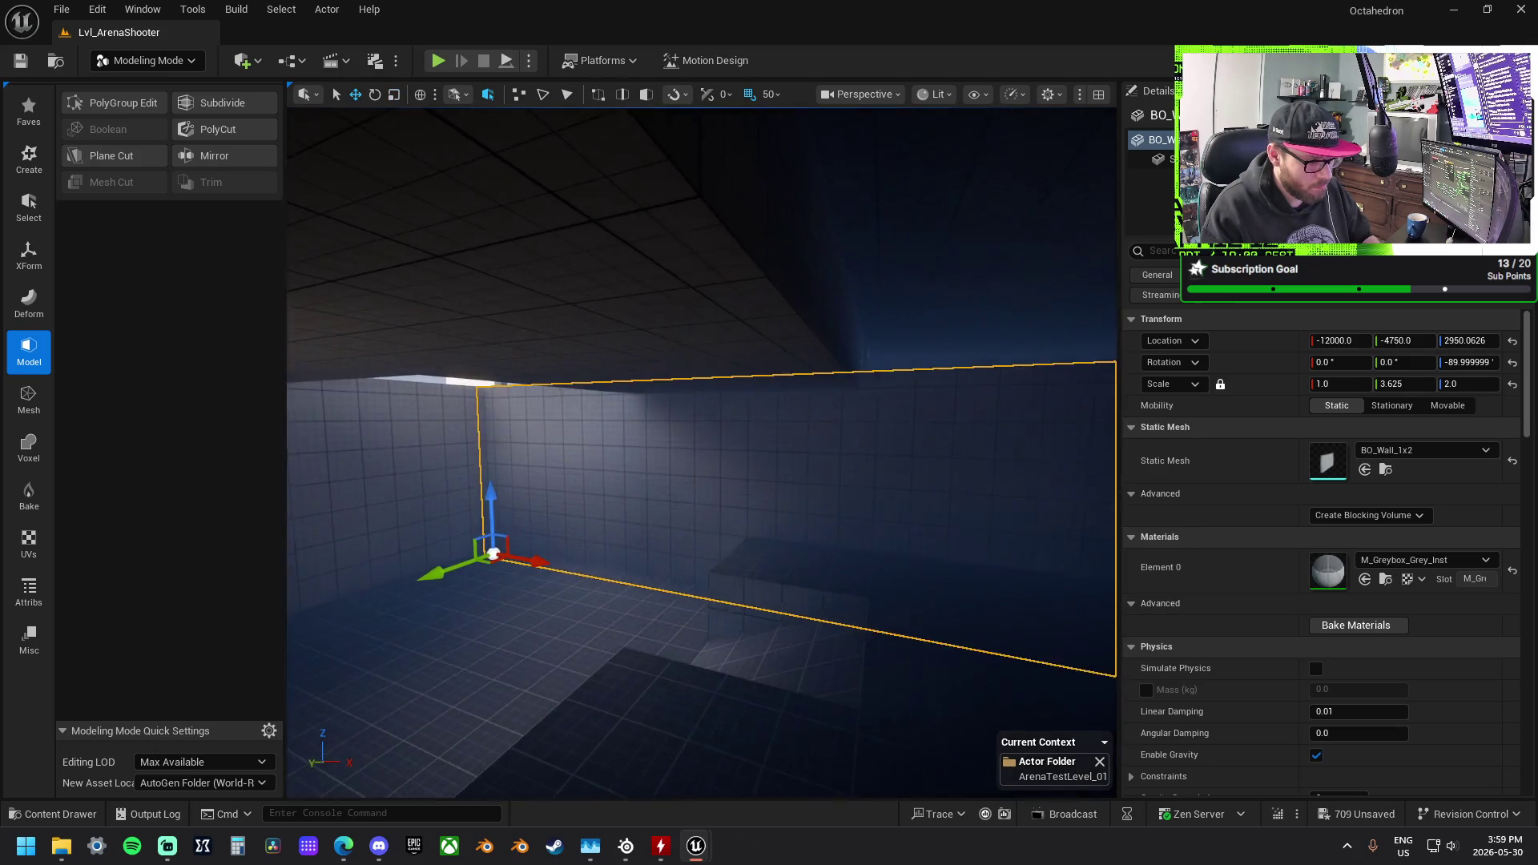
pyautogui.moveTo(436, 545)
pyautogui.mouseDown()
pyautogui.moveTo(899, 598)
pyautogui.moveTo(840, 573)
pyautogui.mouseUp()
pyautogui.press('r')
pyautogui.moveTo(755, 517); pyautogui.dragTo(755, 488)
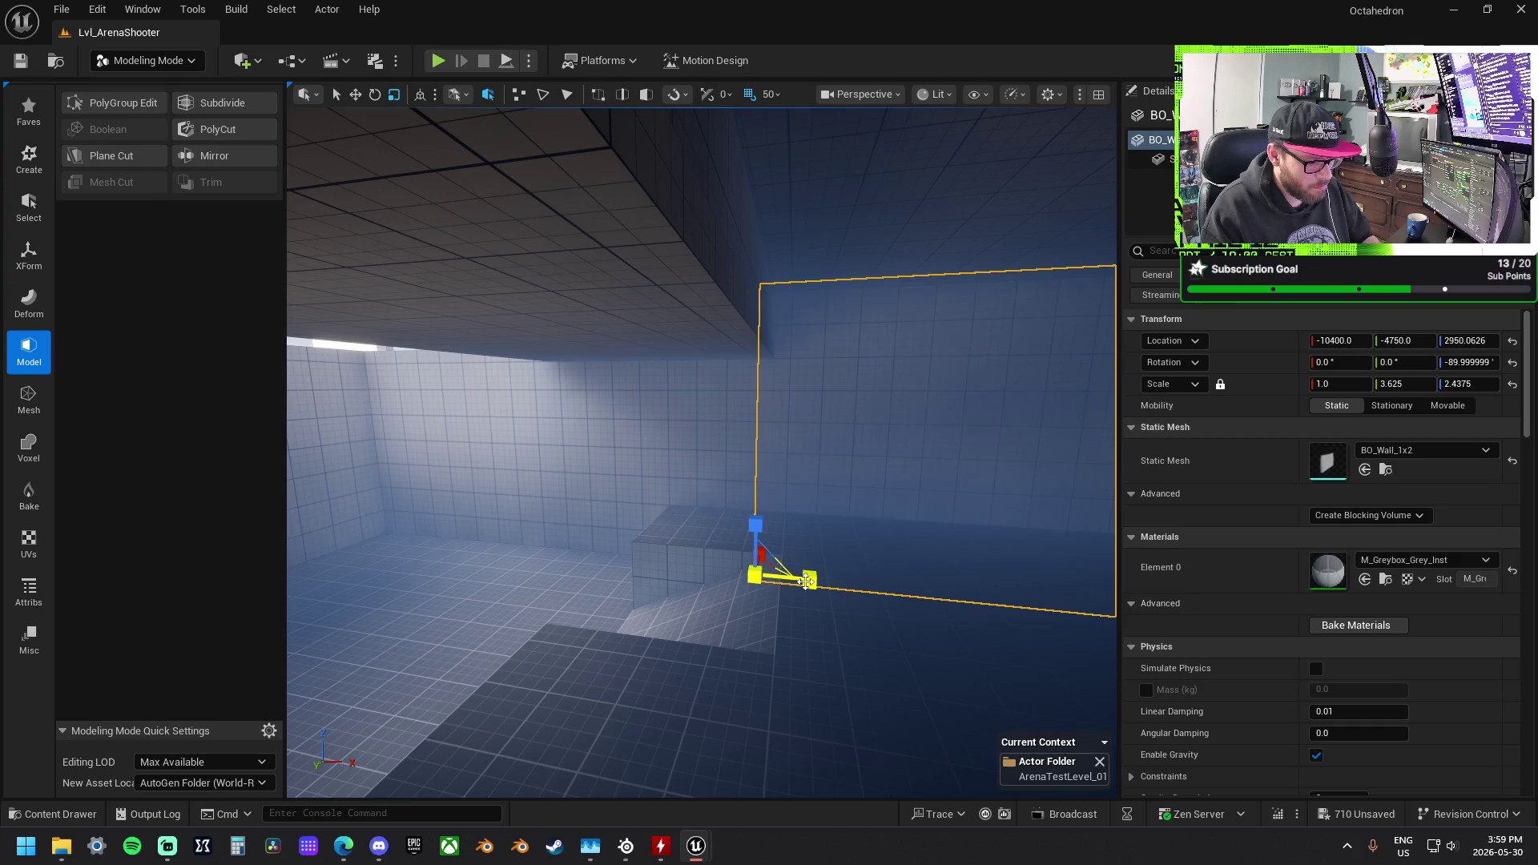
pyautogui.press('f')
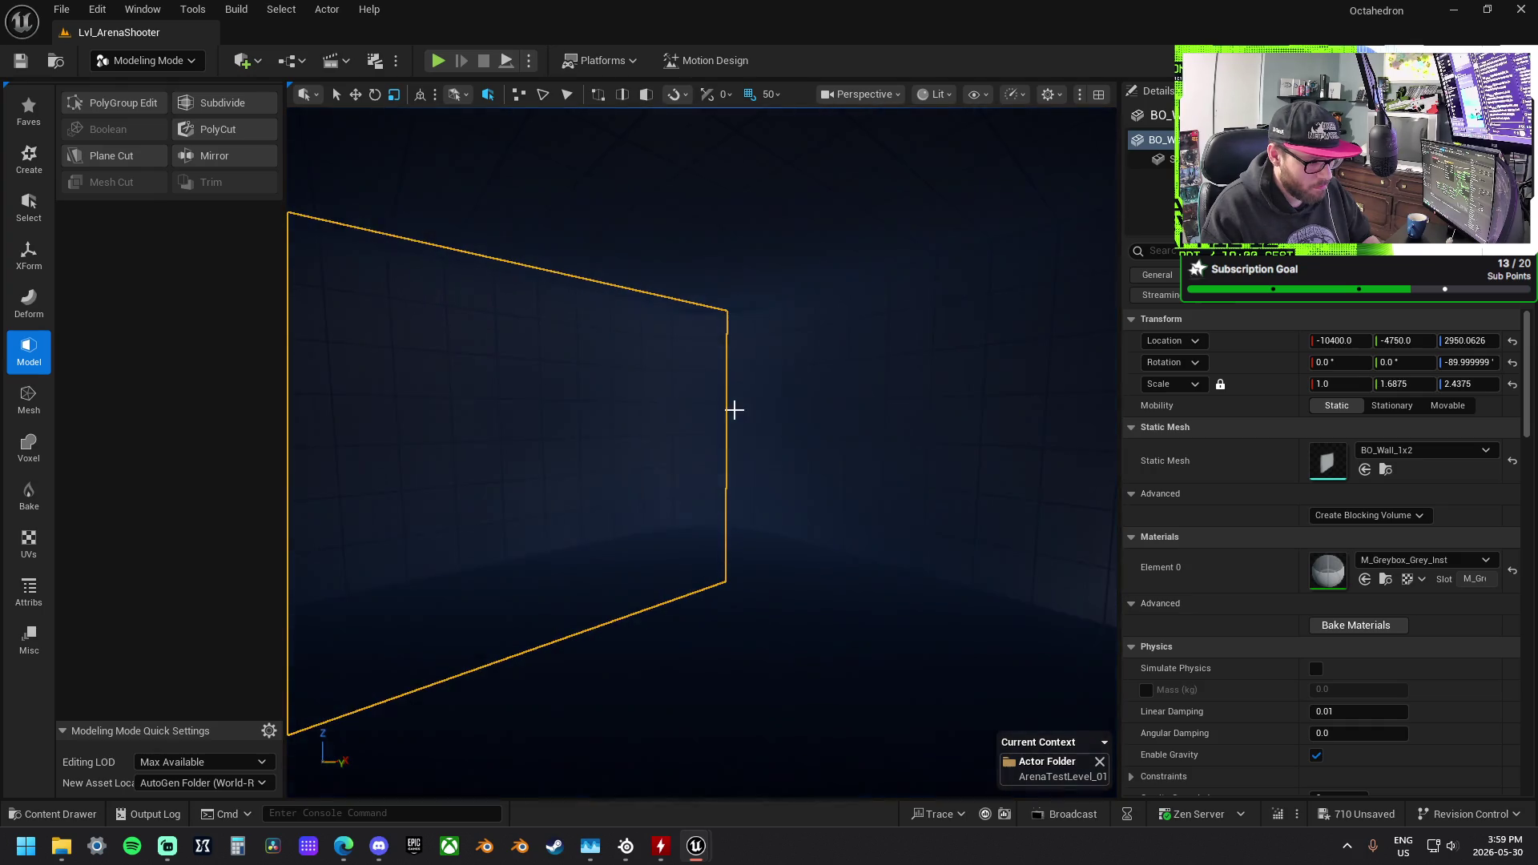
# Step: Raise the curved wall's height slightly to a Z scale of 1.9375
pyautogui.click(731, 408)
pyautogui.press('f')
pyautogui.moveTo(717, 483); pyautogui.dragTo(717, 471)
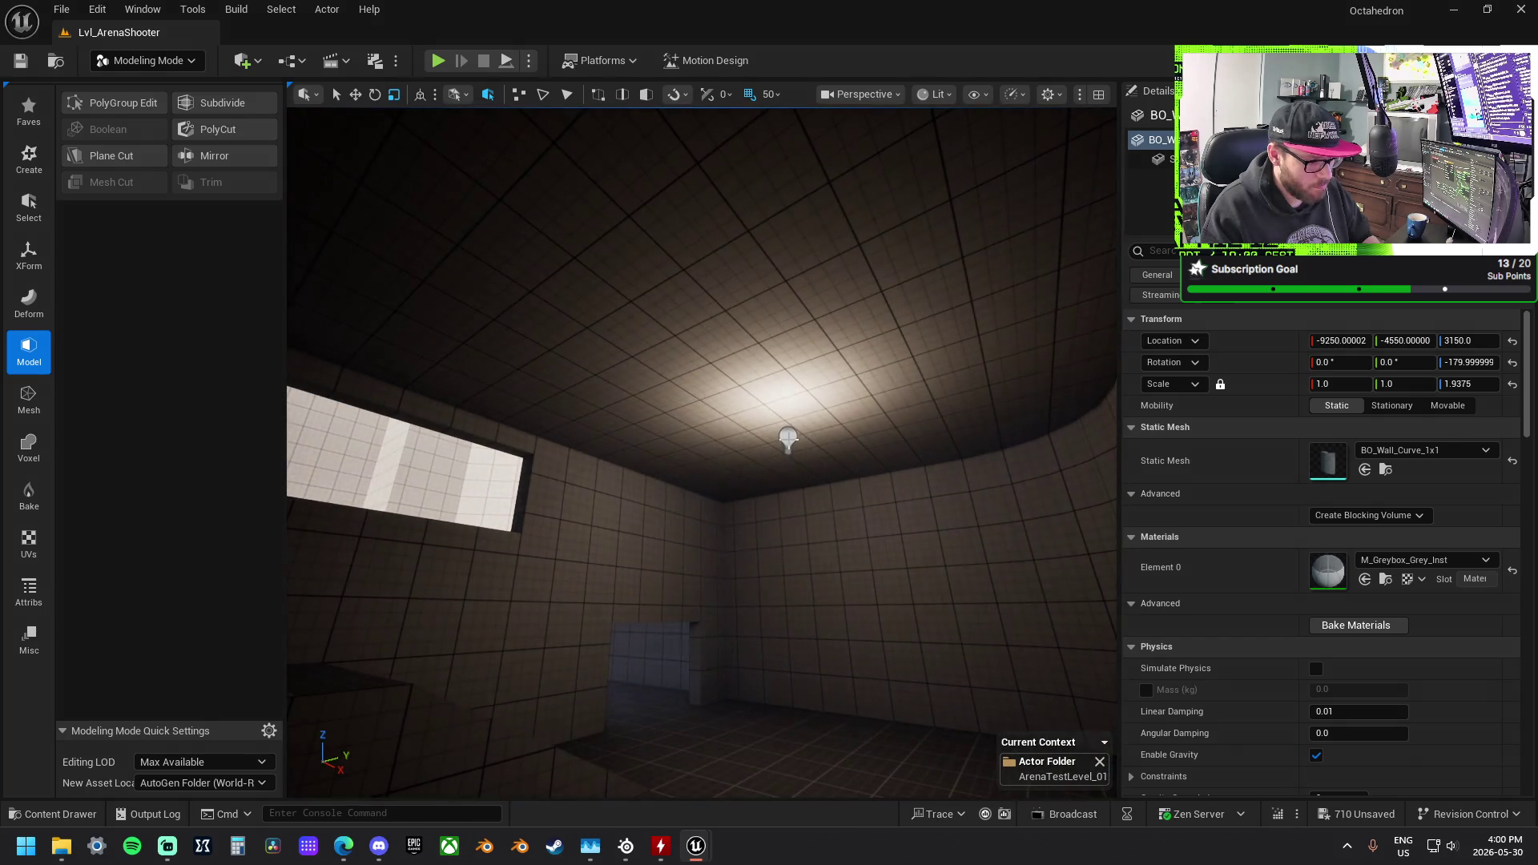
pyautogui.click(788, 438)
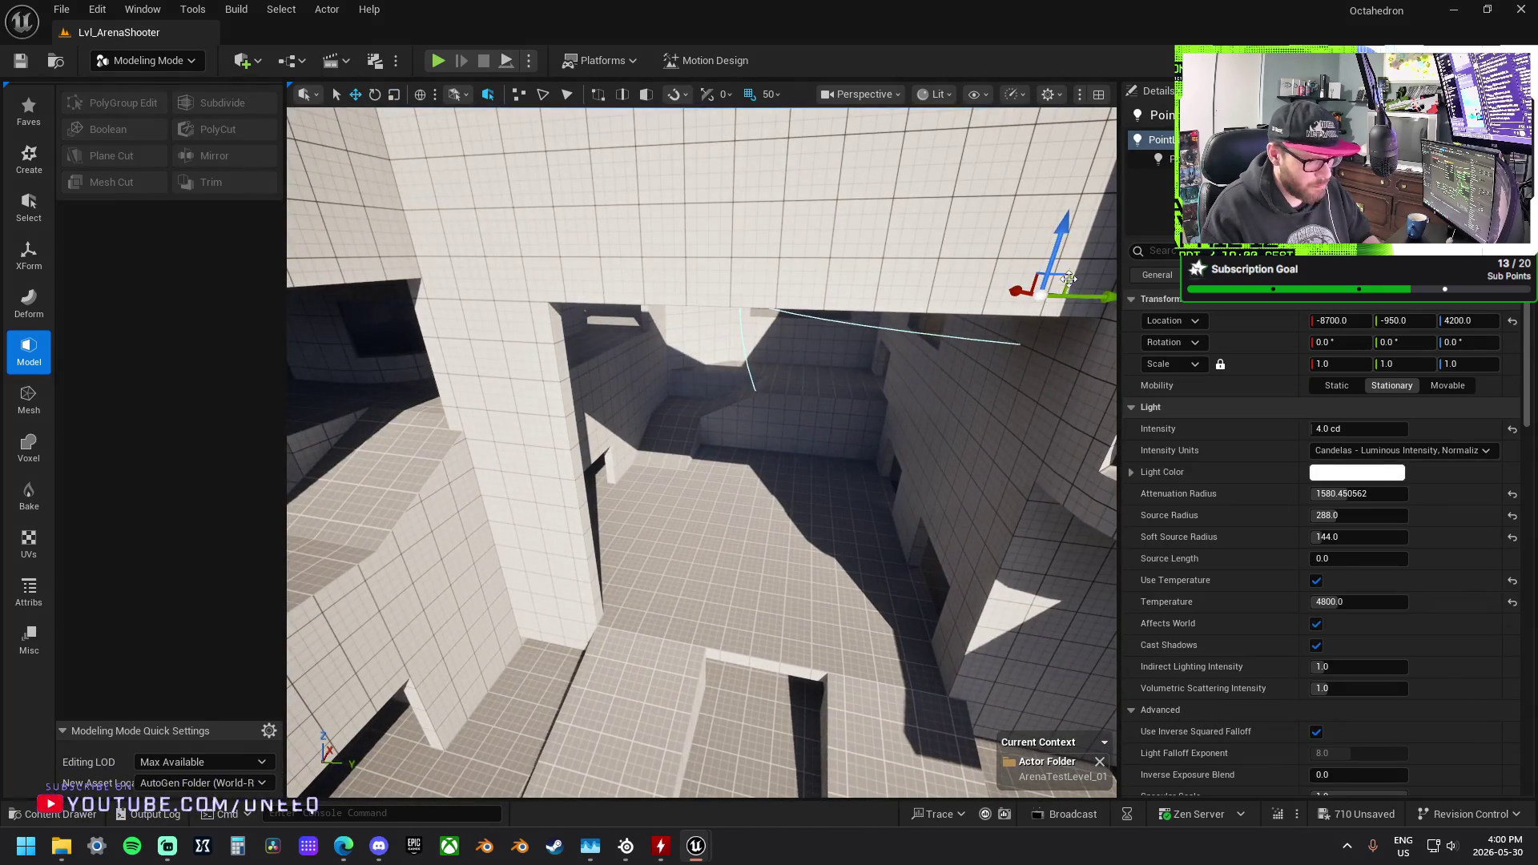
# Step: Move the point light into the room along X and Y
pyautogui.moveTo(1069, 278)
pyautogui.mouseDown()
pyautogui.moveTo(909, 326)
pyautogui.moveTo(618, 377)
pyautogui.moveTo(610, 361)
pyautogui.mouseUp()
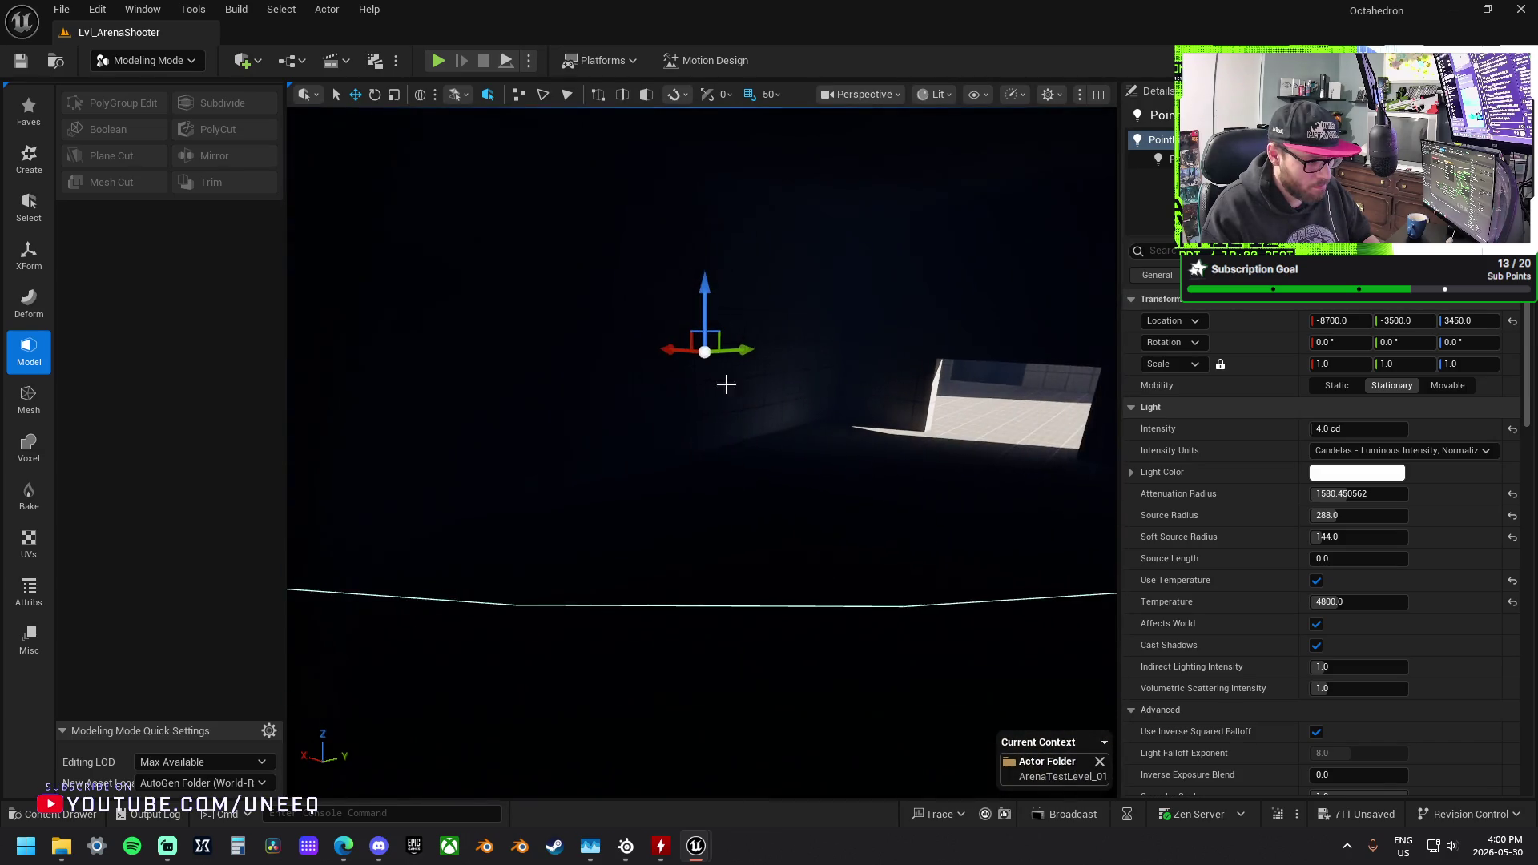
pyautogui.moveTo(699, 356)
pyautogui.mouseDown()
pyautogui.moveTo(796, 357)
pyautogui.moveTo(810, 406)
pyautogui.moveTo(995, 344)
pyautogui.moveTo(884, 408)
pyautogui.moveTo(942, 400)
pyautogui.moveTo(783, 460)
pyautogui.moveTo(823, 371)
pyautogui.mouseUp()
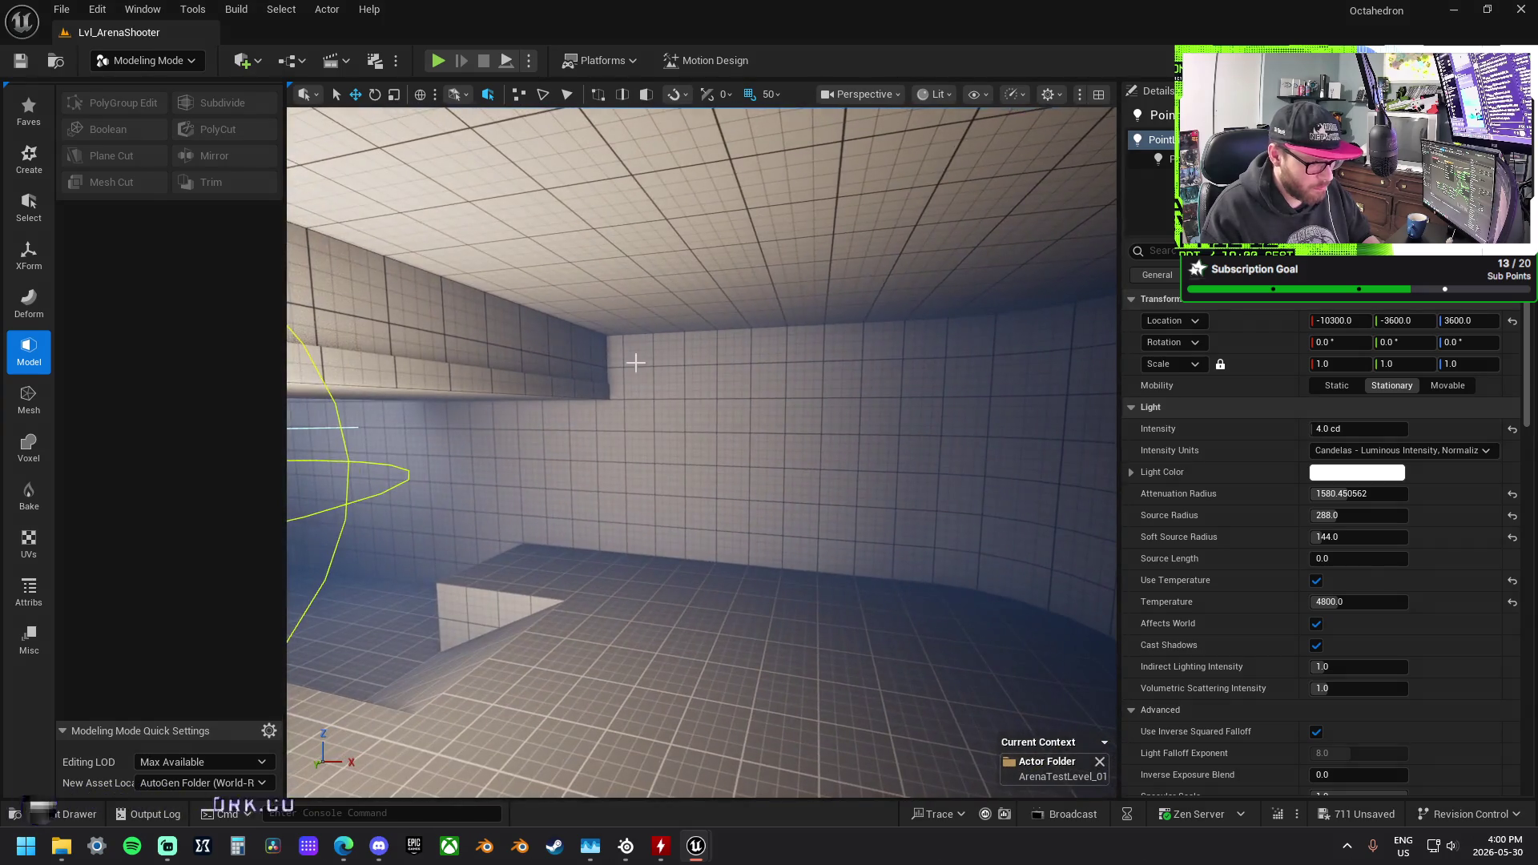
pyautogui.moveTo(635, 353); pyautogui.dragTo(596, 413)
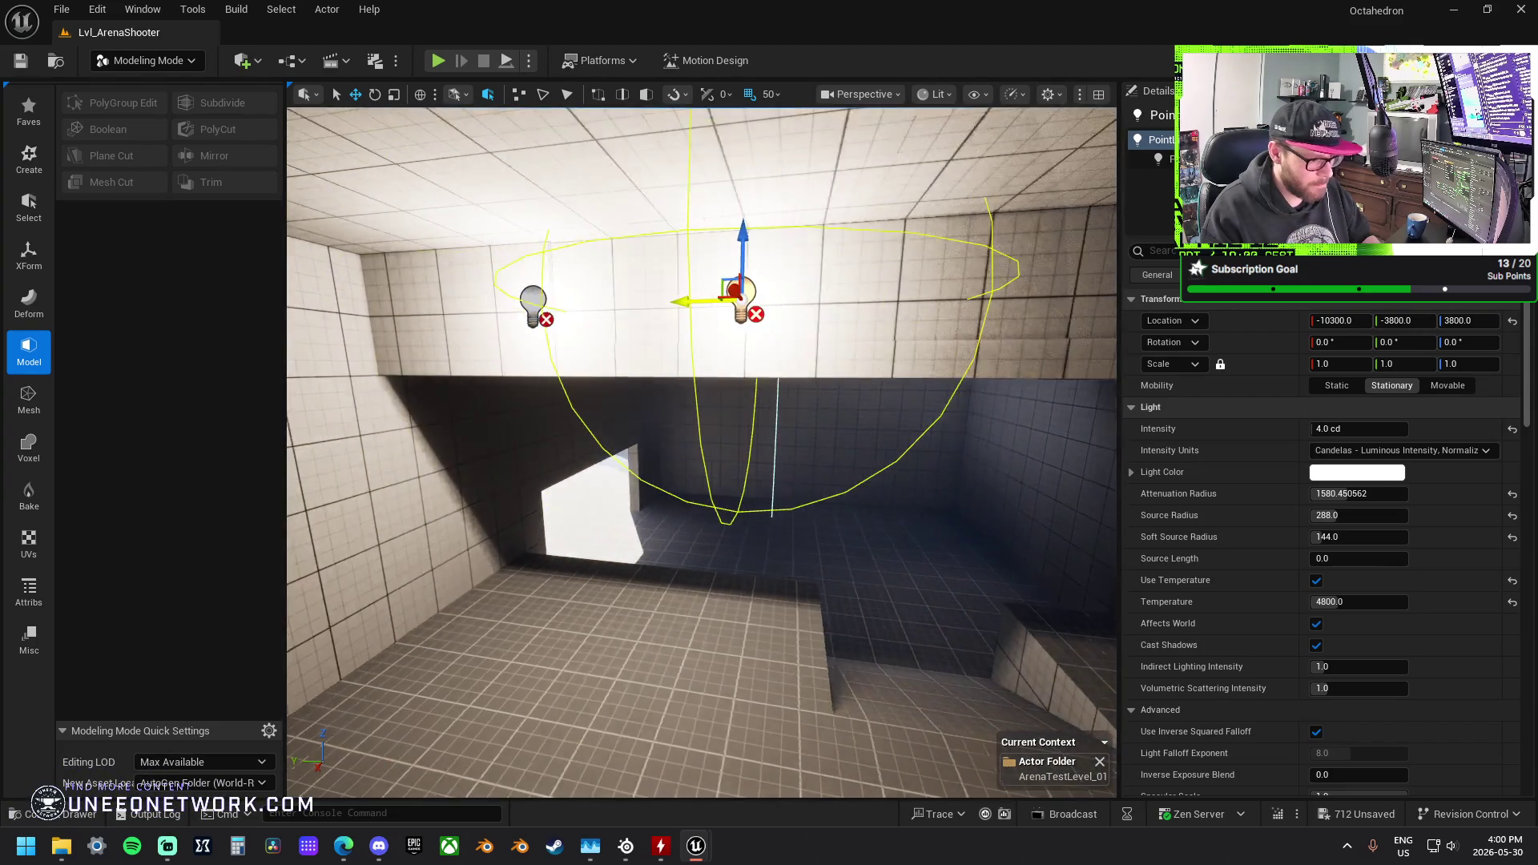
pyautogui.moveTo(700, 301)
pyautogui.mouseDown()
pyautogui.moveTo(721, 302)
pyautogui.moveTo(673, 293)
pyautogui.moveTo(833, 264)
pyautogui.mouseUp()
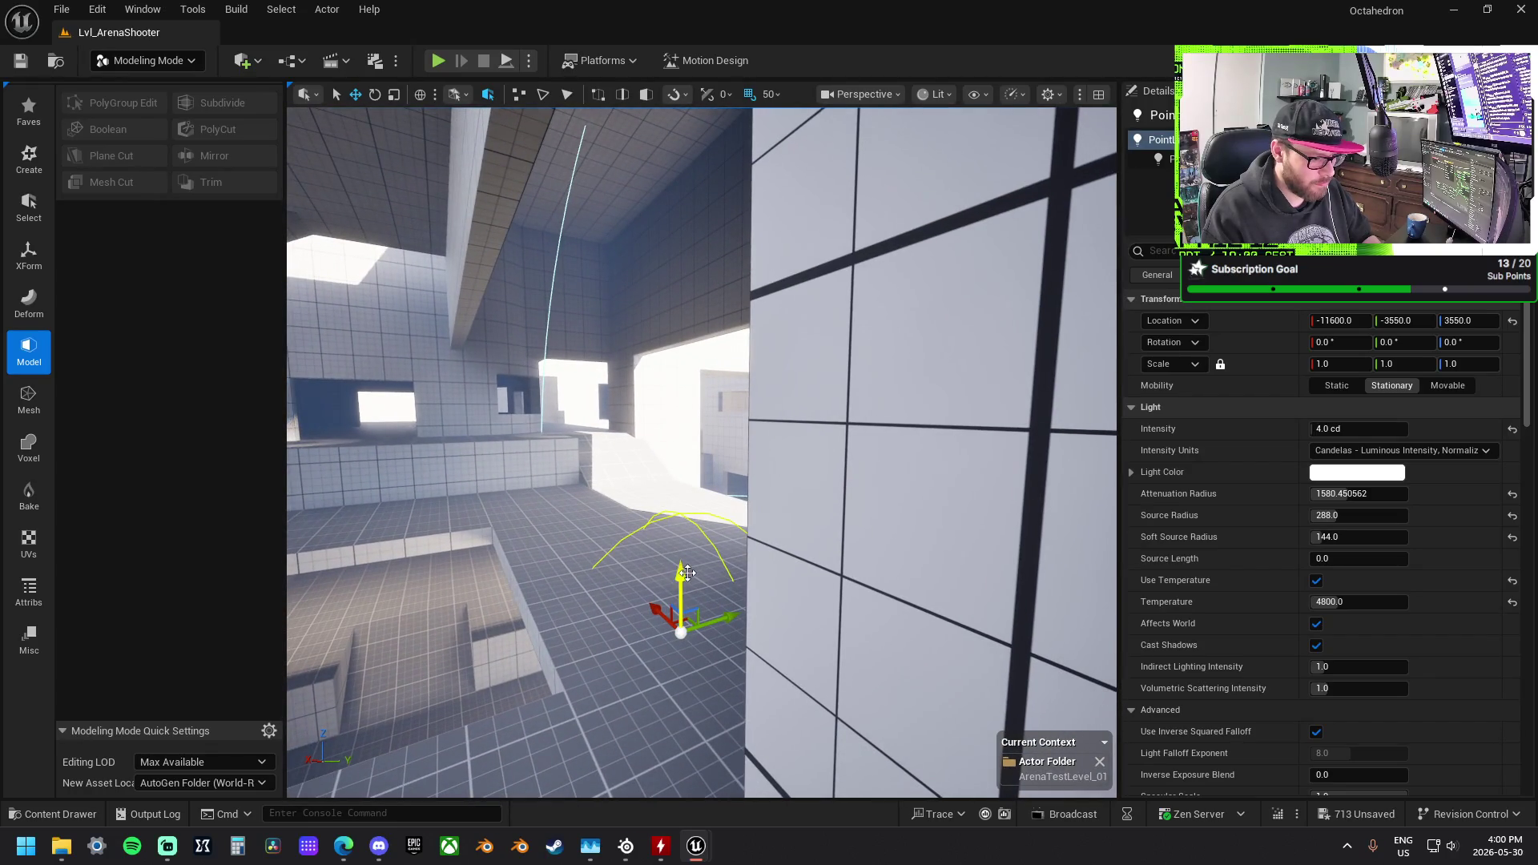
# Step: Lower the point light to -9350, -5900, 4100 and fly through the level to check it
pyautogui.moveTo(815, 545); pyautogui.dragTo(815, 544)
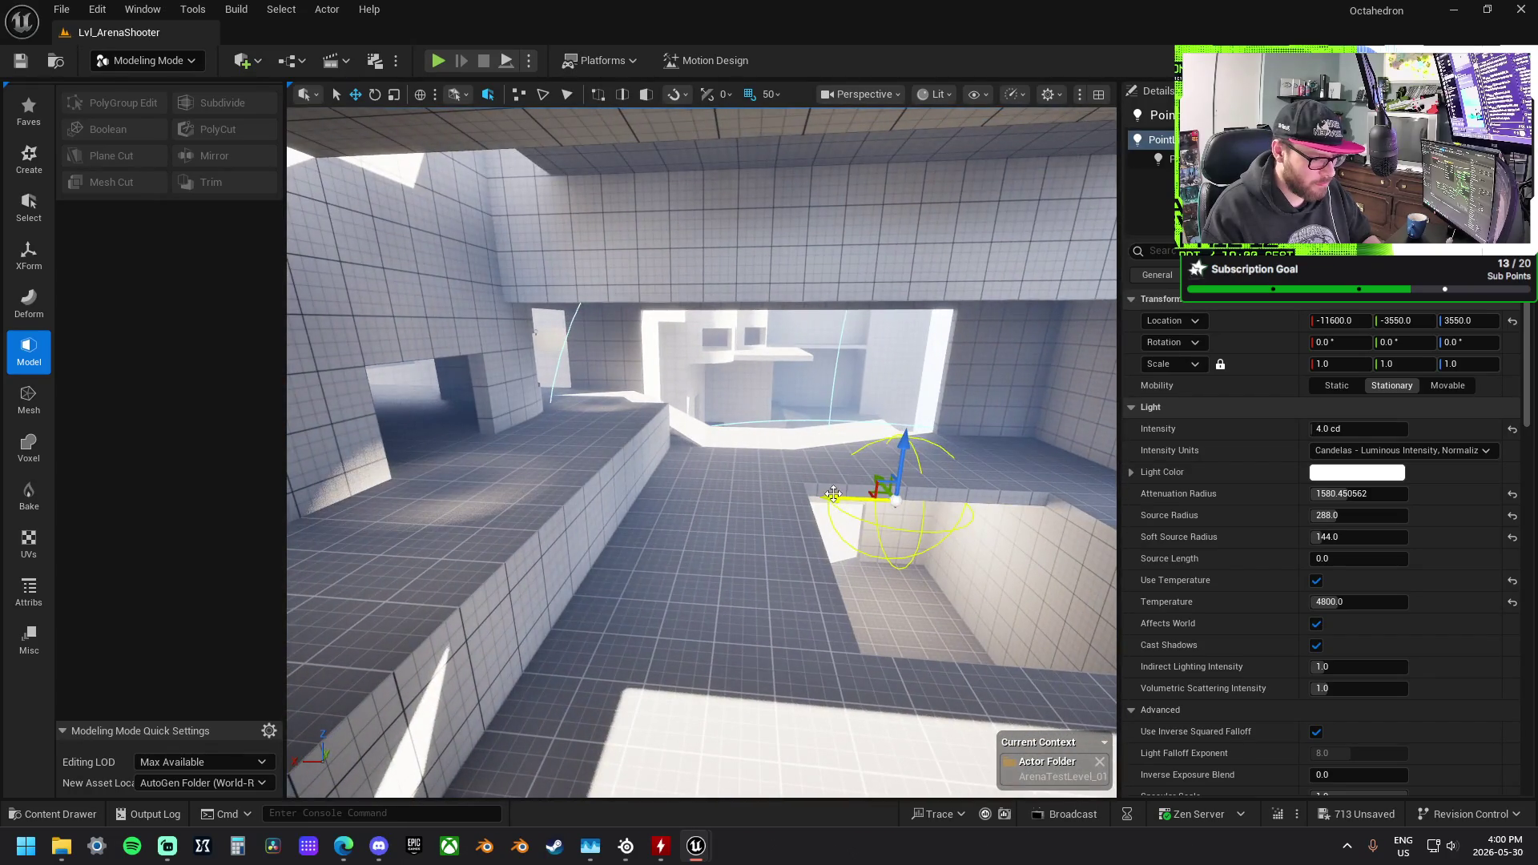
pyautogui.press('f')
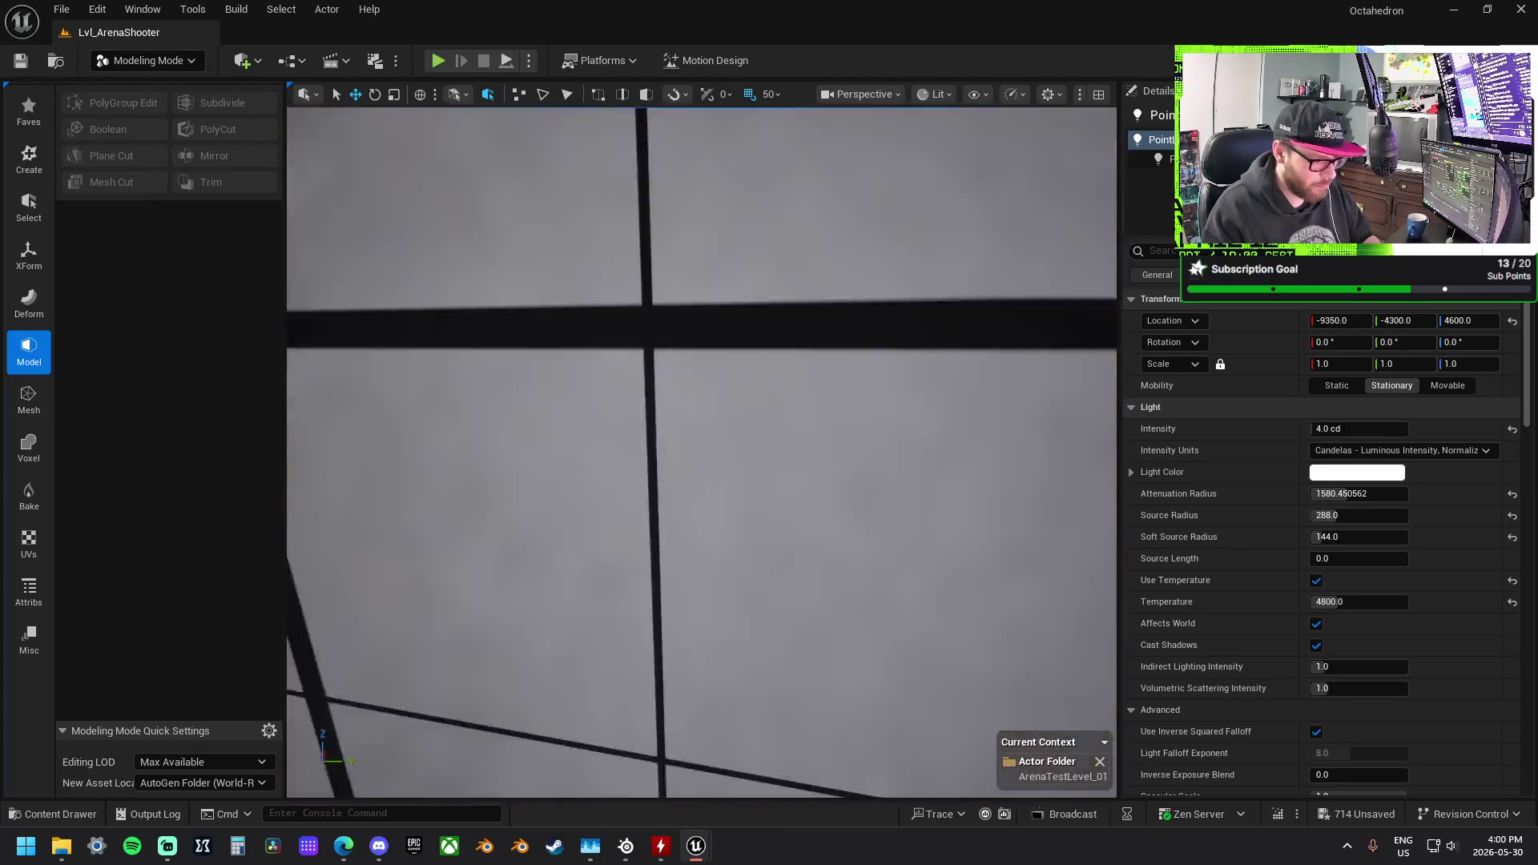
pyautogui.press('a')
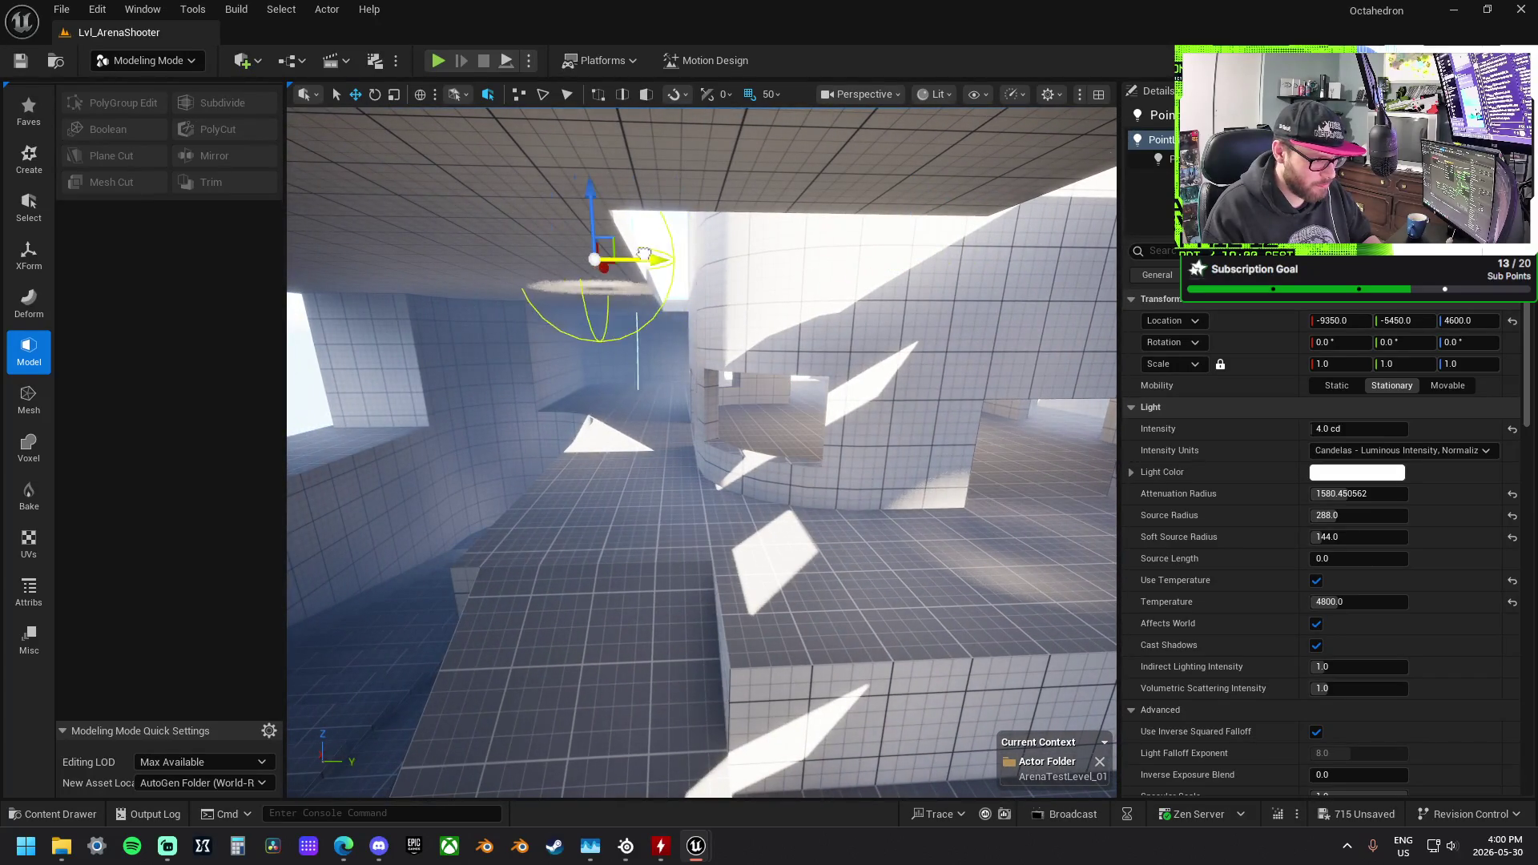
pyautogui.moveTo(473, 190); pyautogui.dragTo(499, 275)
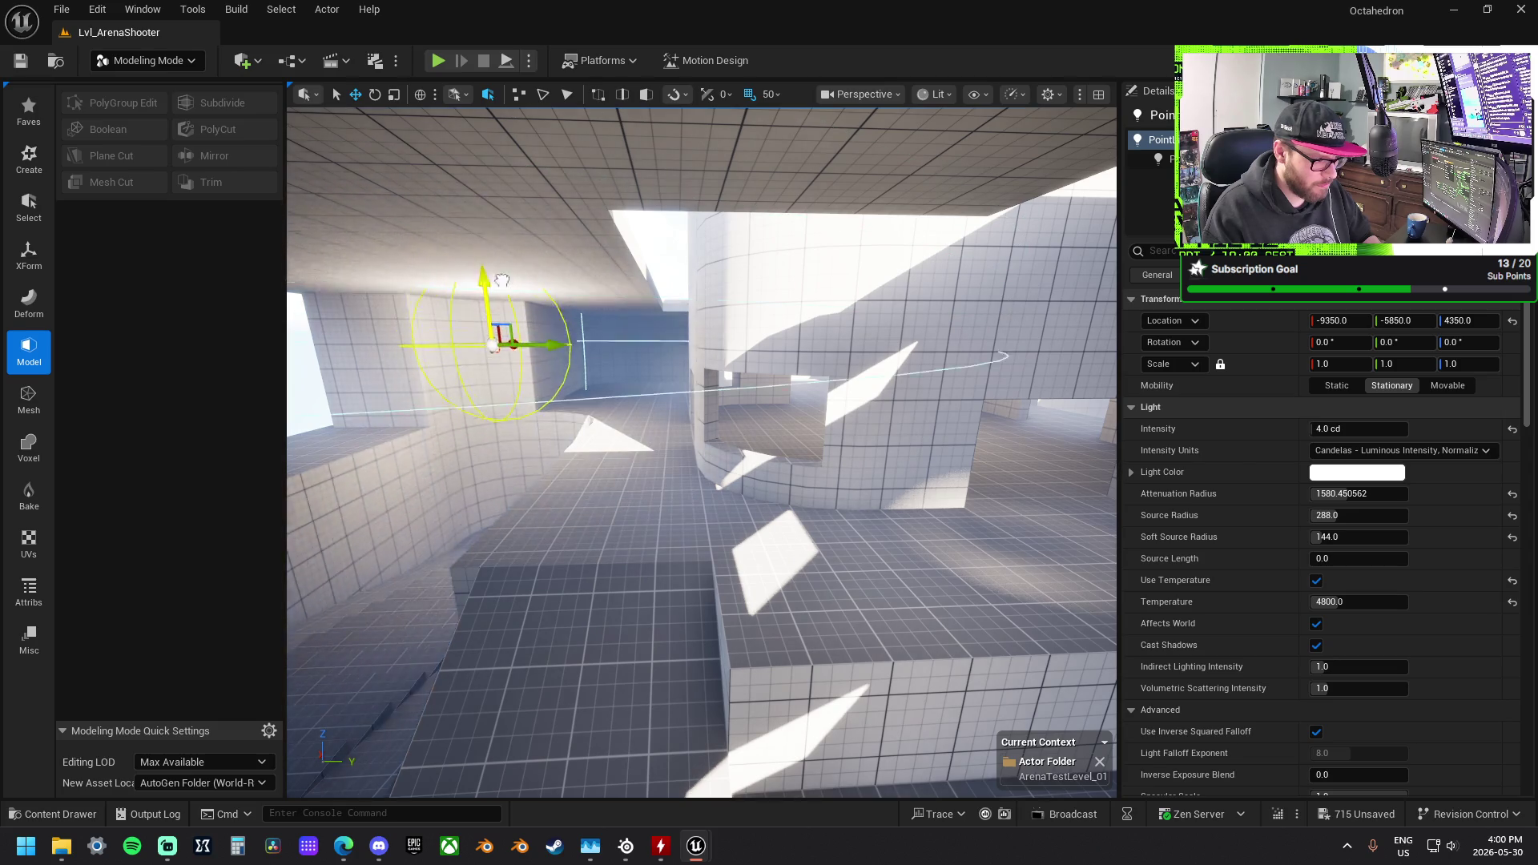
pyautogui.press('w')
pyautogui.press('e')
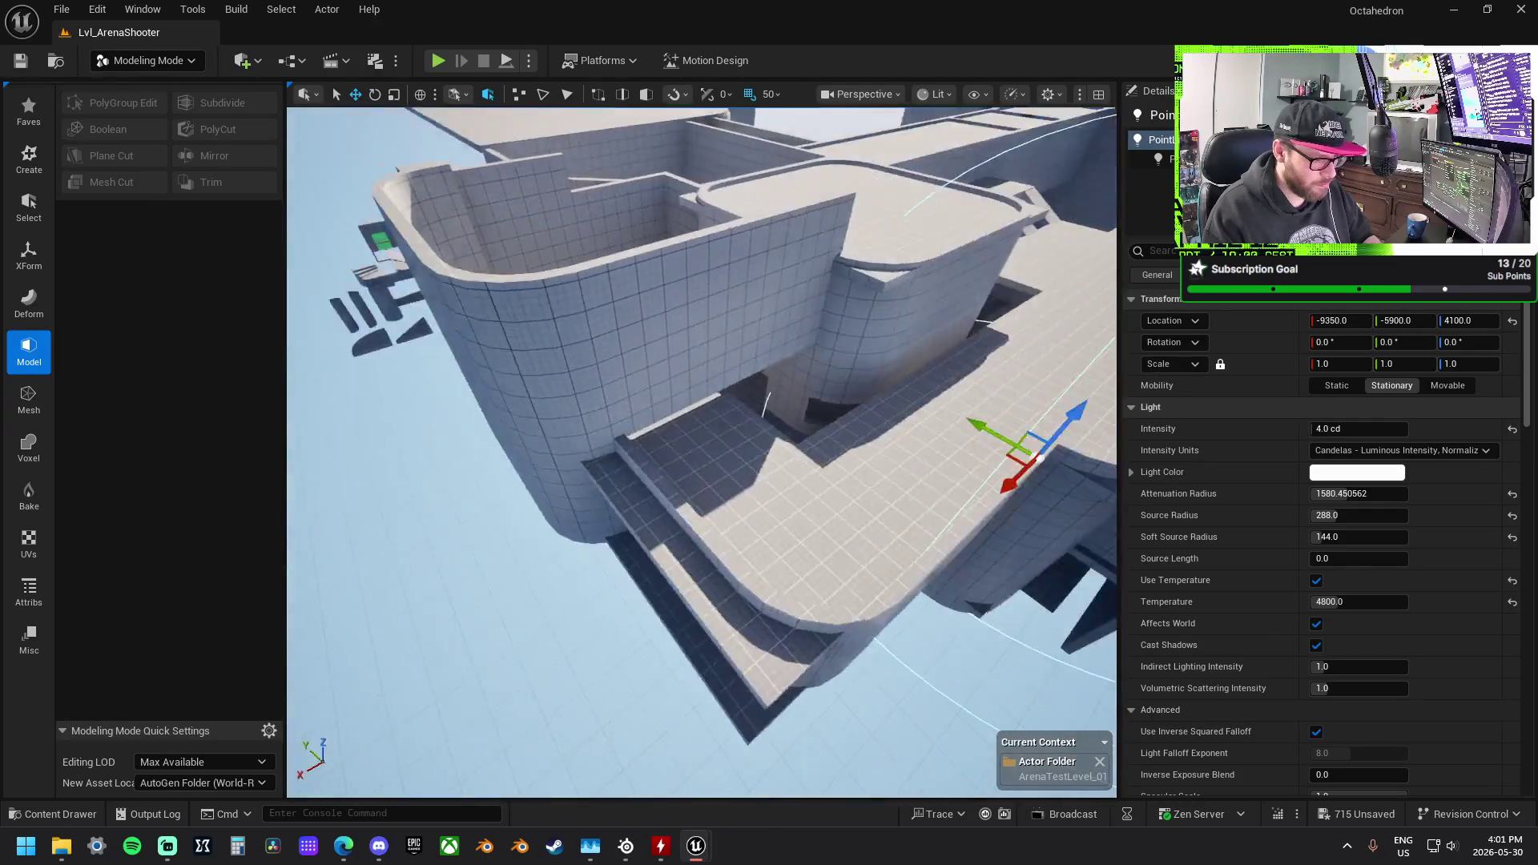
pyautogui.press('w')
pyautogui.click(721, 240)
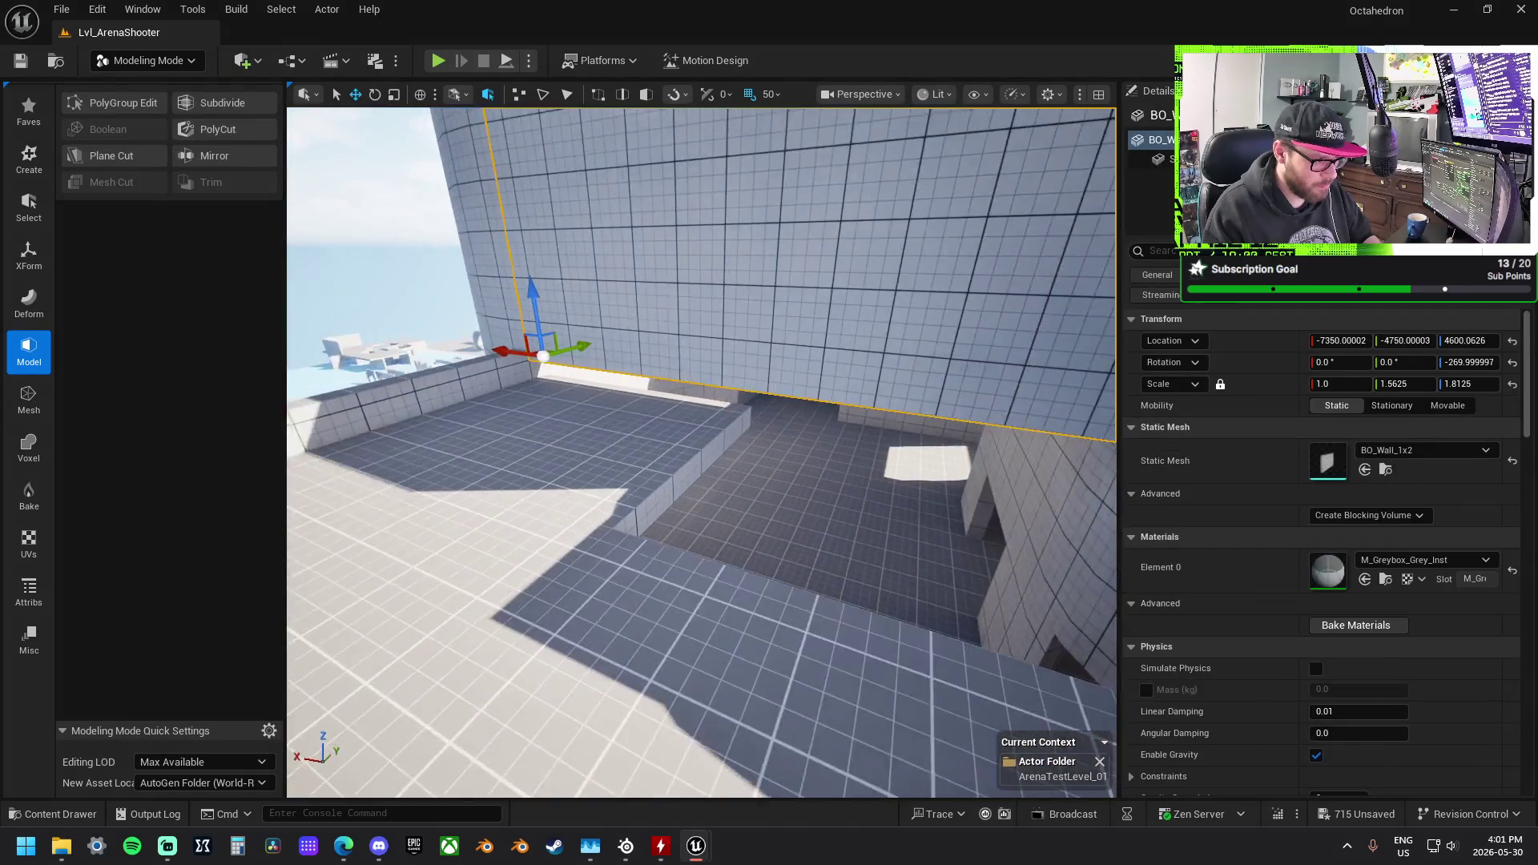
# Step: Lower the straight wall one snap step and undo the curved wall's height change
pyautogui.press('s')
pyautogui.moveTo(569, 351)
pyautogui.mouseDown()
pyautogui.moveTo(635, 352)
pyautogui.moveTo(724, 307)
pyautogui.mouseUp()
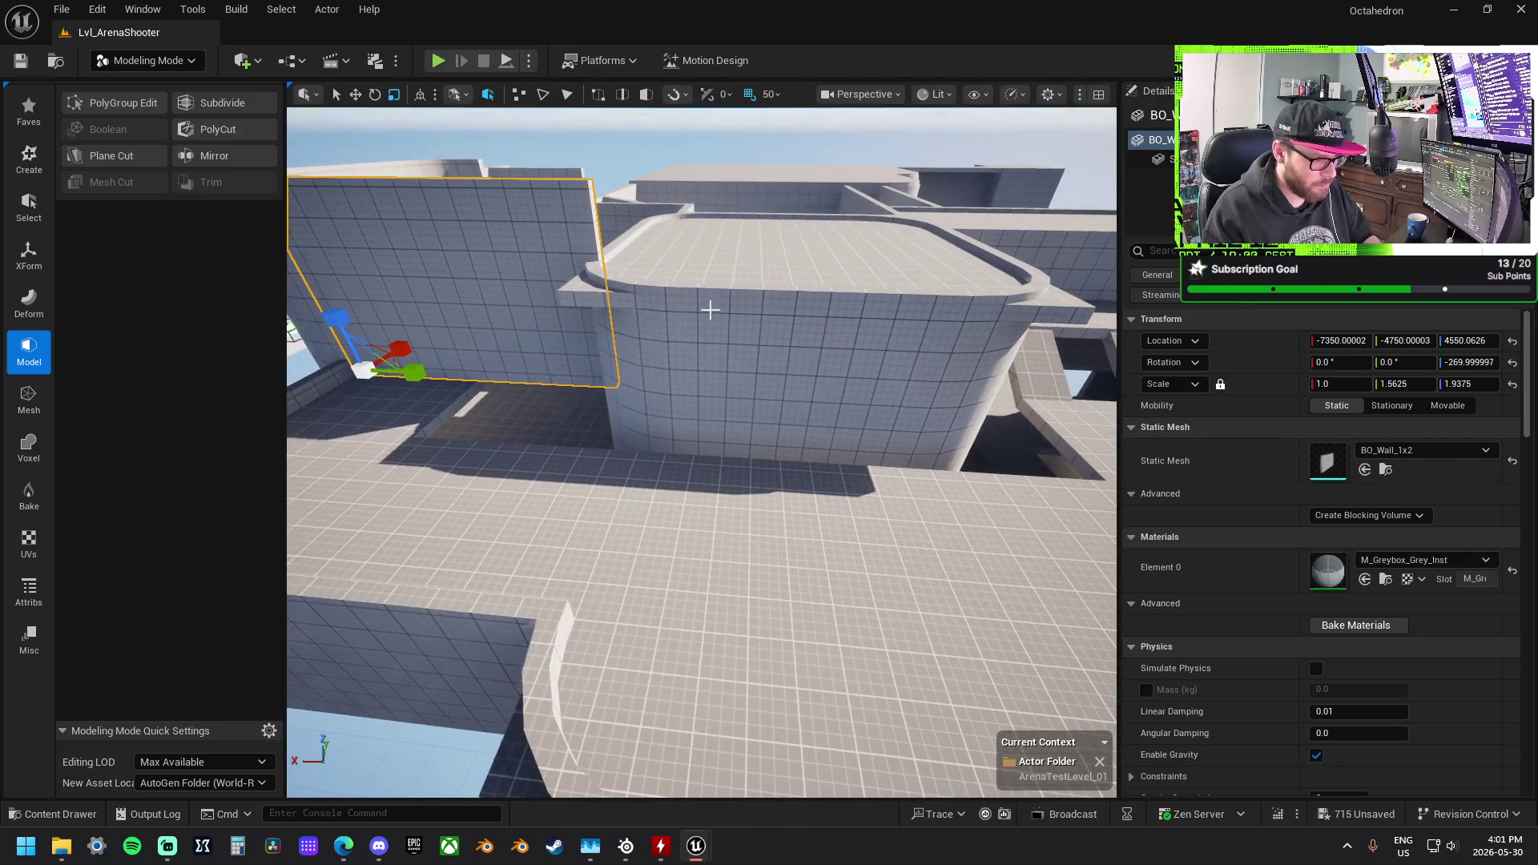
pyautogui.click(627, 333)
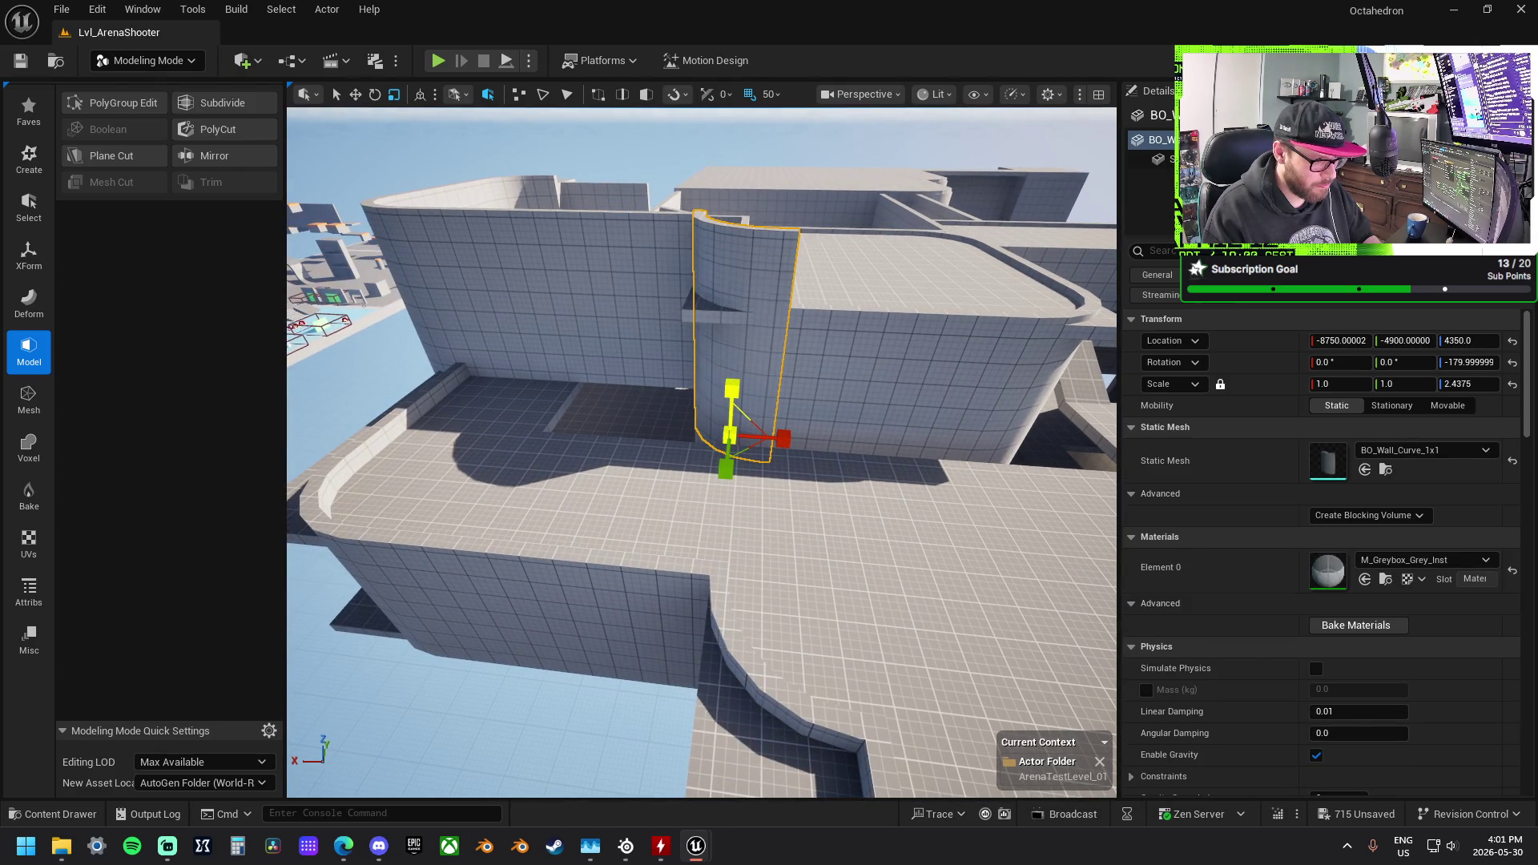
pyautogui.hotkey('ctrl', 'z')
pyautogui.moveTo(727, 360)
pyautogui.mouseDown()
pyautogui.moveTo(617, 312)
pyautogui.moveTo(601, 345)
pyautogui.moveTo(665, 433)
pyautogui.mouseUp()
# Step: Move the inner floor corner piece into the gap at -7950, -5250, rotated -90°
pyautogui.click(672, 439)
pyautogui.moveTo(649, 353); pyautogui.dragTo(645, 174)
pyautogui.press('w')
pyautogui.moveTo(665, 264)
pyautogui.mouseDown()
pyautogui.moveTo(711, 599)
pyautogui.moveTo(597, 647)
pyautogui.mouseUp()
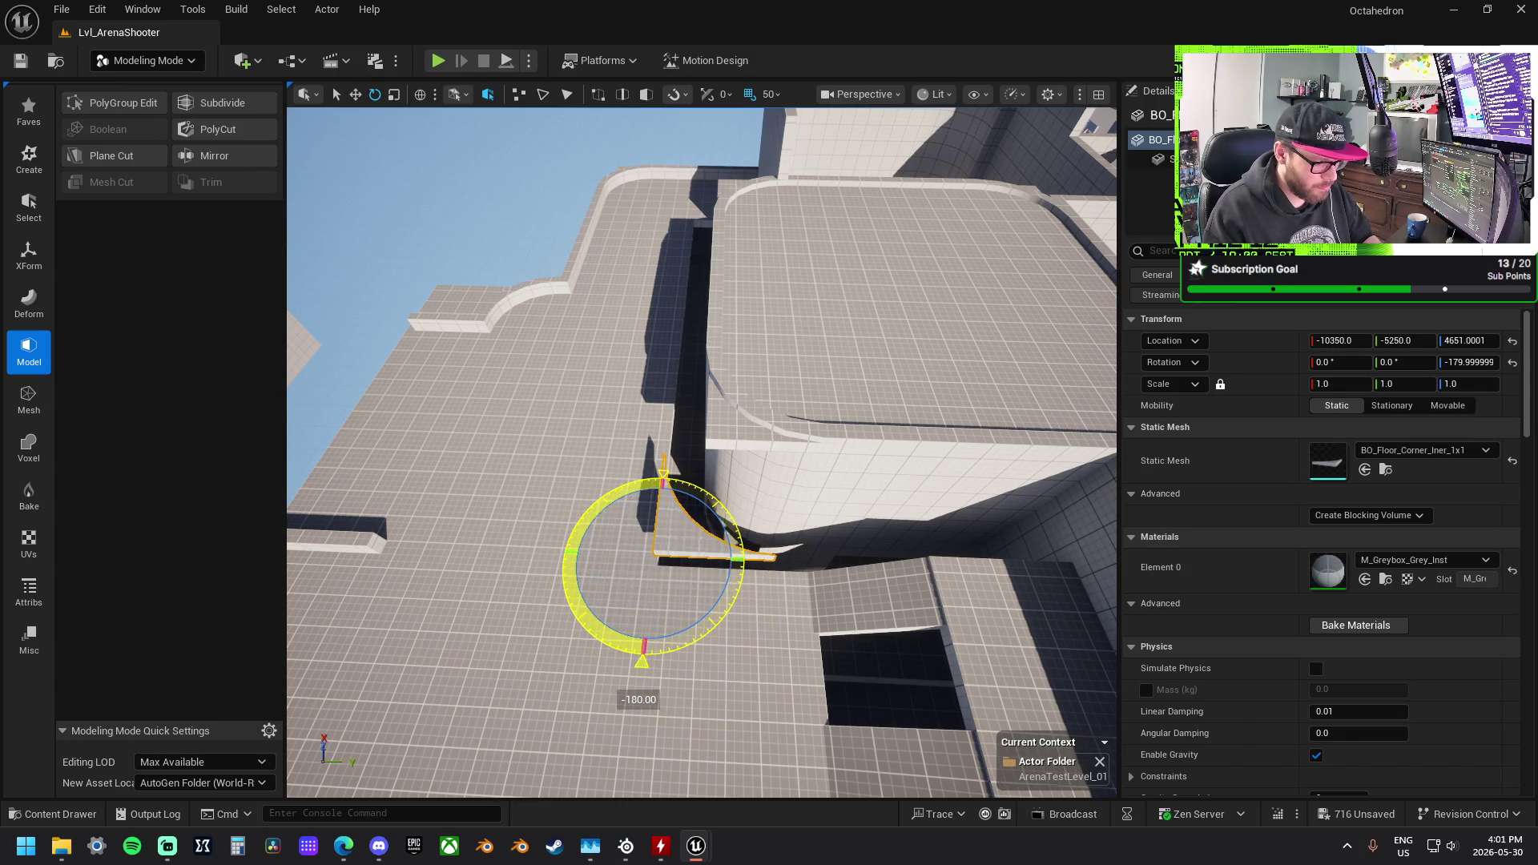
pyautogui.moveTo(718, 595); pyautogui.dragTo(625, 496)
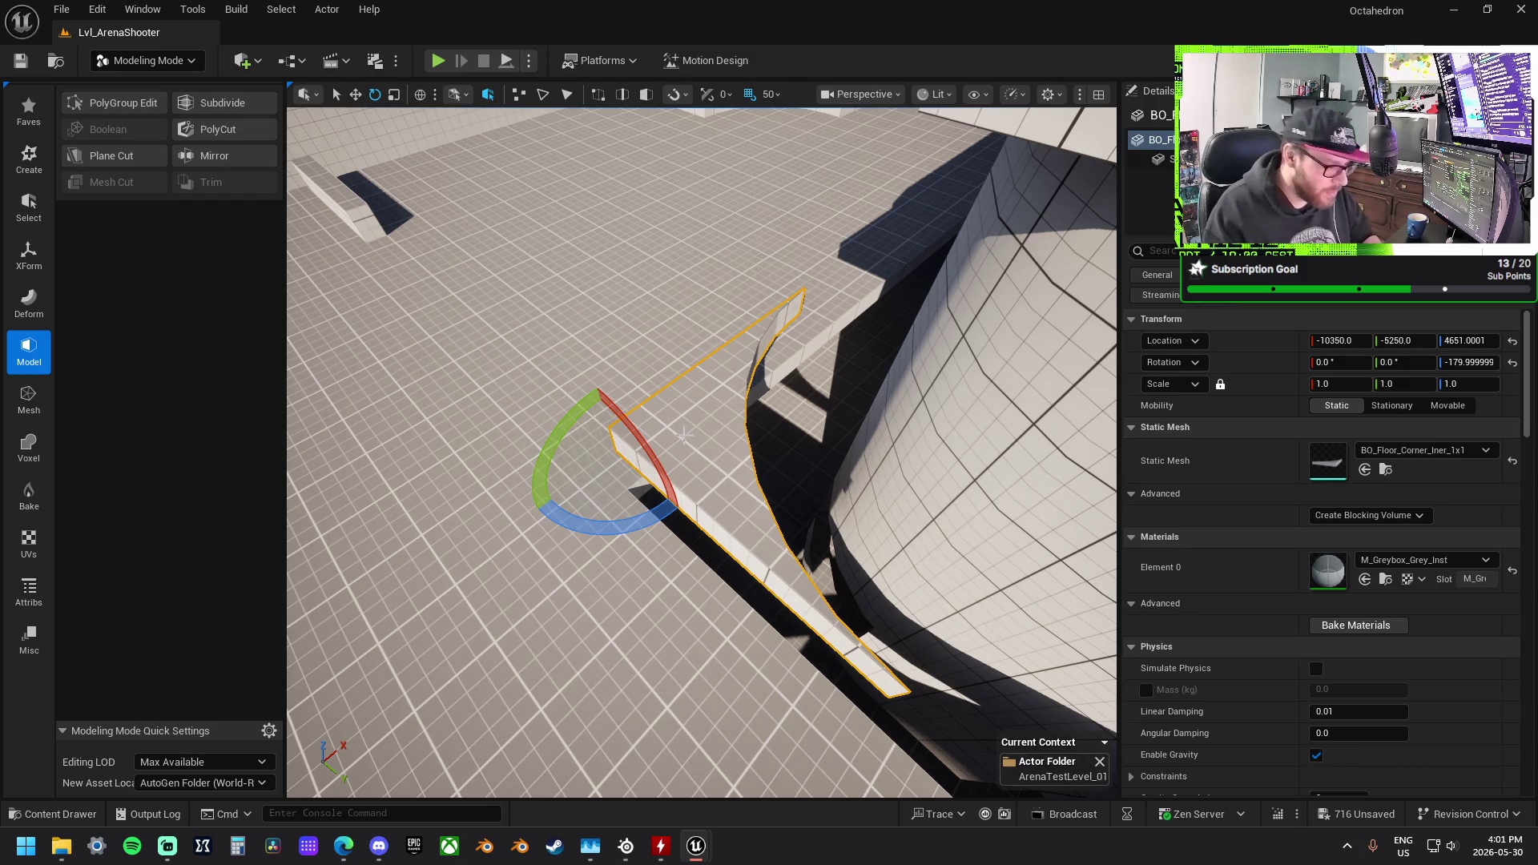
pyautogui.press('w')
pyautogui.moveTo(617, 424)
pyautogui.mouseDown()
pyautogui.moveTo(637, 489)
pyautogui.moveTo(656, 480)
pyautogui.moveTo(640, 456)
pyautogui.moveTo(720, 464)
pyautogui.mouseUp()
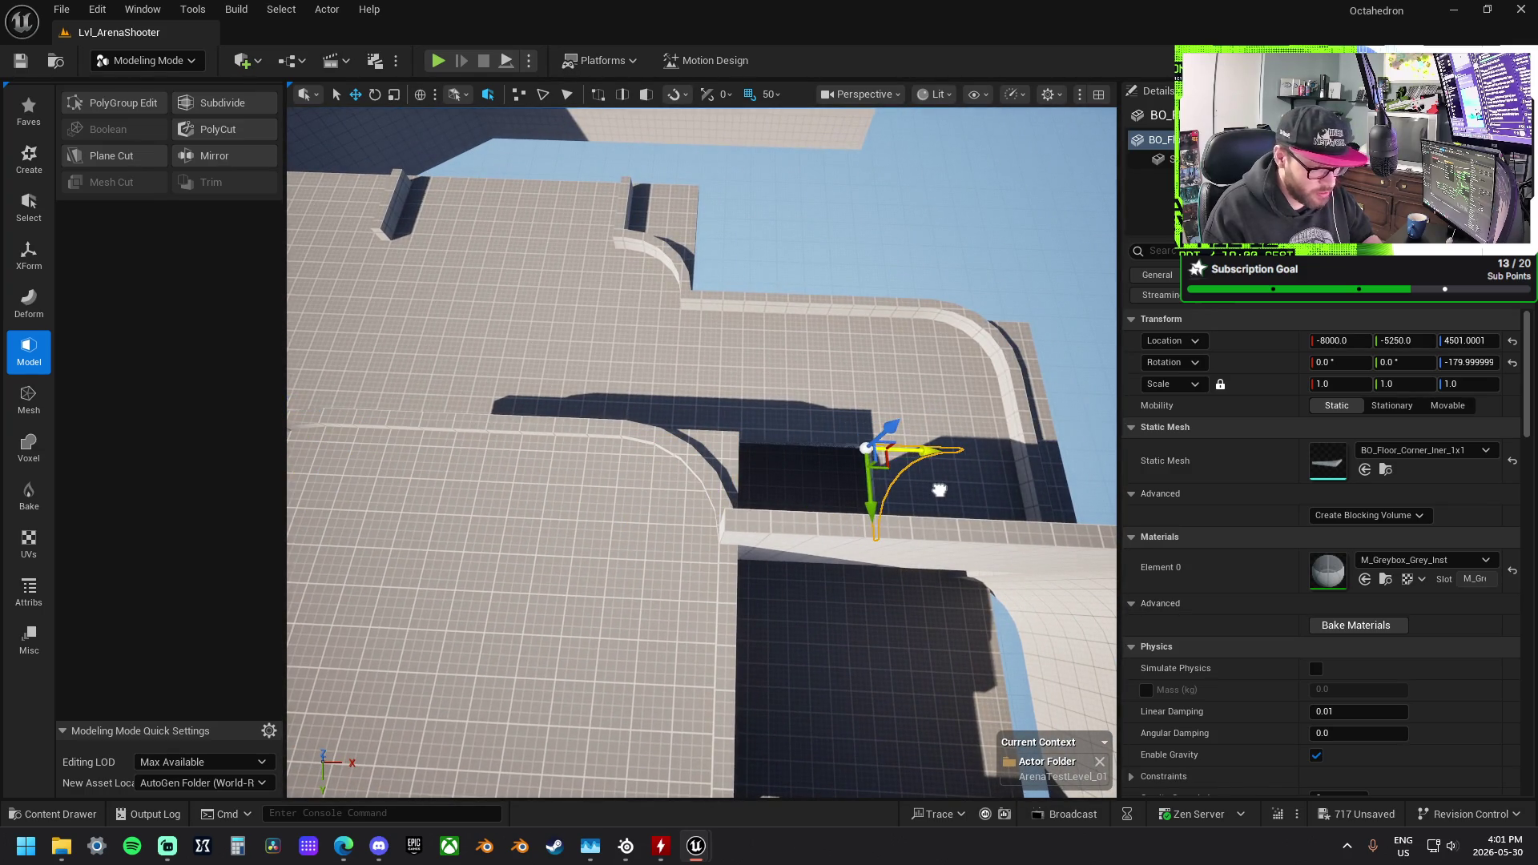
pyautogui.moveTo(947, 510)
pyautogui.mouseDown()
pyautogui.moveTo(874, 544)
pyautogui.moveTo(832, 505)
pyautogui.moveTo(809, 441)
pyautogui.moveTo(698, 582)
pyautogui.mouseUp()
# Step: Select four floor pieces in the pit and slide them up over the gap
pyautogui.click(725, 592)
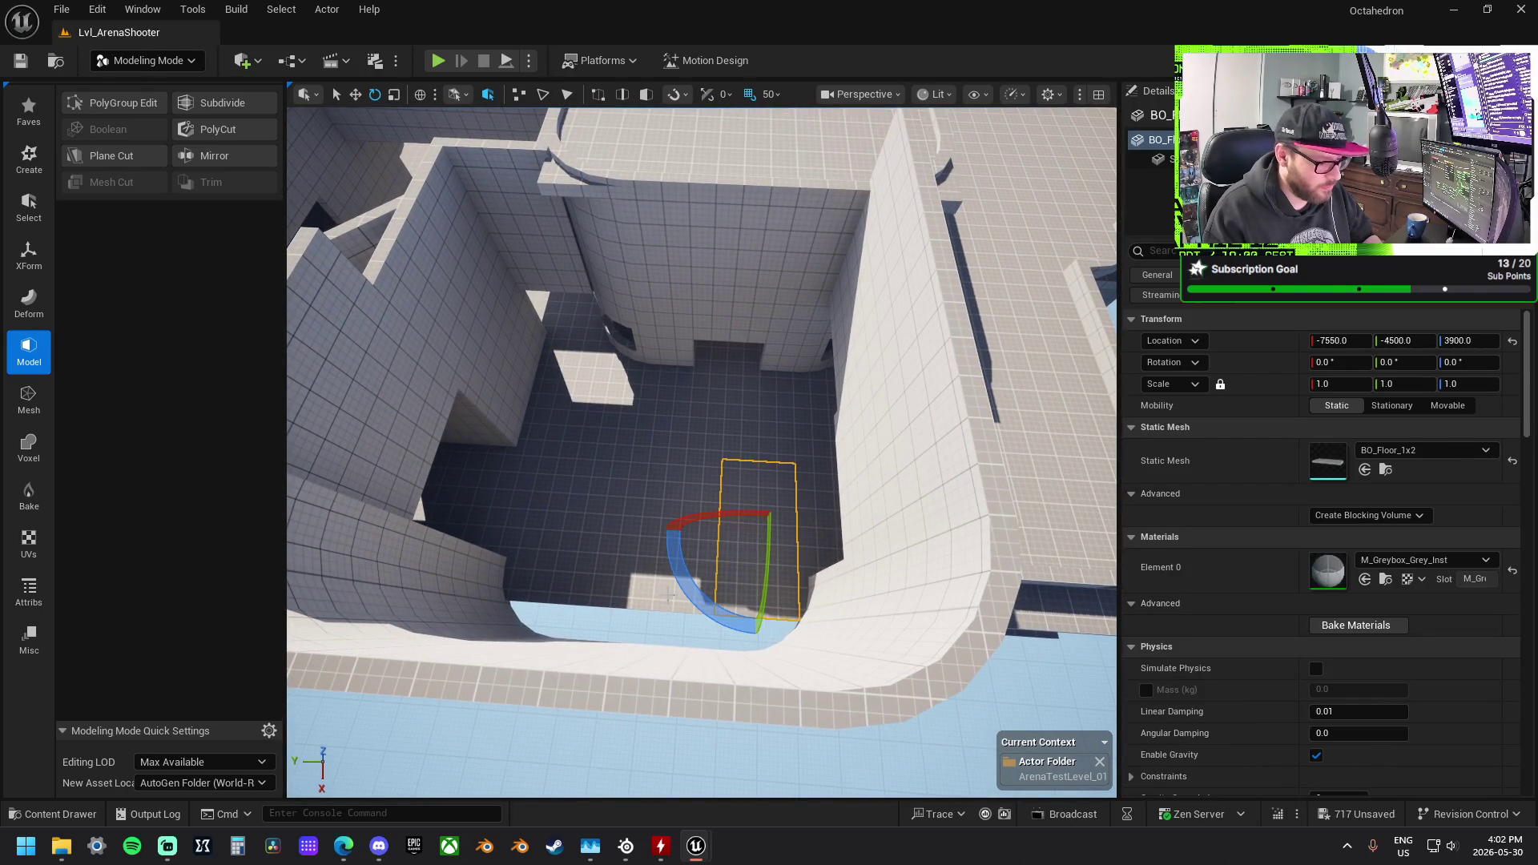
pyautogui.keyDown('ctrl'); pyautogui.click(669, 594); pyautogui.keyUp('ctrl')
pyautogui.keyDown('ctrl'); pyautogui.click(580, 579); pyautogui.keyUp('ctrl')
pyautogui.keyDown('ctrl'); pyautogui.click(523, 574); pyautogui.keyUp('ctrl')
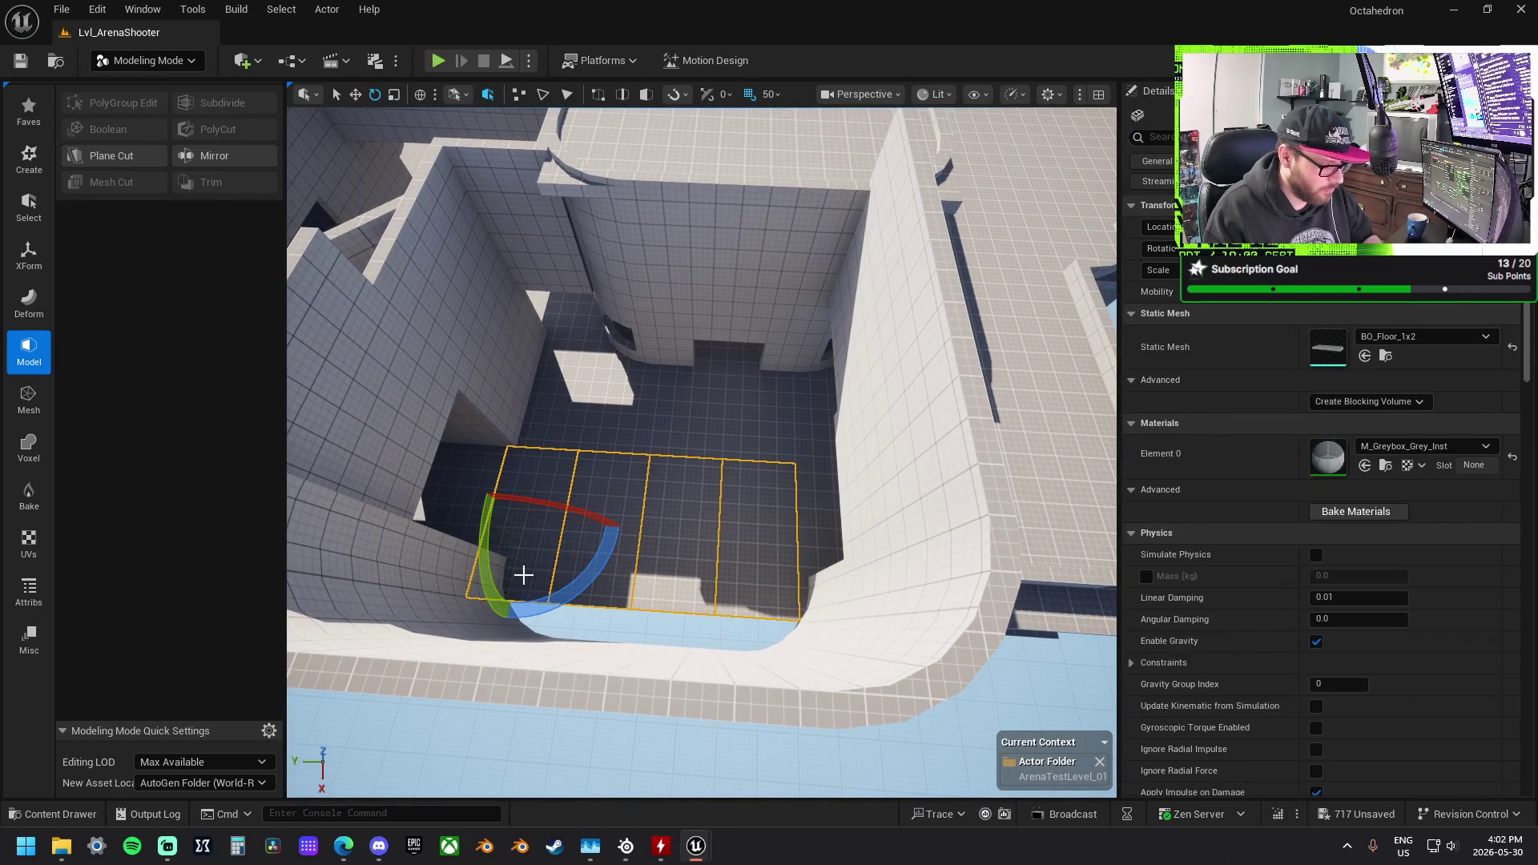
pyautogui.moveTo(513, 591)
pyautogui.mouseDown()
pyautogui.moveTo(483, 741)
pyautogui.moveTo(494, 681)
pyautogui.mouseUp()
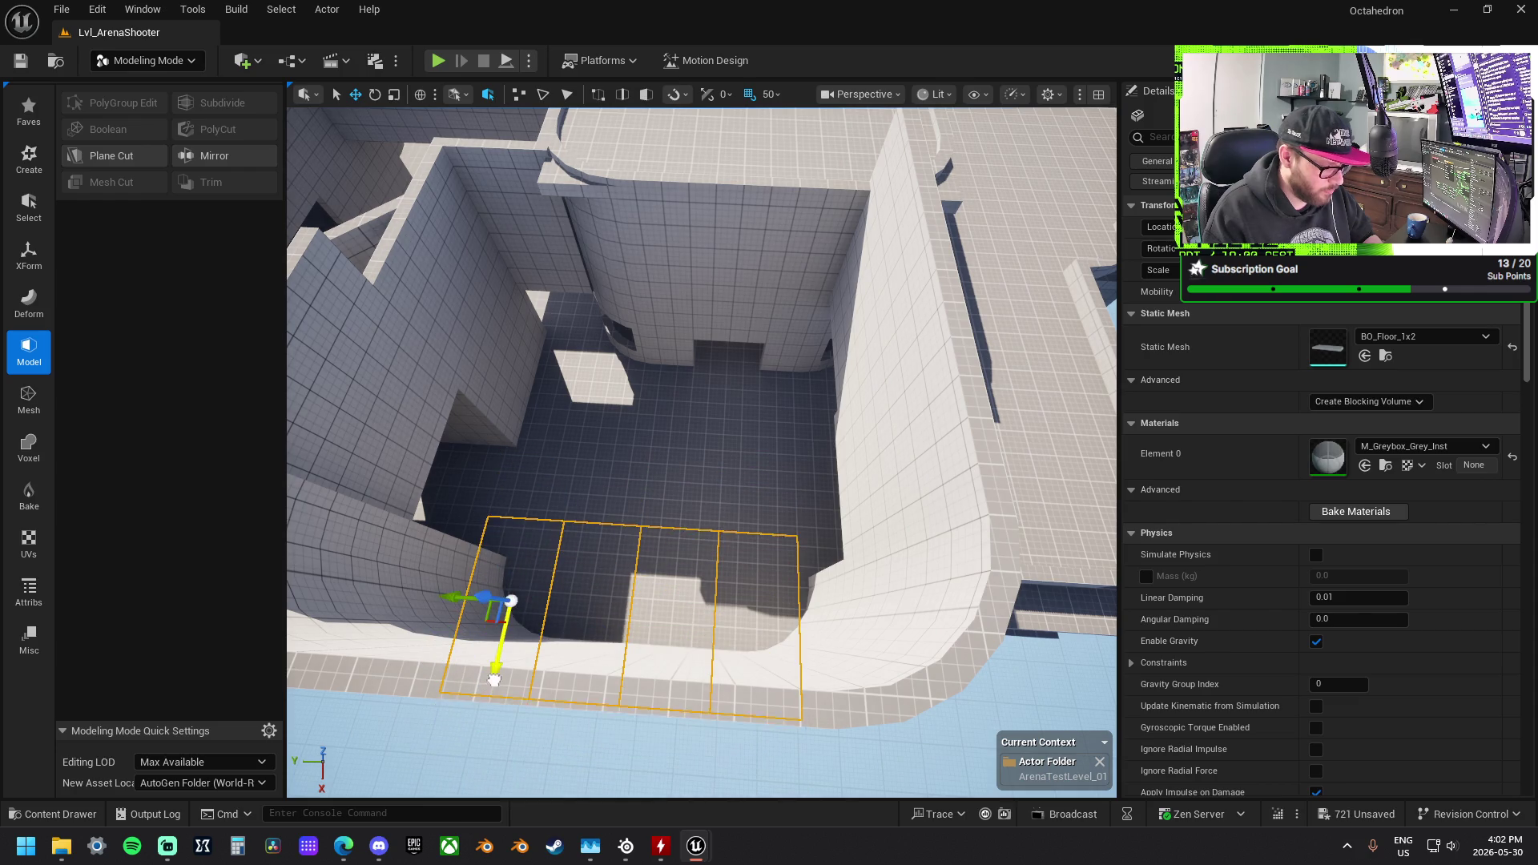
pyautogui.moveTo(627, 599)
pyautogui.mouseDown()
pyautogui.moveTo(683, 425)
pyautogui.moveTo(673, 241)
pyautogui.mouseUp()
pyautogui.press('f')
pyautogui.moveTo(801, 361)
pyautogui.mouseDown()
pyautogui.moveTo(953, 313)
pyautogui.moveTo(701, 334)
pyautogui.mouseUp()
pyautogui.moveTo(547, 326)
pyautogui.mouseDown()
pyautogui.moveTo(744, 357)
pyautogui.moveTo(622, 267)
pyautogui.moveTo(702, 340)
pyautogui.moveTo(601, 370)
pyautogui.mouseUp()
# Step: Widen one floor piece along X and move the adjacent pieces onto the walkway
pyautogui.click(702, 338)
pyautogui.press('w')
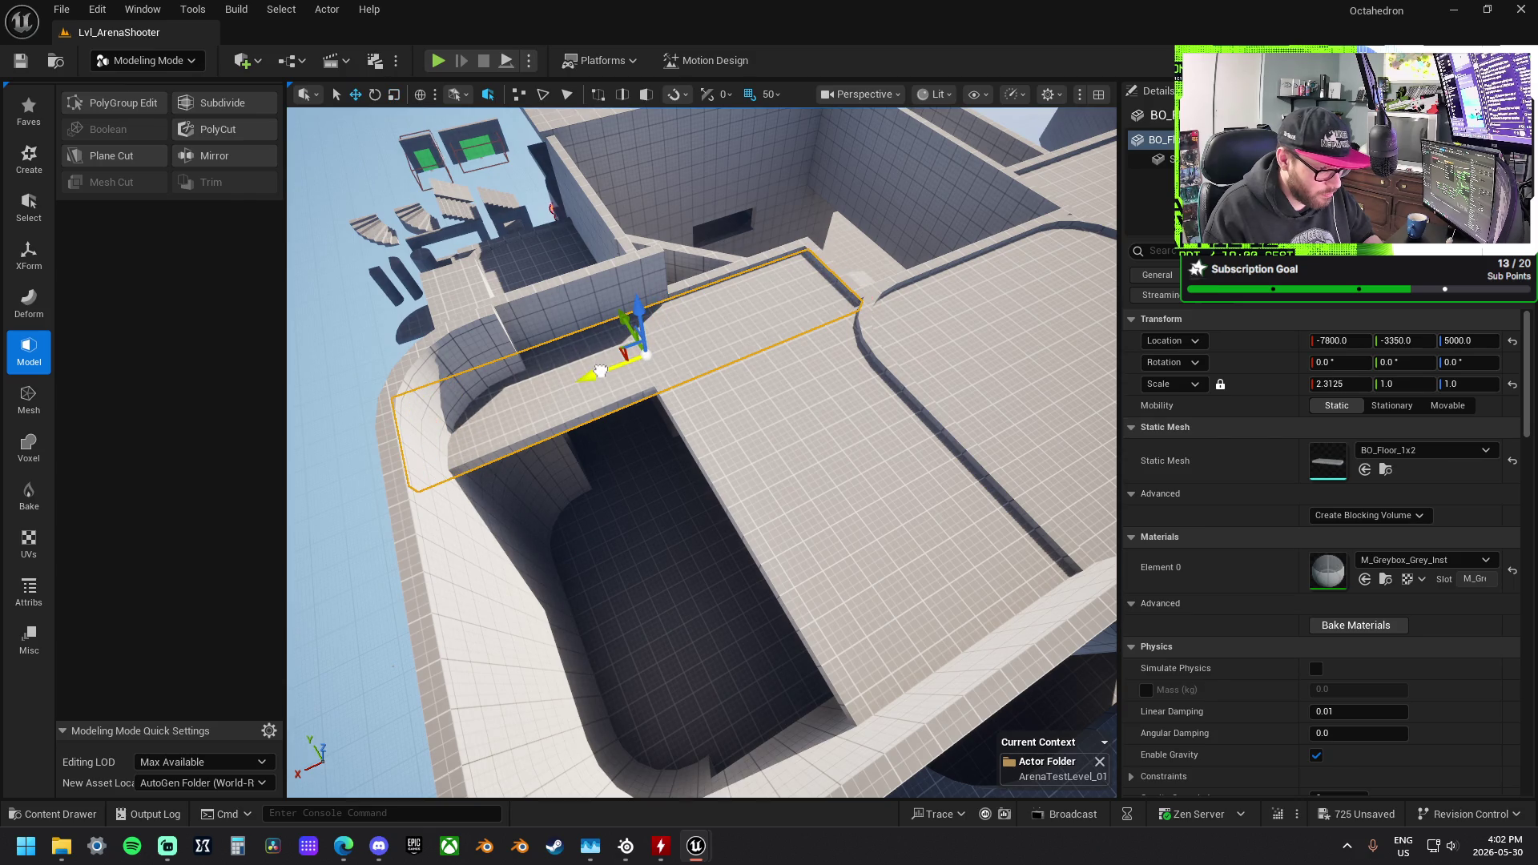
pyautogui.keyDown('ctrl'); pyautogui.click(814, 530); pyautogui.keyUp('ctrl')
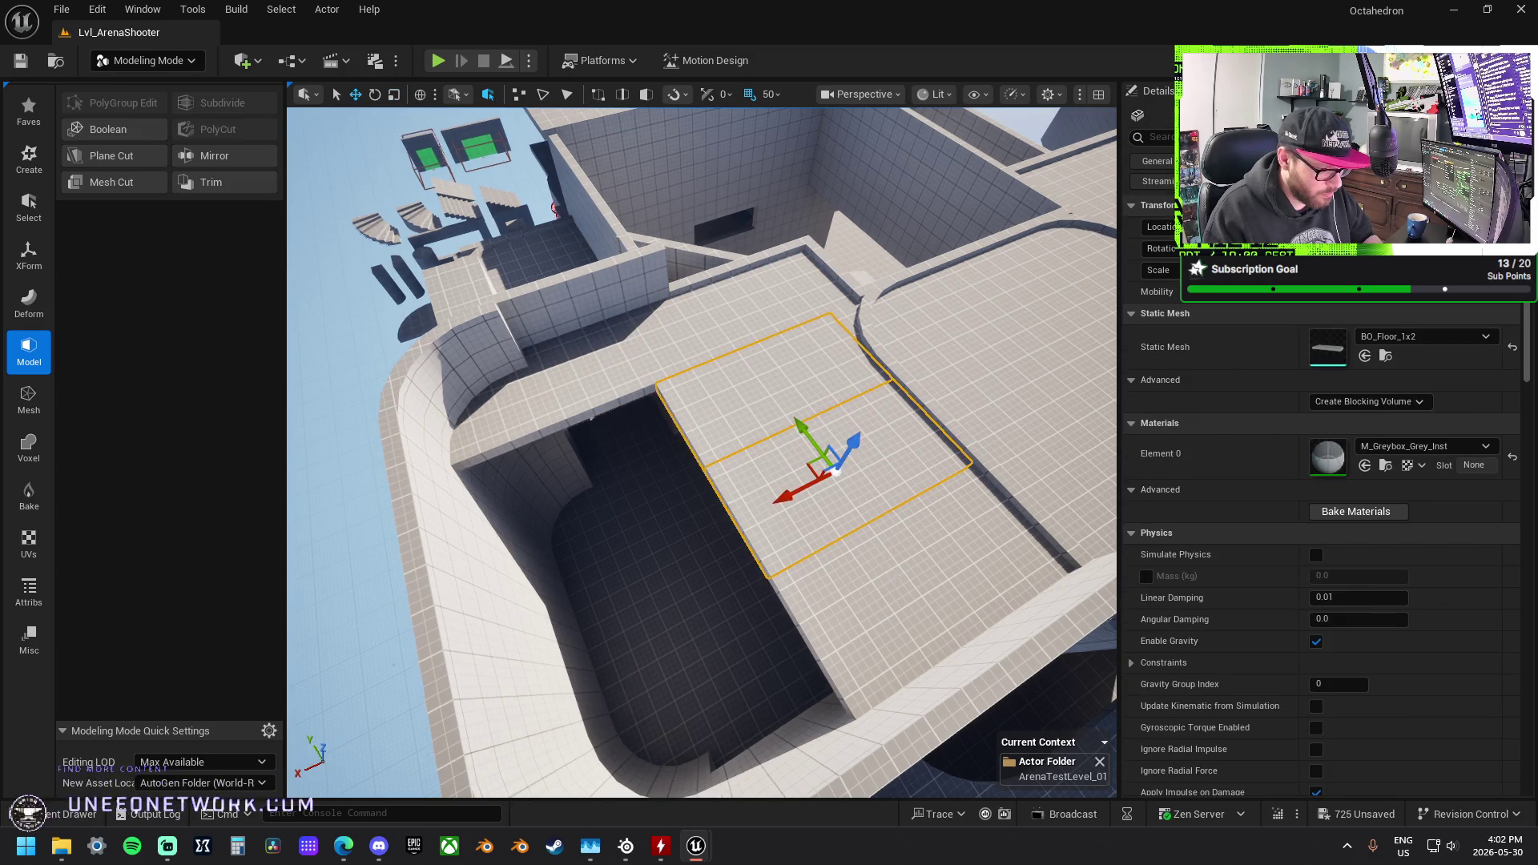
pyautogui.scroll(3, 814, 530)
pyautogui.moveTo(827, 549)
pyautogui.mouseDown()
pyautogui.moveTo(598, 607)
pyautogui.moveTo(621, 552)
pyautogui.moveTo(406, 486)
pyautogui.mouseUp()
pyautogui.moveTo(410, 485)
pyautogui.mouseDown()
pyautogui.moveTo(392, 469)
pyautogui.moveTo(629, 503)
pyautogui.moveTo(798, 489)
pyautogui.mouseUp()
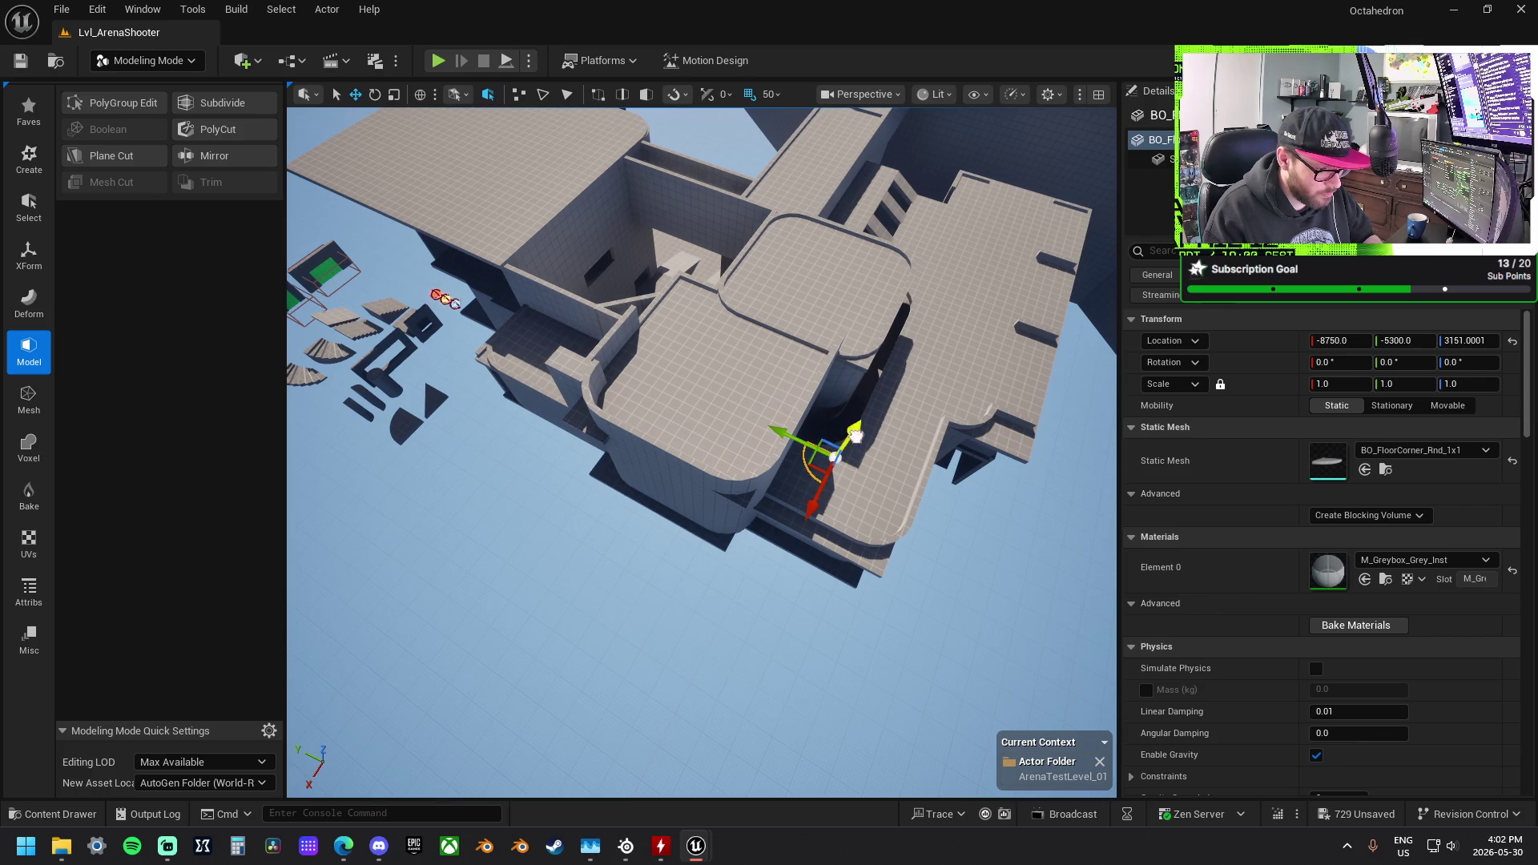
pyautogui.scroll(5, 910, 343)
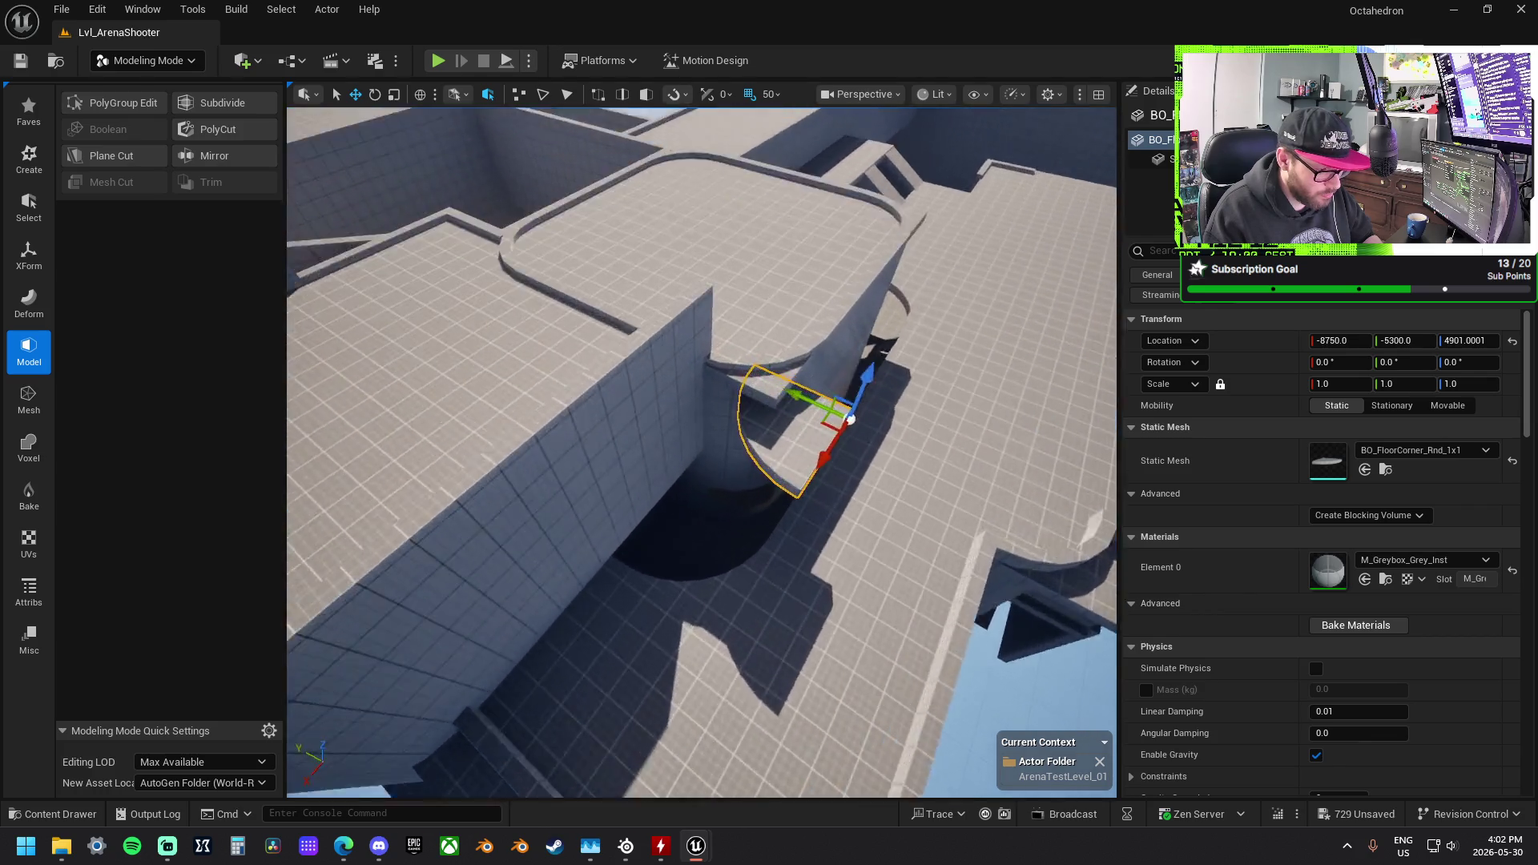
# Step: Turn the rounded floor corner piece a quarter turn
pyautogui.press('e')
pyautogui.moveTo(862, 429)
pyautogui.mouseDown()
pyautogui.moveTo(989, 498)
pyautogui.moveTo(1031, 454)
pyautogui.moveTo(607, 507)
pyautogui.moveTo(910, 395)
pyautogui.moveTo(928, 424)
pyautogui.mouseUp()
pyautogui.press('w')
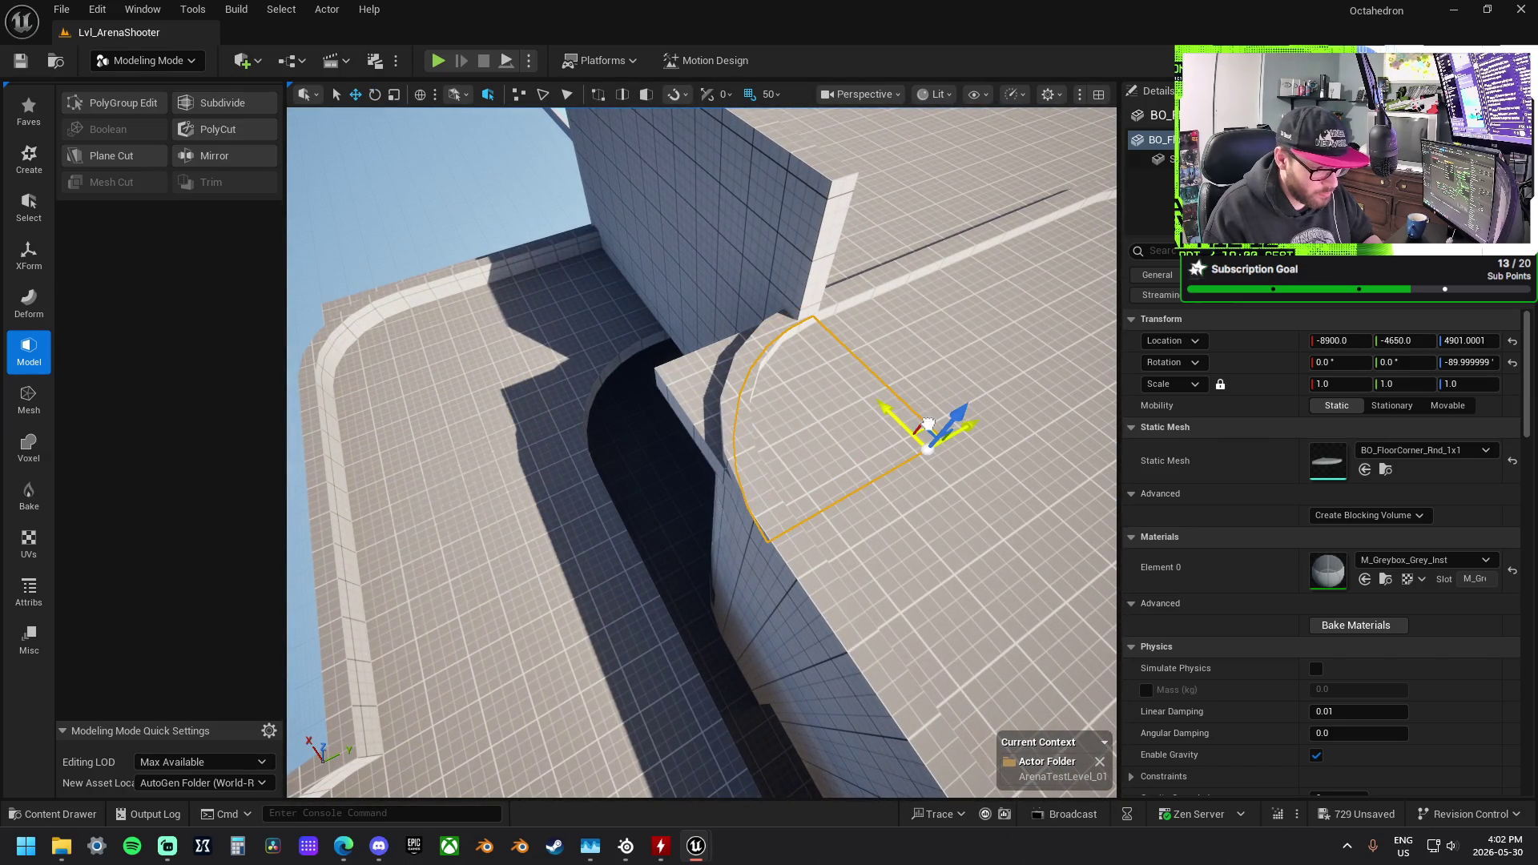
# Step: Shorten the BO_Floor_1x2 slab along X and slide it along Y into the gap
pyautogui.click(830, 455)
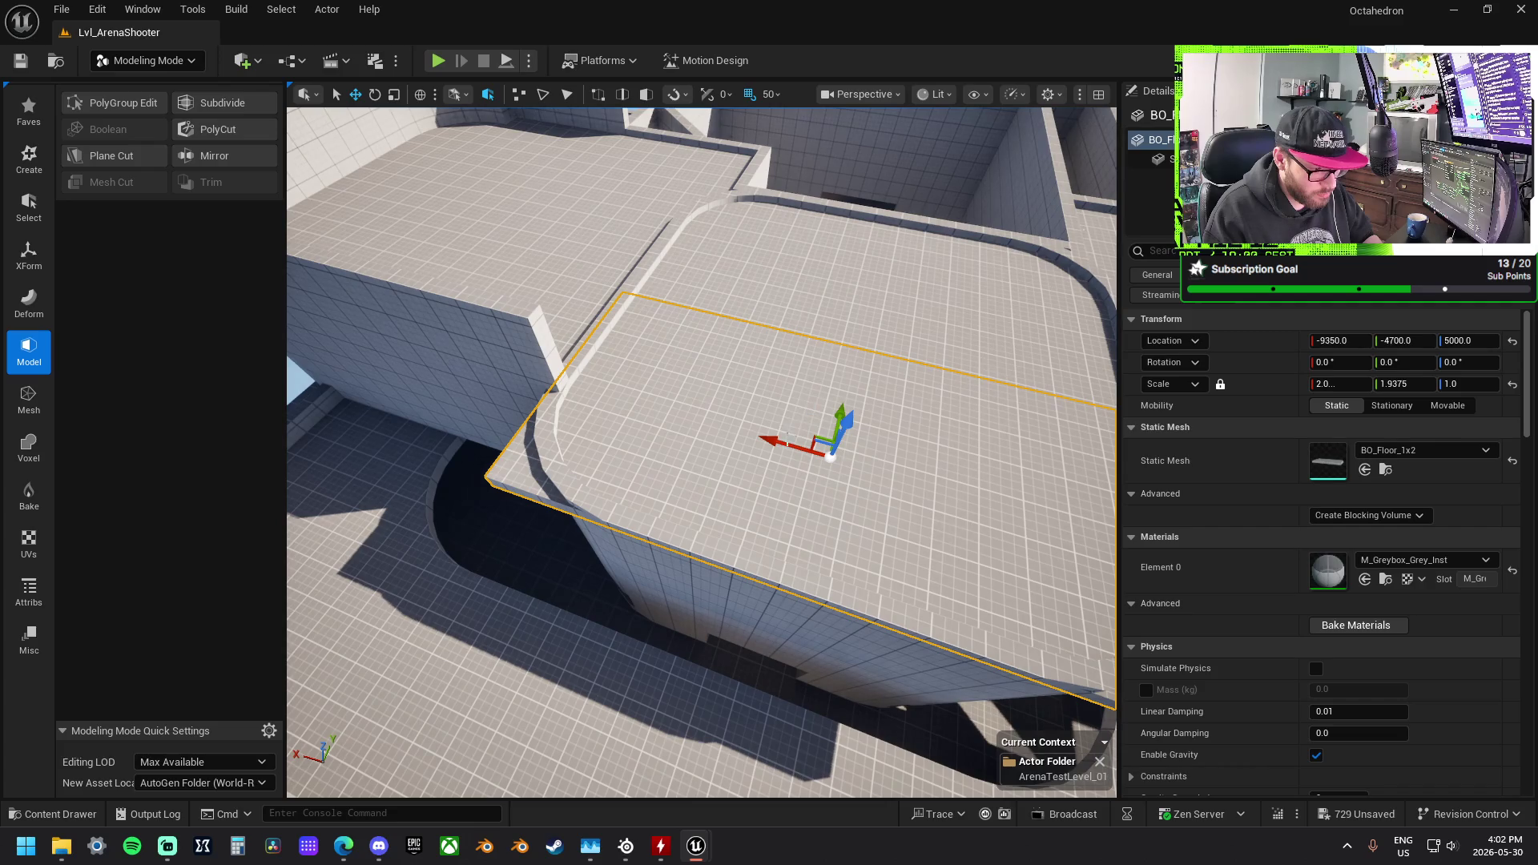
pyautogui.press('f')
pyautogui.moveTo(720, 377); pyautogui.dragTo(811, 333)
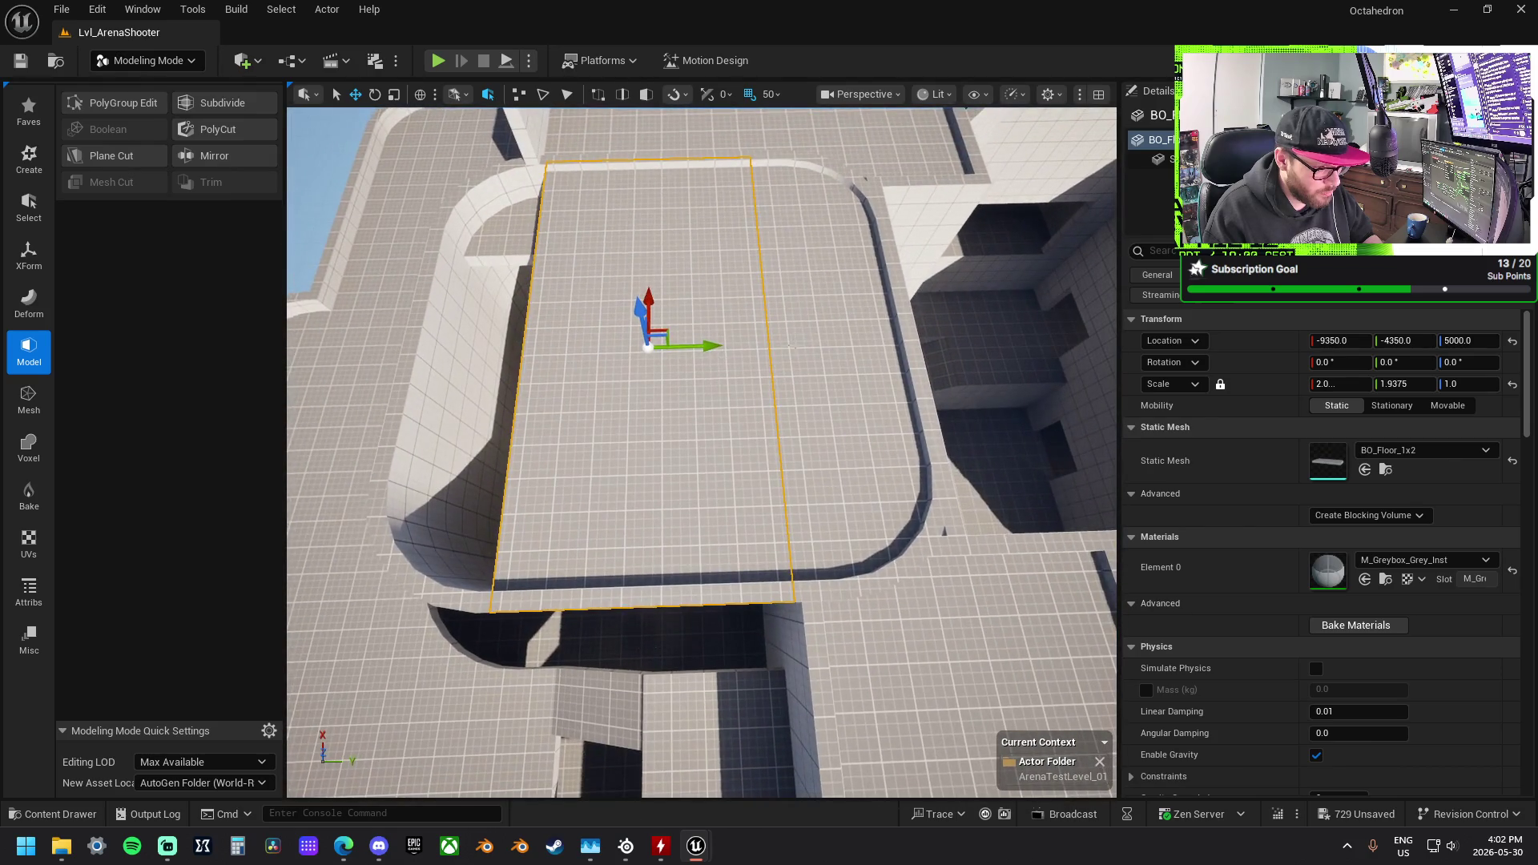
pyautogui.press('r')
pyautogui.moveTo(711, 307); pyautogui.dragTo(716, 310)
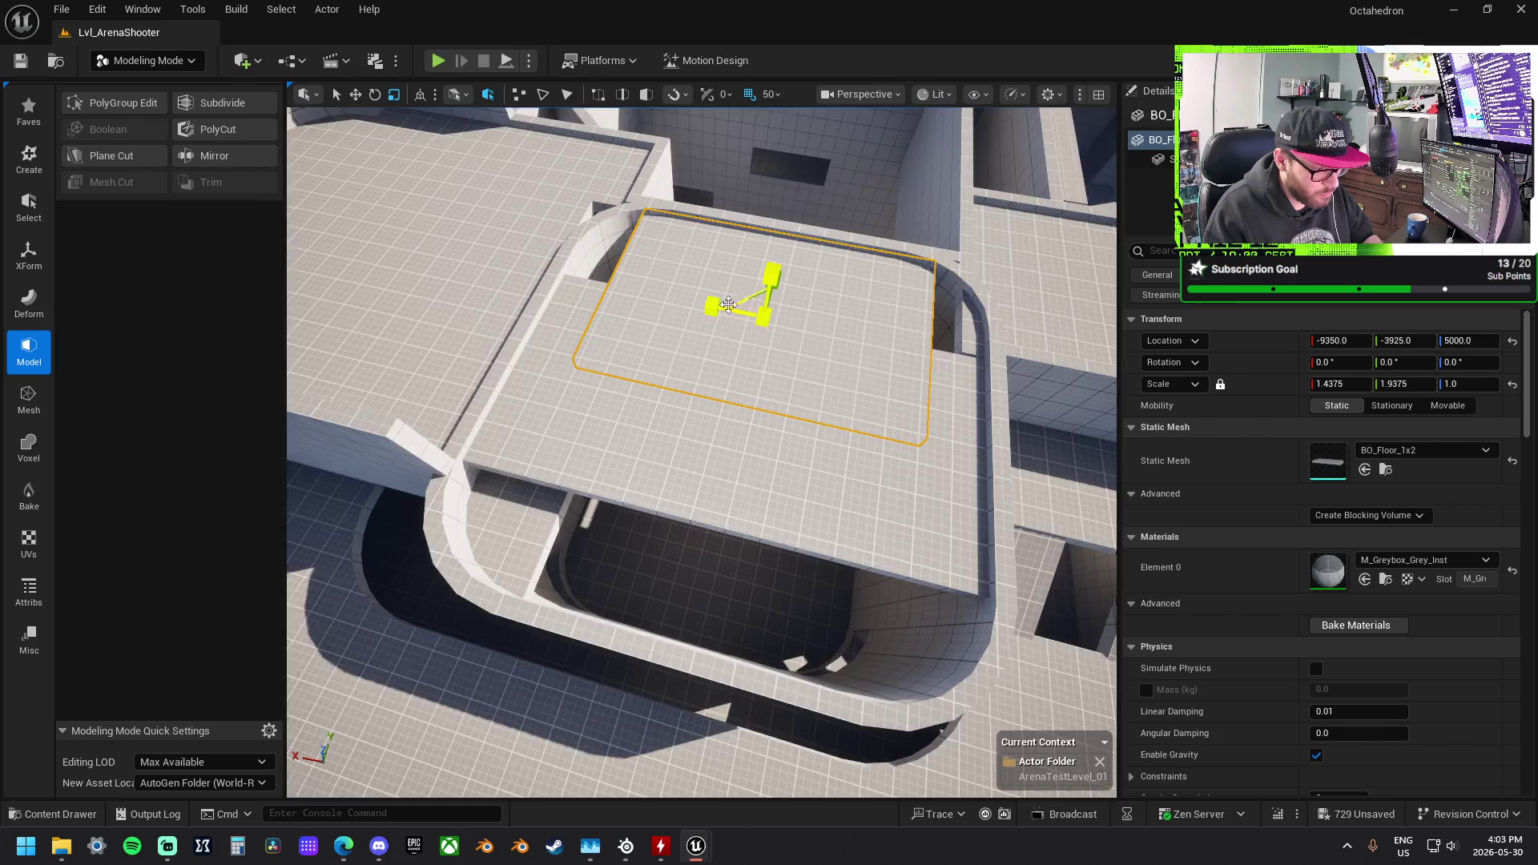
pyautogui.press('w')
pyautogui.moveTo(759, 362)
pyautogui.mouseDown()
pyautogui.moveTo(807, 362)
pyautogui.moveTo(754, 367)
pyautogui.moveTo(696, 335)
pyautogui.moveTo(753, 365)
pyautogui.mouseUp()
pyautogui.press('r')
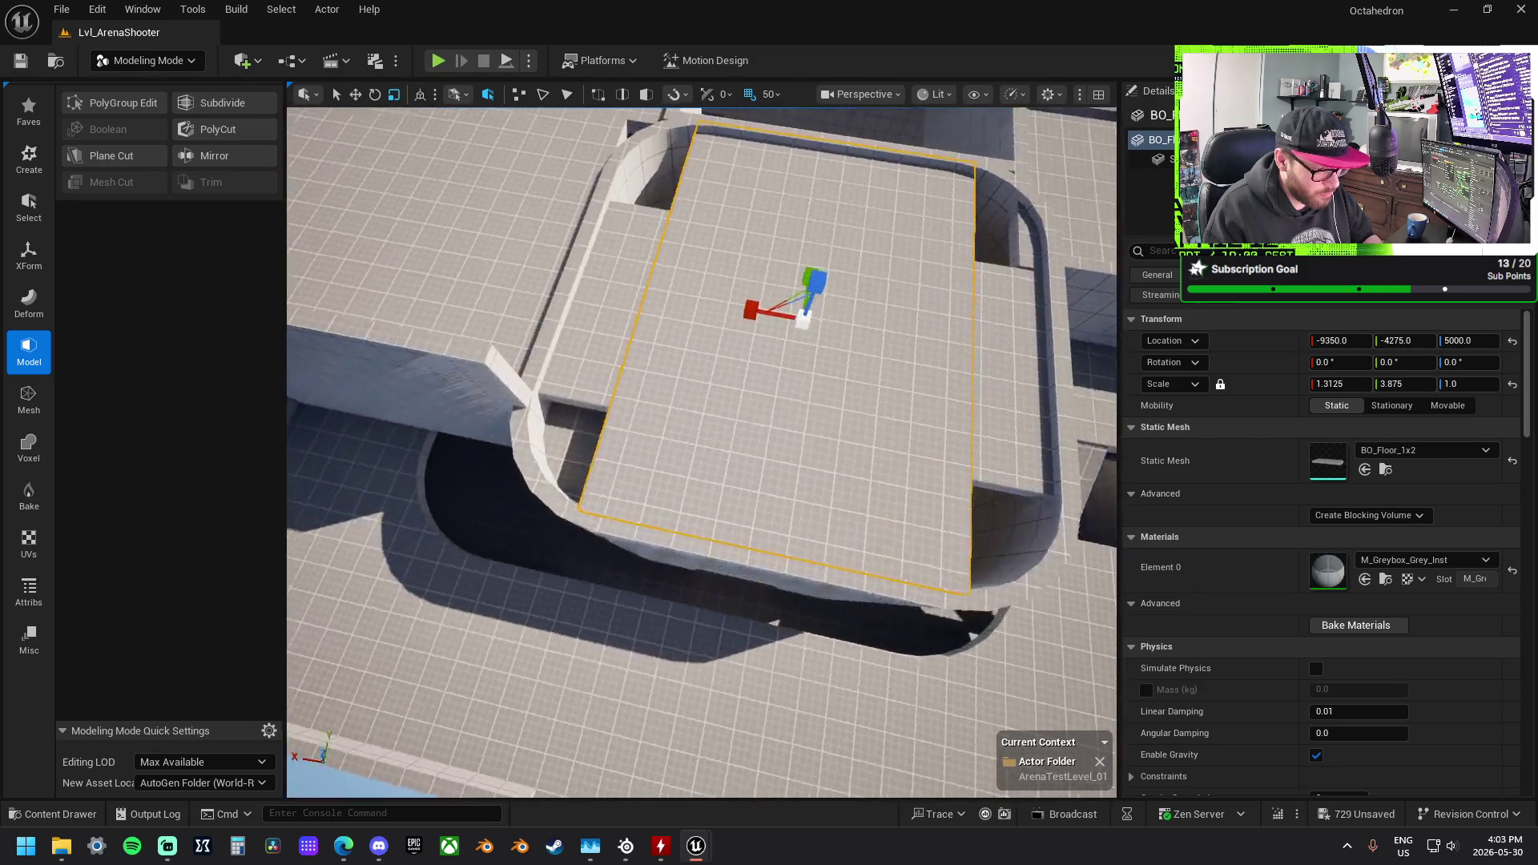
# Step: Raise the rounded floor corner to Z 5001 and slide it to -9750, -4700
pyautogui.click(632, 445)
pyautogui.press('w')
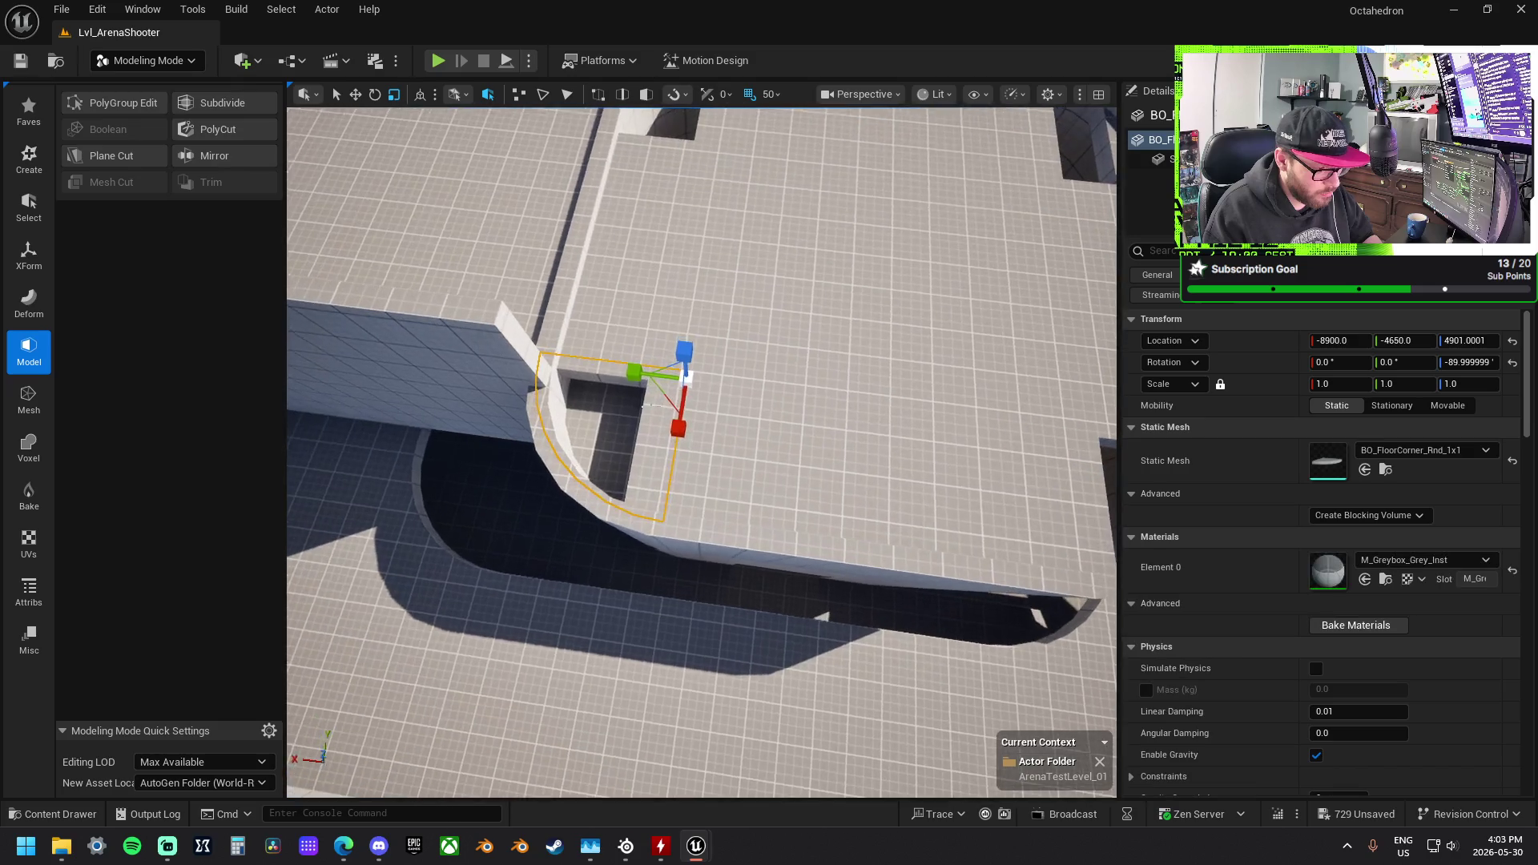
pyautogui.moveTo(684, 350); pyautogui.dragTo(685, 328)
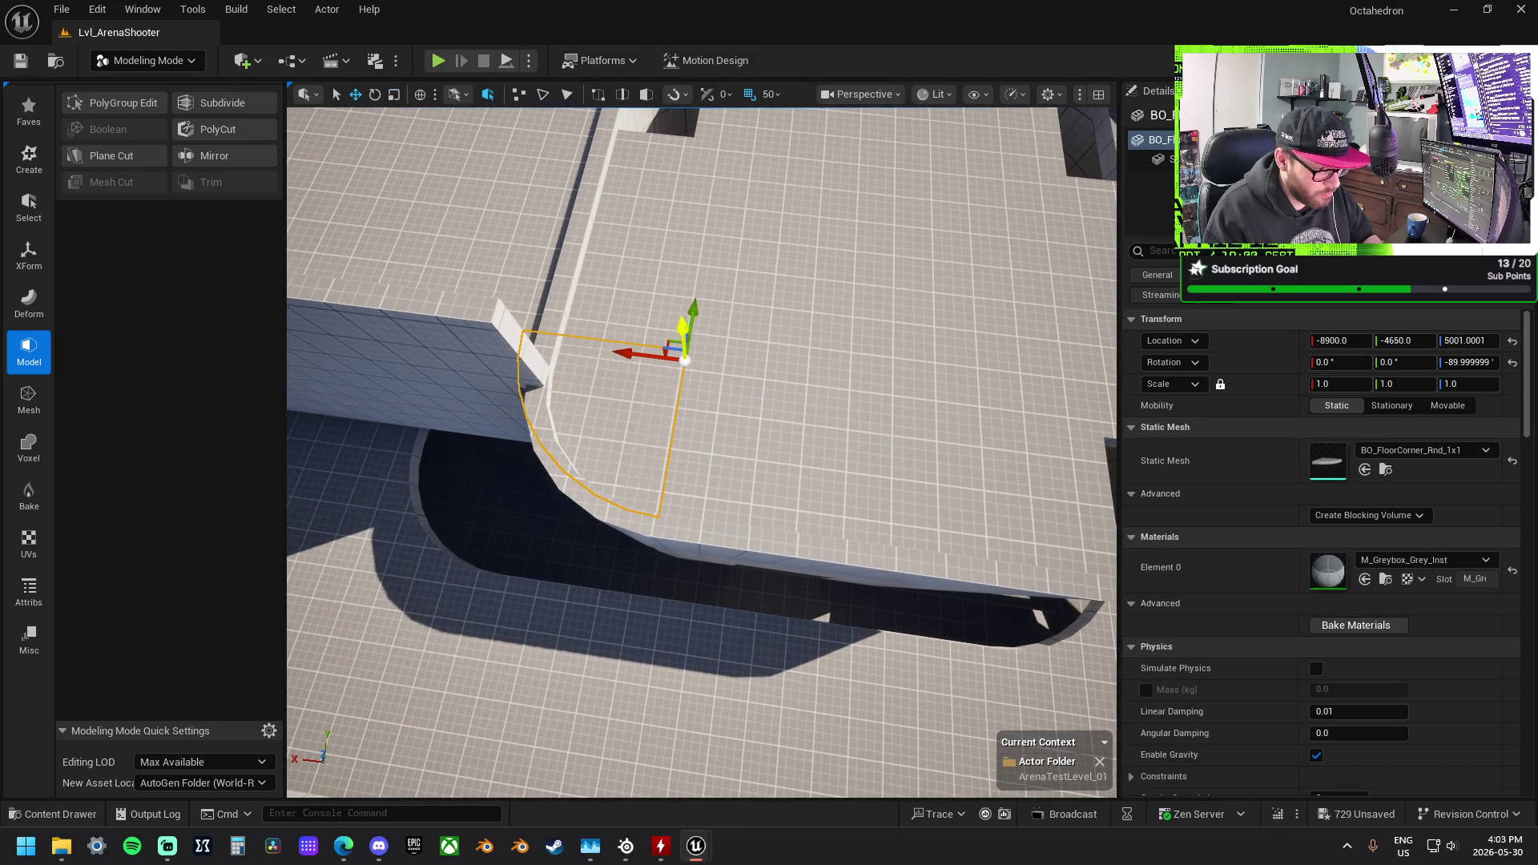
pyautogui.scroll(-3, 690, 337)
pyautogui.moveTo(597, 365); pyautogui.dragTo(572, 366)
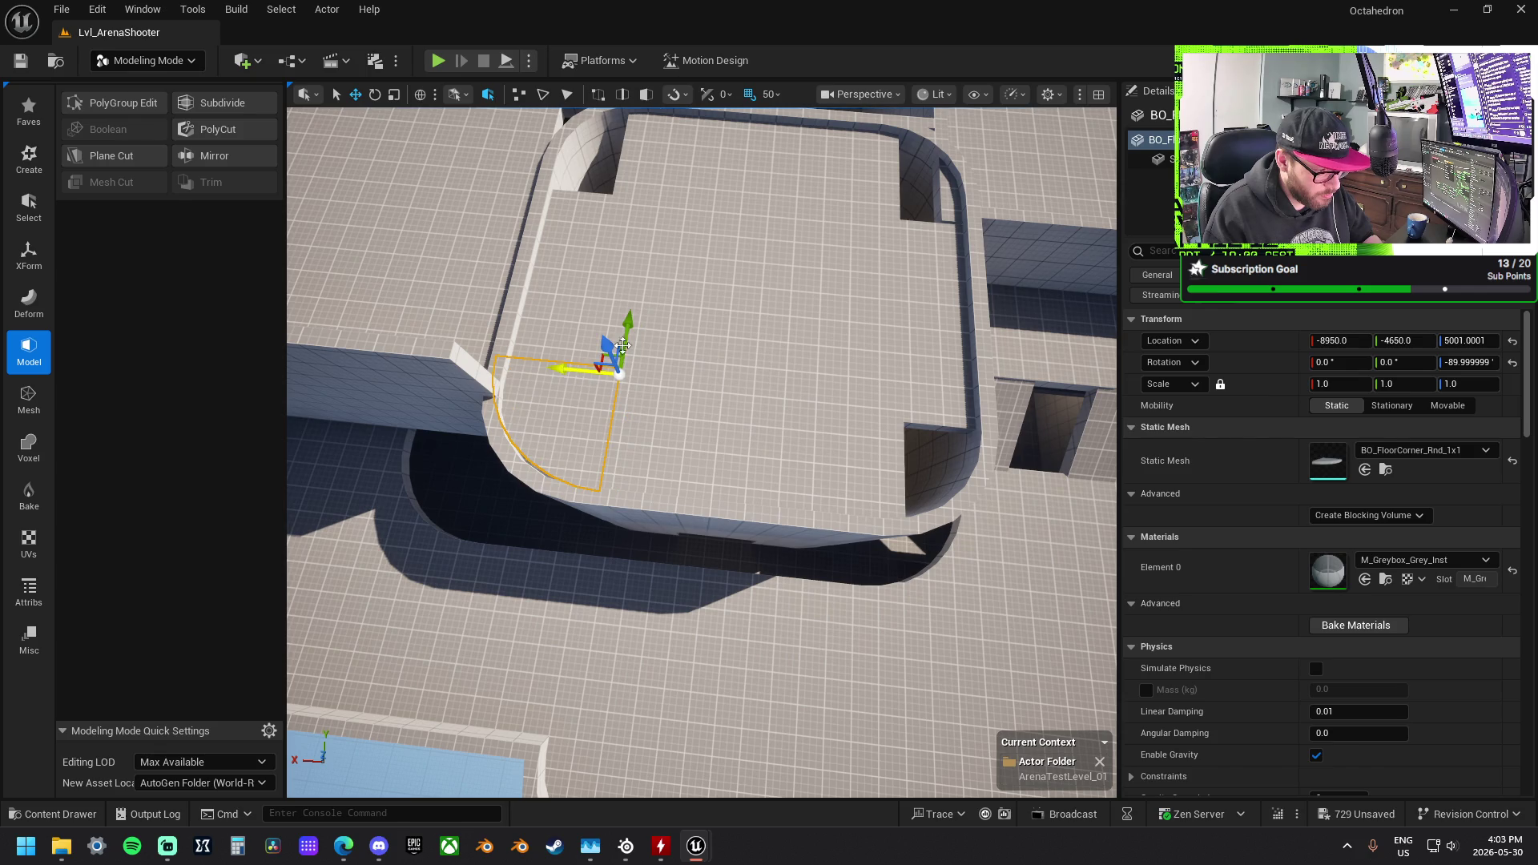
pyautogui.moveTo(620, 346); pyautogui.dragTo(629, 332)
pyautogui.moveTo(564, 382)
pyautogui.mouseDown()
pyautogui.moveTo(844, 429)
pyautogui.moveTo(897, 521)
pyautogui.moveTo(888, 538)
pyautogui.mouseUp()
pyautogui.press('e')
pyautogui.press('w')
pyautogui.moveTo(836, 410); pyautogui.dragTo(797, 408)
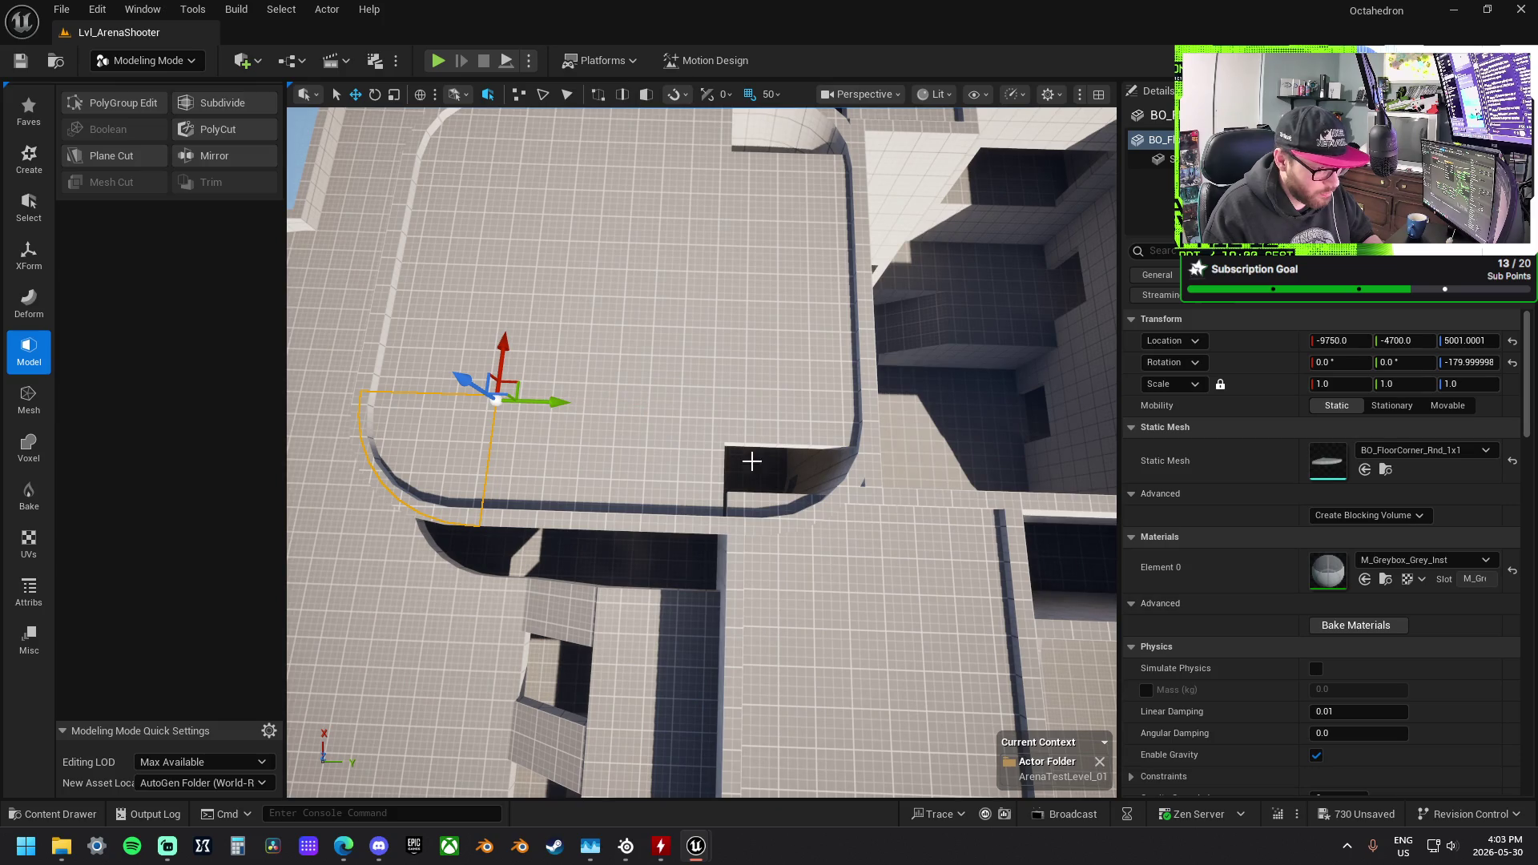
pyautogui.click(750, 415)
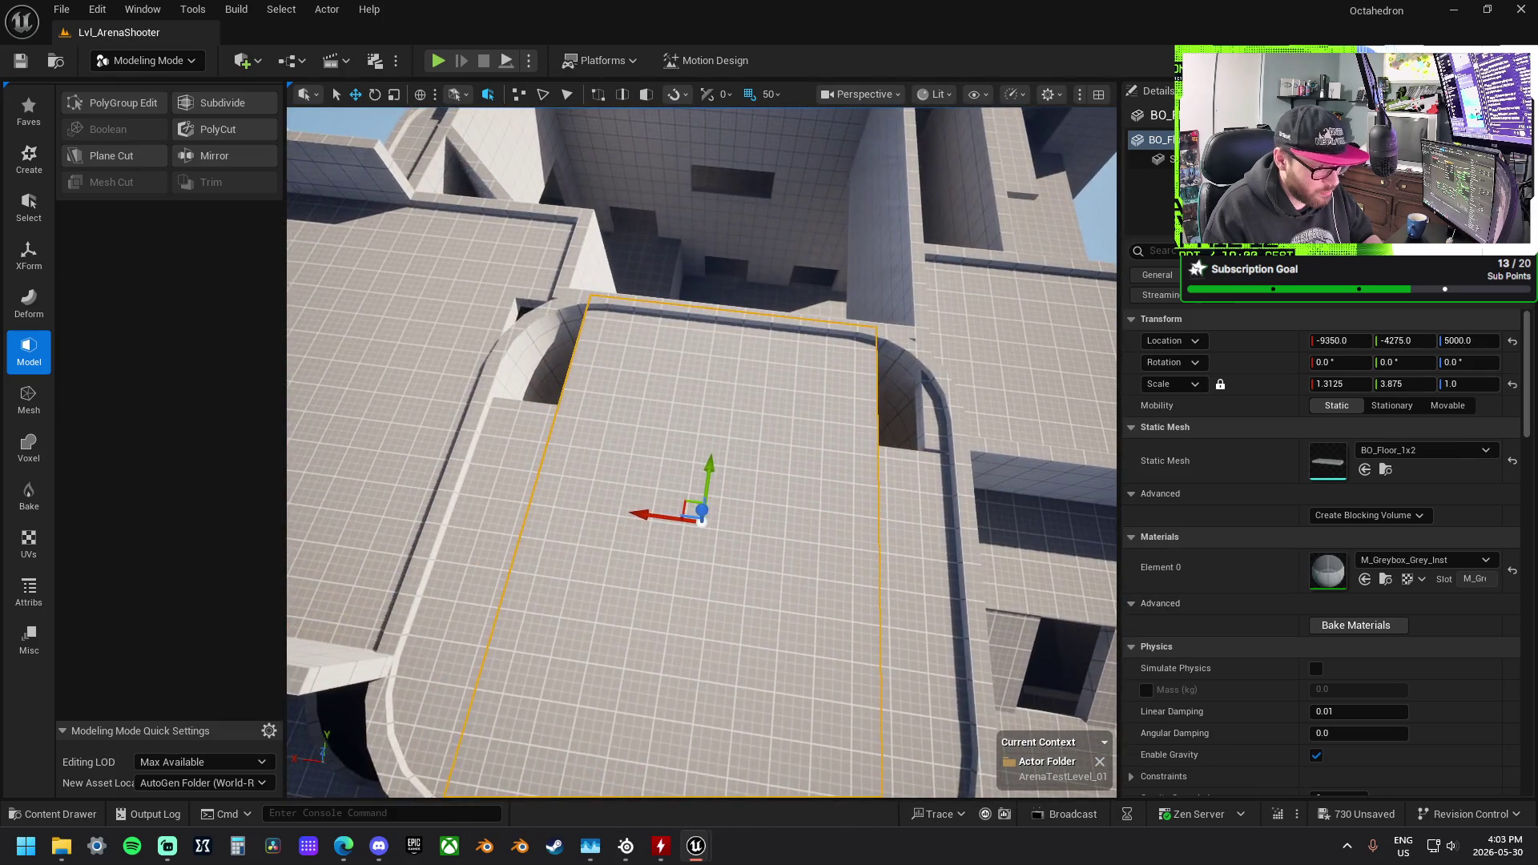
# Step: Widen the neighbouring floor slab slightly along Y and shift it
pyautogui.click(448, 344)
pyautogui.press('r')
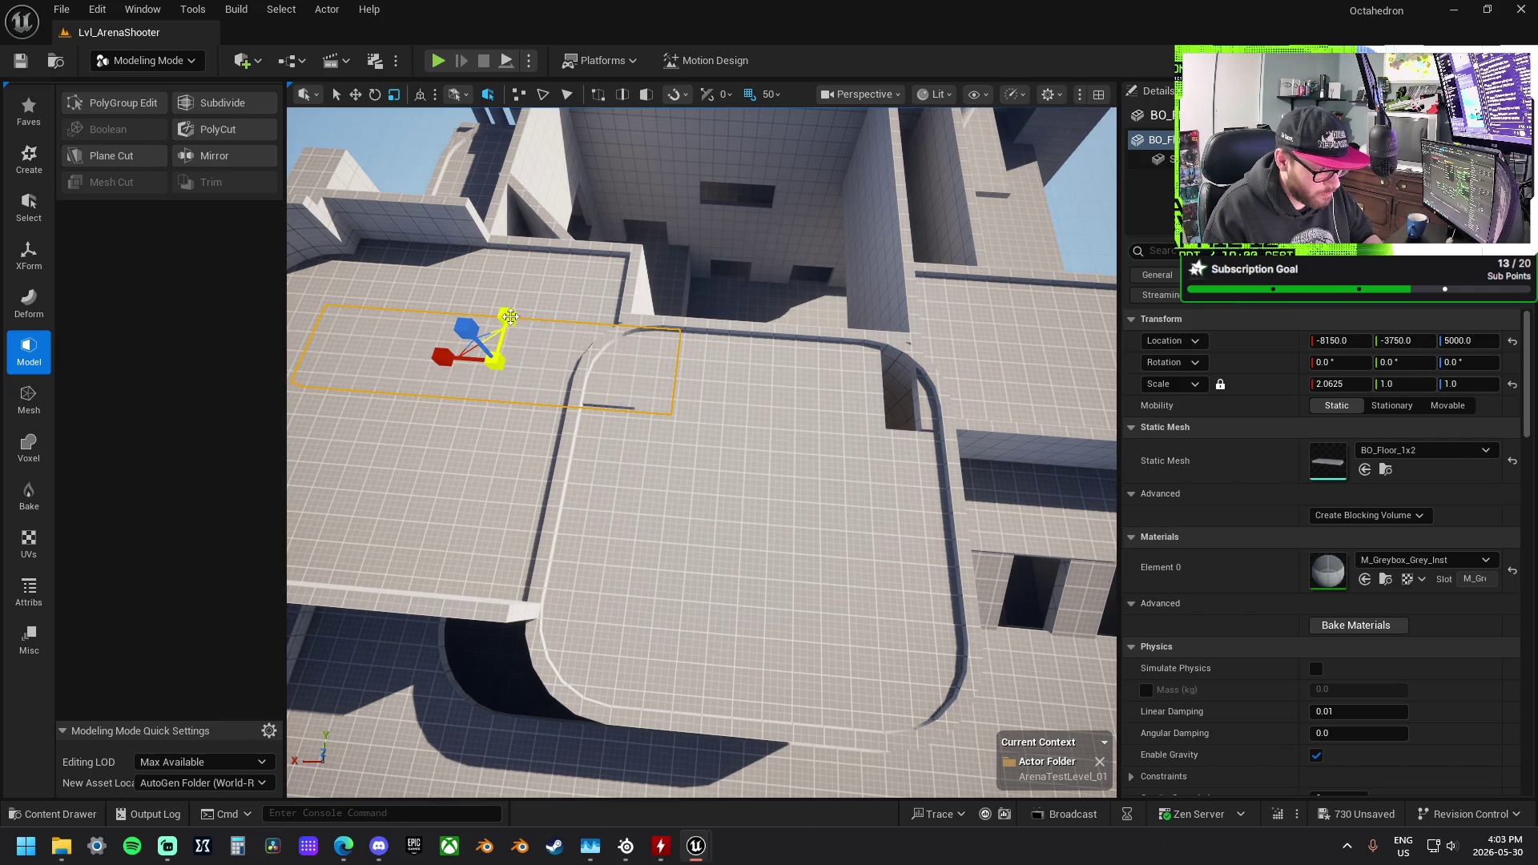
pyautogui.moveTo(506, 315)
pyautogui.mouseDown()
pyautogui.moveTo(471, 353)
pyautogui.moveTo(878, 424)
pyautogui.mouseUp()
pyautogui.moveTo(932, 353)
pyautogui.mouseDown()
pyautogui.moveTo(929, 340)
pyautogui.moveTo(933, 353)
pyautogui.mouseUp()
pyautogui.press('r')
pyautogui.press('w')
pyautogui.moveTo(801, 481); pyautogui.dragTo(737, 448)
# Step: Undo the slab edits, then move the slab along X across the gap instead
pyautogui.hotkey('ctrl', 'z')
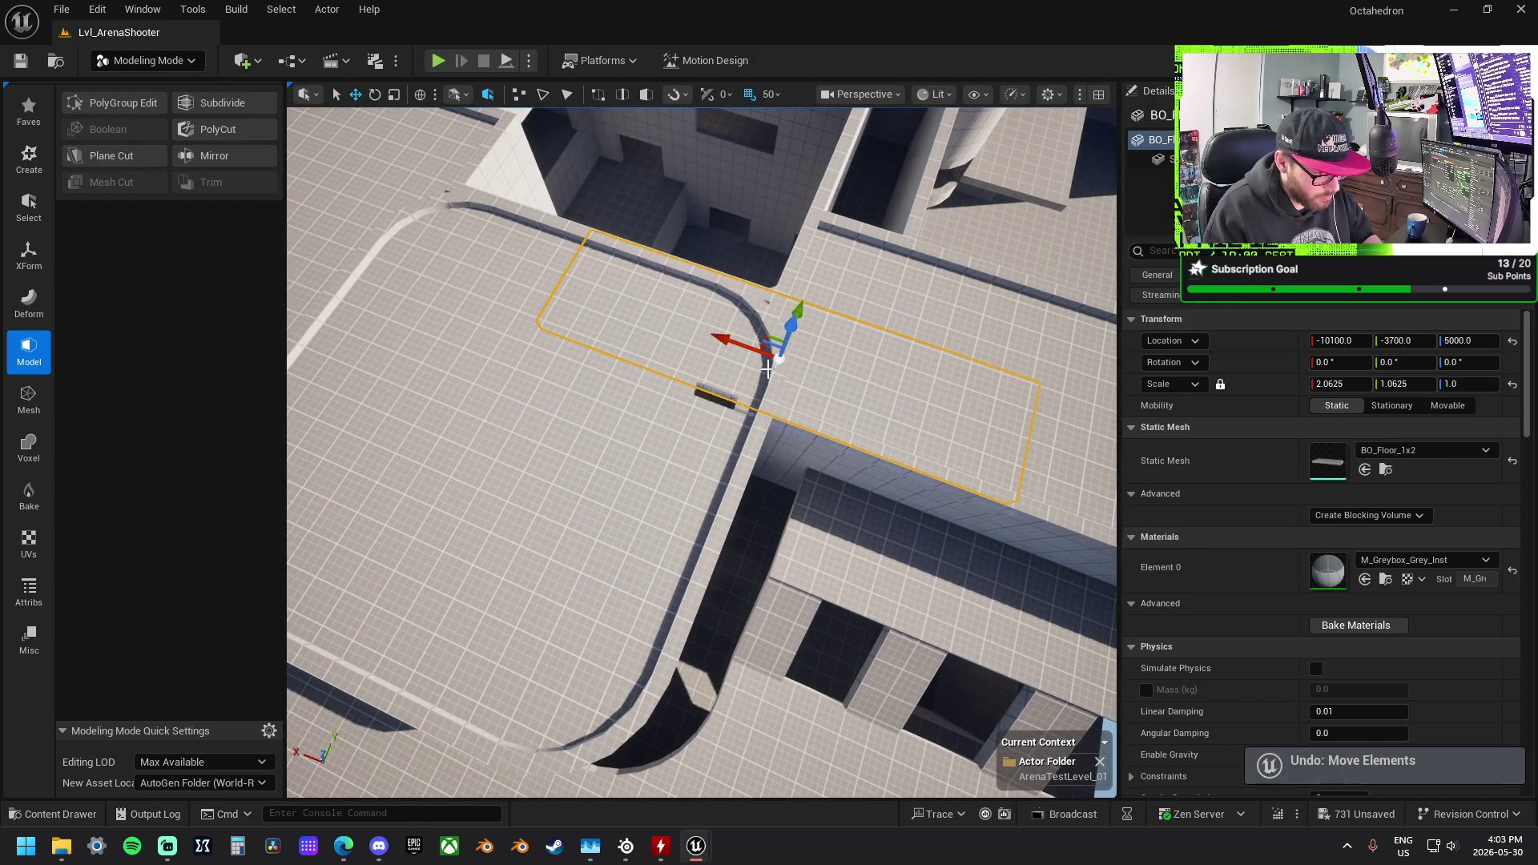
pyautogui.hotkey('ctrl', 'z')
pyautogui.hotkey('ctrl', 'z')
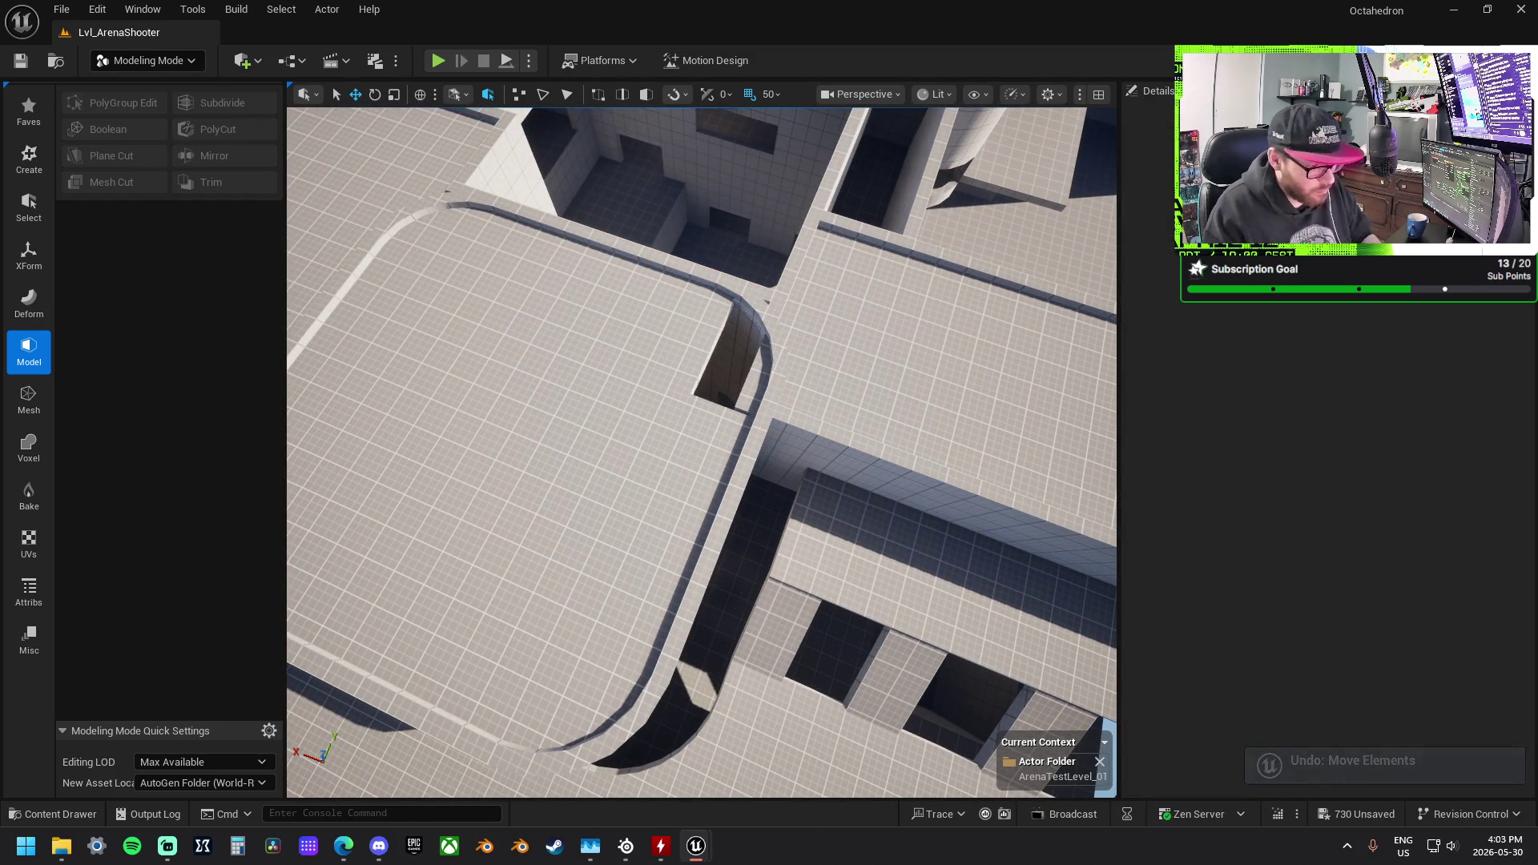
pyautogui.hotkey('ctrl', 'z')
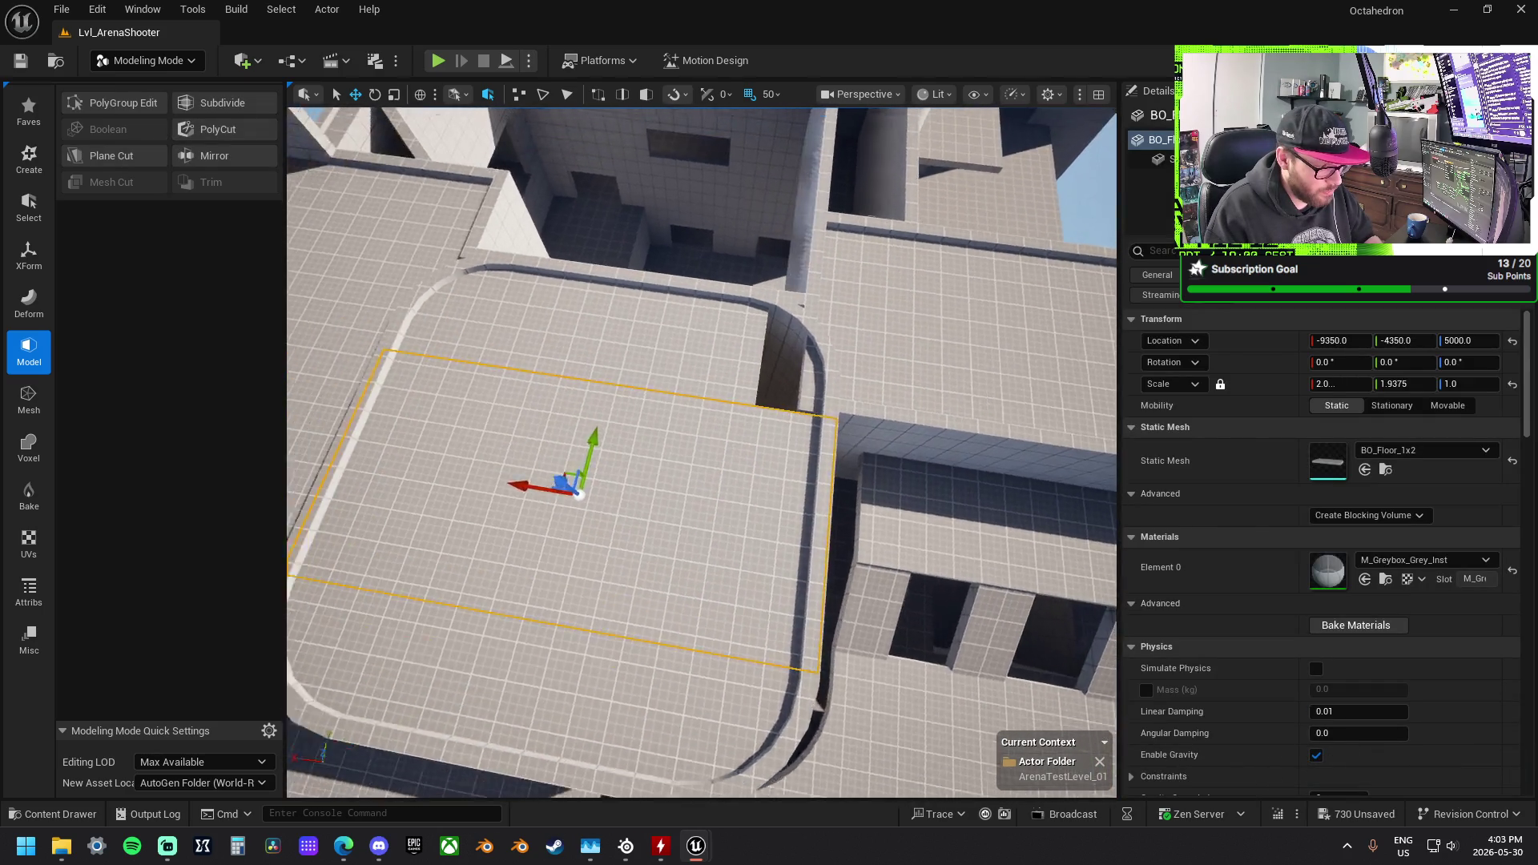
pyautogui.hotkey('ctrl', 'z')
pyautogui.hotkey('ctrl', 'z')
pyautogui.hotkey('ctrl', 'z')
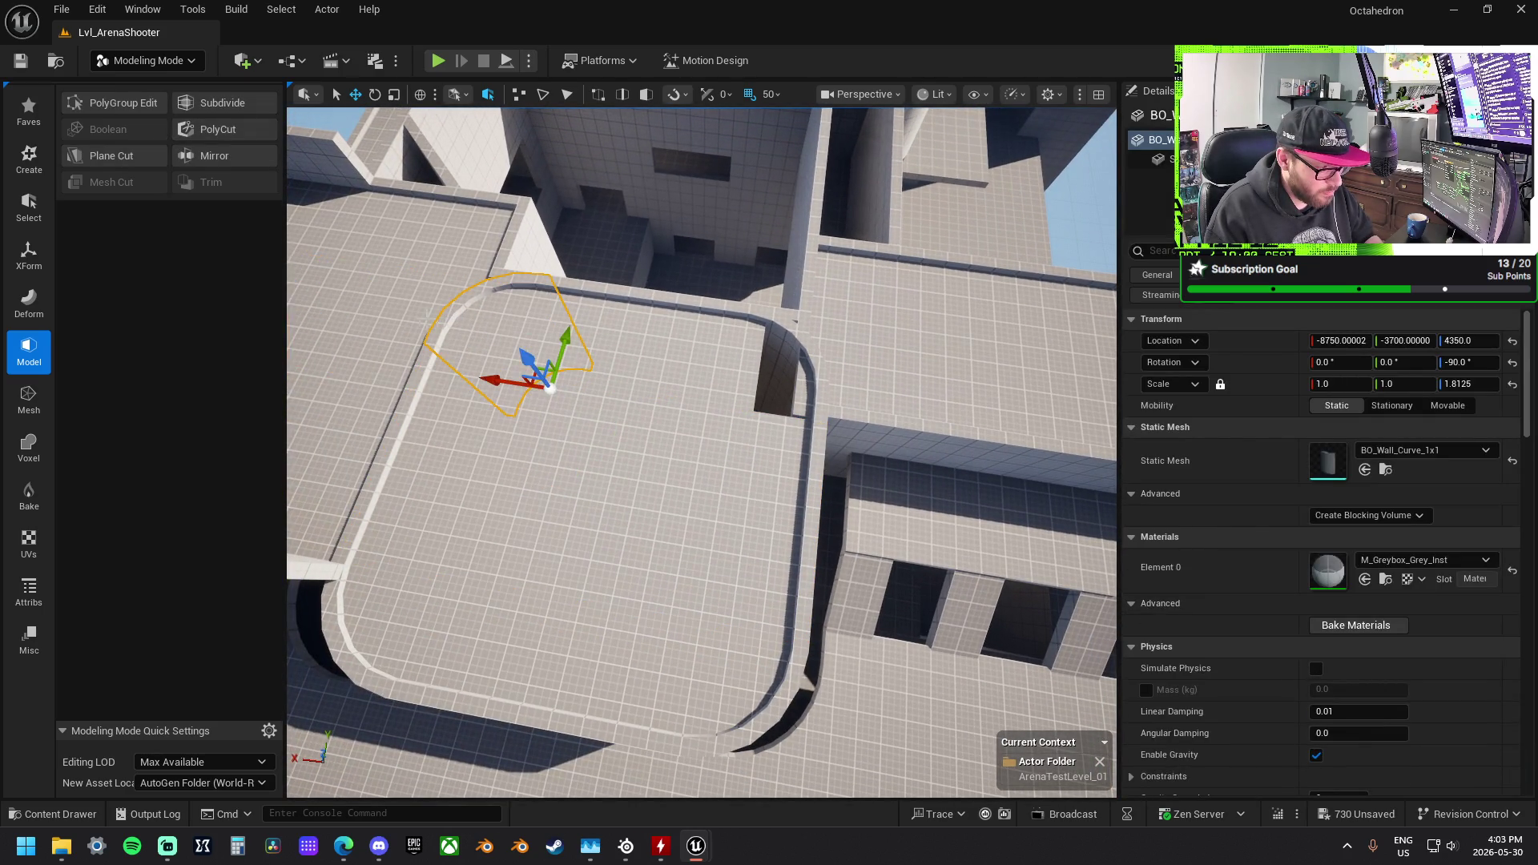
pyautogui.moveTo(311, 316)
pyautogui.mouseDown()
pyautogui.moveTo(567, 343)
pyautogui.moveTo(593, 362)
pyautogui.mouseUp()
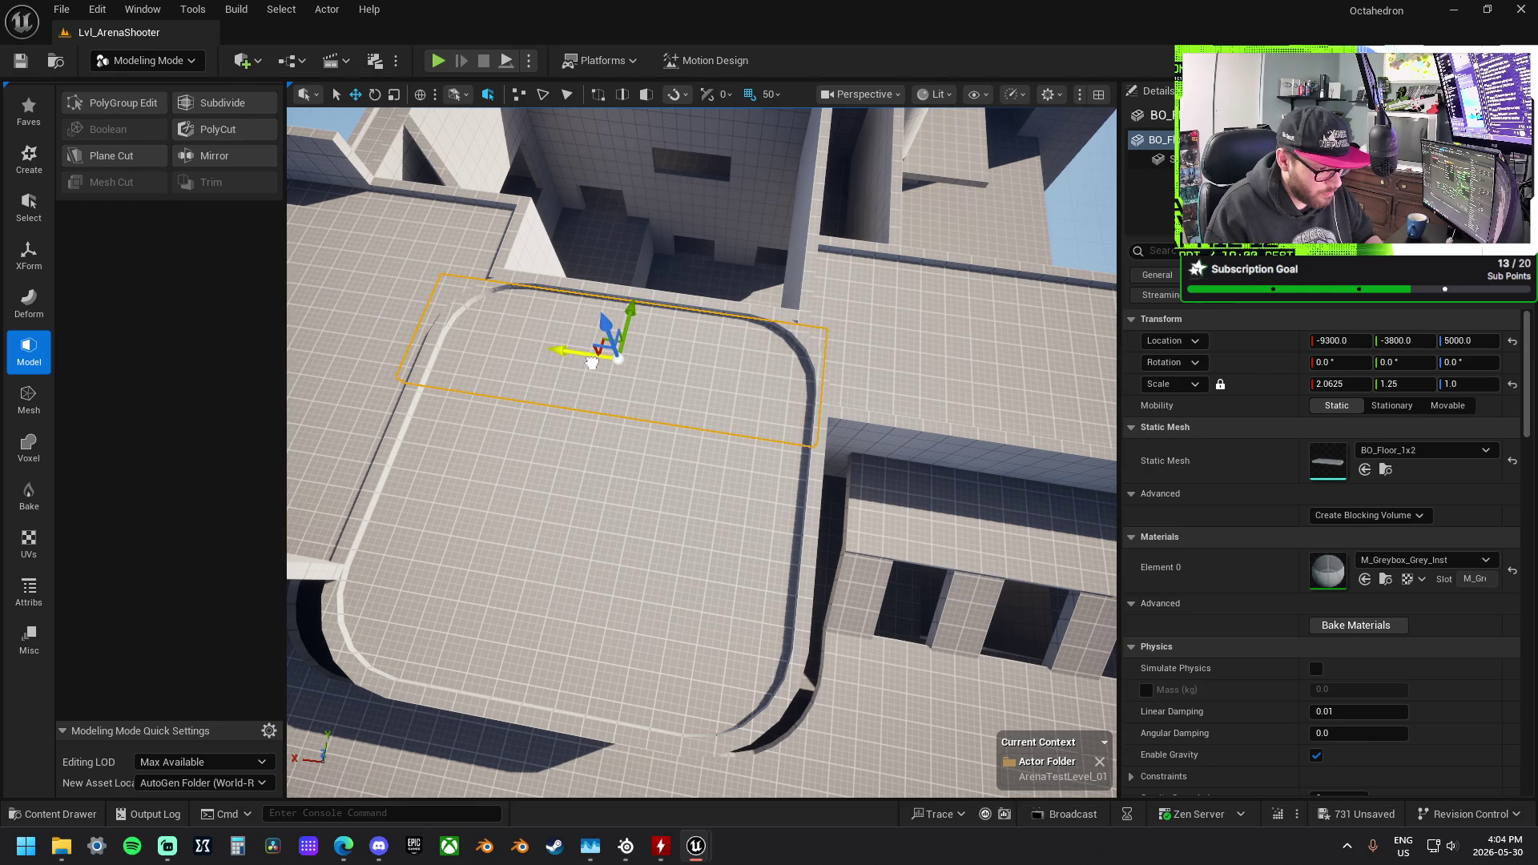
pyautogui.moveTo(634, 300)
pyautogui.mouseDown()
pyautogui.moveTo(708, 307)
pyautogui.moveTo(660, 345)
pyautogui.mouseUp()
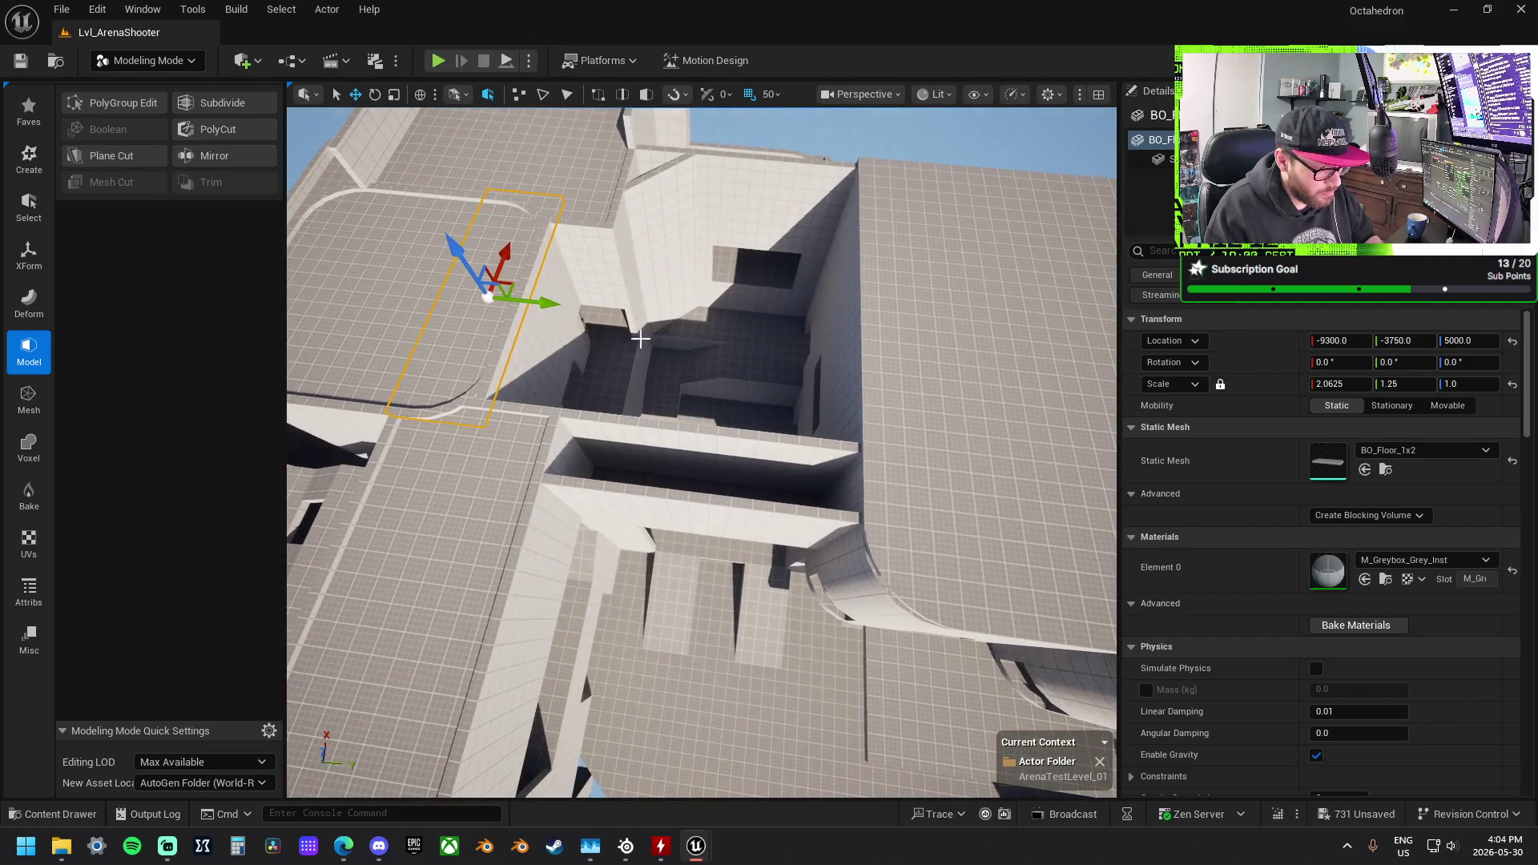
# Step: Raise the lower floor strip to the upper floor level at Z 5050
pyautogui.click(719, 490)
pyautogui.press('f')
pyautogui.moveTo(756, 446)
pyautogui.mouseDown()
pyautogui.moveTo(756, 392)
pyautogui.moveTo(706, 419)
pyautogui.moveTo(577, 438)
pyautogui.mouseUp()
pyautogui.press('f')
pyautogui.press('r')
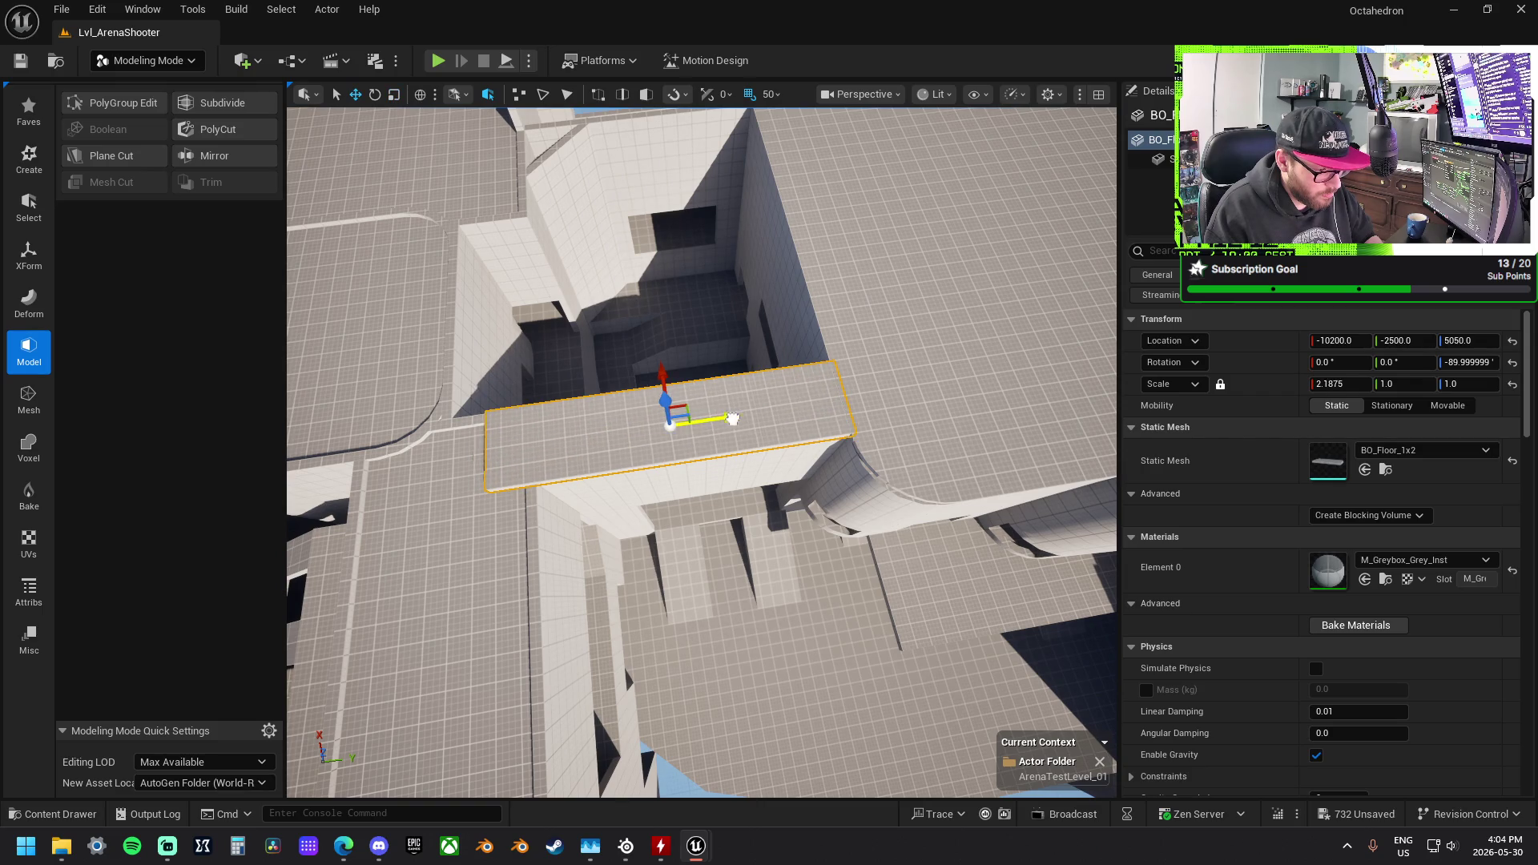
pyautogui.moveTo(778, 416); pyautogui.dragTo(757, 336)
pyautogui.moveTo(859, 432)
pyautogui.mouseDown()
pyautogui.moveTo(841, 401)
pyautogui.moveTo(859, 433)
pyautogui.mouseUp()
pyautogui.click(860, 432)
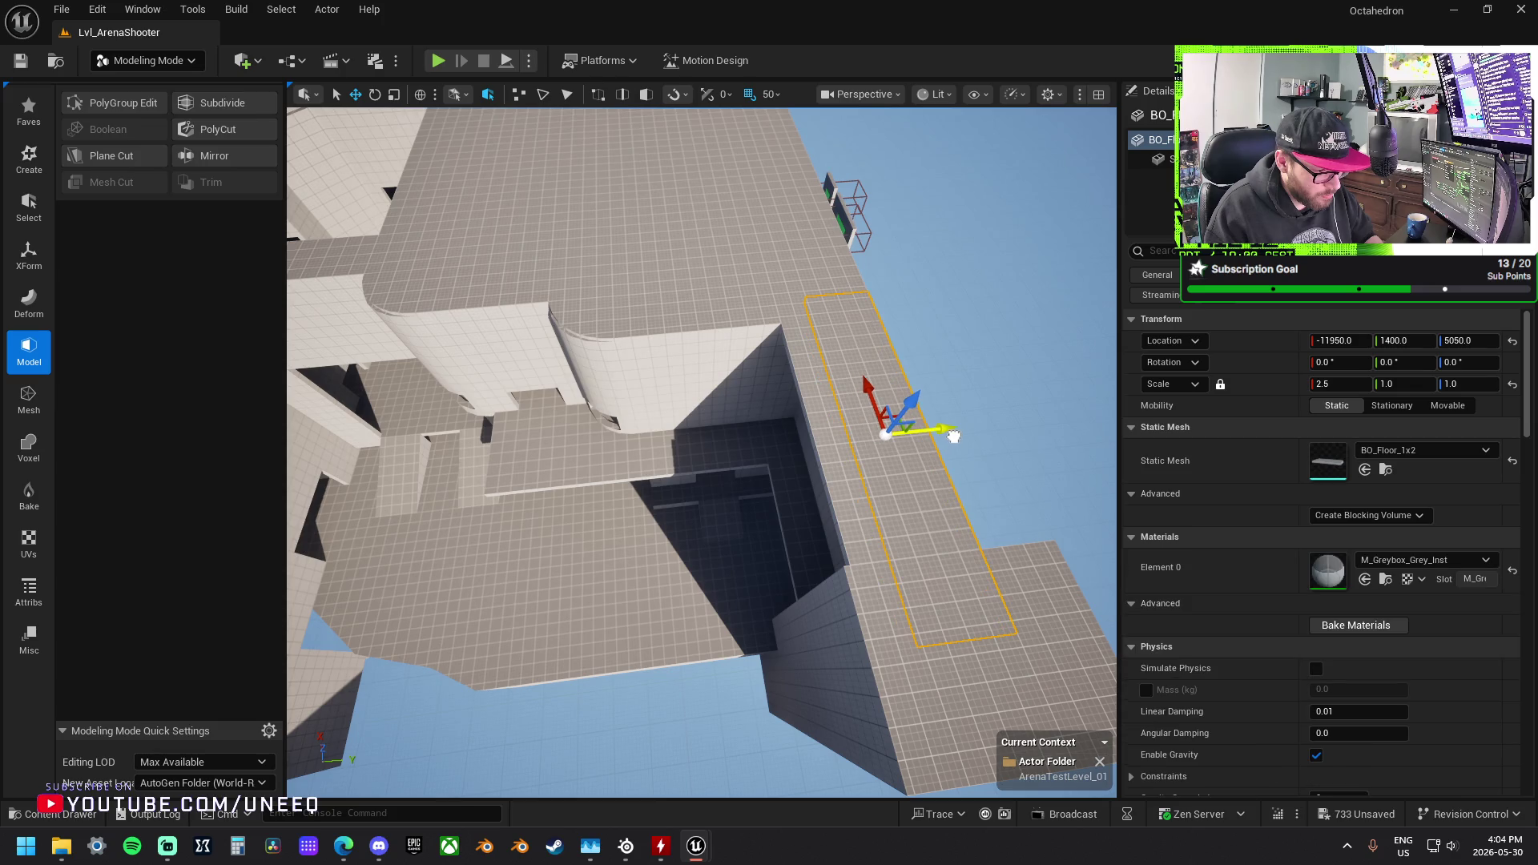
pyautogui.moveTo(860, 433)
pyautogui.mouseDown()
pyautogui.moveTo(833, 288)
pyautogui.moveTo(817, 304)
pyautogui.moveTo(808, 437)
pyautogui.moveTo(712, 410)
pyautogui.moveTo(726, 402)
pyautogui.mouseUp()
pyautogui.click(781, 425)
# Step: Lower a BO_Wall_1x2 800 units, lay it flat, scale it to 14.3125 × 33.375, and move it under the level
pyautogui.click(725, 402)
pyautogui.moveTo(748, 347); pyautogui.dragTo(765, 426)
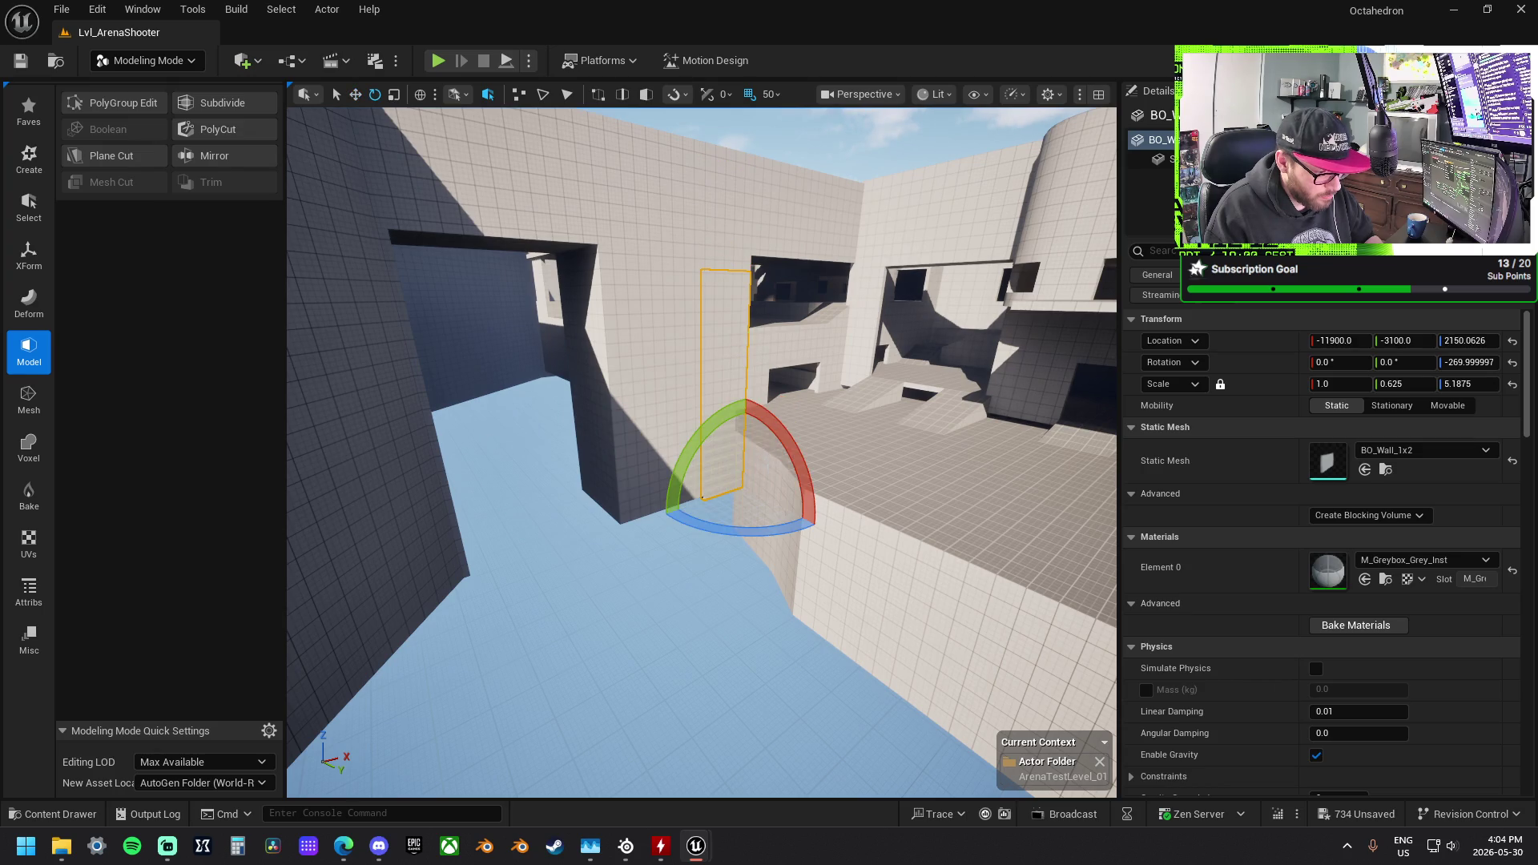
pyautogui.scroll(-10, 788, 443)
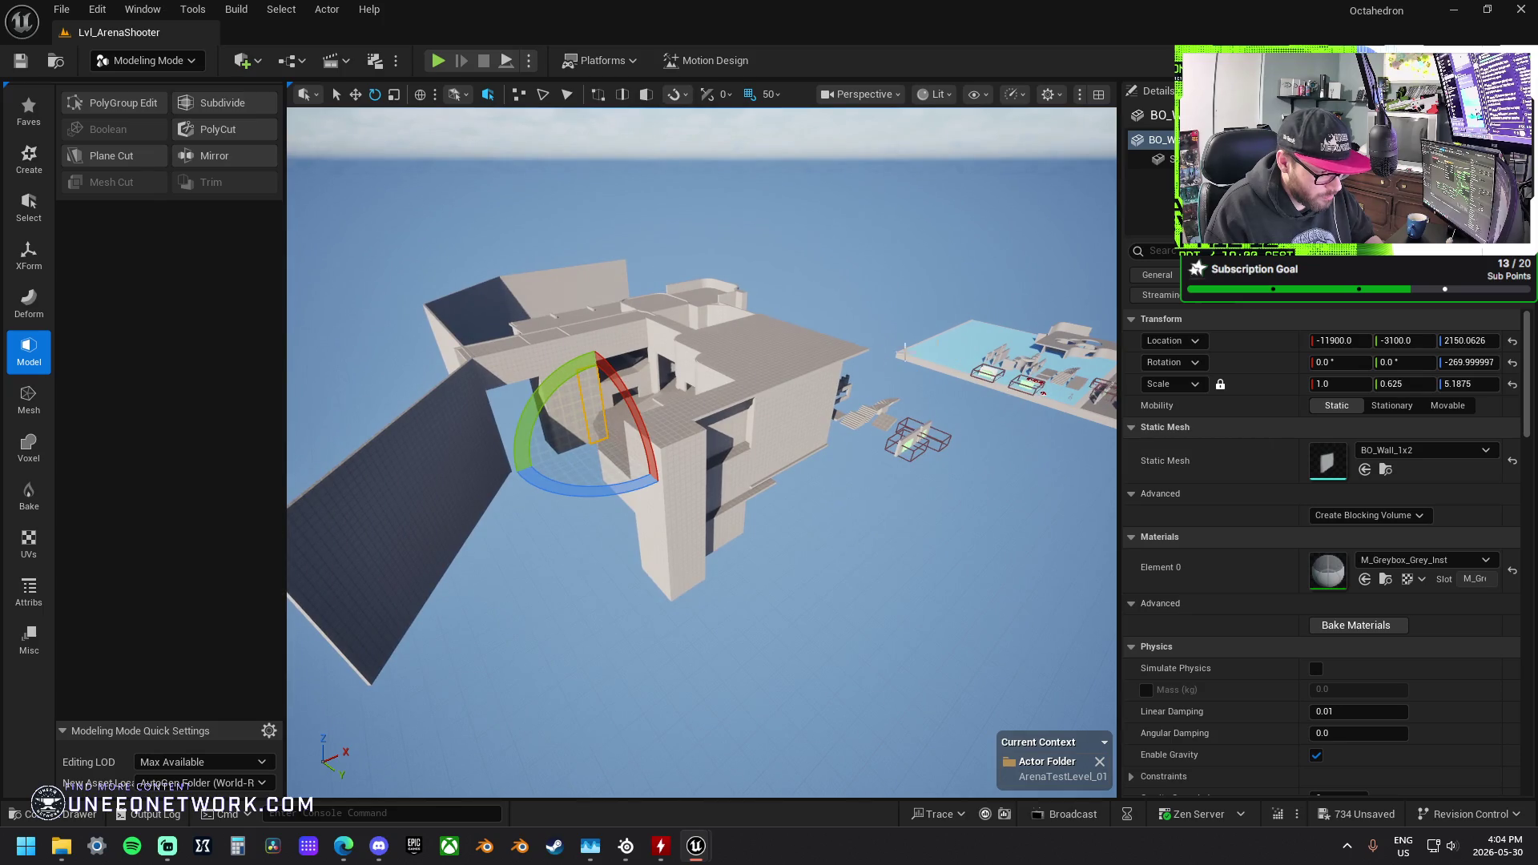
pyautogui.press('f')
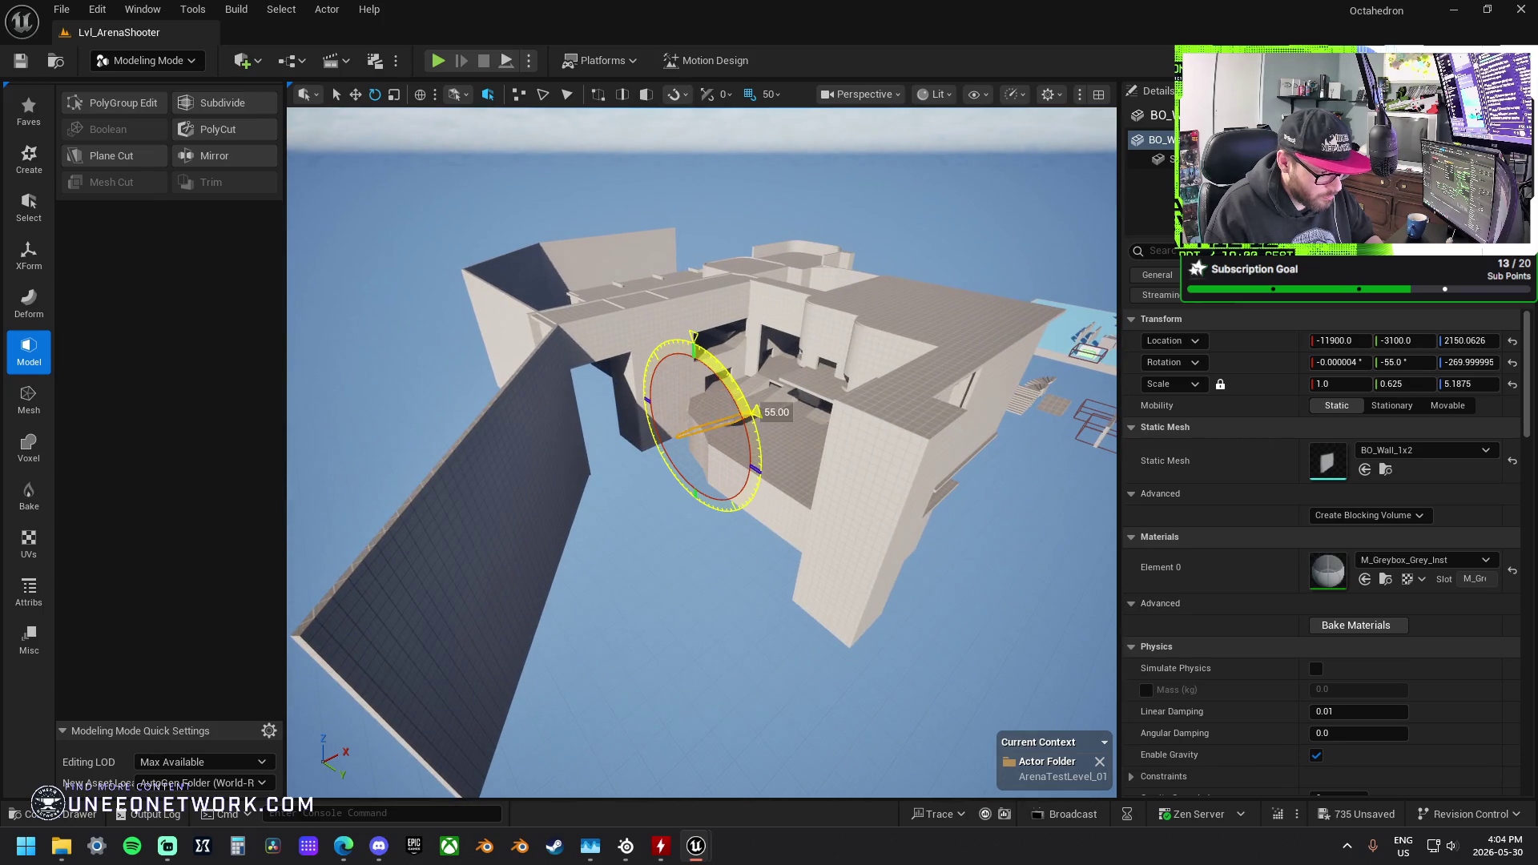
pyautogui.moveTo(655, 454); pyautogui.dragTo(593, 480)
pyautogui.press('r')
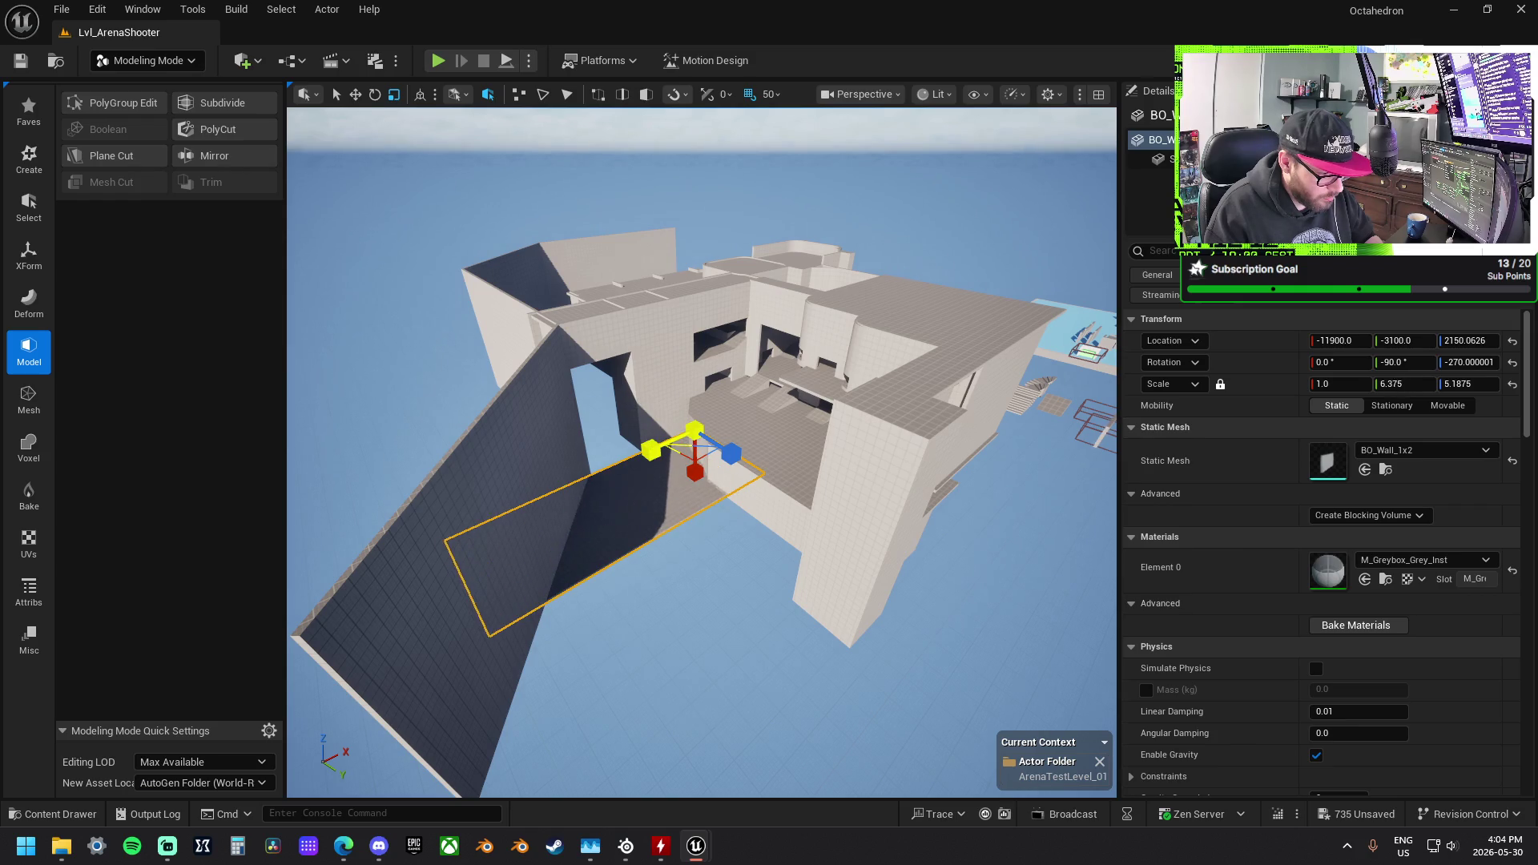
pyautogui.moveTo(723, 462)
pyautogui.mouseDown()
pyautogui.moveTo(623, 396)
pyautogui.moveTo(669, 500)
pyautogui.moveTo(709, 442)
pyautogui.moveTo(673, 528)
pyautogui.moveTo(608, 497)
pyautogui.moveTo(641, 560)
pyautogui.moveTo(722, 432)
pyautogui.mouseUp()
pyautogui.press('w')
pyautogui.moveTo(757, 486)
pyautogui.mouseDown()
pyautogui.moveTo(557, 648)
pyautogui.moveTo(515, 565)
pyautogui.moveTo(621, 637)
pyautogui.moveTo(784, 547)
pyautogui.mouseUp()
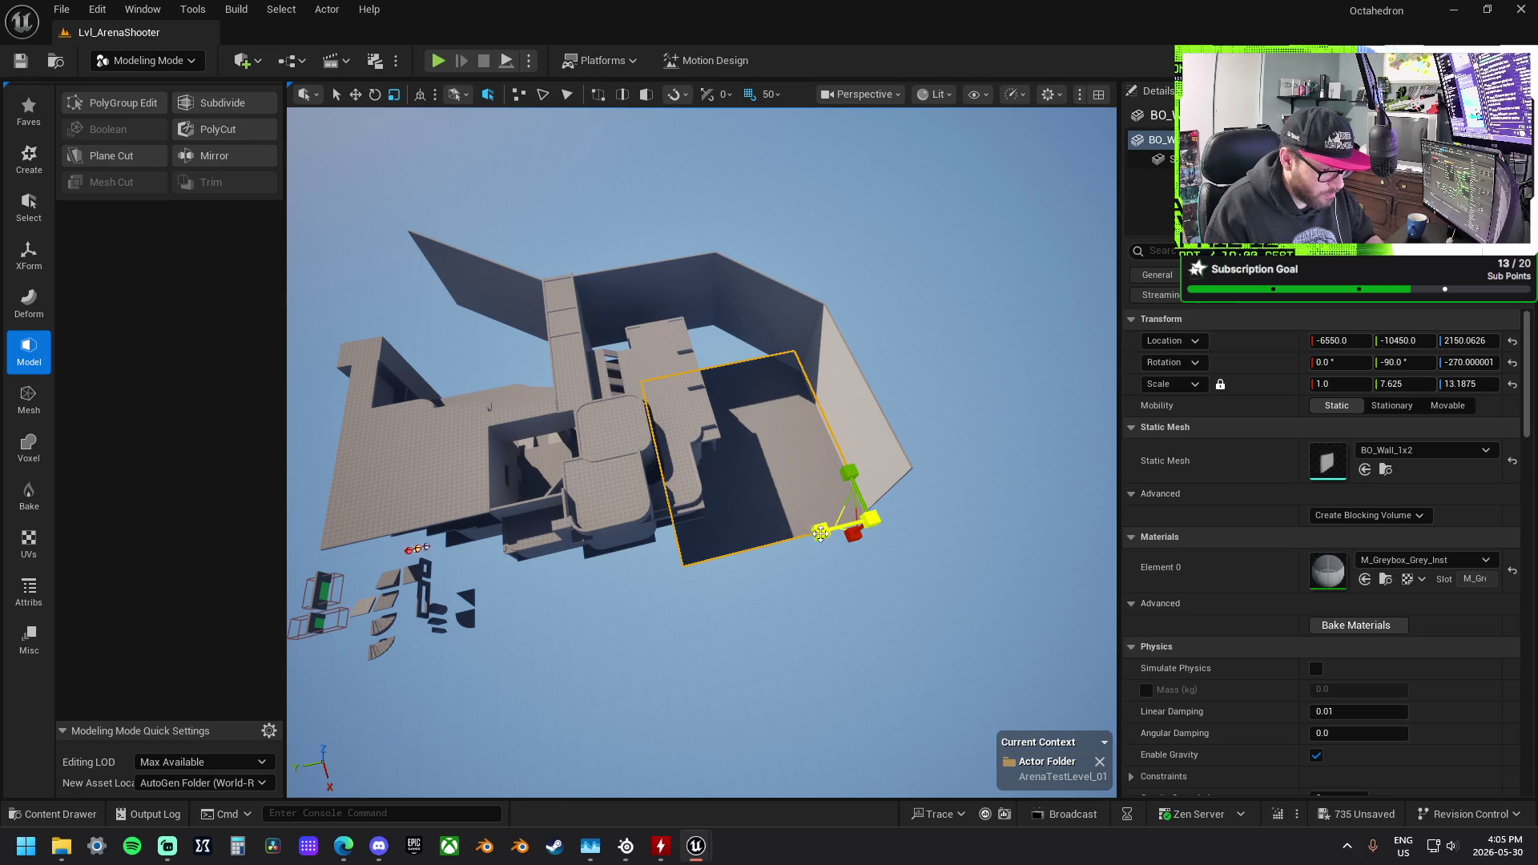
pyautogui.moveTo(870, 519); pyautogui.dragTo(849, 473)
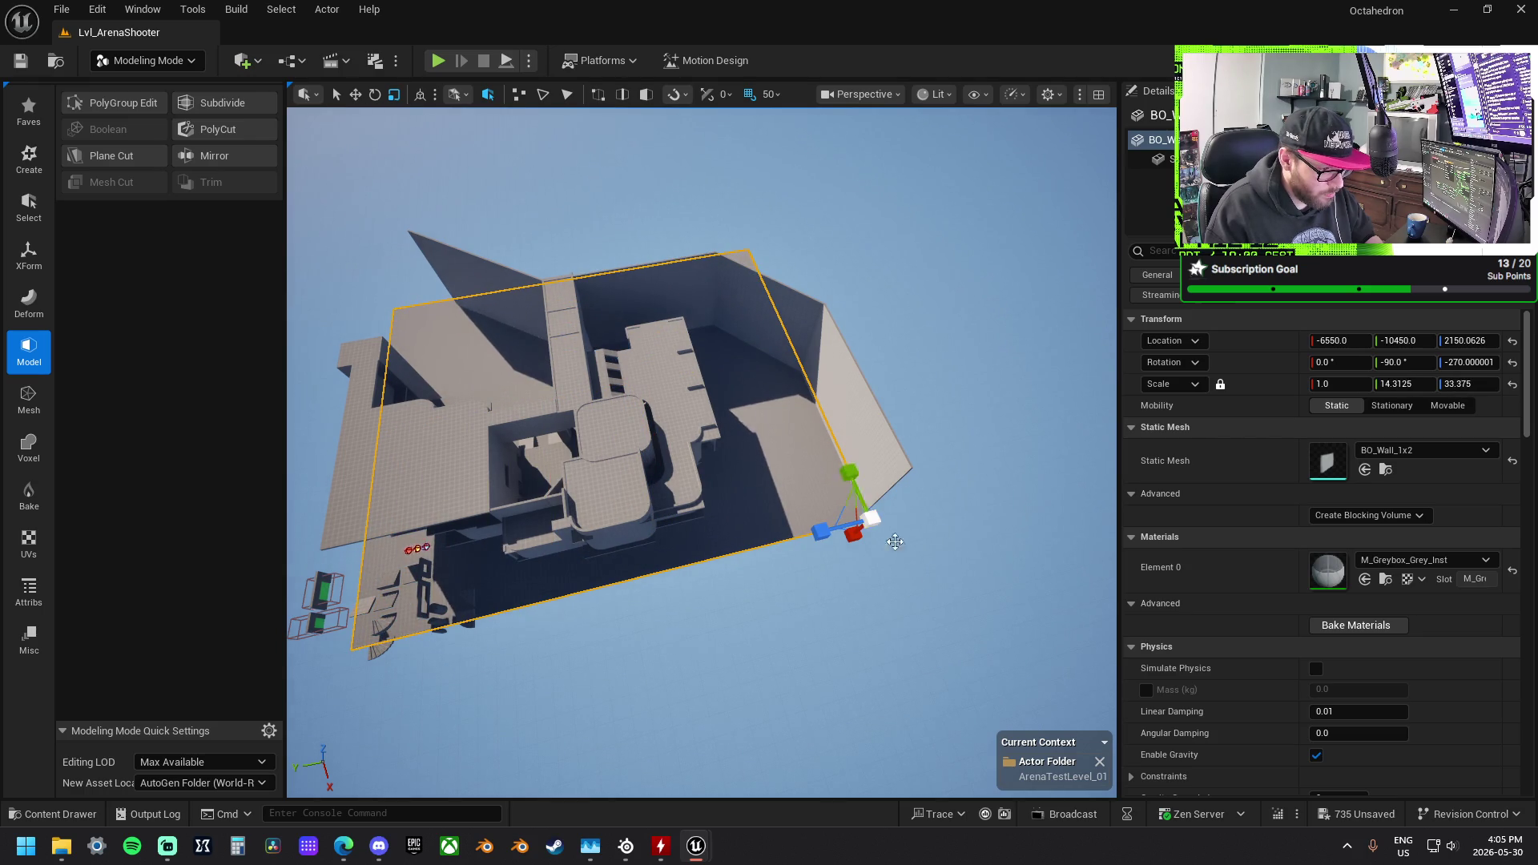